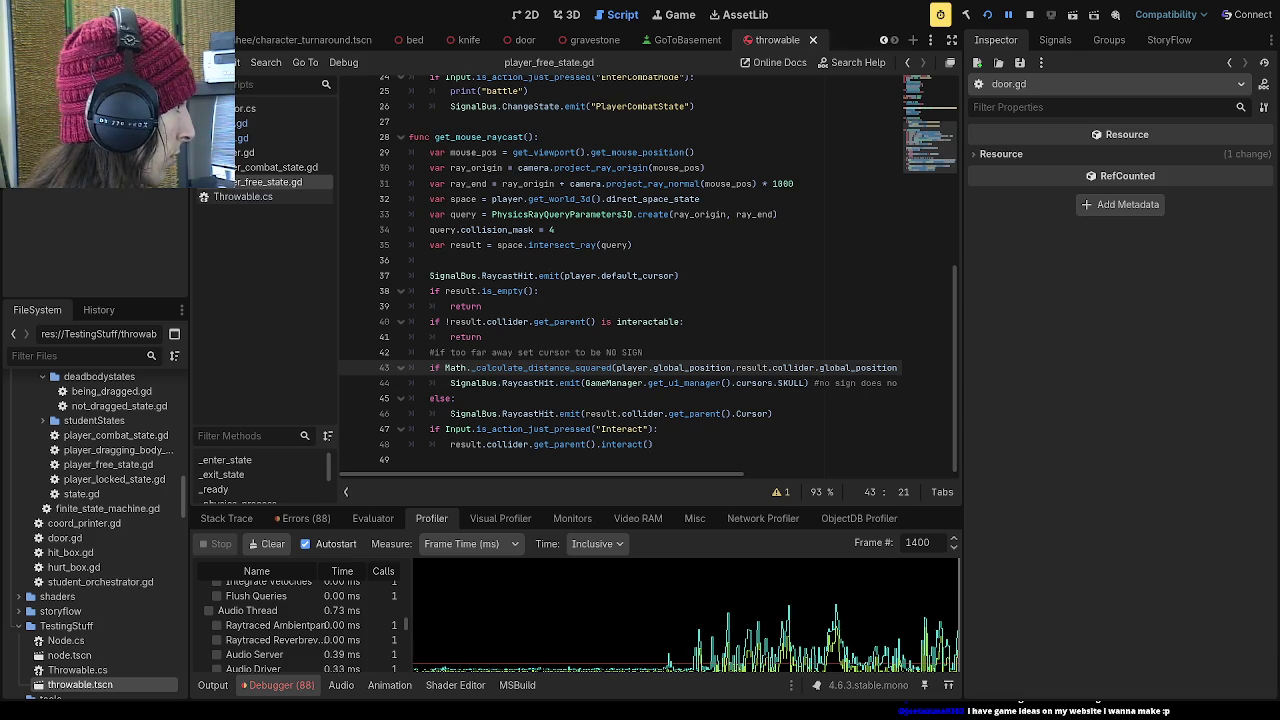
Step: Maximize the browser on The Profiler docs page, glancing back at the Godot editor
key("alt+Tab")
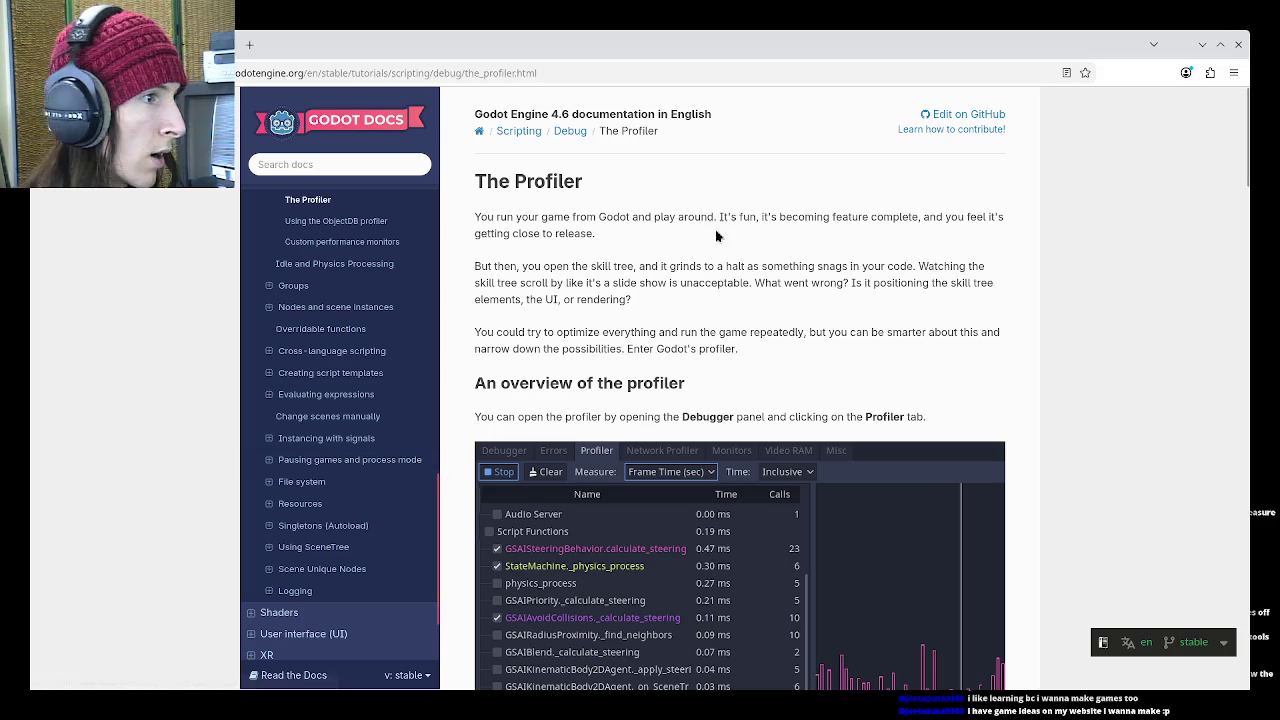
double_click(780, 45)
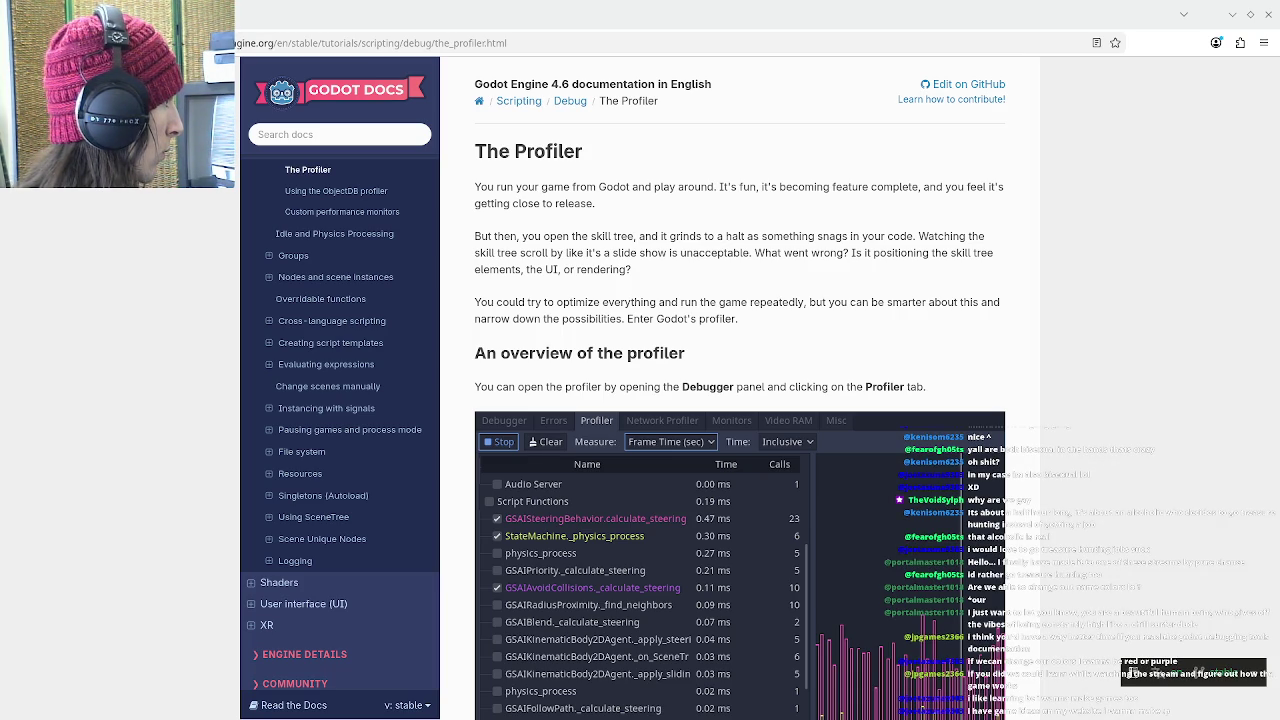
key("alt+Tab")
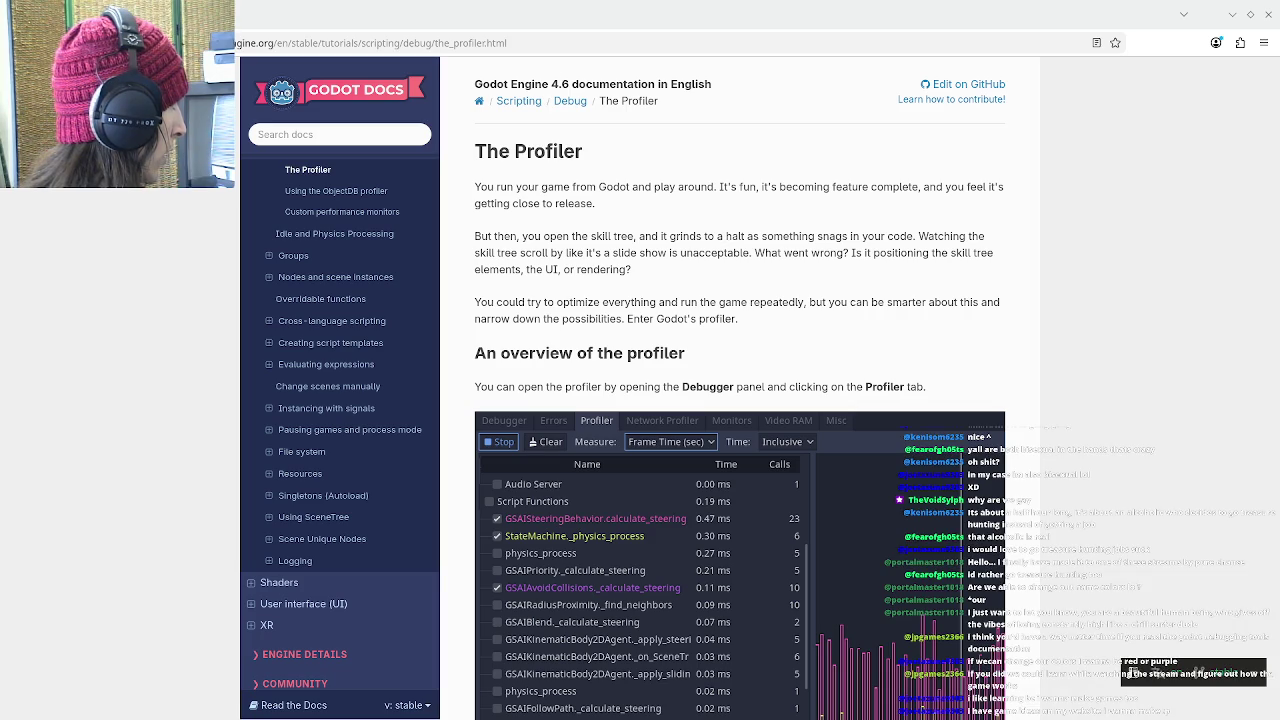
key("alt+Tab")
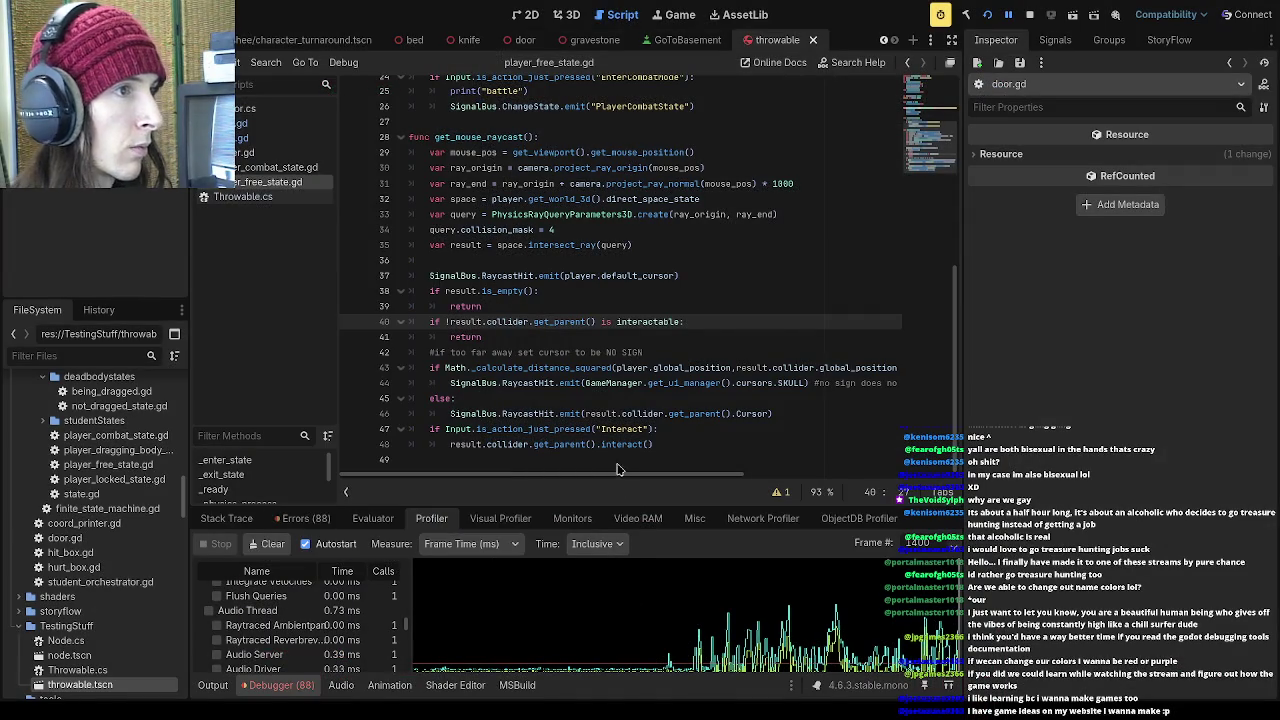
key("alt+Tab")
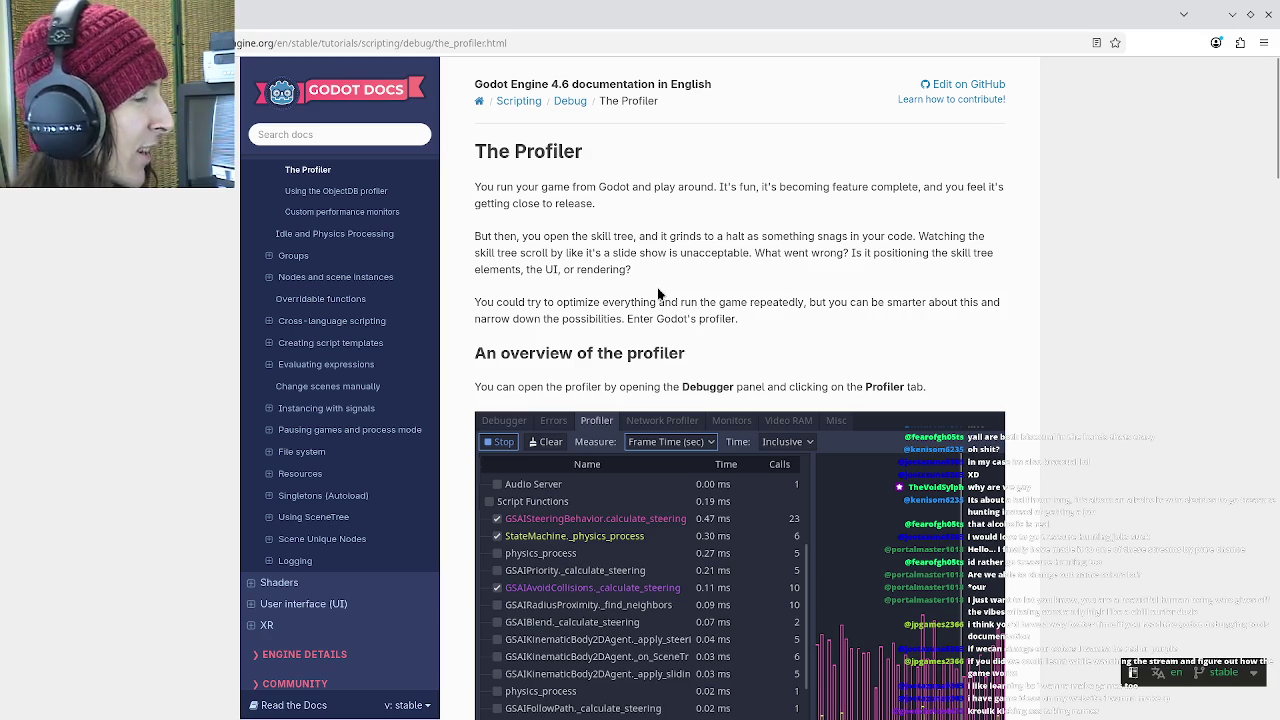
Step: Skim The Profiler page and open the Debug section index
scroll(410, 585, "down", 1)
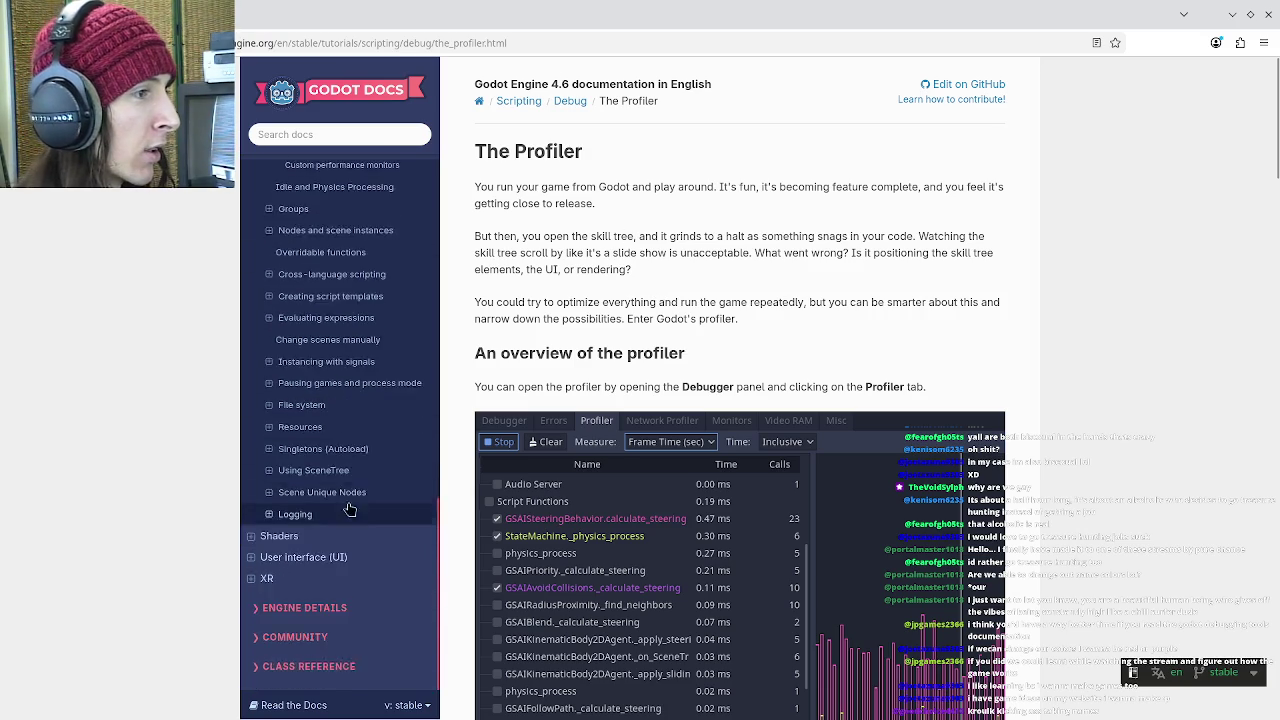
scroll(385, 500, "up", 10)
scroll(377, 465, "down", 8)
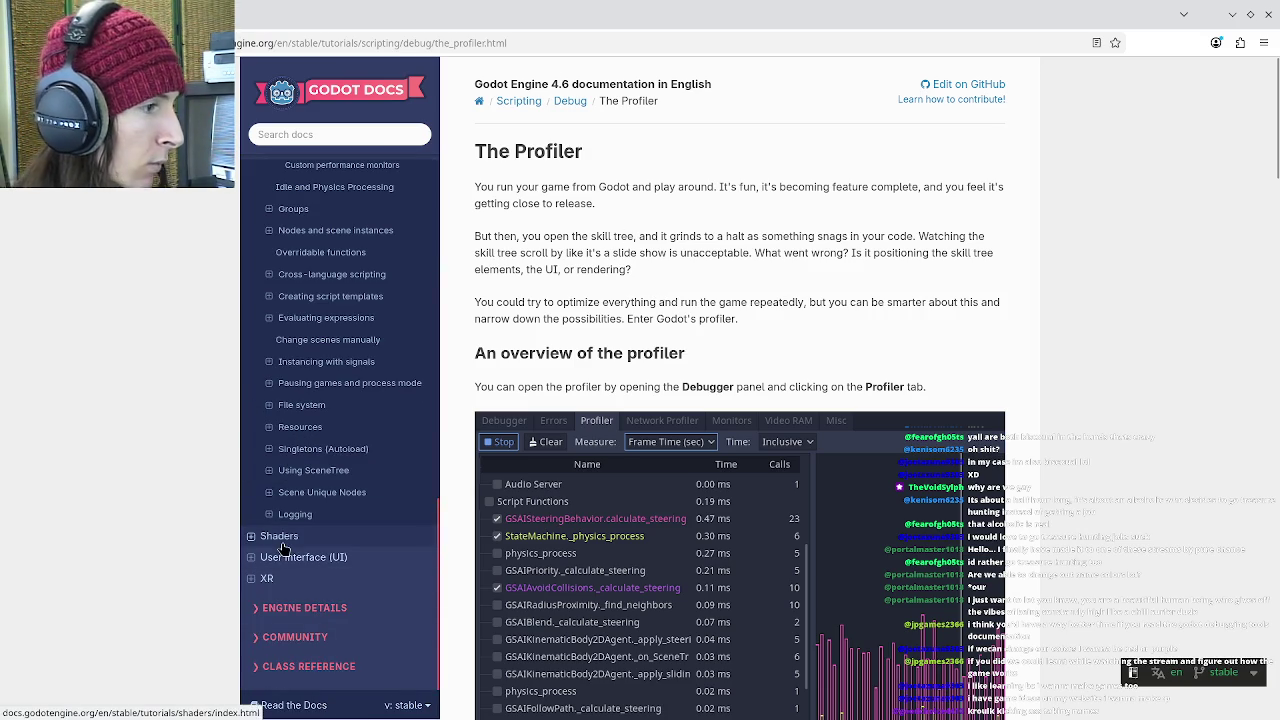
scroll(371, 509, "up", 7)
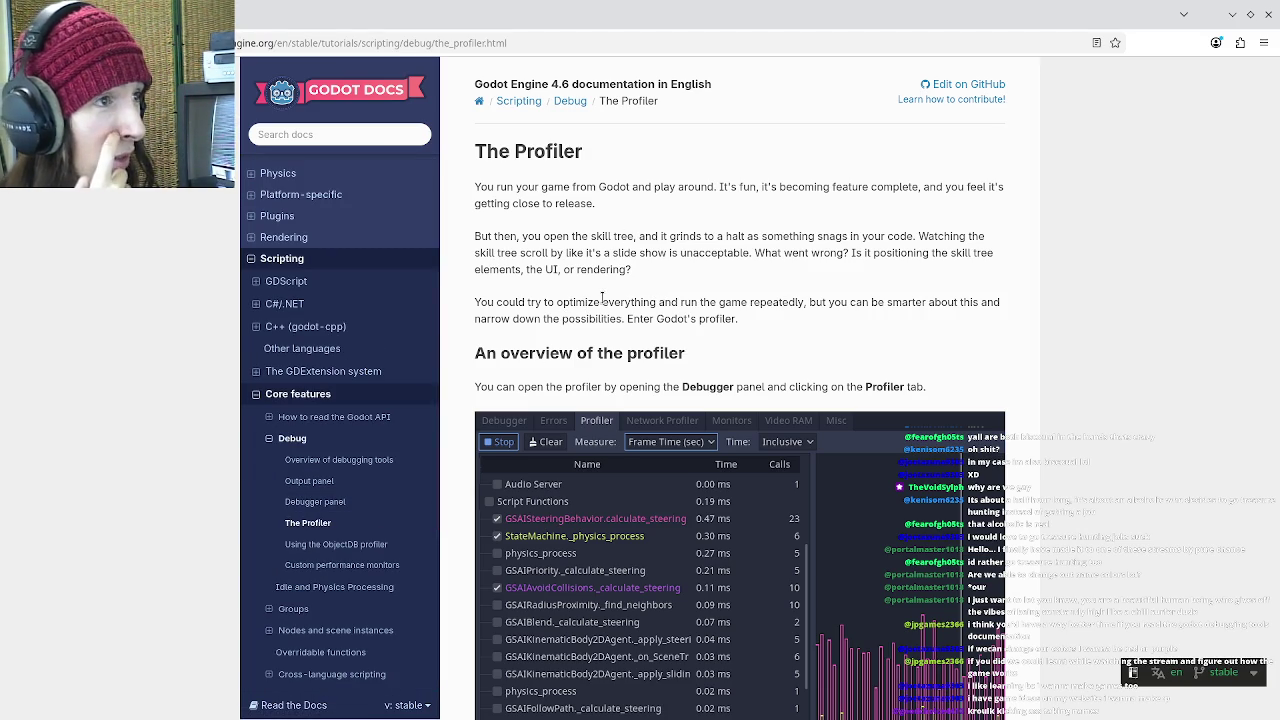
scroll(602, 300, "down", 1)
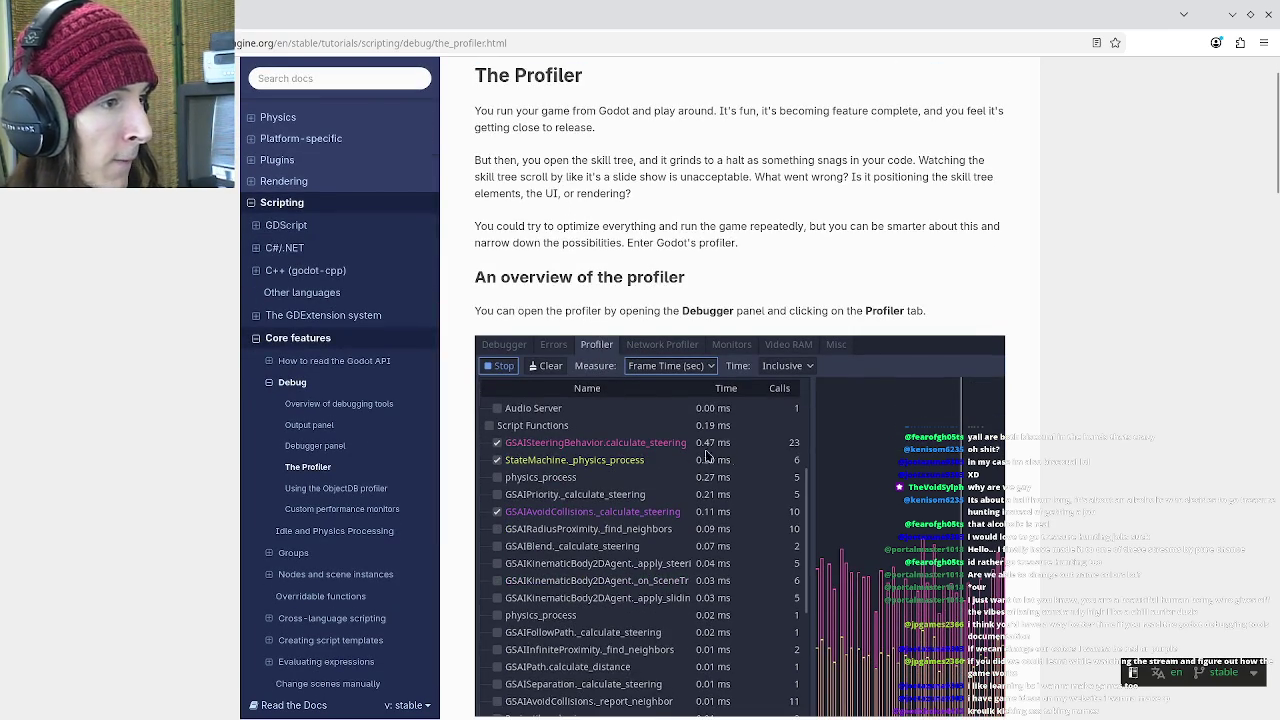
scroll(827, 350, "down", 1)
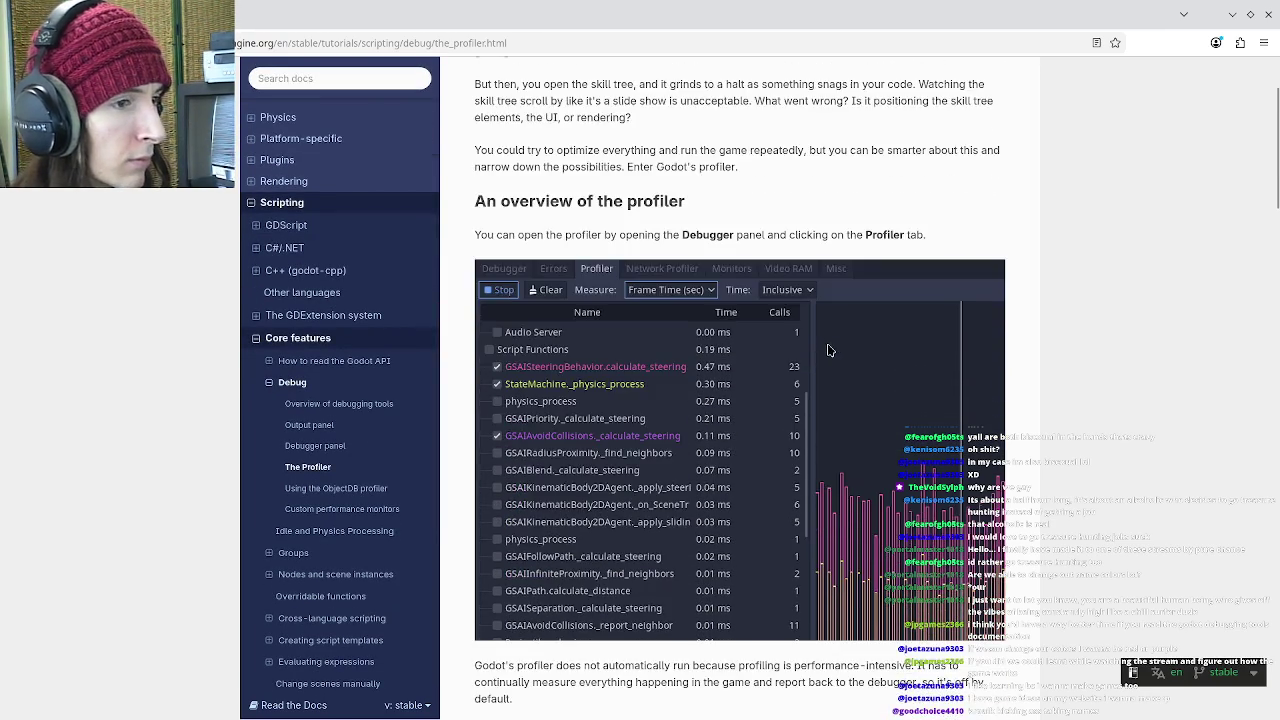
scroll(828, 350, "up", 2)
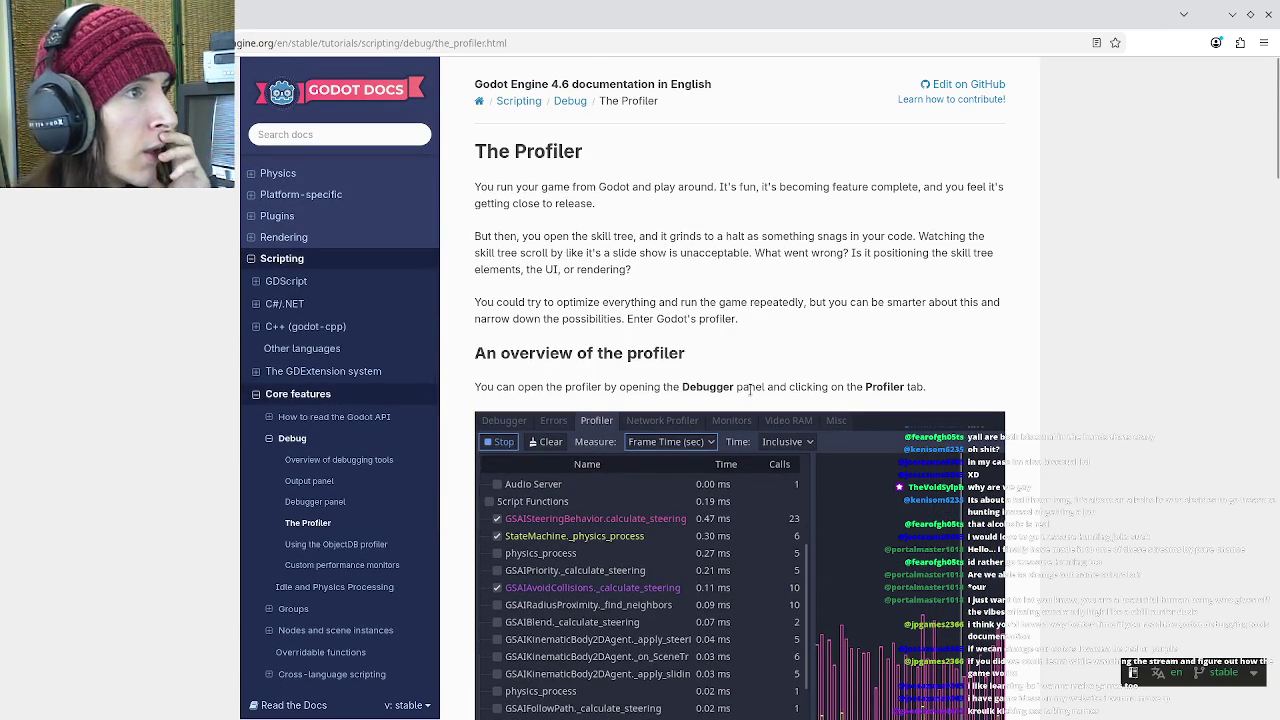
left_click(306, 447)
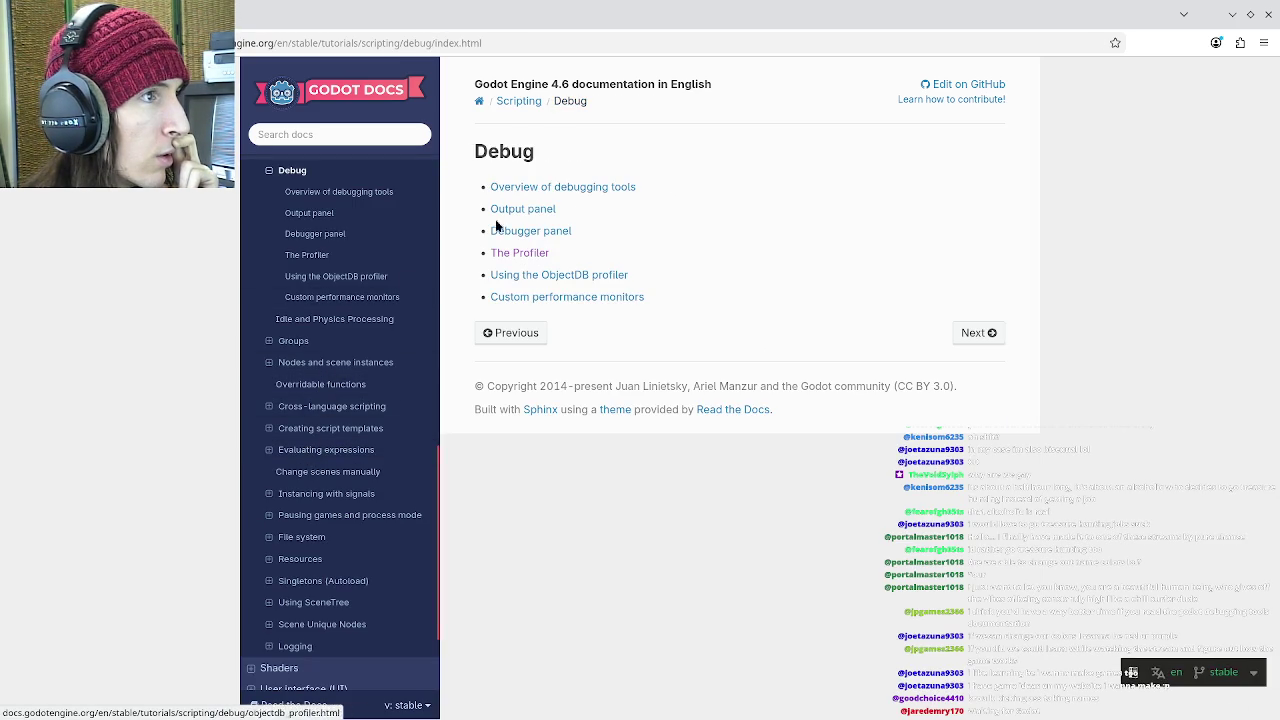
Step: Open Overview of debugging tools and highlight the Debugger Panel and Debug menu options headings
left_click(563, 190)
scroll(380, 451, "down", 2)
scroll(380, 451, "up", 5)
scroll(600, 280, "down", 1)
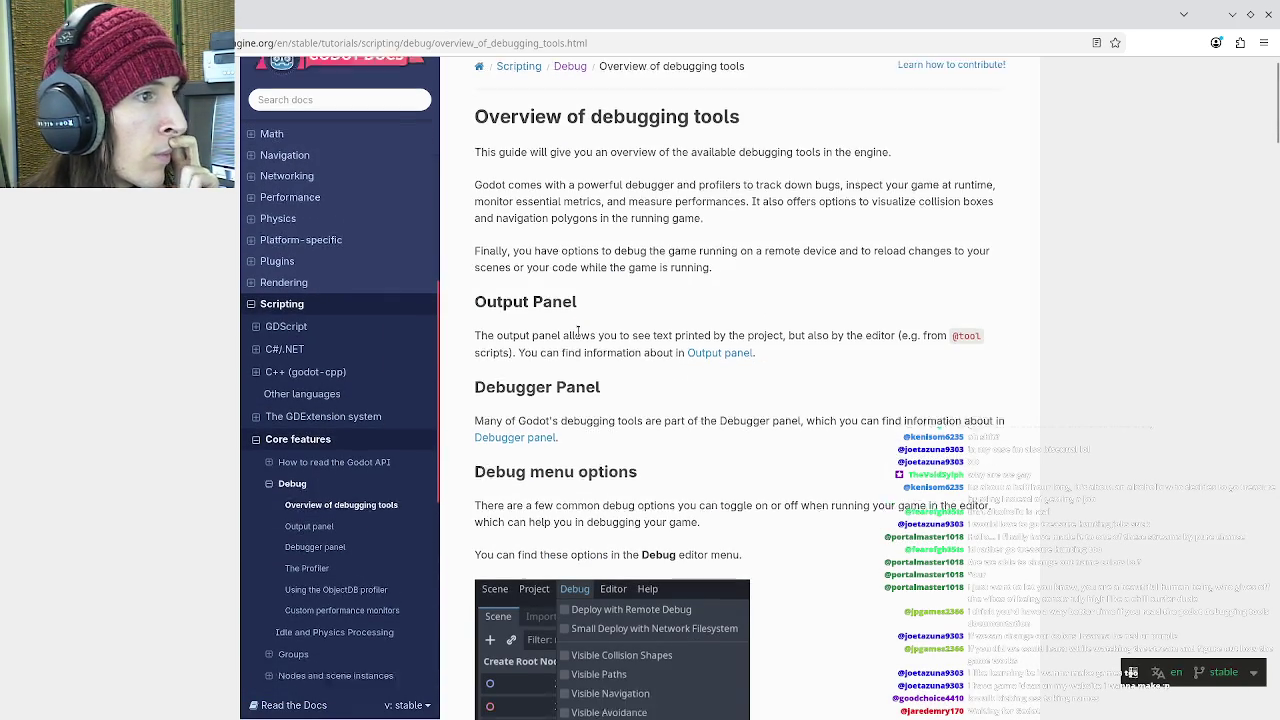
triple_click(606, 347)
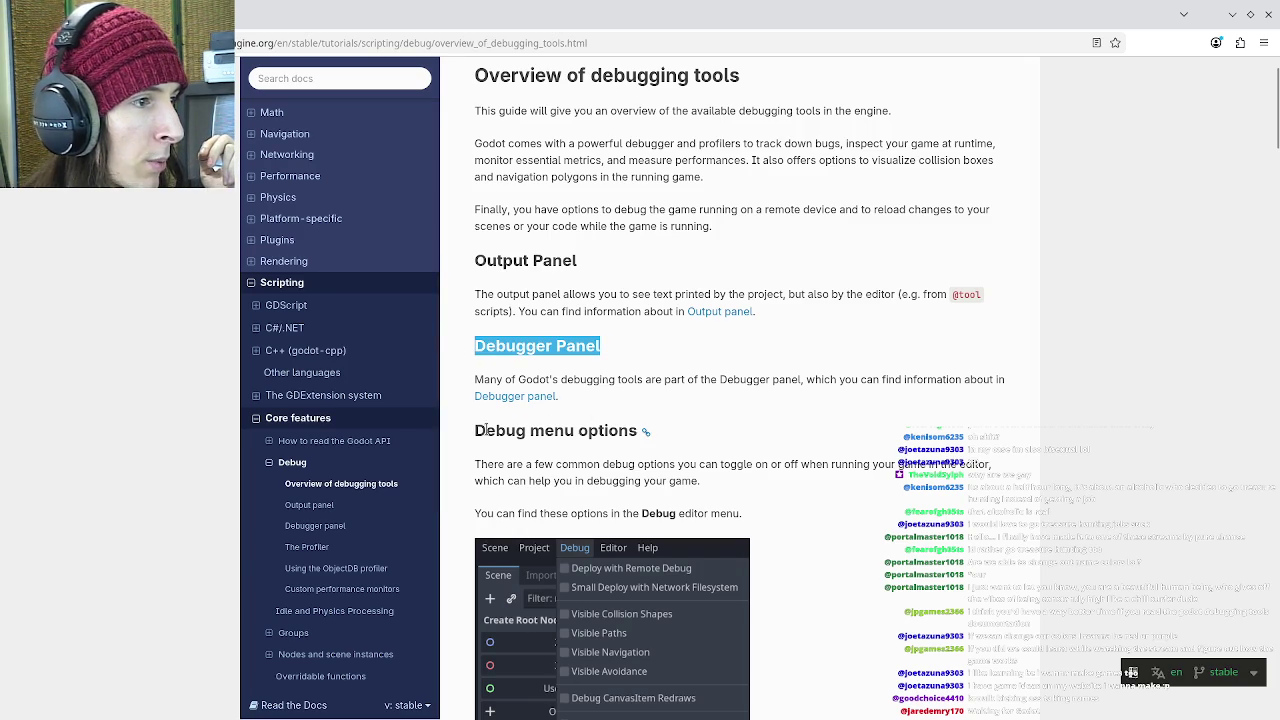
left_click_drag(486, 430, 691, 434)
scroll(691, 434, "down", 1)
scroll(660, 400, "up", 2)
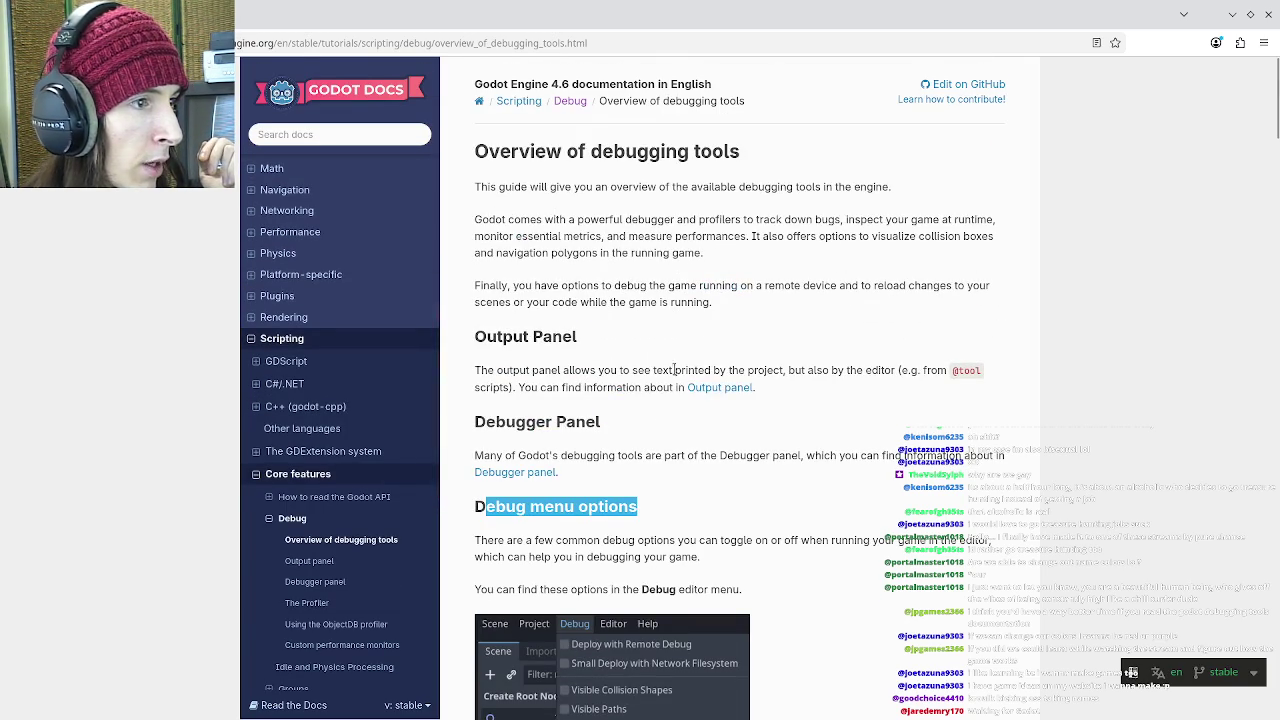
scroll(868, 329, "down", 2)
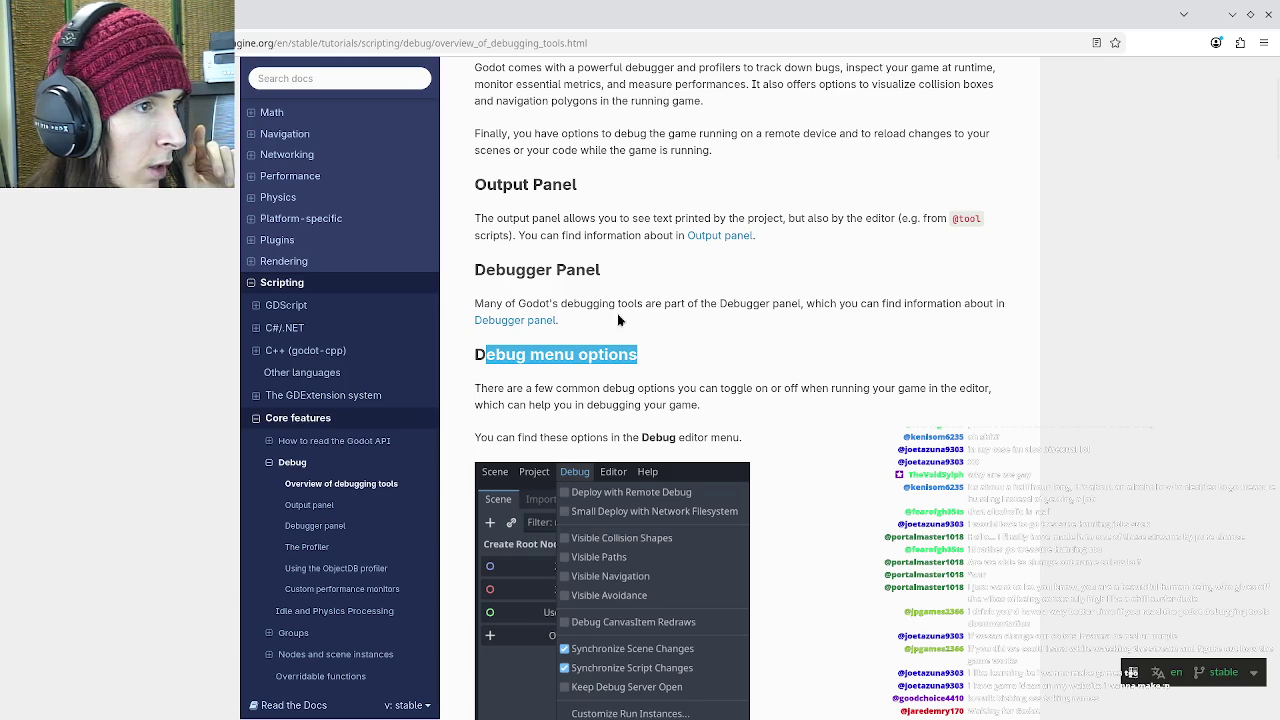
Step: Read further through the overview, selecting passages describing the Debugger panel
left_click_drag(712, 304, 820, 304)
left_click_drag(916, 304, 991, 304)
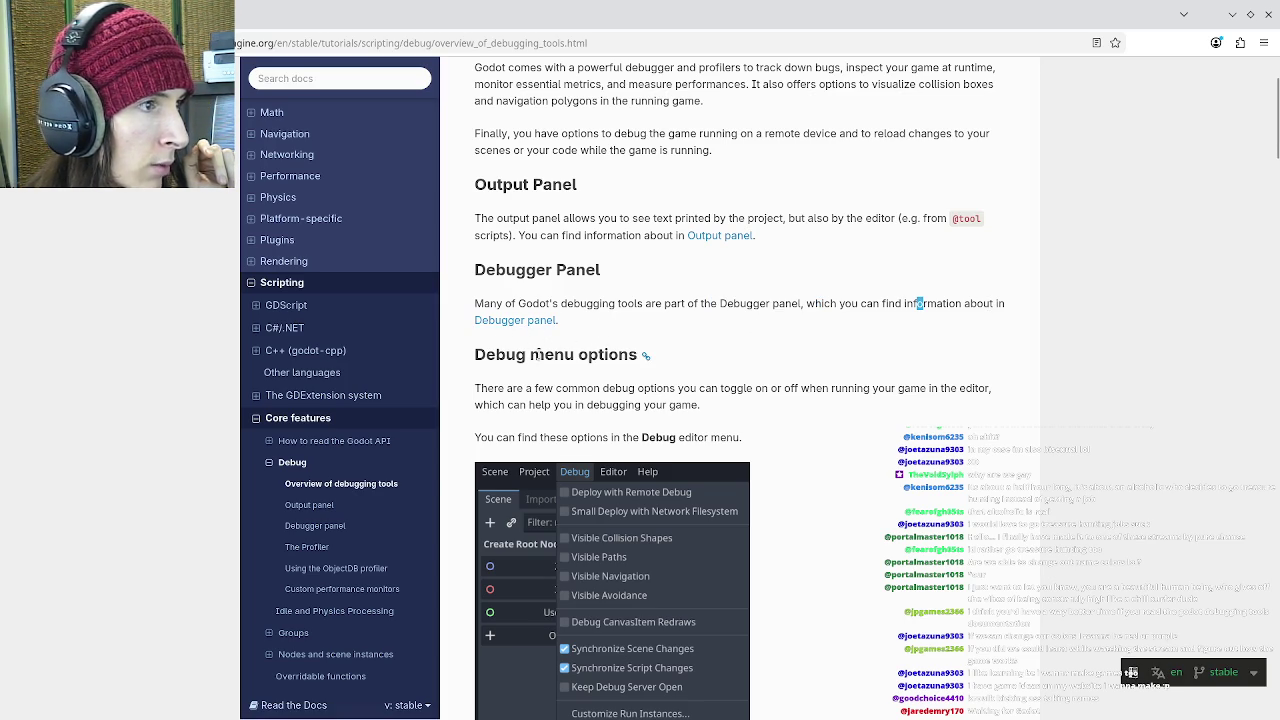
scroll(540, 345, "down", 3)
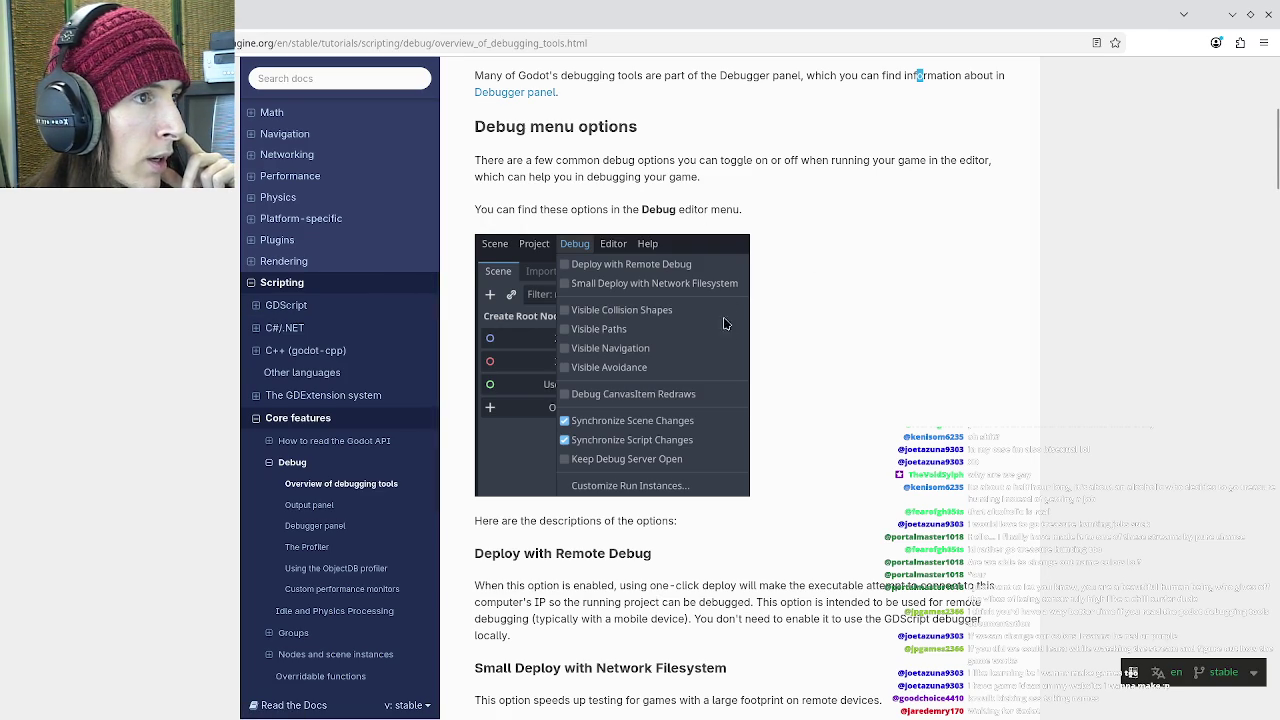
scroll(718, 408, "down", 1)
scroll(608, 441, "down", 2)
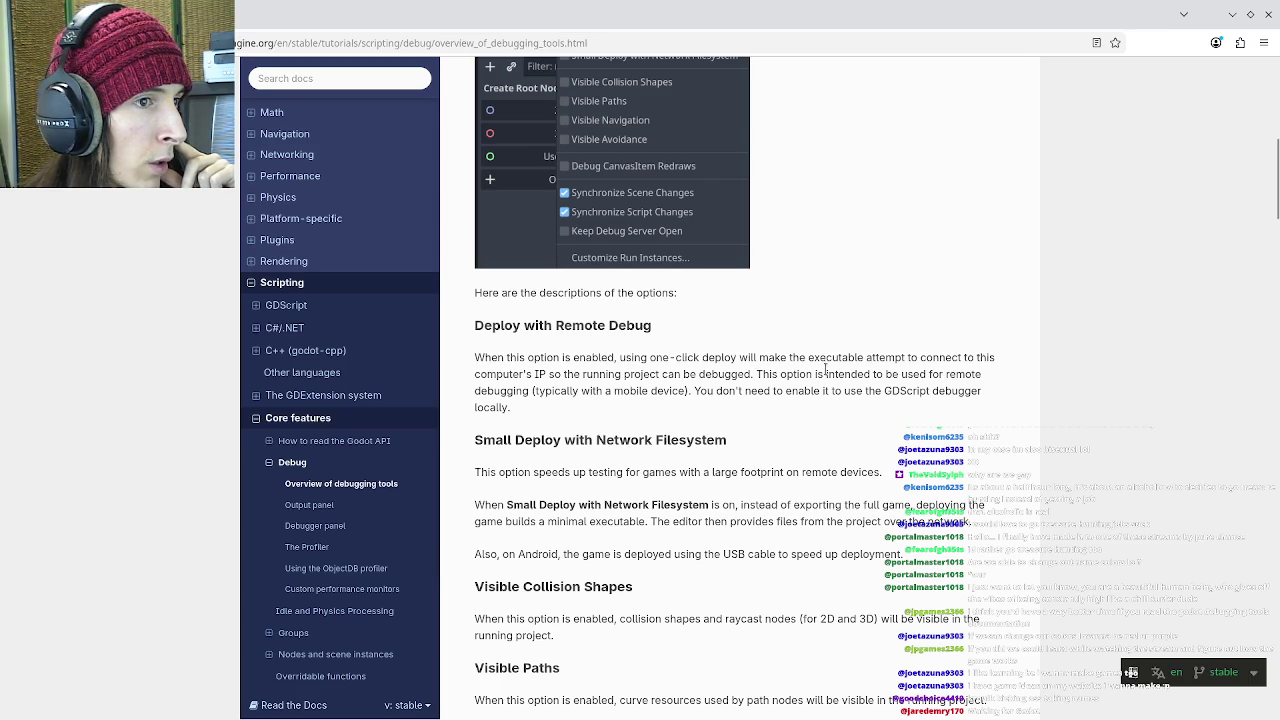
mouse_move(487, 372)
left_mouse_down()
mouse_move(593, 364)
mouse_move(637, 389)
left_mouse_up()
left_click(655, 374)
left_click(516, 429)
Step: Open the Debugger panel docs page, then return to the editor at line 45
scroll(709, 443, "down", 2)
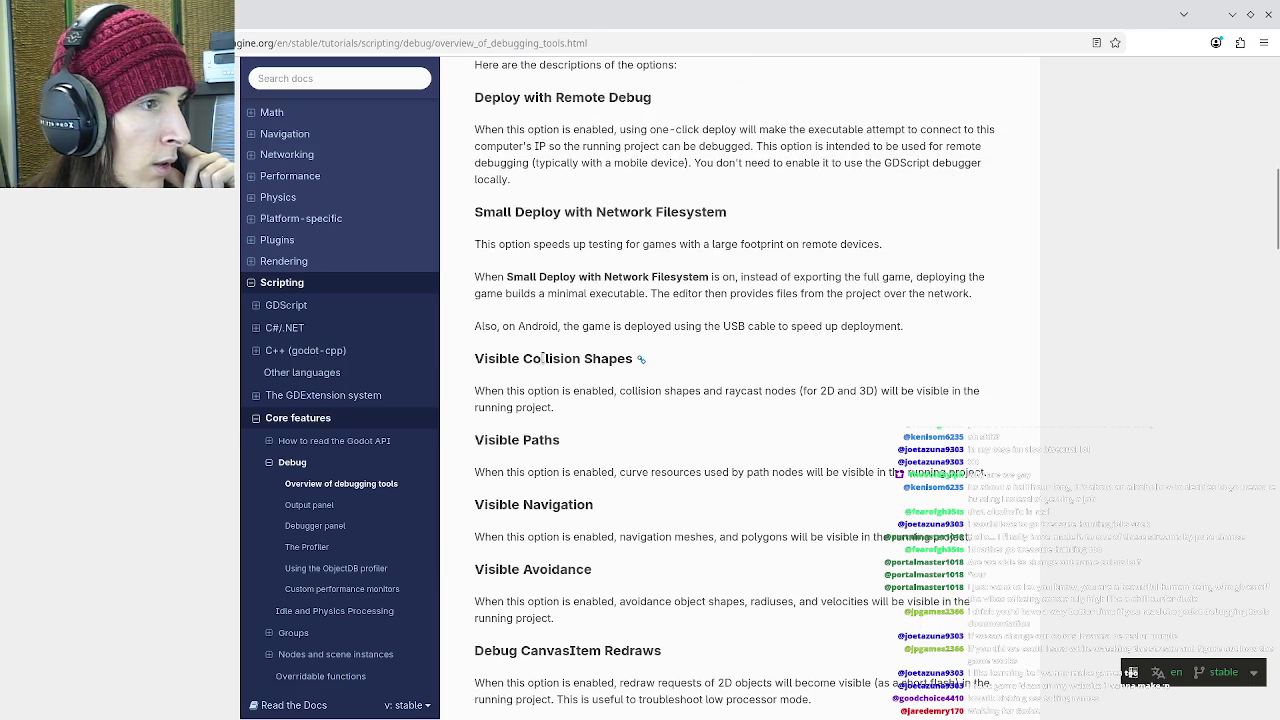
scroll(585, 430, "down", 10)
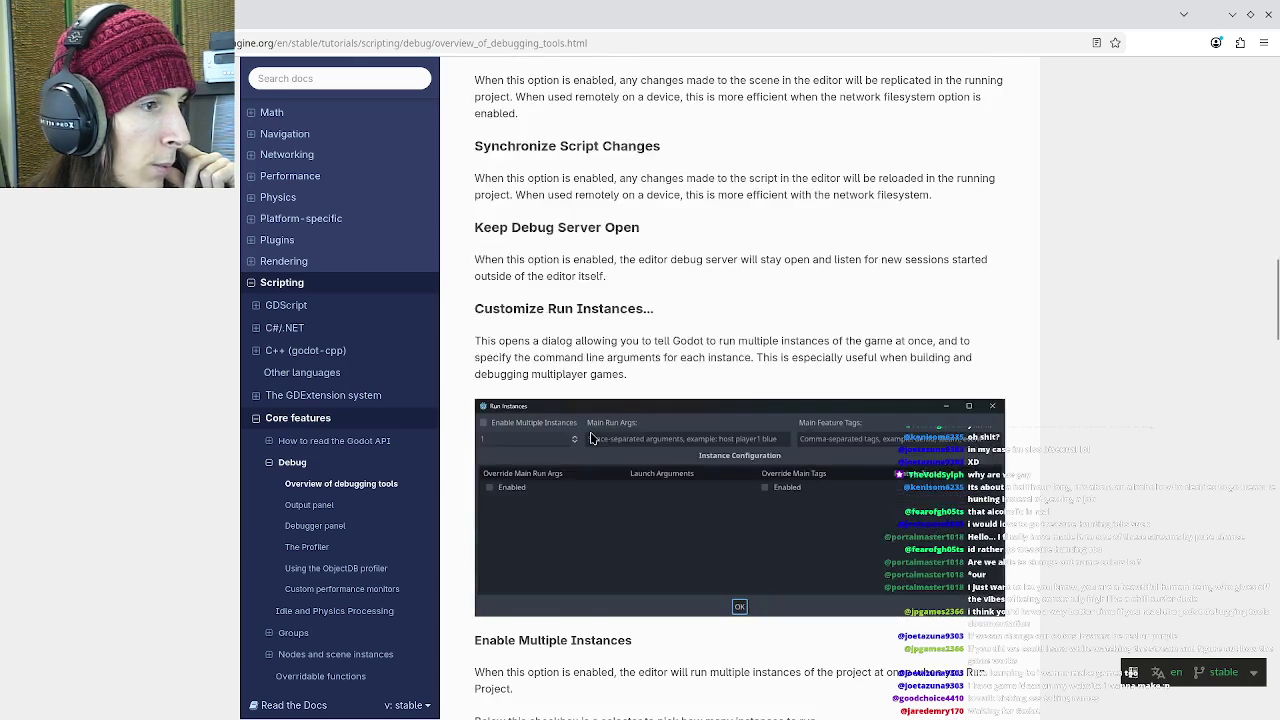
scroll(345, 340, "down", 3)
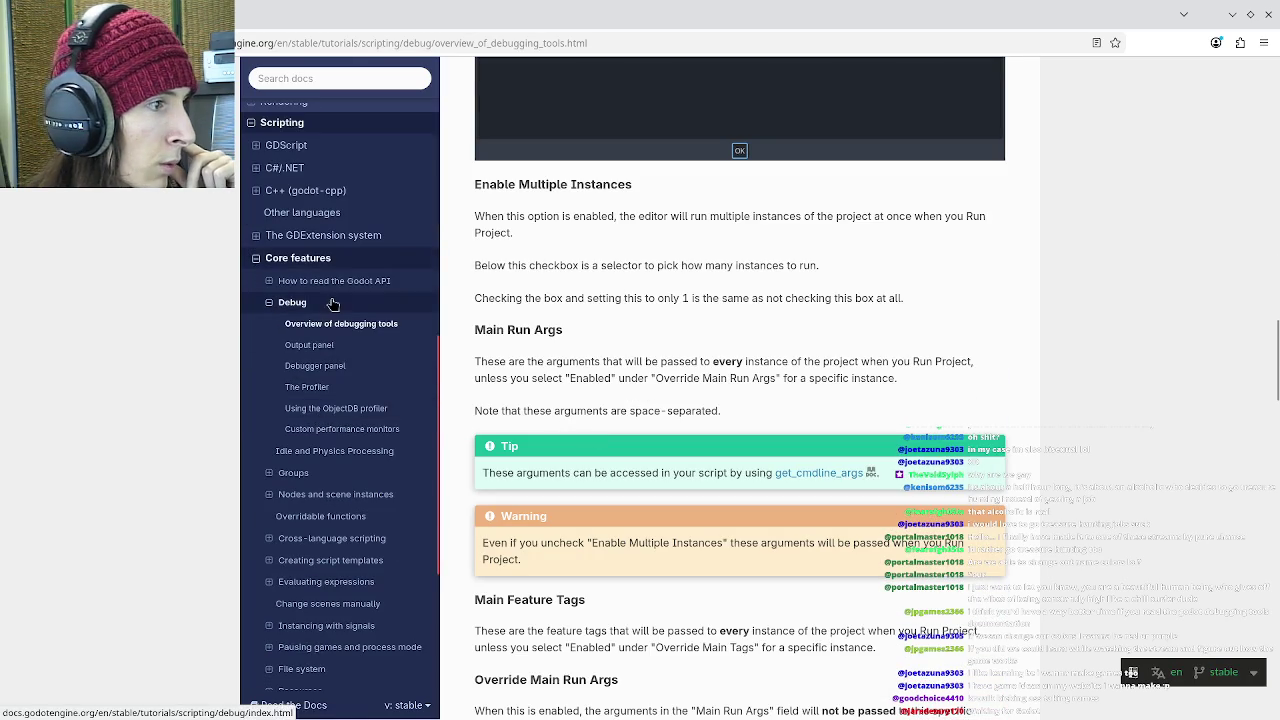
left_click(347, 369)
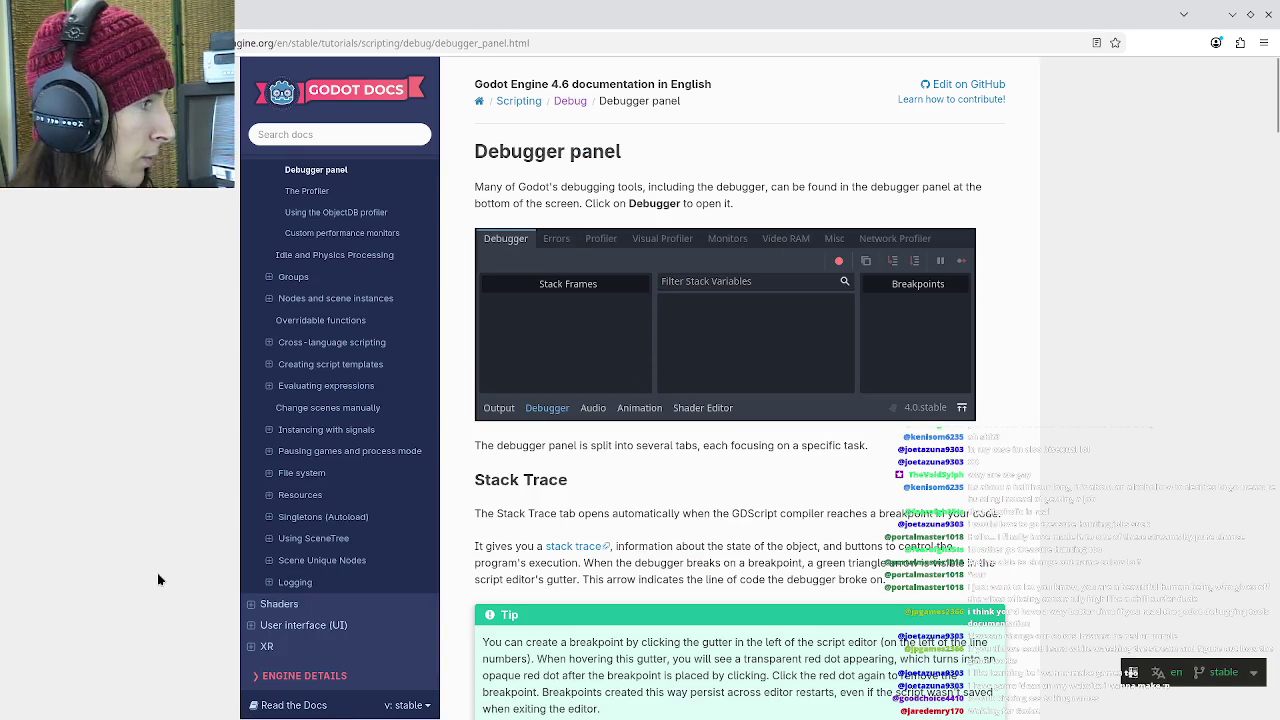
key("alt+Tab")
left_click(472, 400)
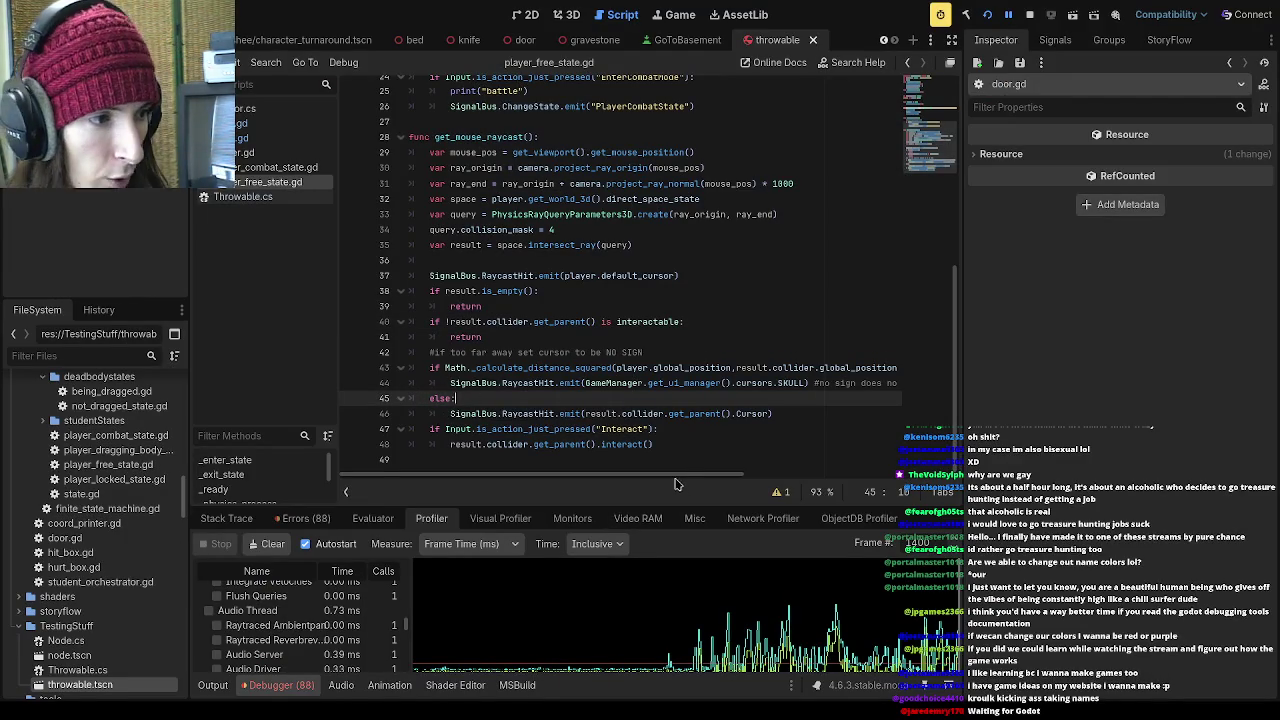
Step: Enlarge the Profiler panel and inspect the timings of frames 1202 and 759
left_click_drag(619, 506, 612, 280)
left_click_drag(407, 545, 407, 520)
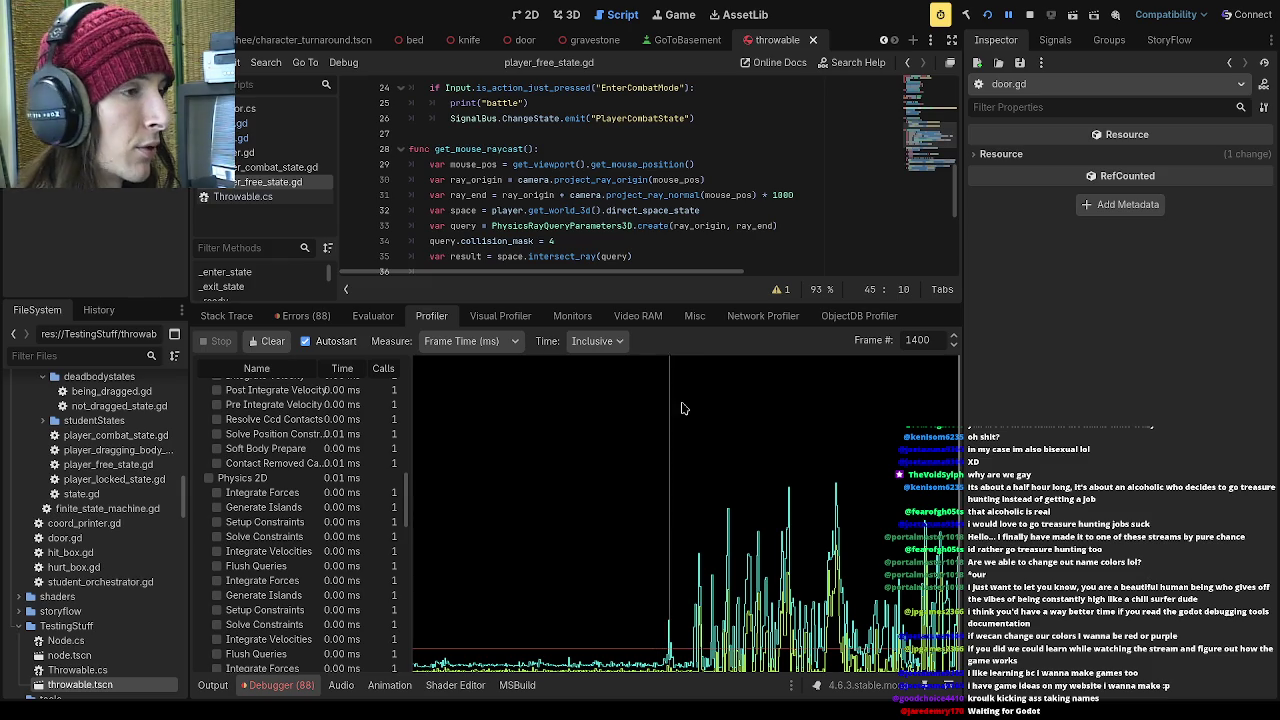
left_click(790, 480)
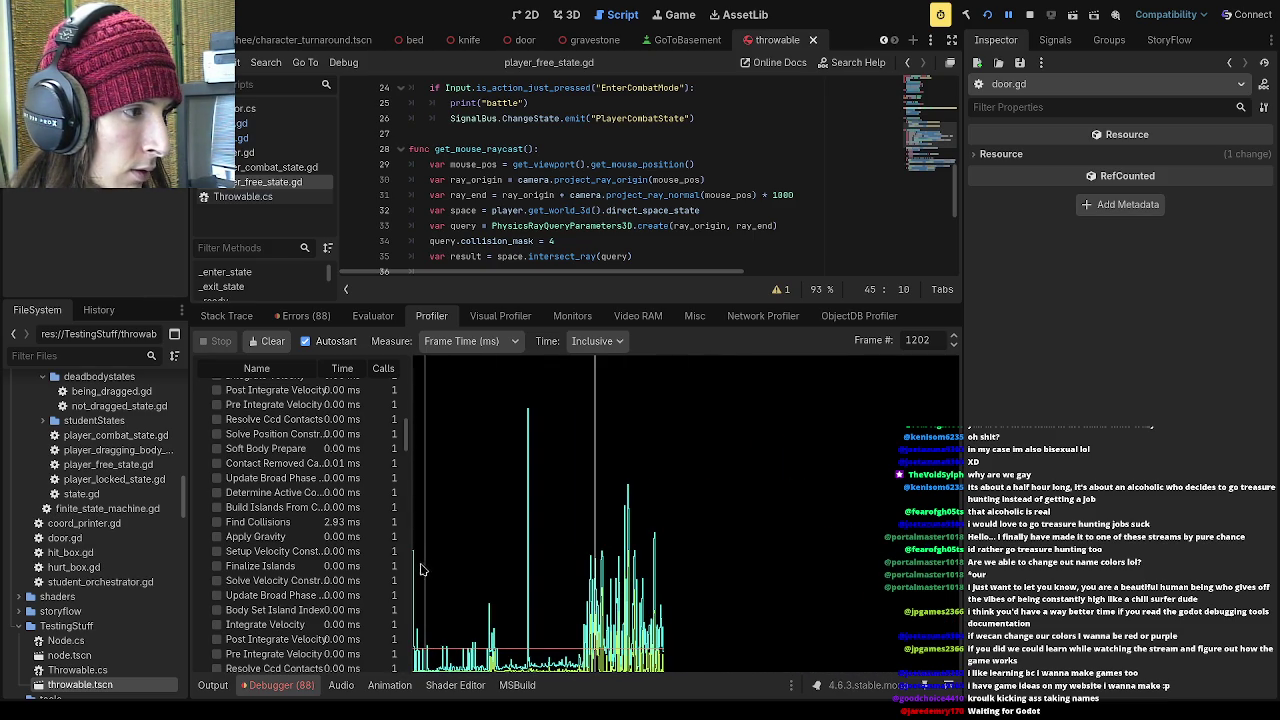
left_click(529, 598)
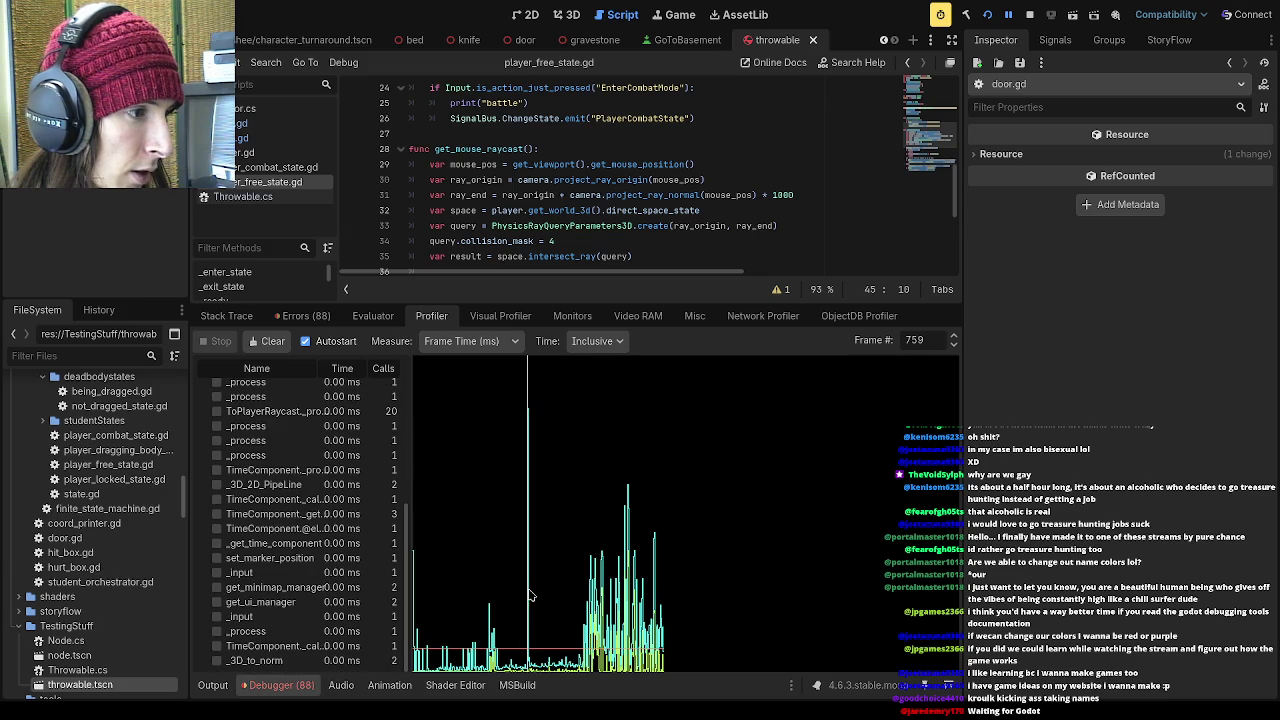
left_click_drag(408, 605, 418, 423)
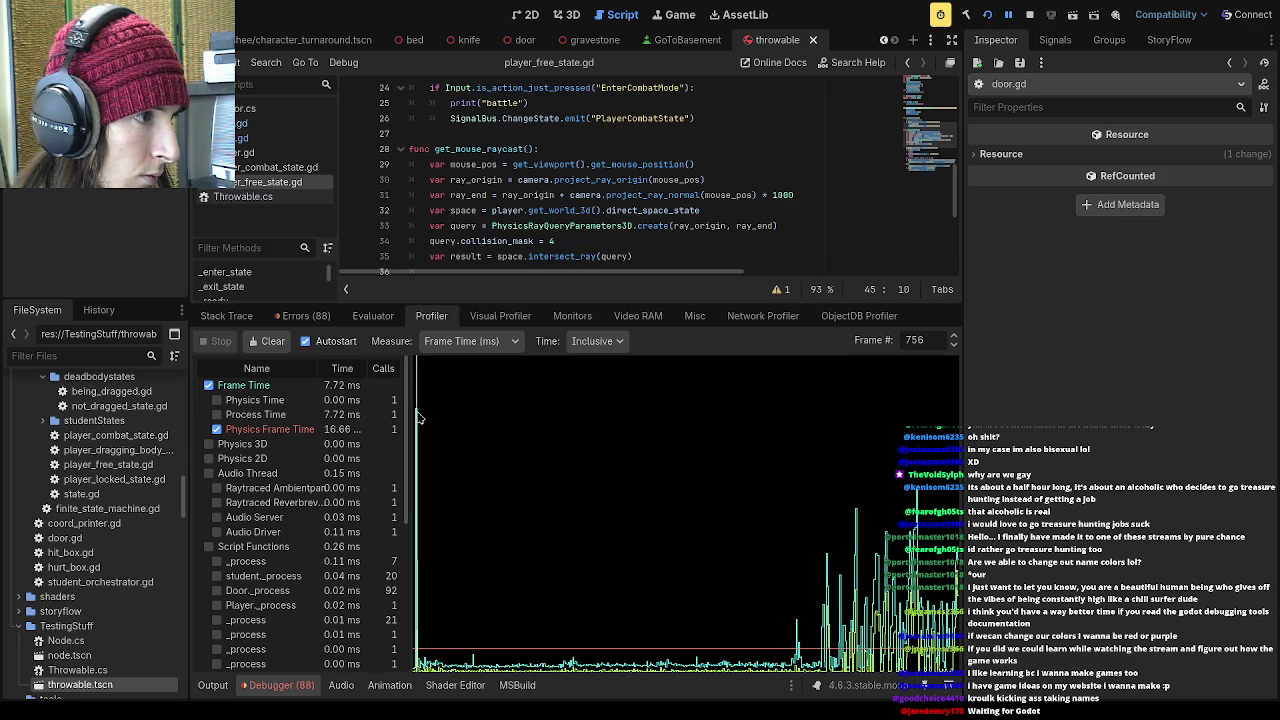
Step: Inspect profiler frames 756 and about 1122, then collapse the Debugger panel
left_click(418, 418)
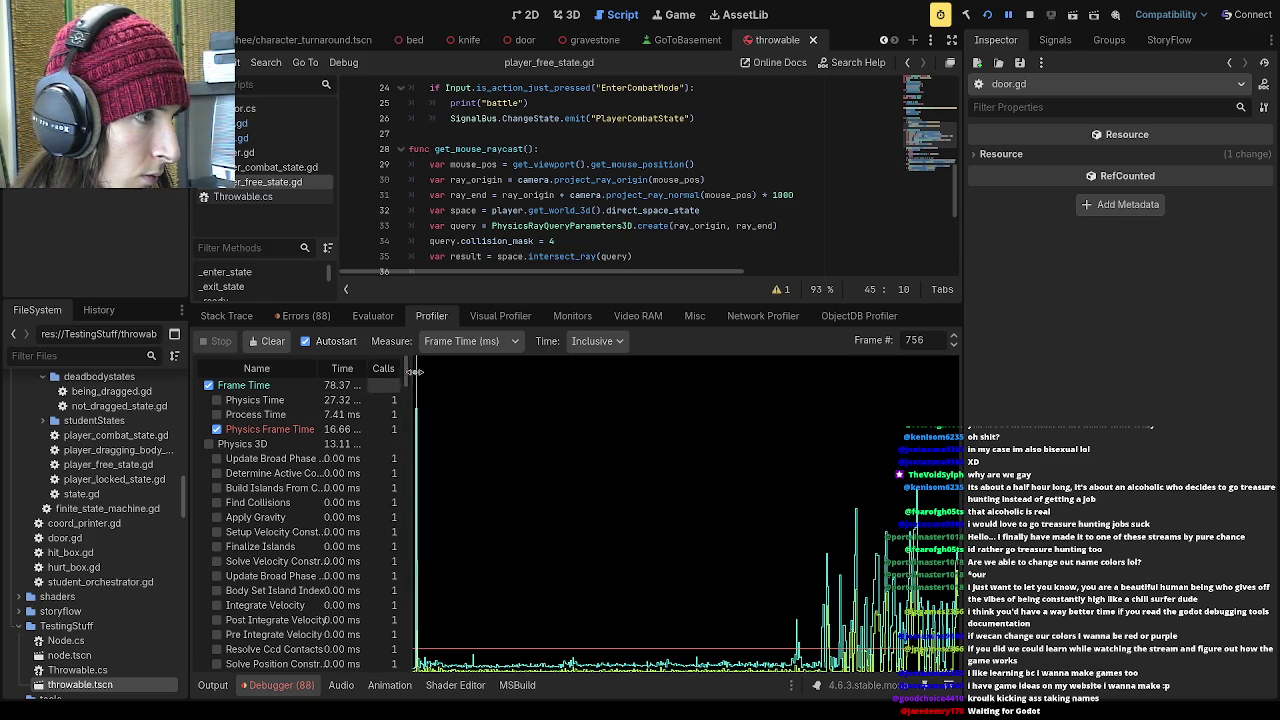
left_click_drag(406, 383, 406, 595)
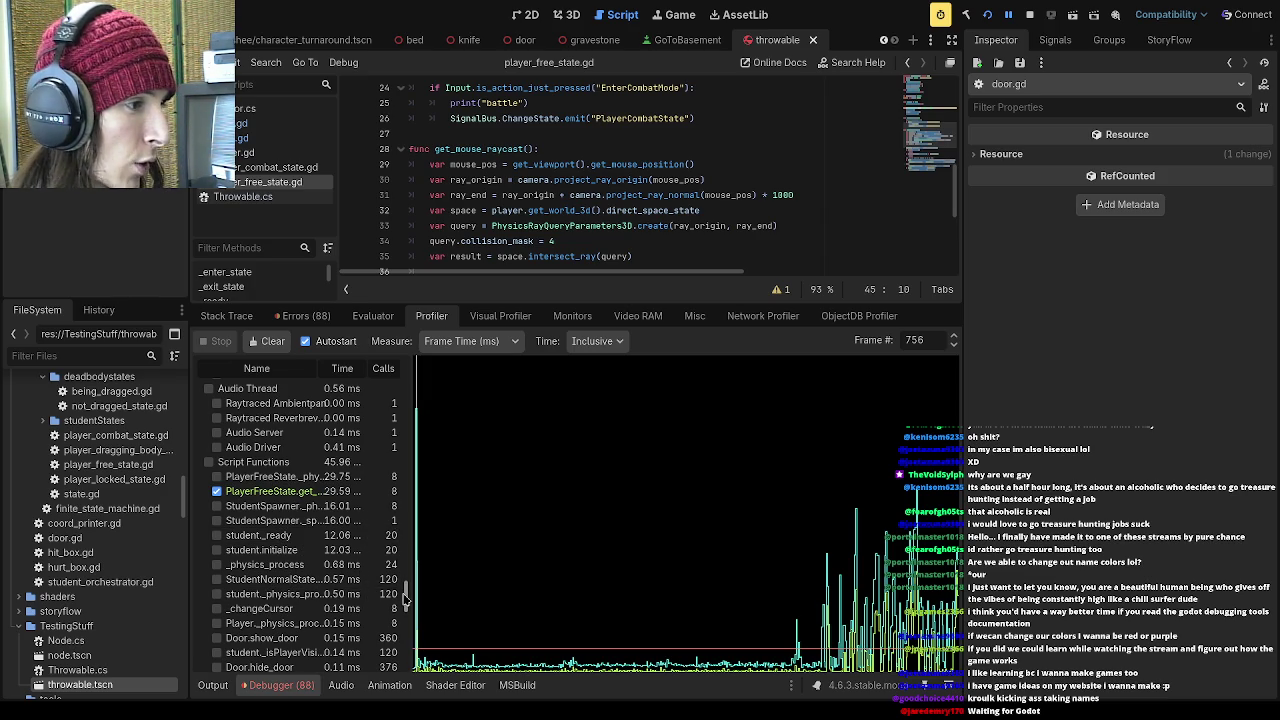
mouse_move(407, 592)
left_mouse_down()
mouse_move(405, 372)
mouse_move(395, 520)
mouse_move(403, 356)
mouse_move(401, 637)
mouse_move(405, 565)
left_mouse_up()
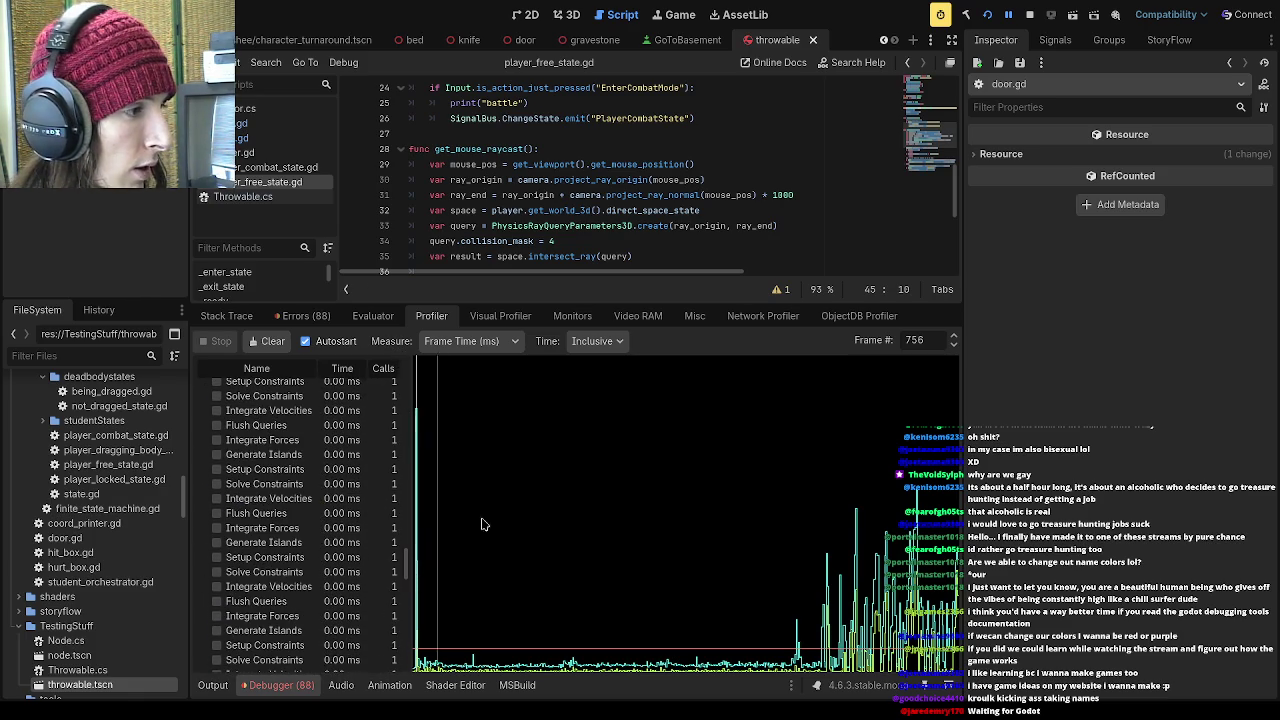
left_click_drag(818, 568, 828, 566)
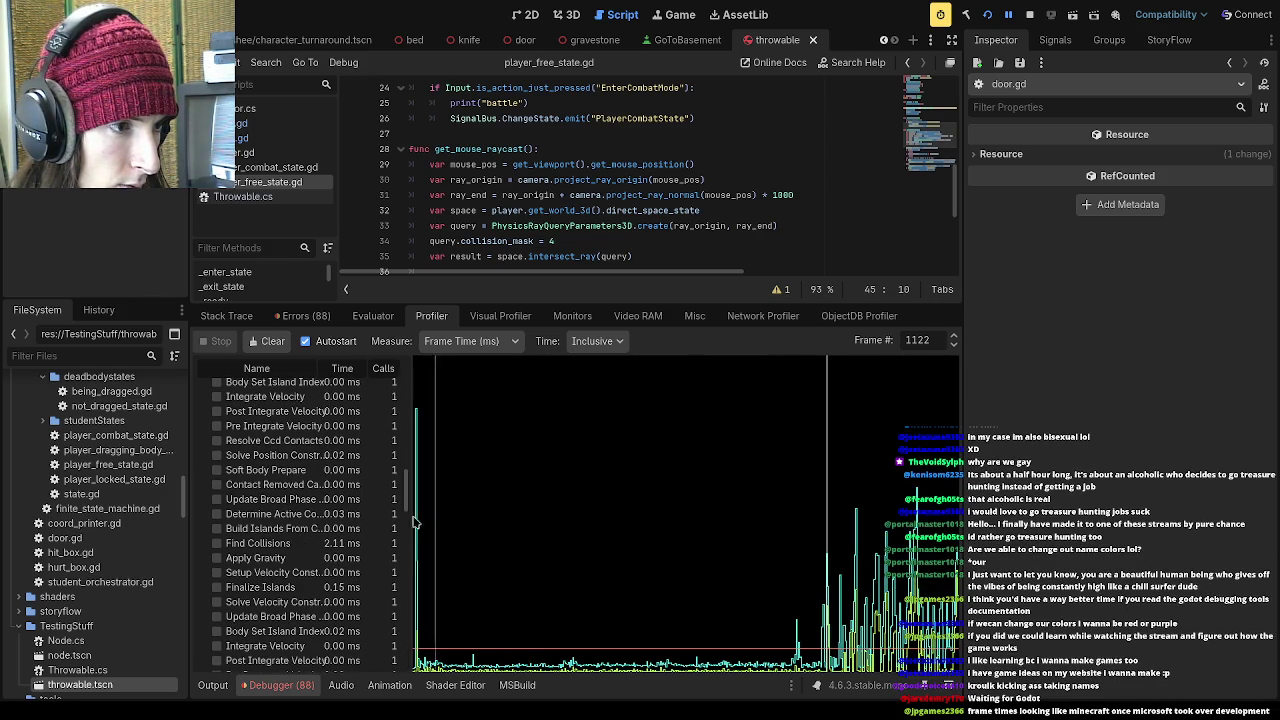
mouse_move(408, 500)
left_mouse_down()
mouse_move(411, 414)
mouse_move(411, 588)
left_mouse_up()
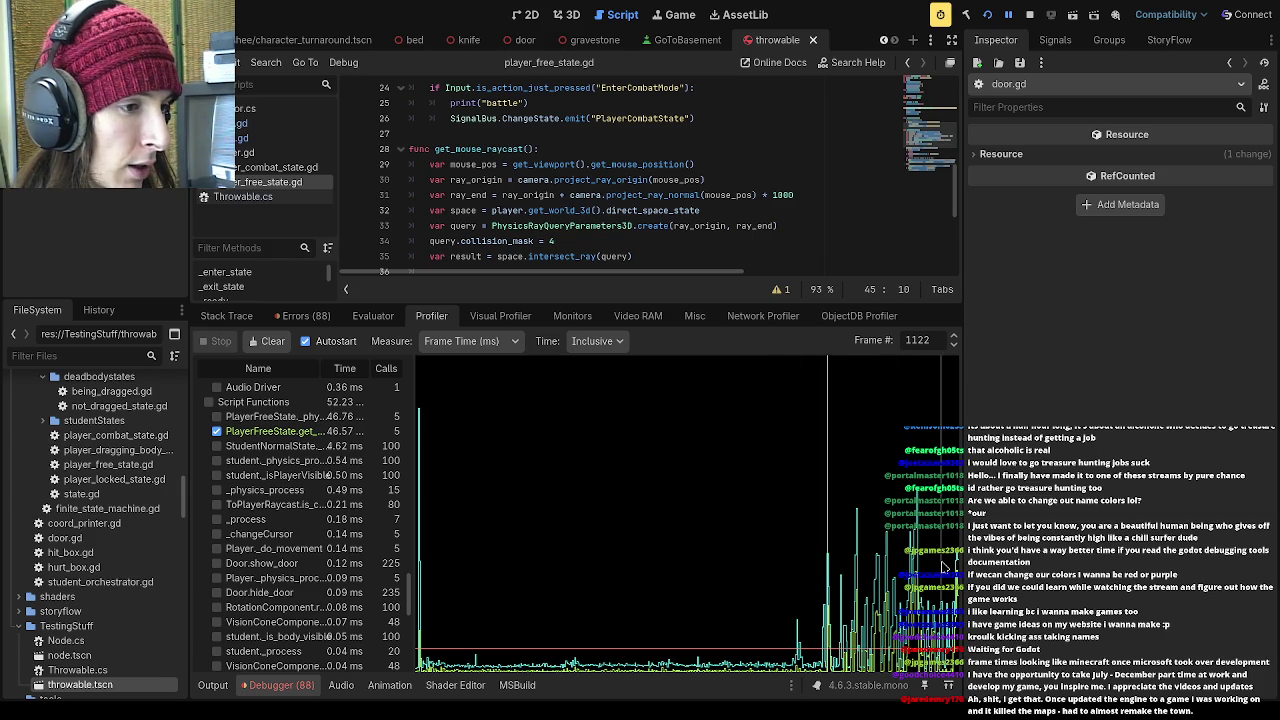
left_click(278, 688)
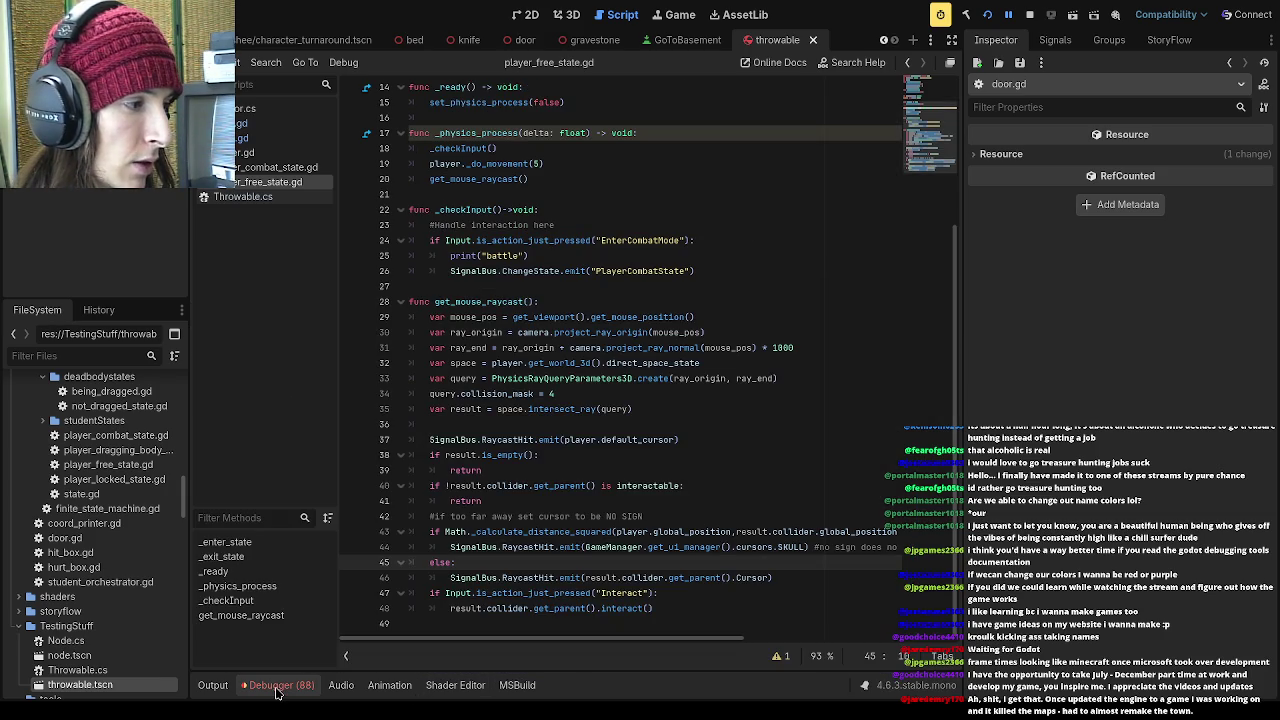
Step: Reopen the Debugger panel's profiler and cross-check it against the Debugger panel documentation
left_click(278, 688)
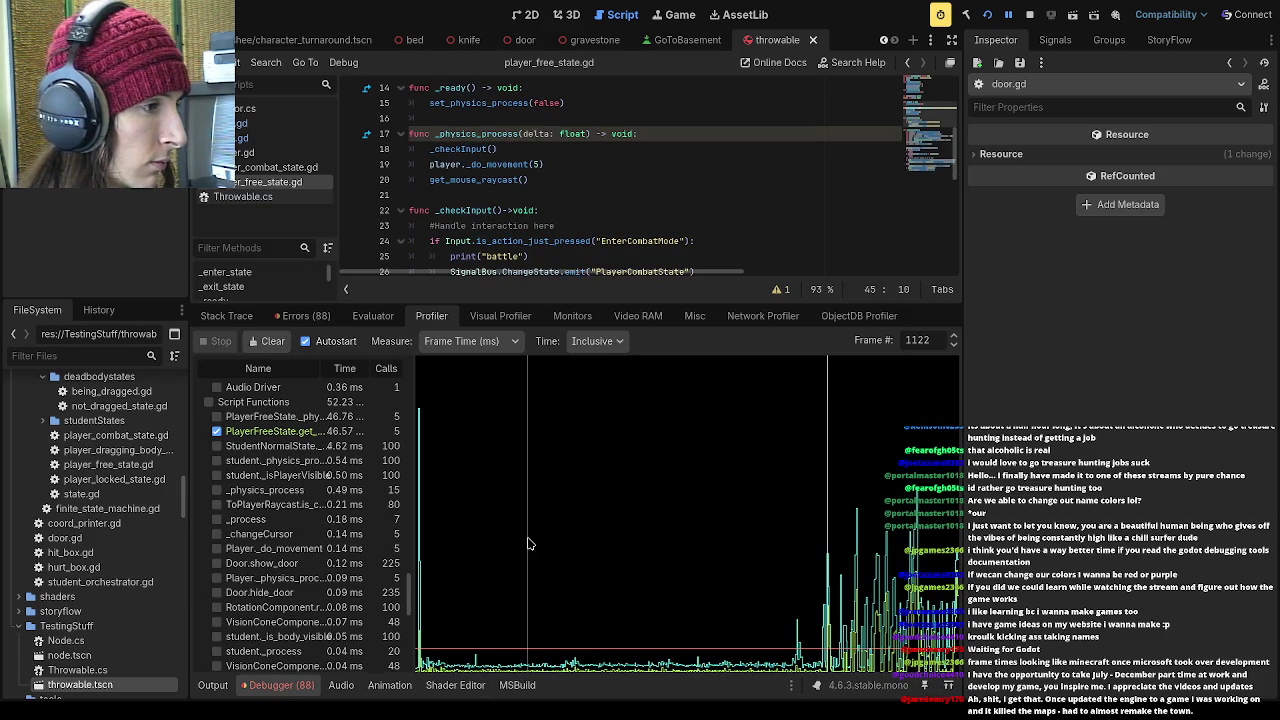
scroll(315, 535, "up", 2)
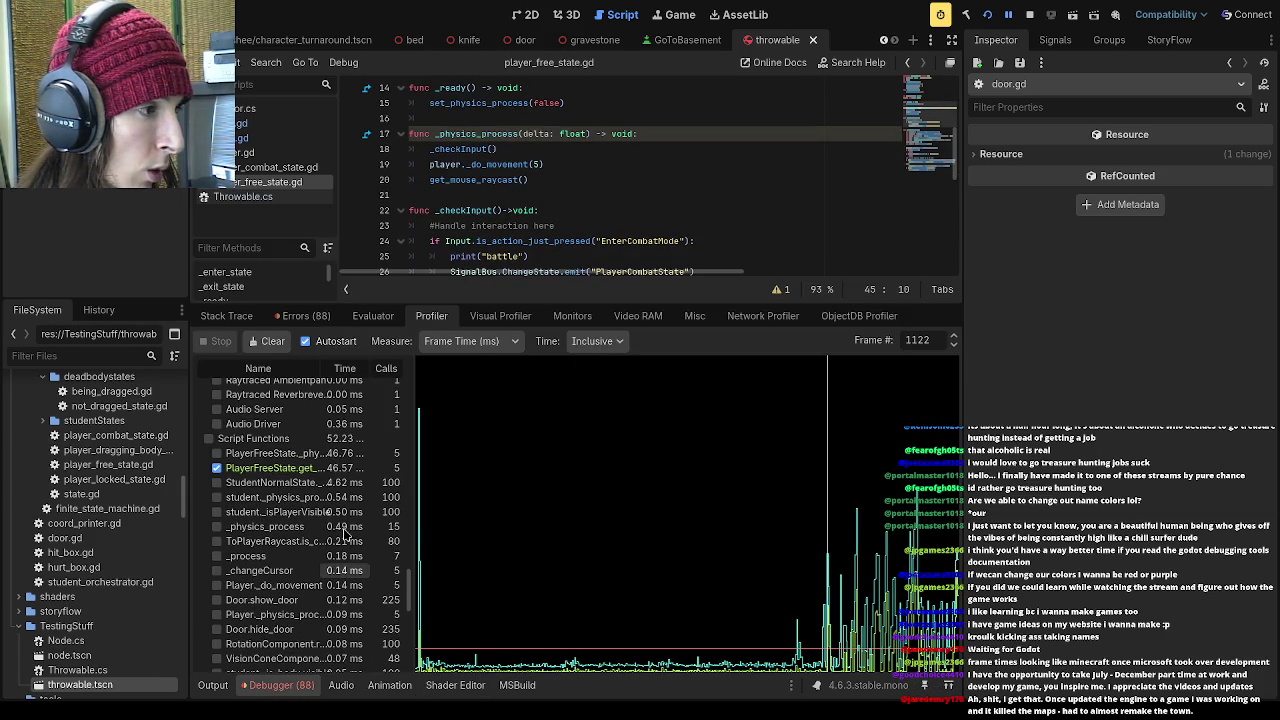
scroll(315, 535, "up", 2)
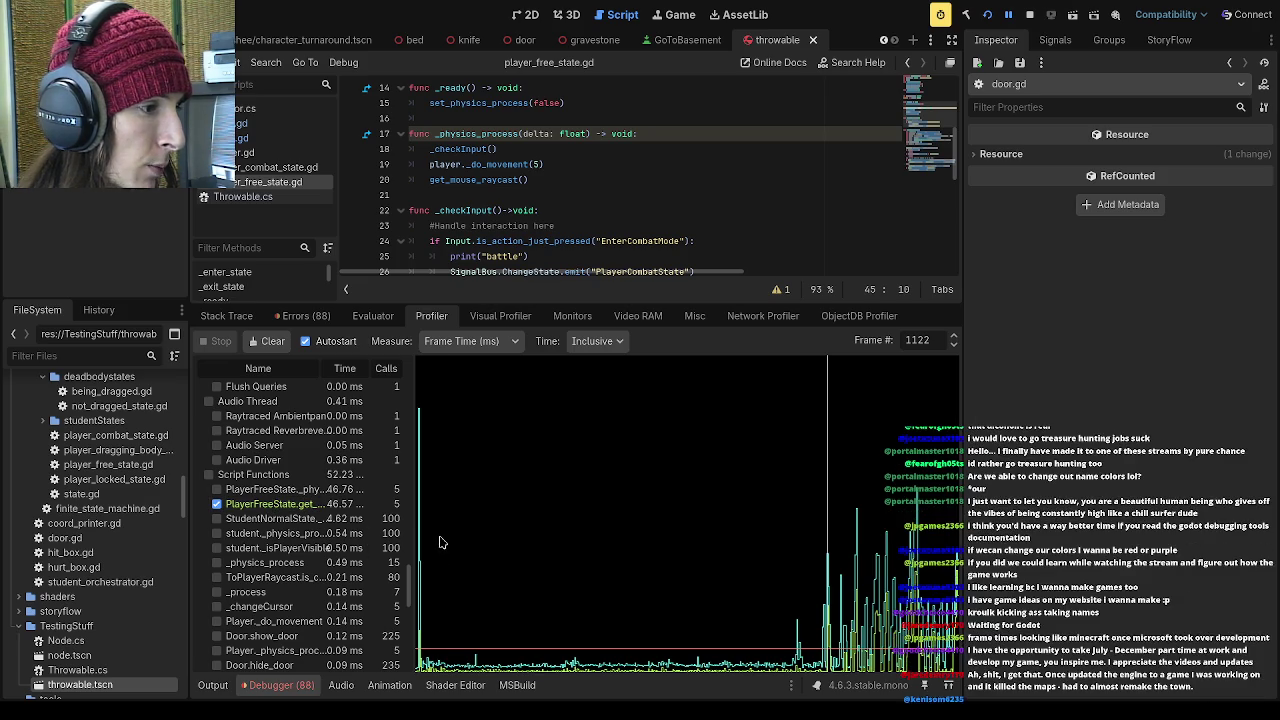
key("alt+Tab")
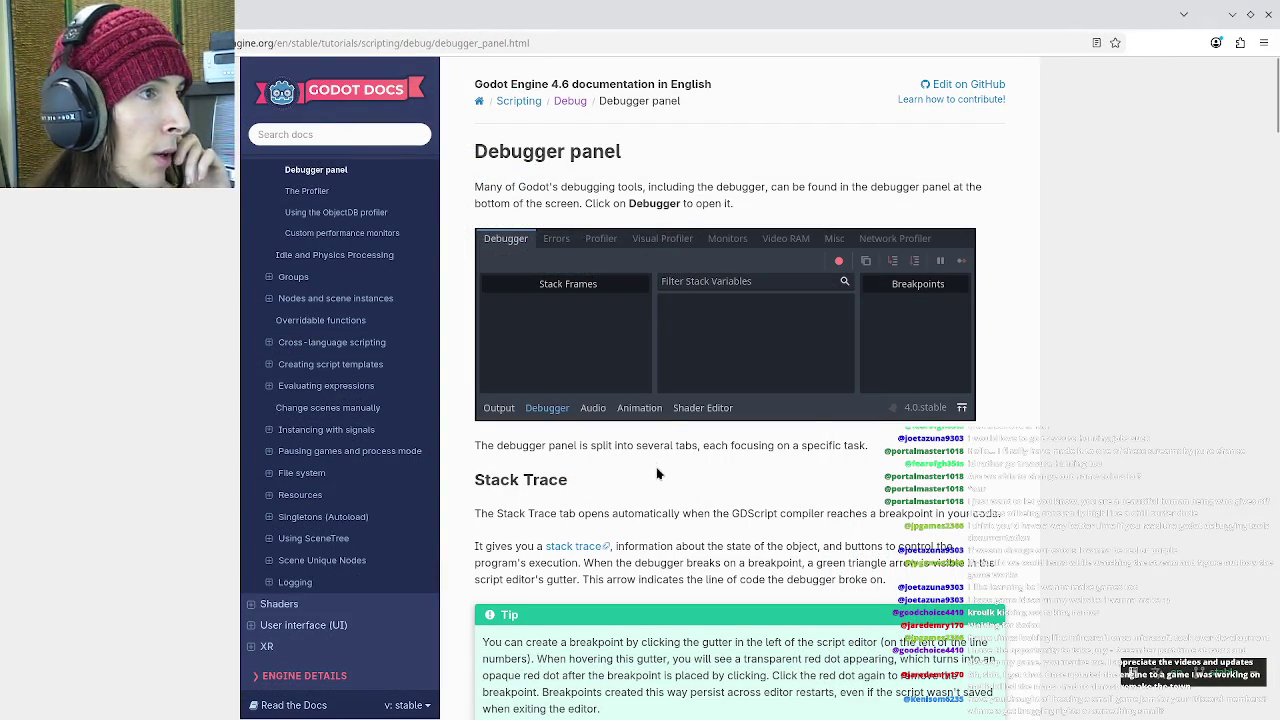
key("alt+Tab")
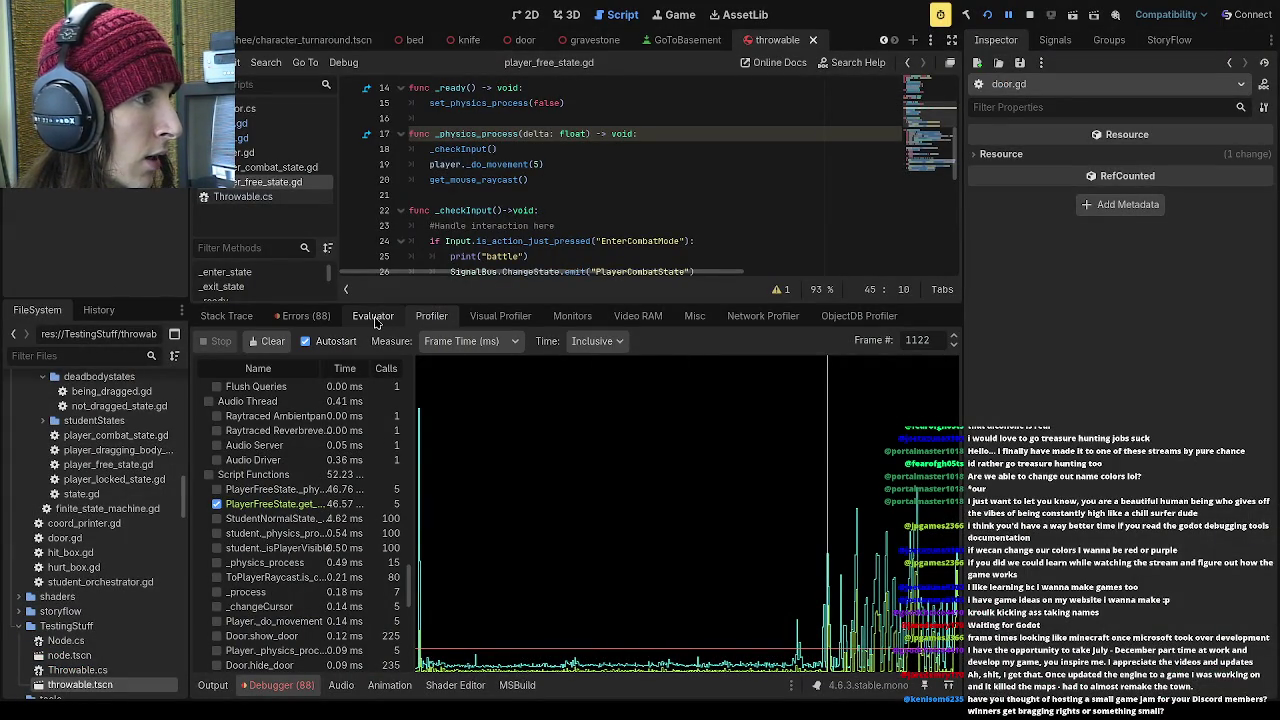
left_click(494, 318)
Step: Flip between the Video RAM, Monitors and Visual Profiler tabs, finishing on Visual Profiler
left_click(638, 316)
left_click(561, 318)
left_click(500, 318)
left_click(572, 318)
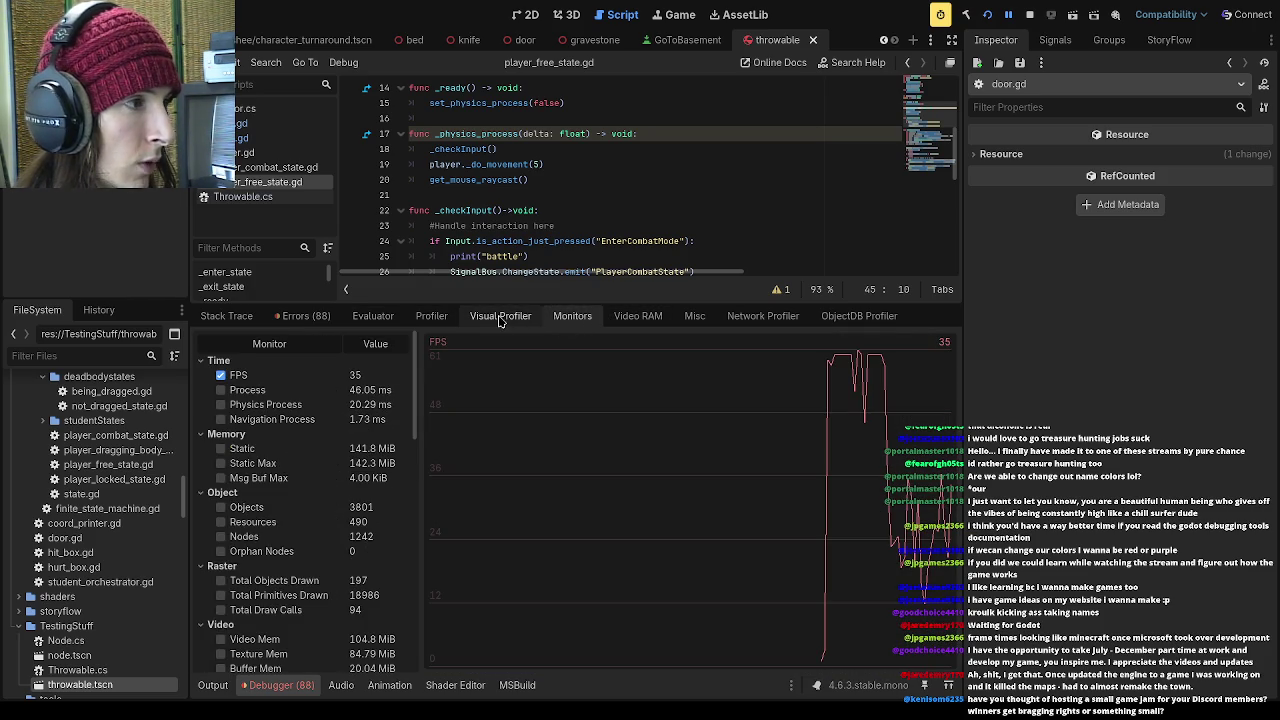
left_click(500, 318)
left_click(552, 318)
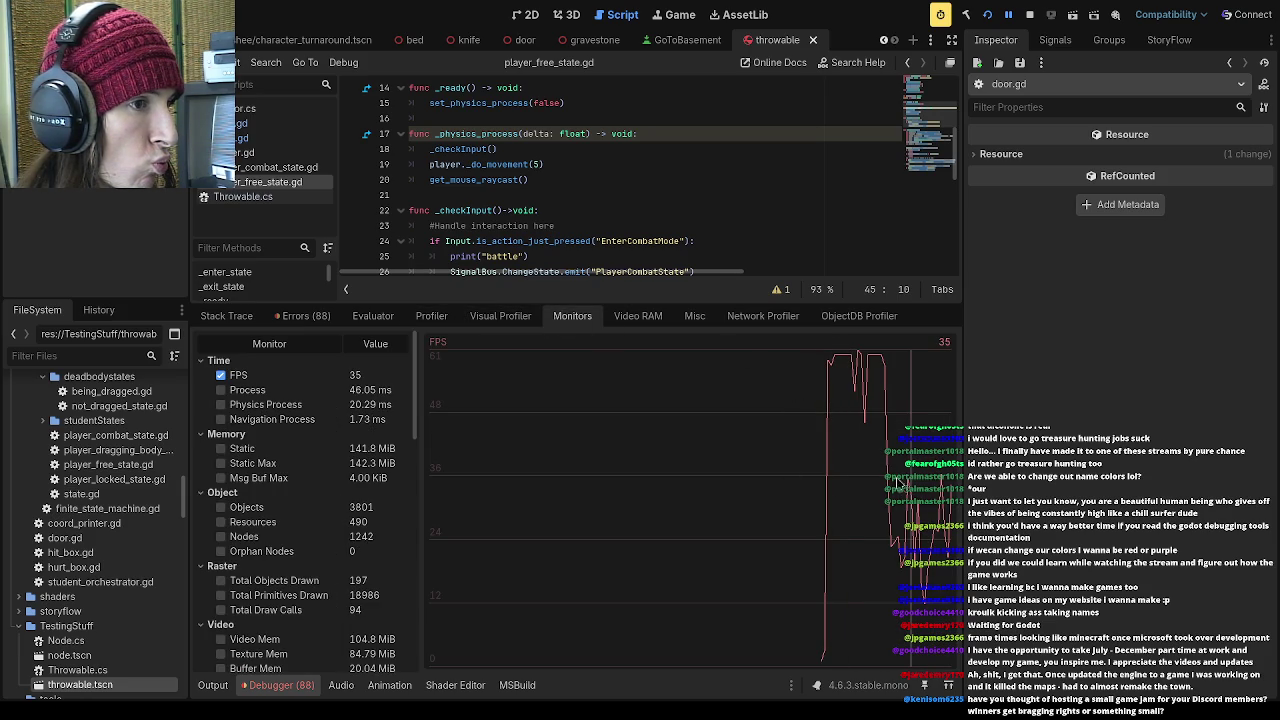
left_click(495, 316)
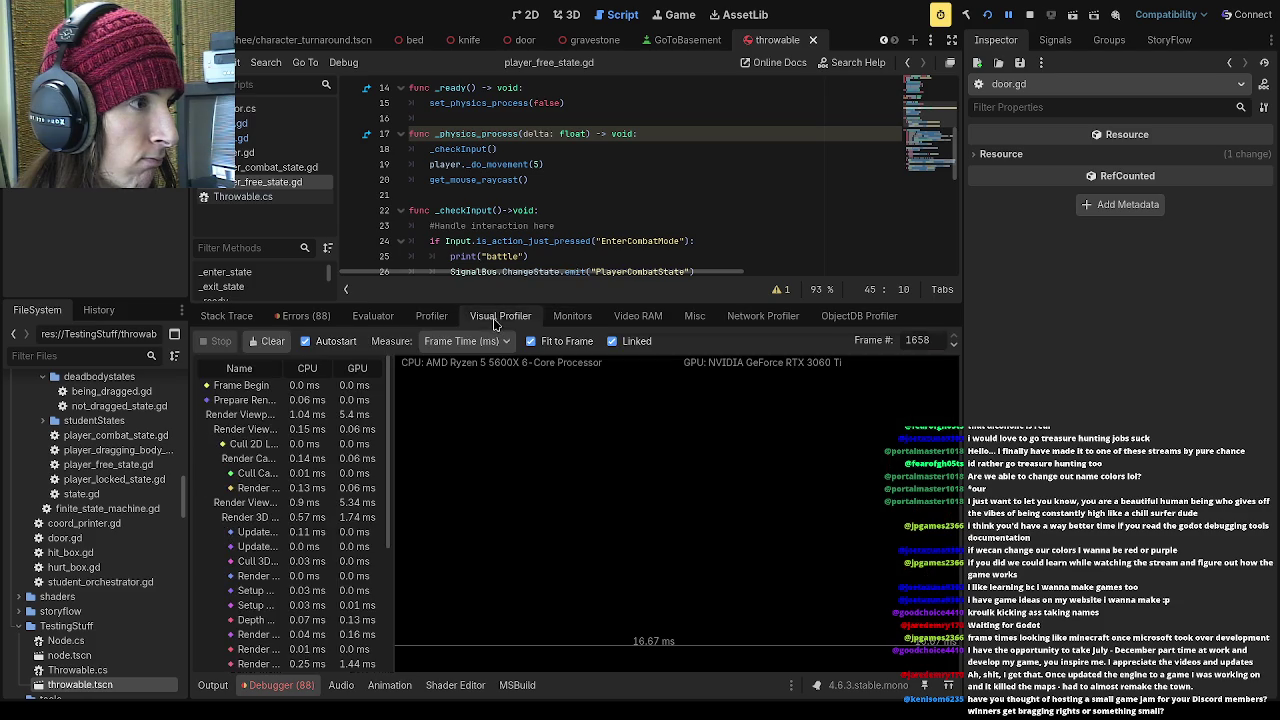
Step: Alternate between the Profiler and Visual Profiler tabs to compare script and render timings
left_click(431, 316)
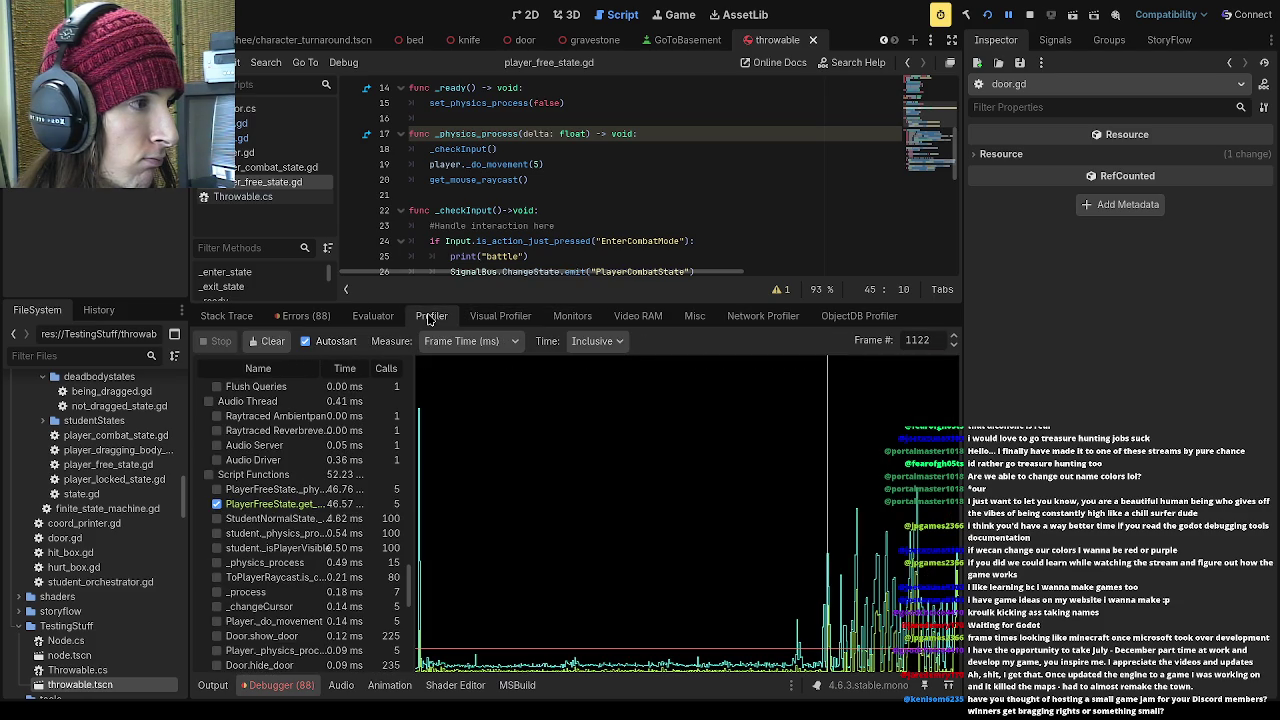
left_click(505, 318)
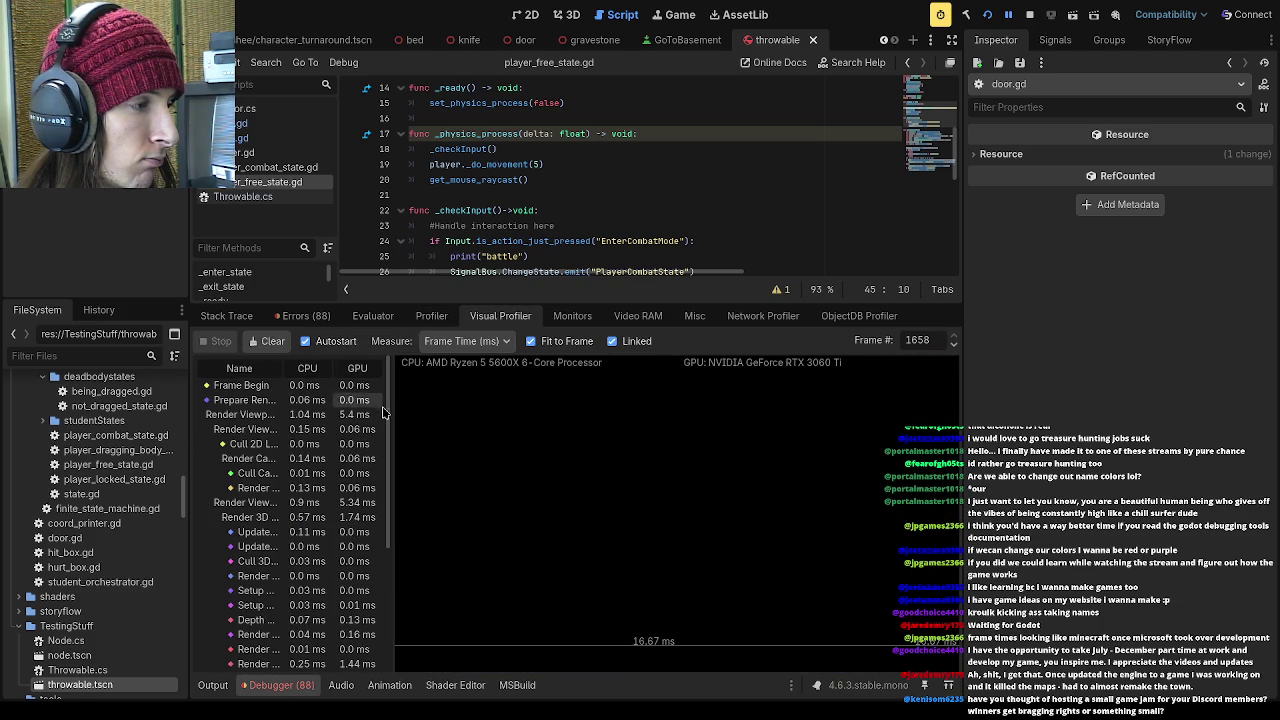
left_click(430, 318)
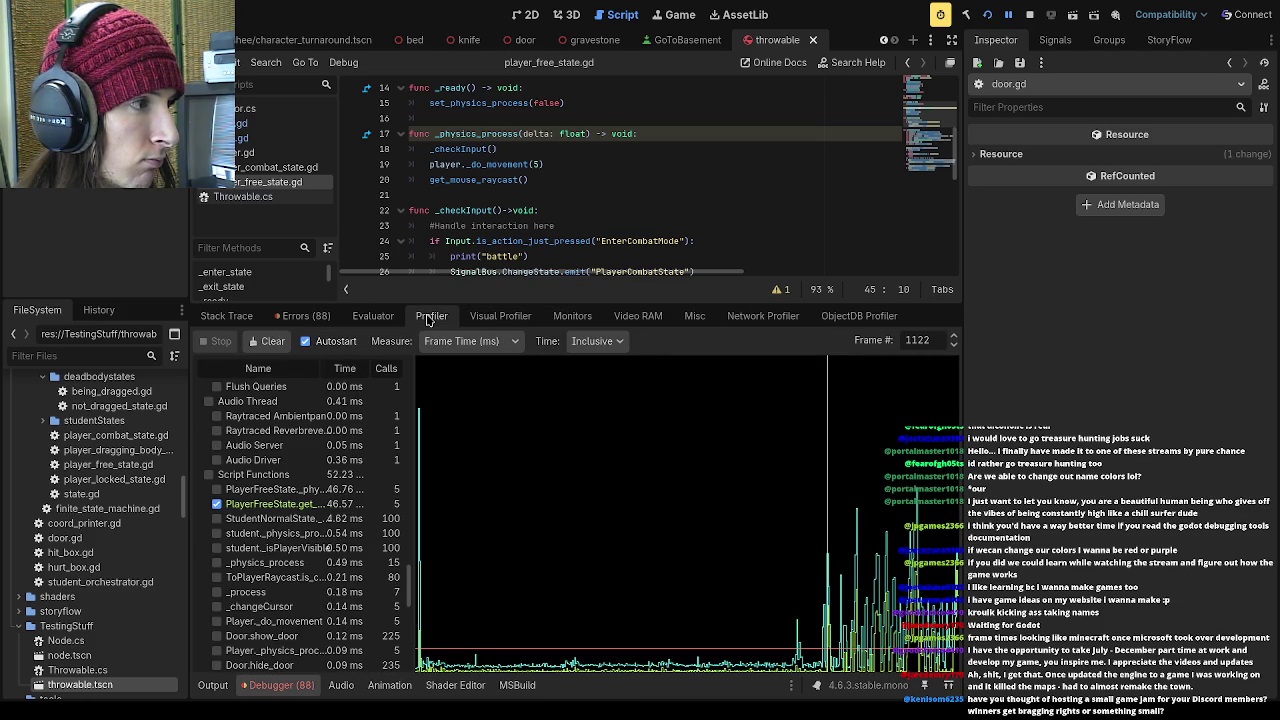
left_click(495, 316)
left_click(447, 318)
left_click(500, 316)
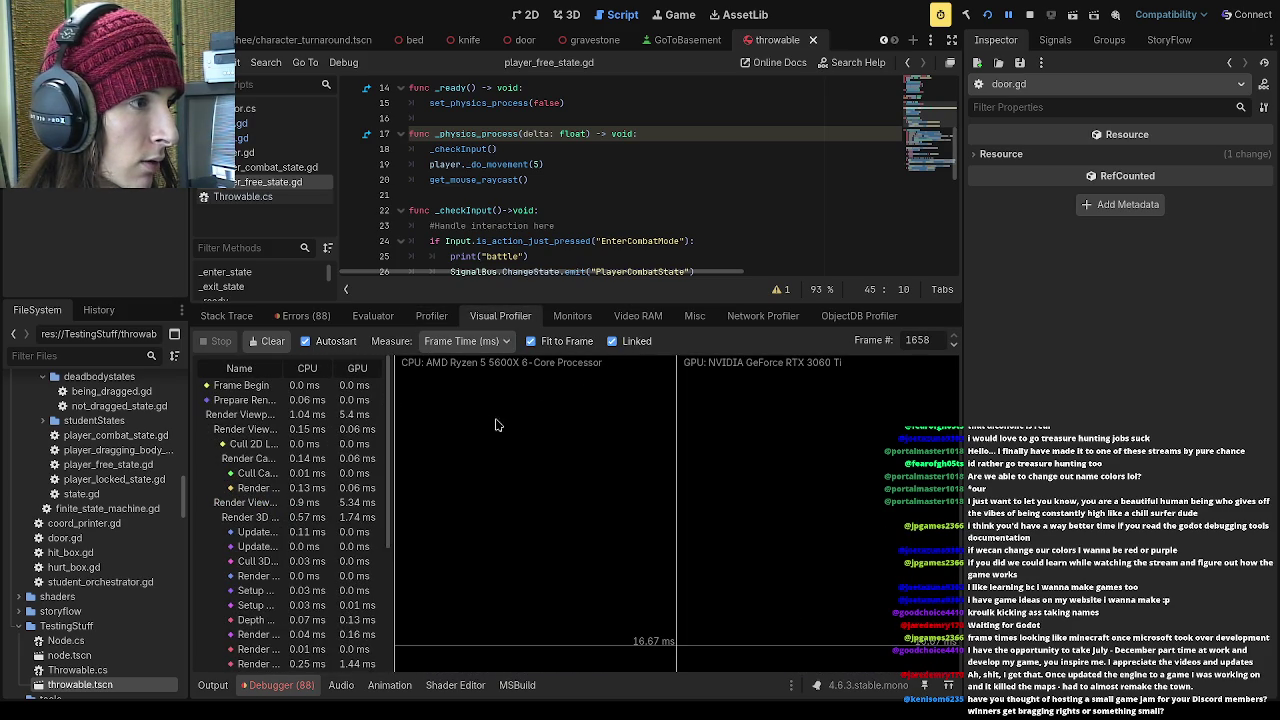
scroll(388, 597, "down", 5)
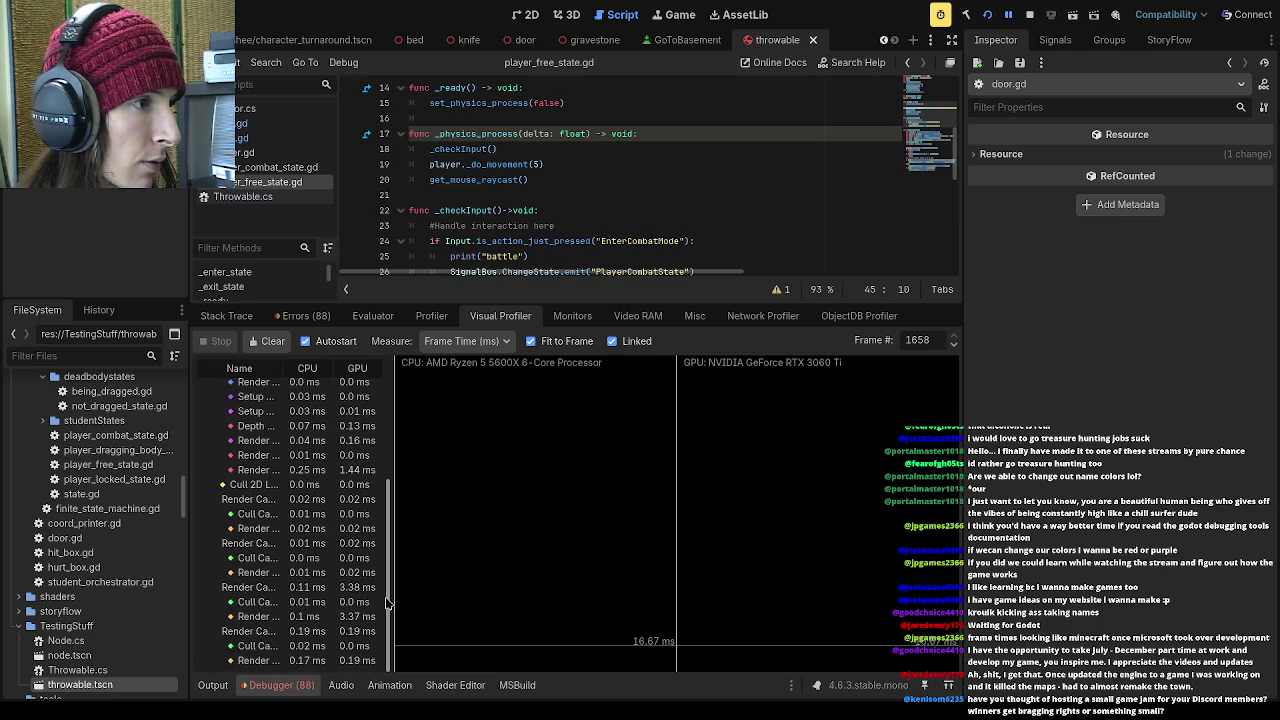
scroll(388, 600, "up", 5)
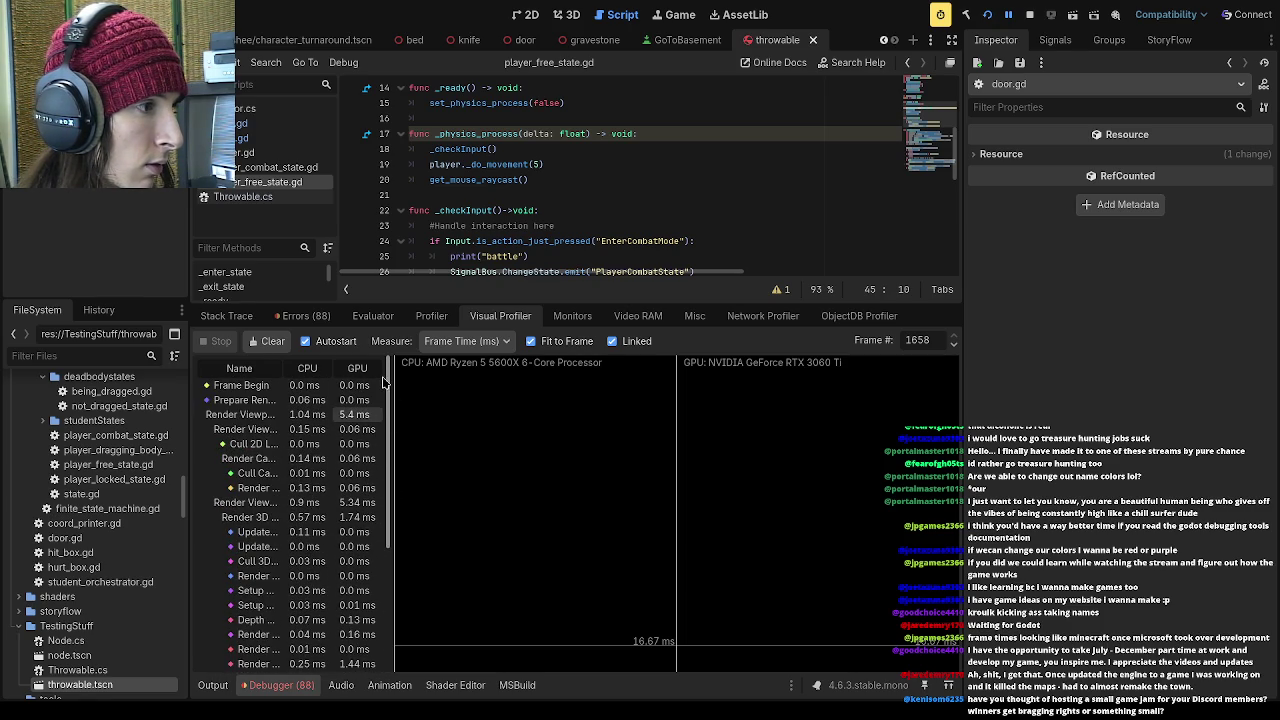
Step: Compare Profiler frame 1202 with the Visual Profiler's frame 995 render timings
left_click(432, 316)
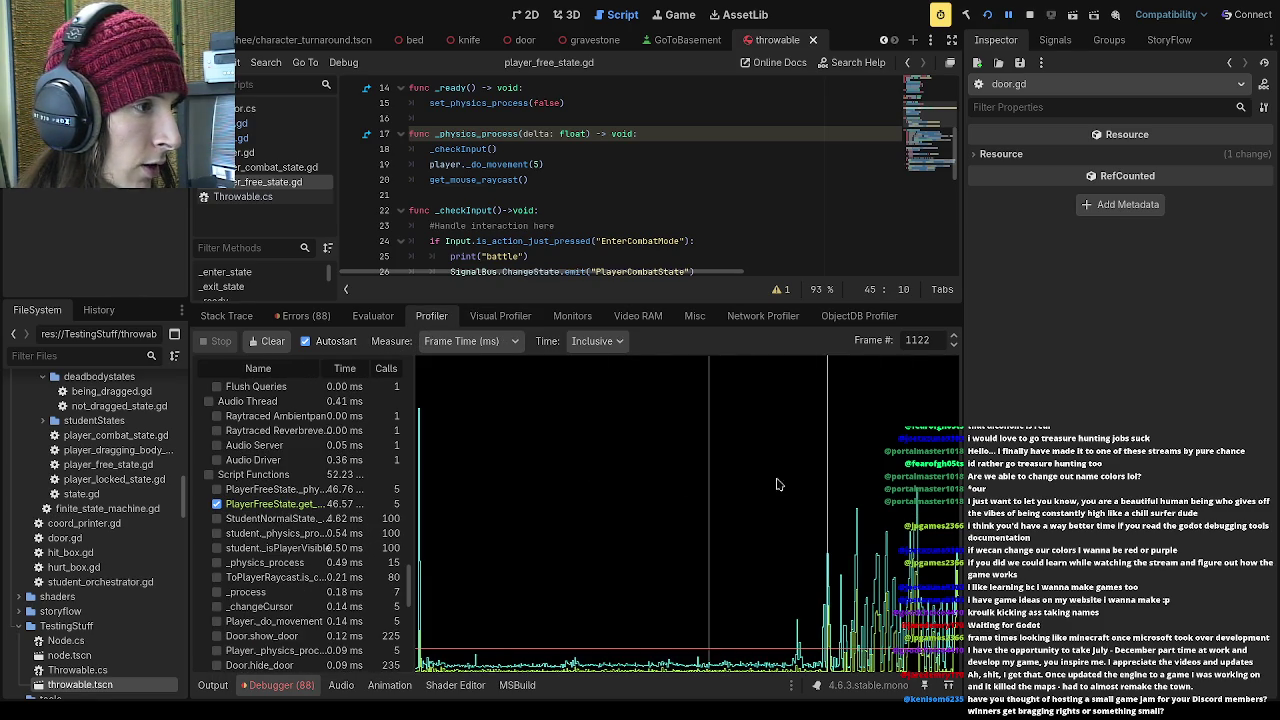
left_click(917, 500)
left_click(478, 318)
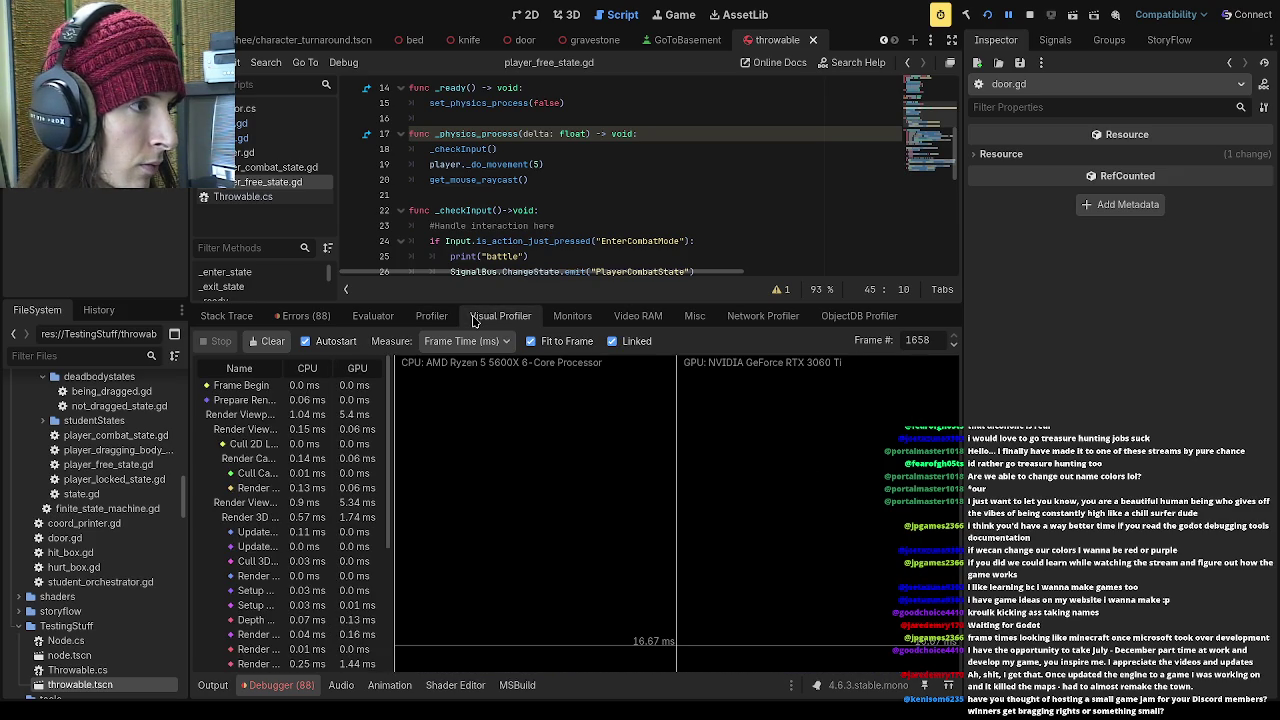
left_click(600, 487)
left_click(426, 320)
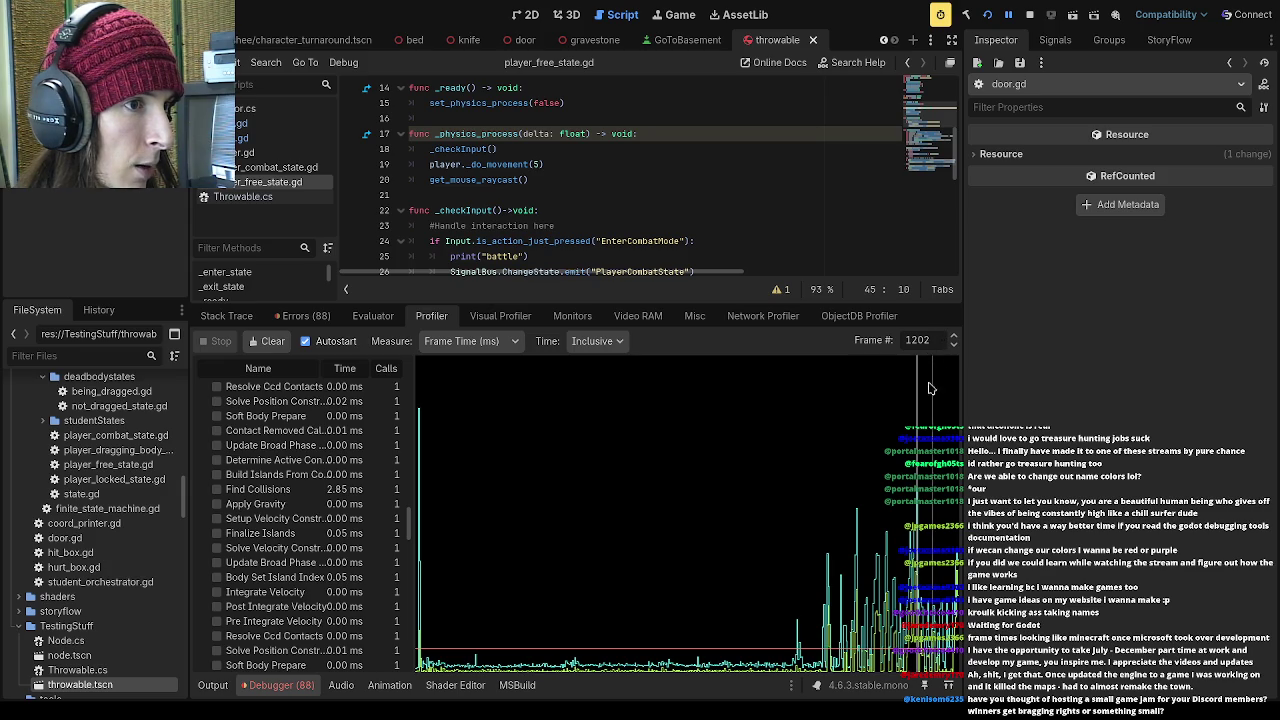
left_click(500, 316)
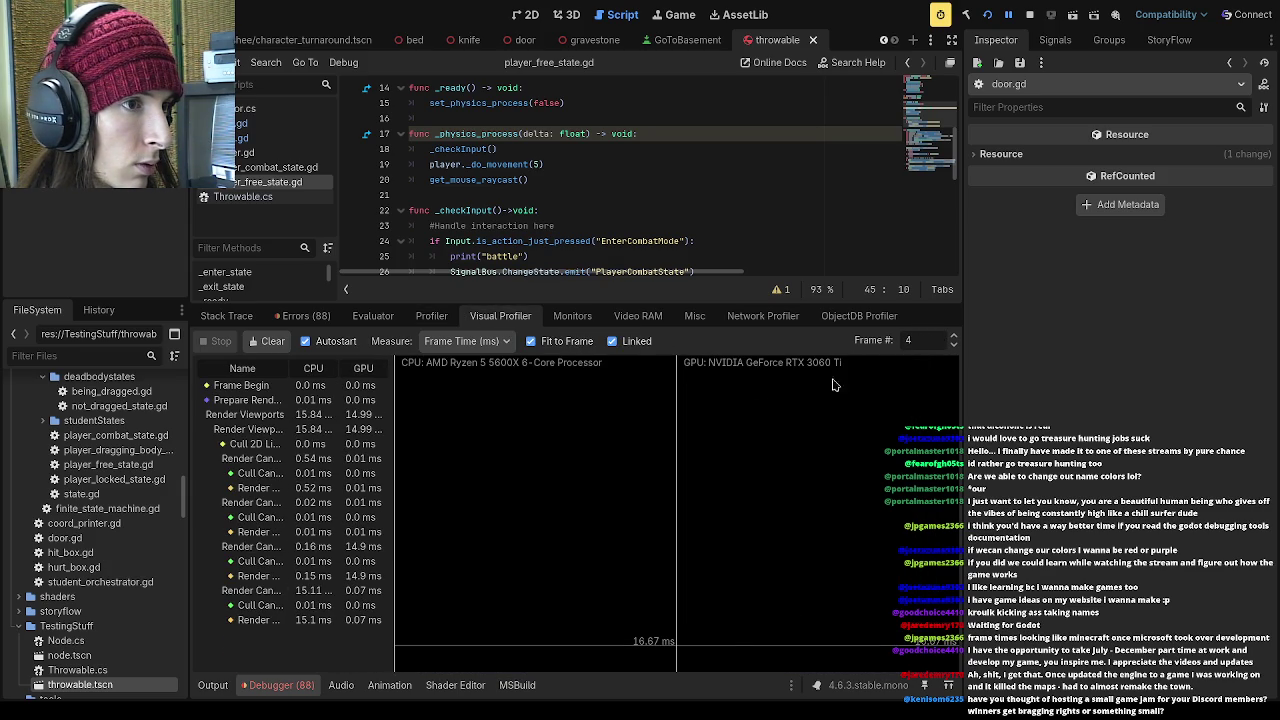
Step: Enter frame 1202 in the Visual Profiler and review its CPU and GPU timings
left_click(912, 341)
type("1202")
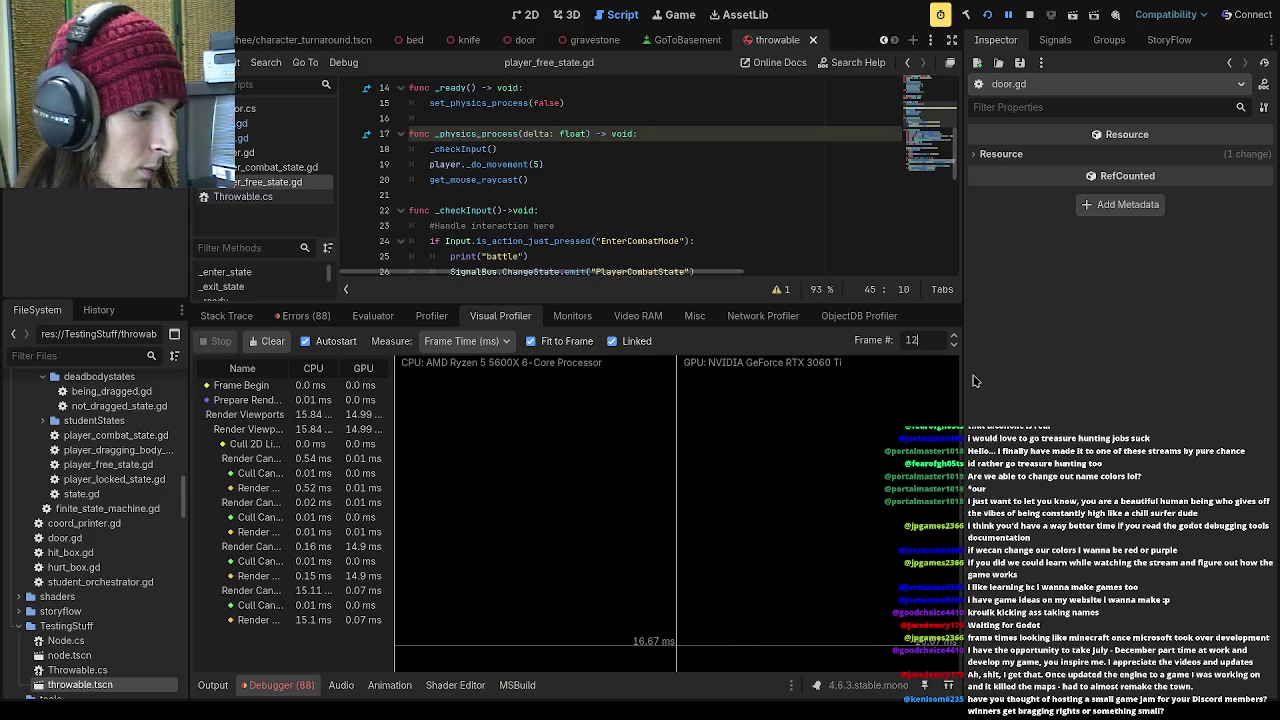
key("Return")
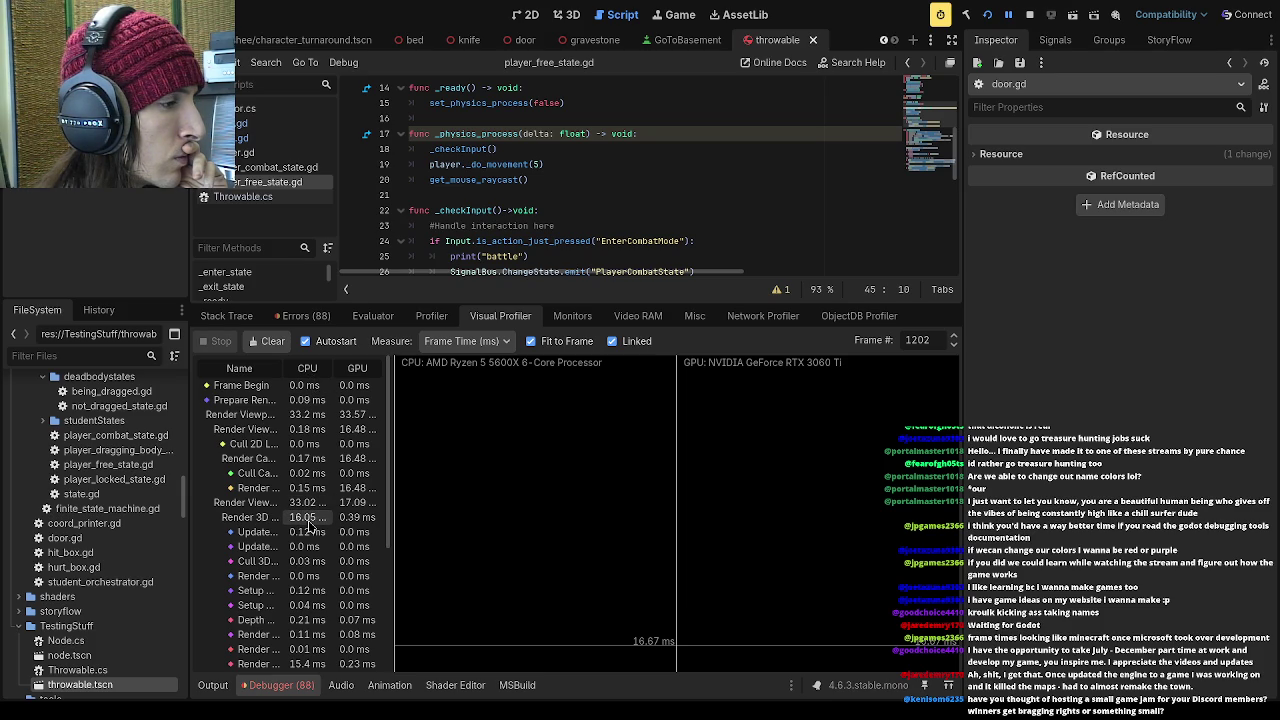
scroll(310, 520, "down", 3)
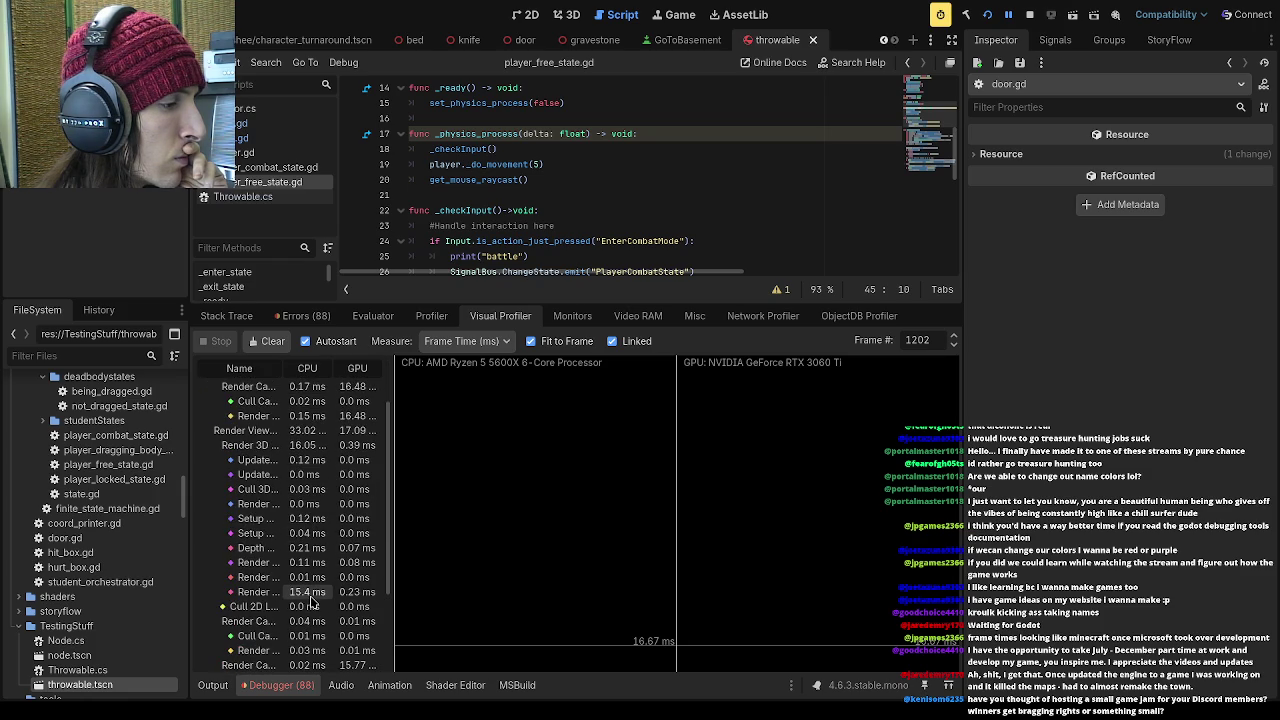
scroll(311, 600, "down", 5)
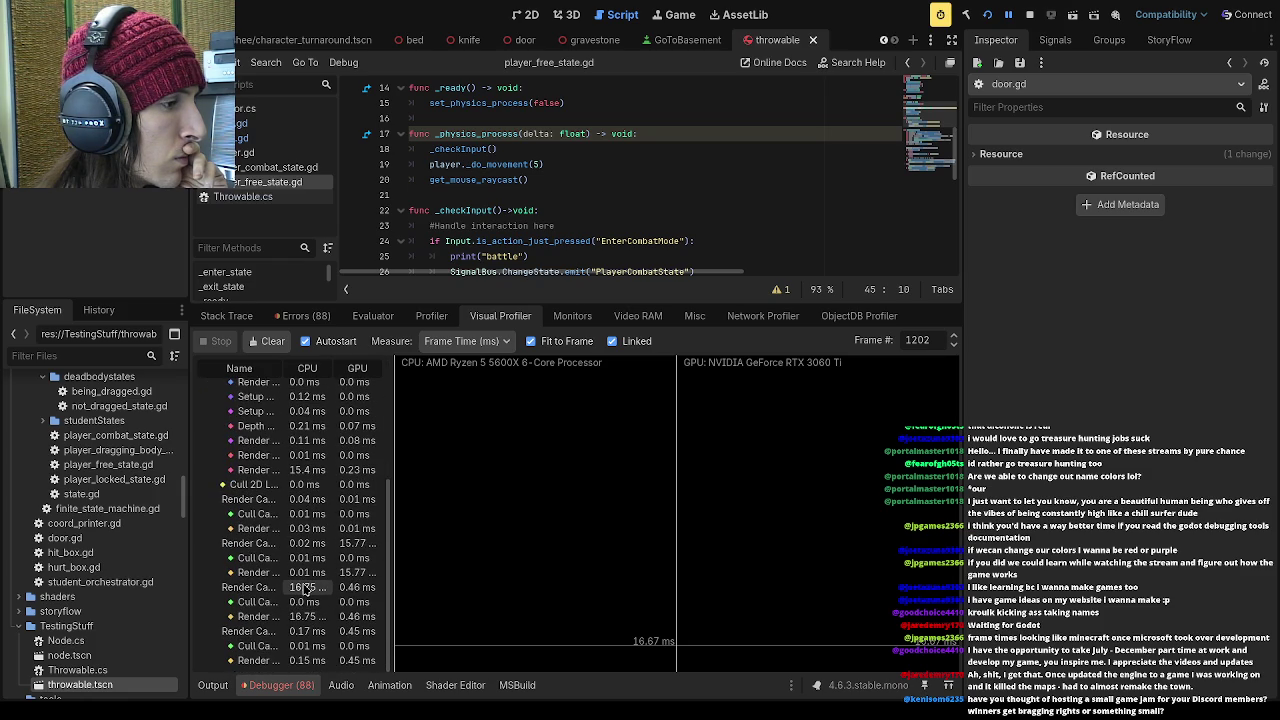
scroll(306, 588, "up", 5)
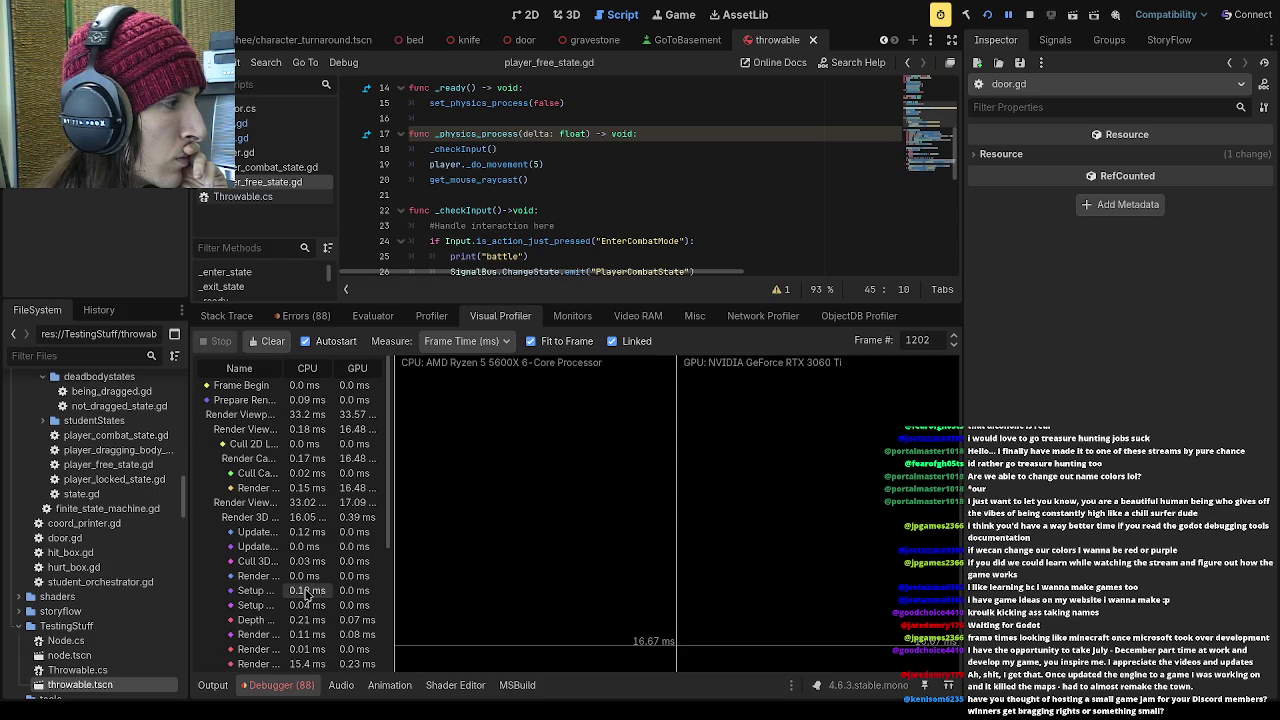
scroll(306, 594, "down", 3)
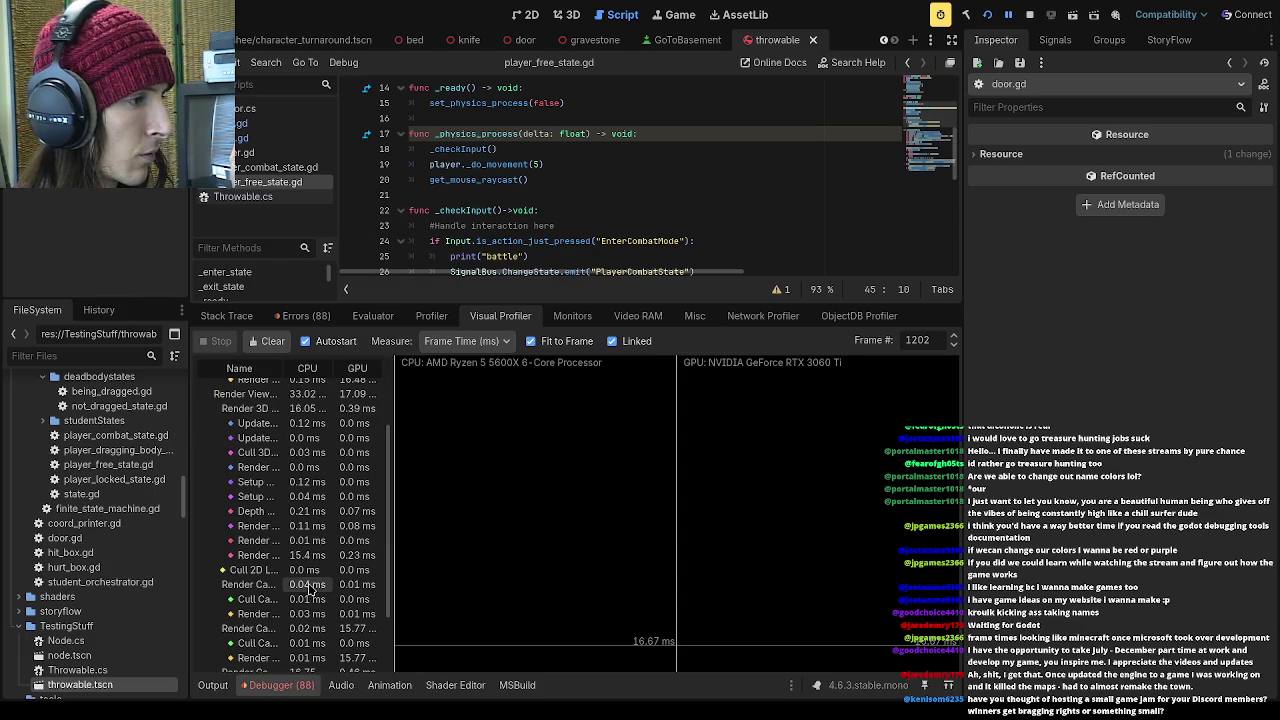
scroll(310, 588, "up", 3)
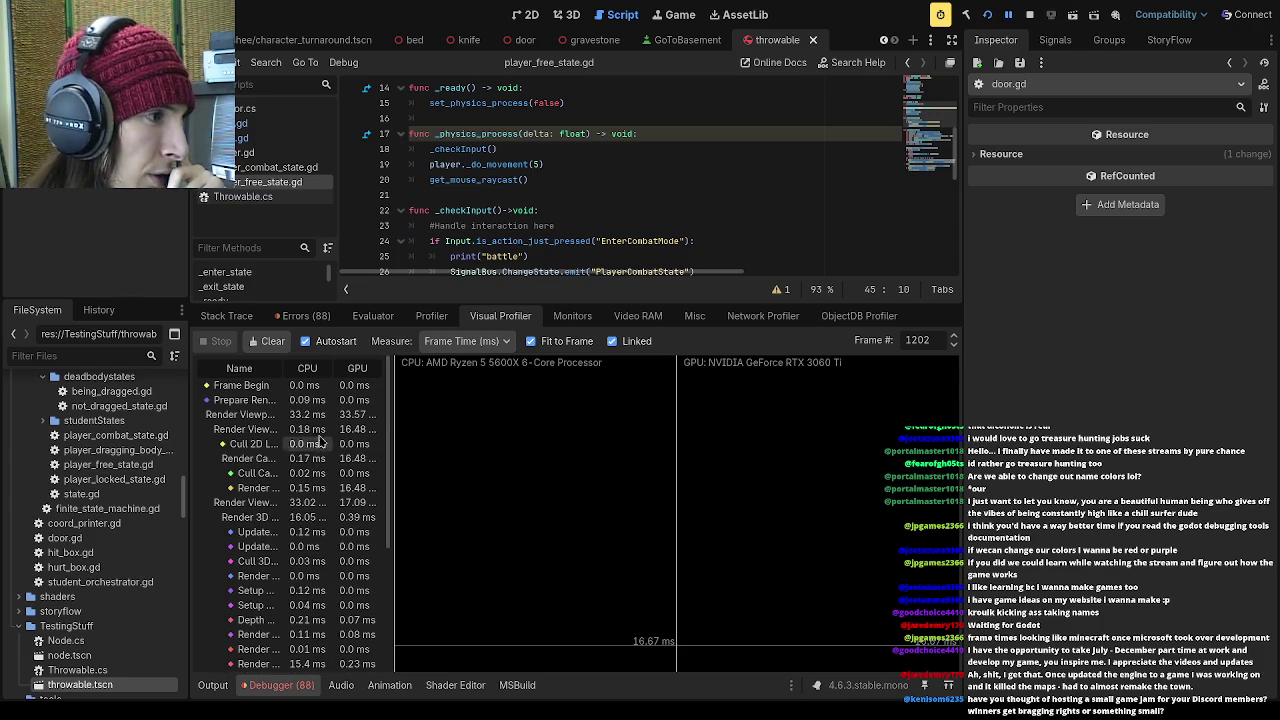
Step: Show the Profiler's per-function timings and lower the splitter to enlarge the script editor
left_click(431, 316)
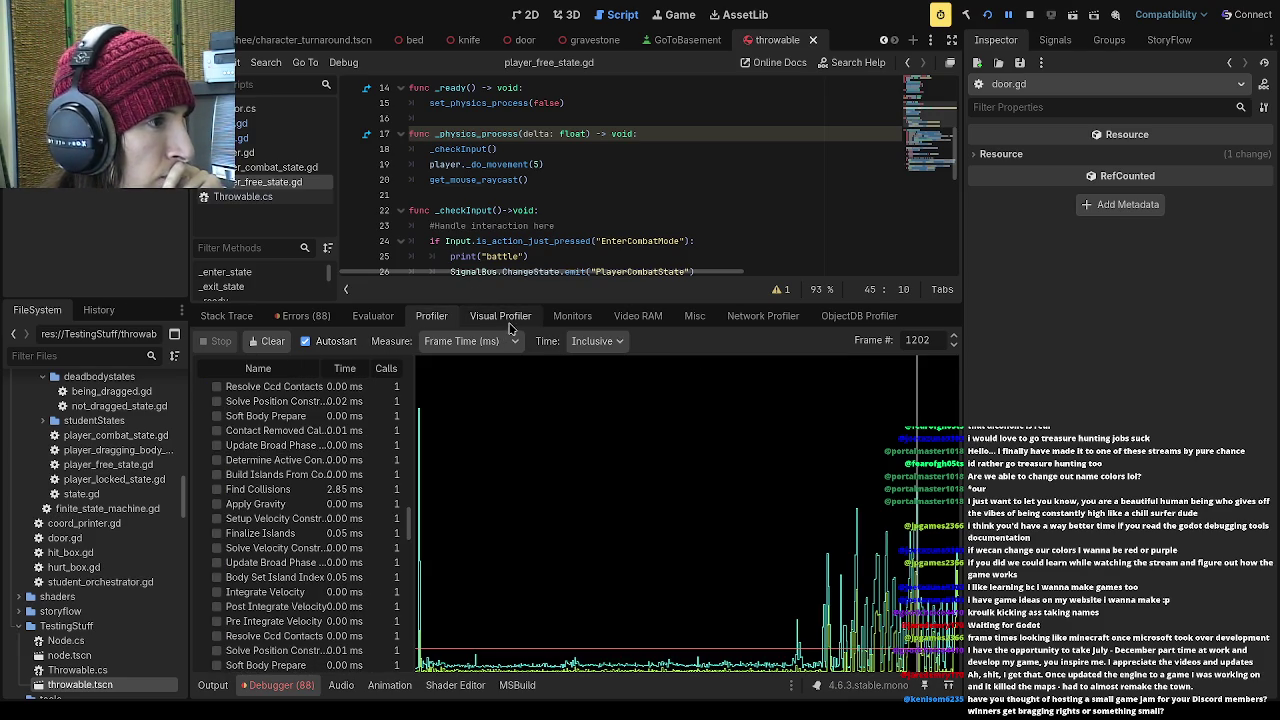
scroll(352, 481, "up", 5)
scroll(352, 481, "up", 3)
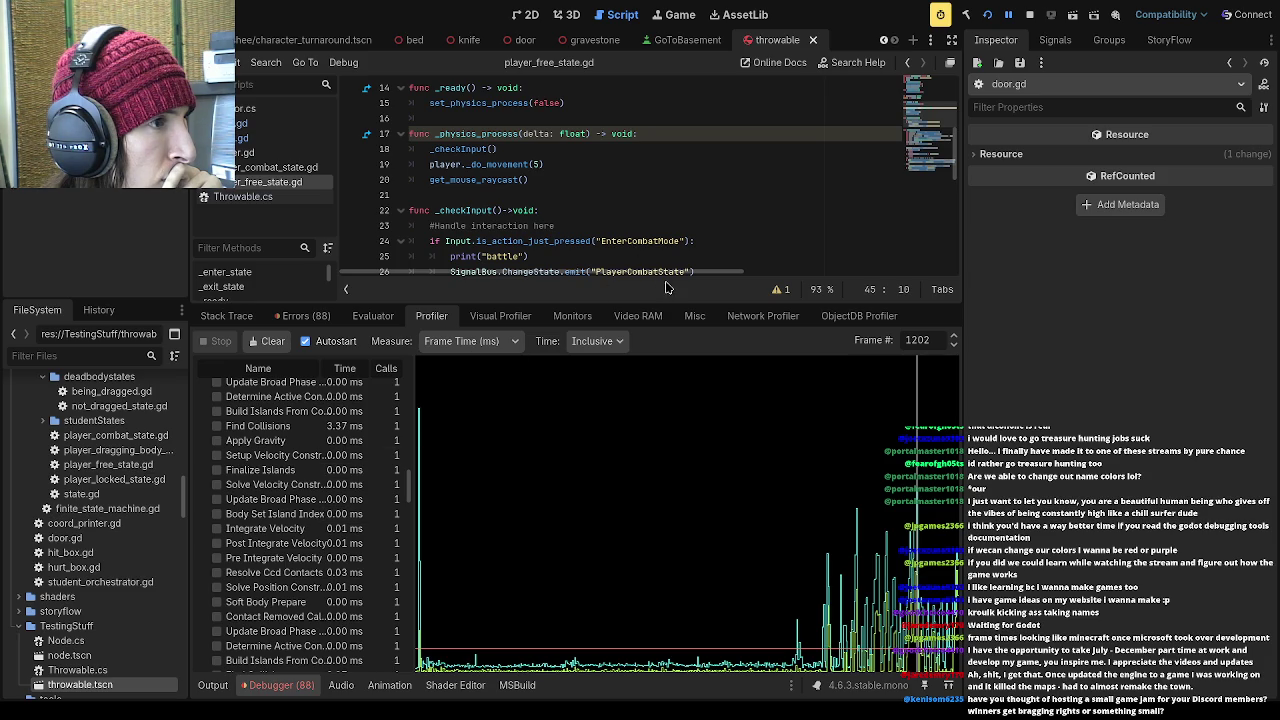
left_click_drag(614, 304, 571, 667)
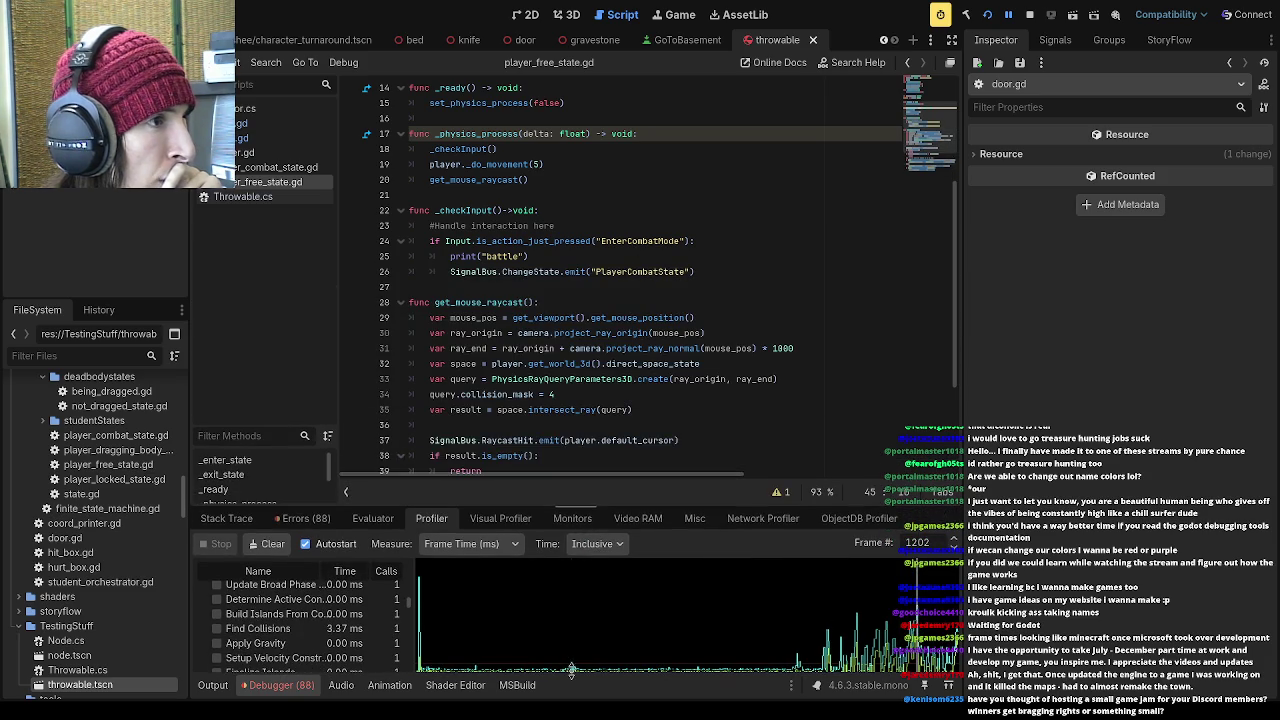
Step: Rename _physics_process to _process on line 17 and save player_free_state.gd
scroll(557, 440, "down", 3)
scroll(557, 440, "up", 4)
scroll(557, 440, "up", 3)
left_click(540, 337)
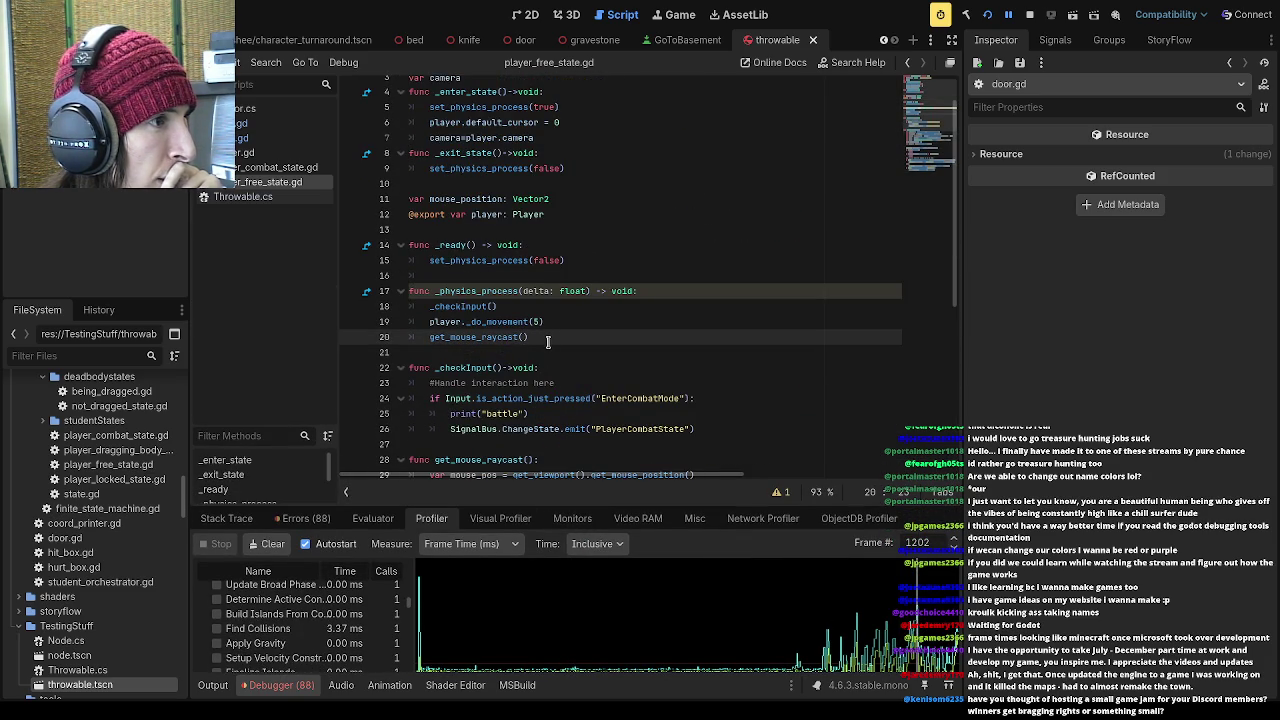
left_click_drag(478, 293, 438, 292)
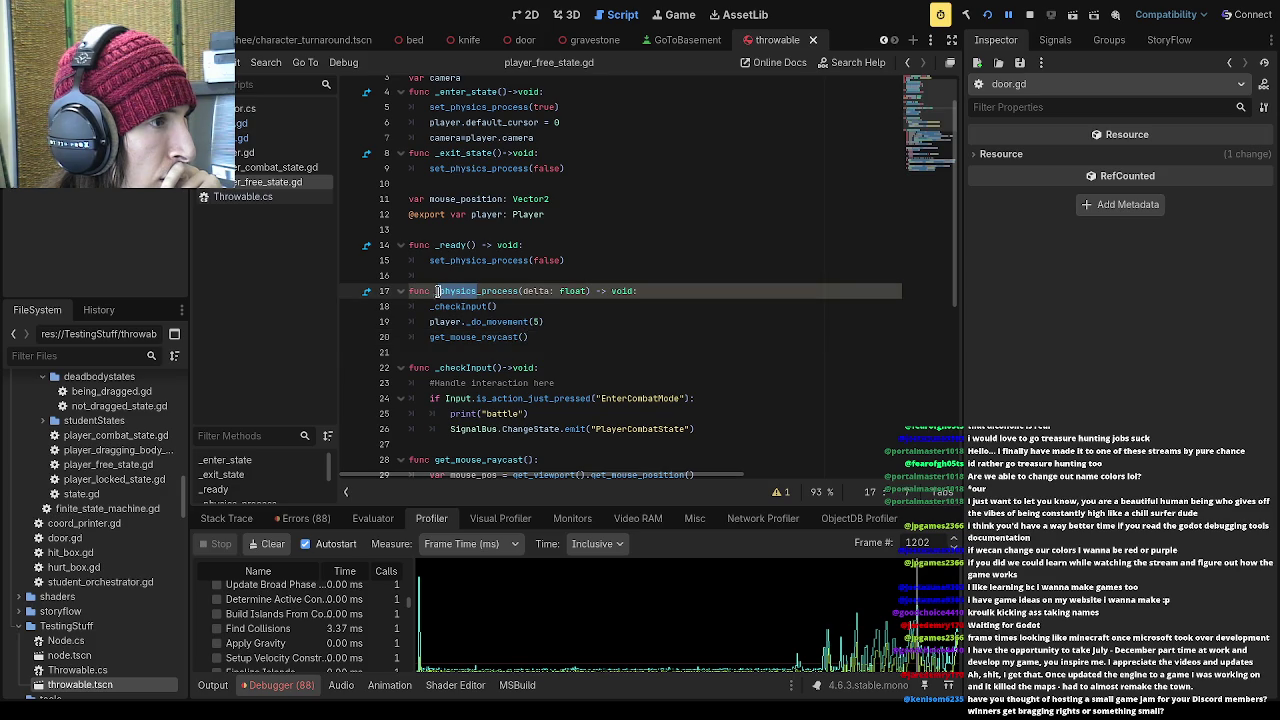
key("BackSpace")
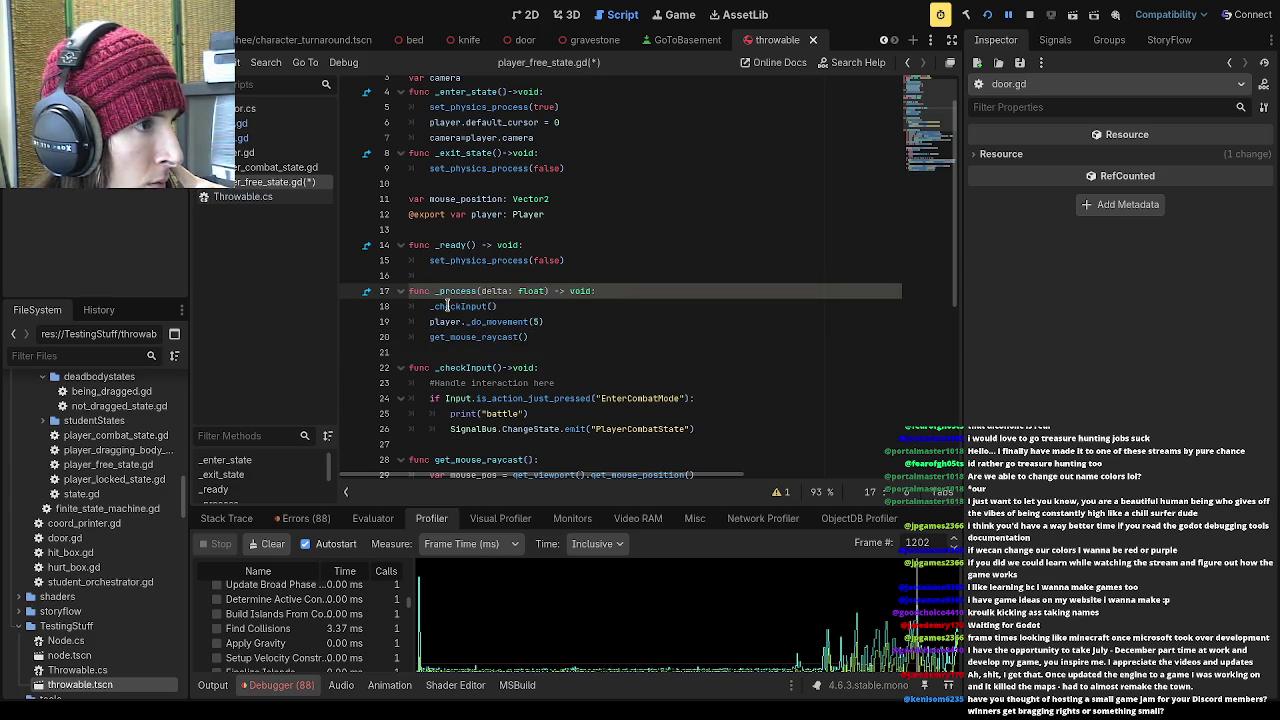
key("ctrl+s")
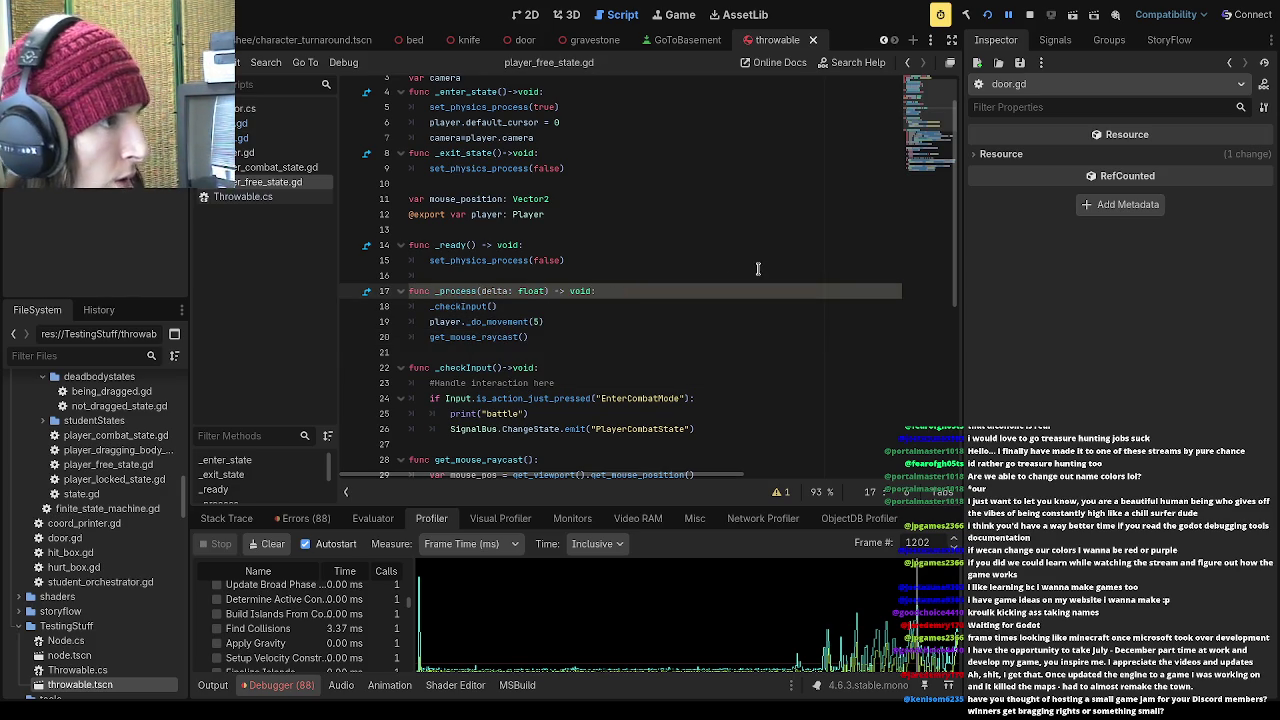
Step: Run the project and dismiss the game's opening screen
left_click(987, 20)
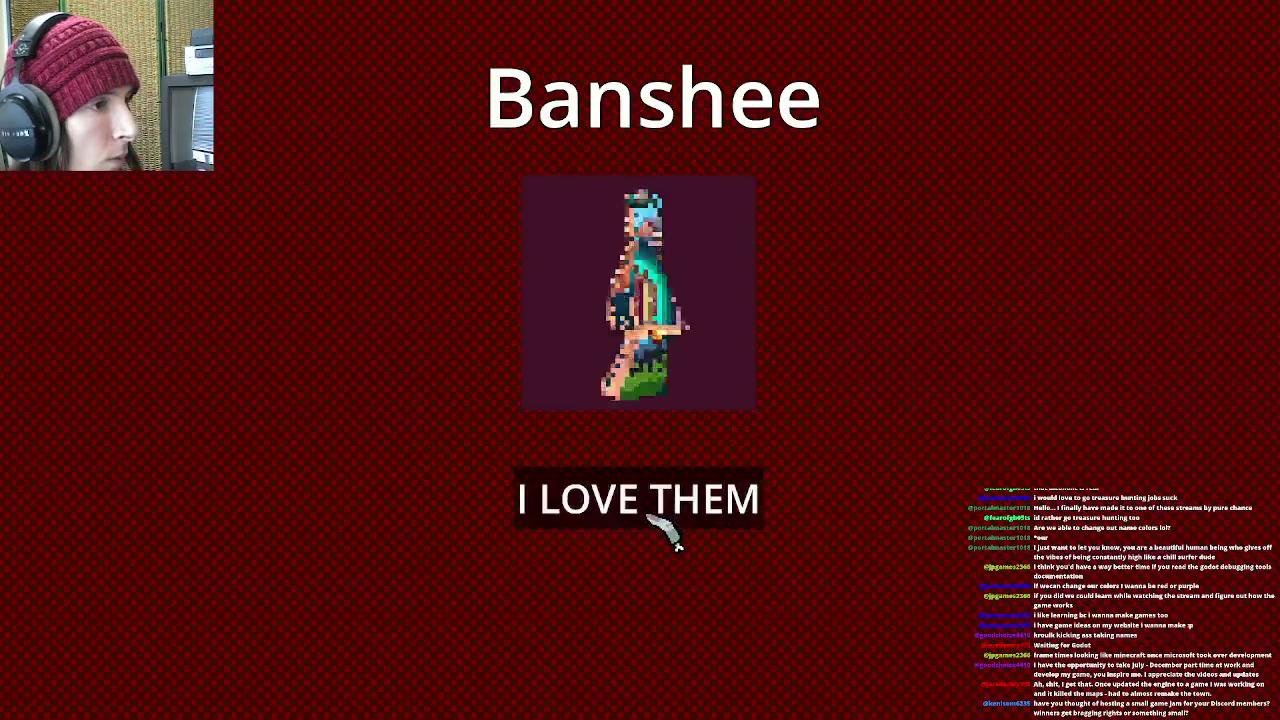
left_click(663, 515)
Step: Advance past the Talk to me, NureOnna and gravestone dialogs in the running game
left_click(680, 669)
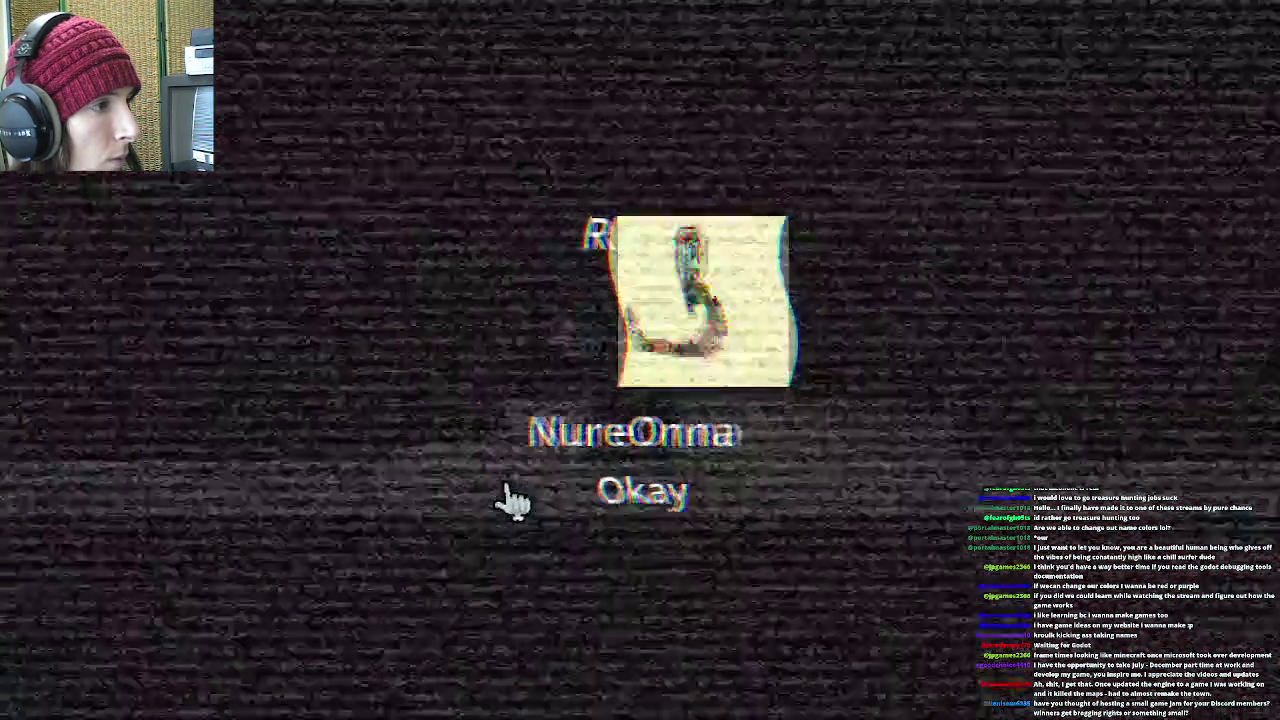
left_click(515, 495)
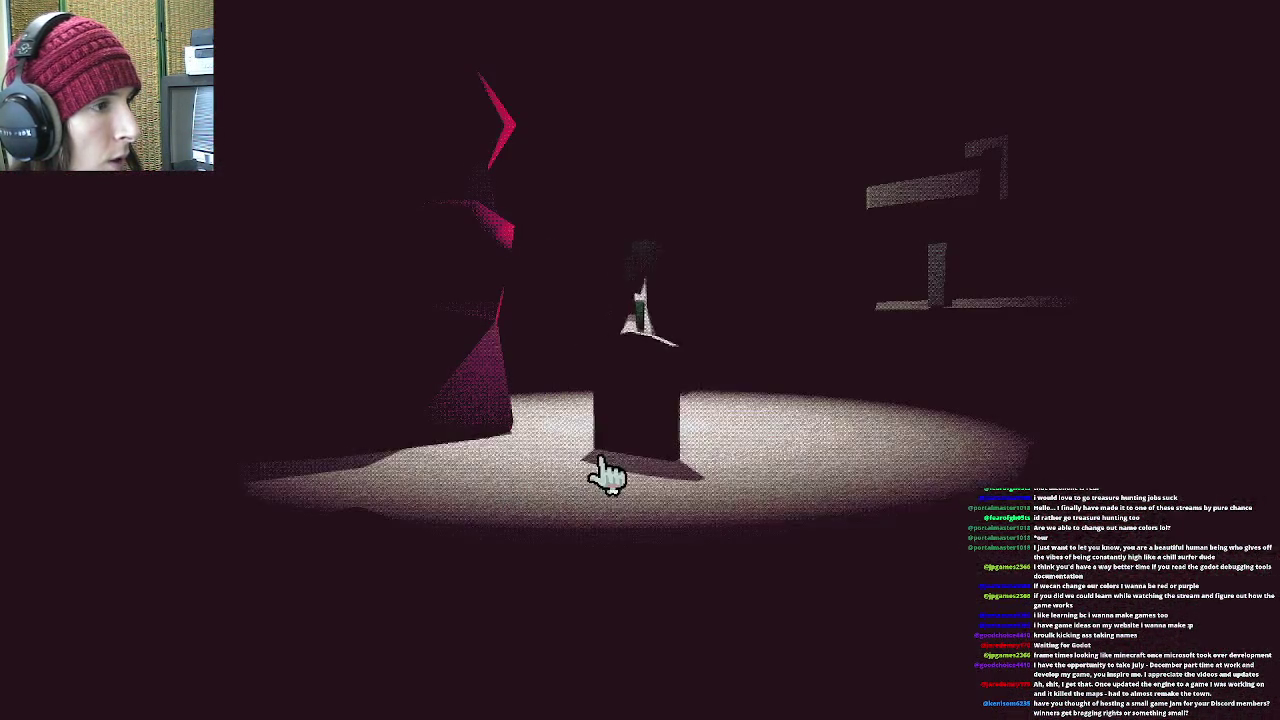
left_click(665, 385)
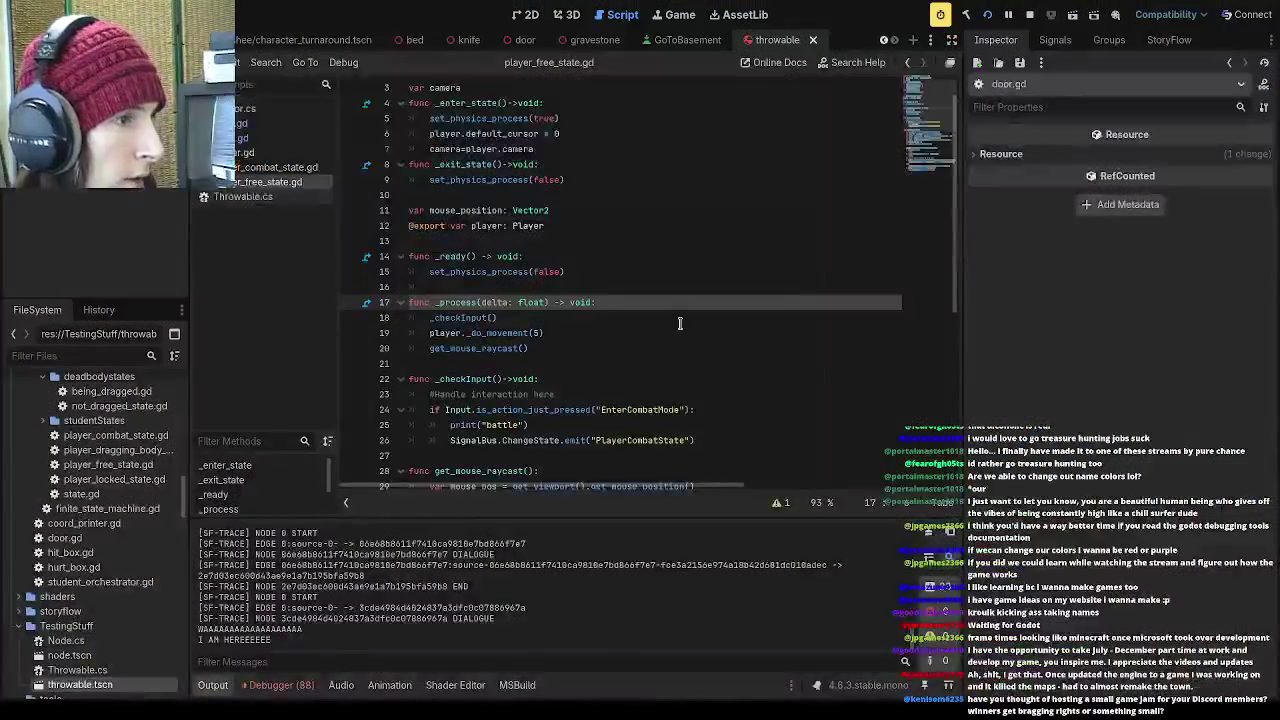
Step: Open the Debugger panel, enlarge it upward, and show the Profiler's per-function list
left_click(262, 688)
left_click_drag(585, 507, 585, 287)
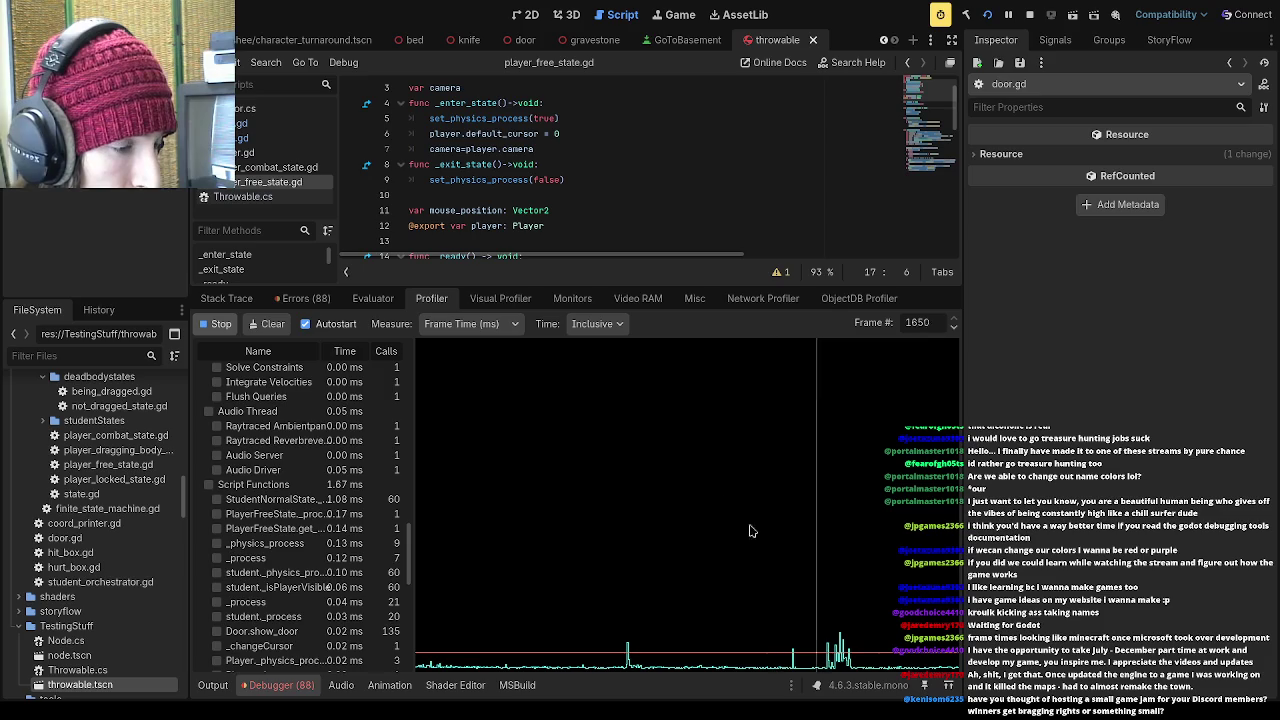
left_click(500, 298)
left_click(432, 301)
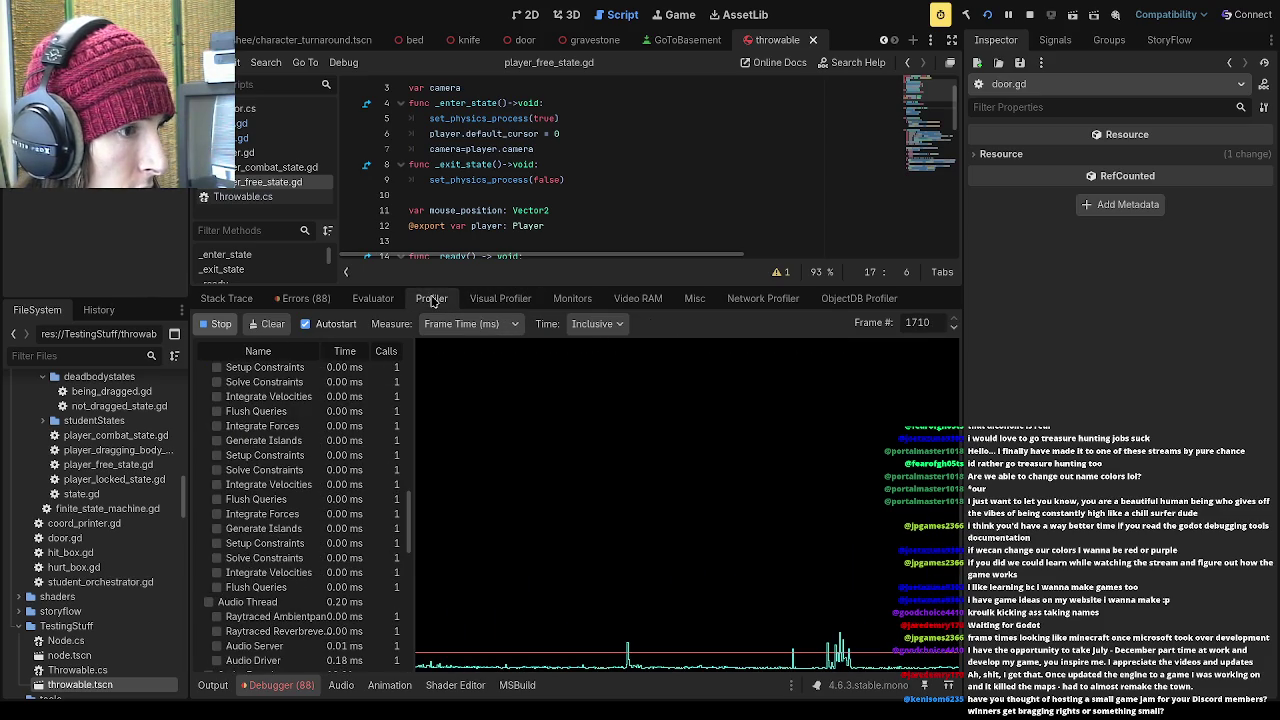
Step: Select several frames on the profiler graph, including the spikes, to read their function timings
left_click_drag(826, 560, 681, 572)
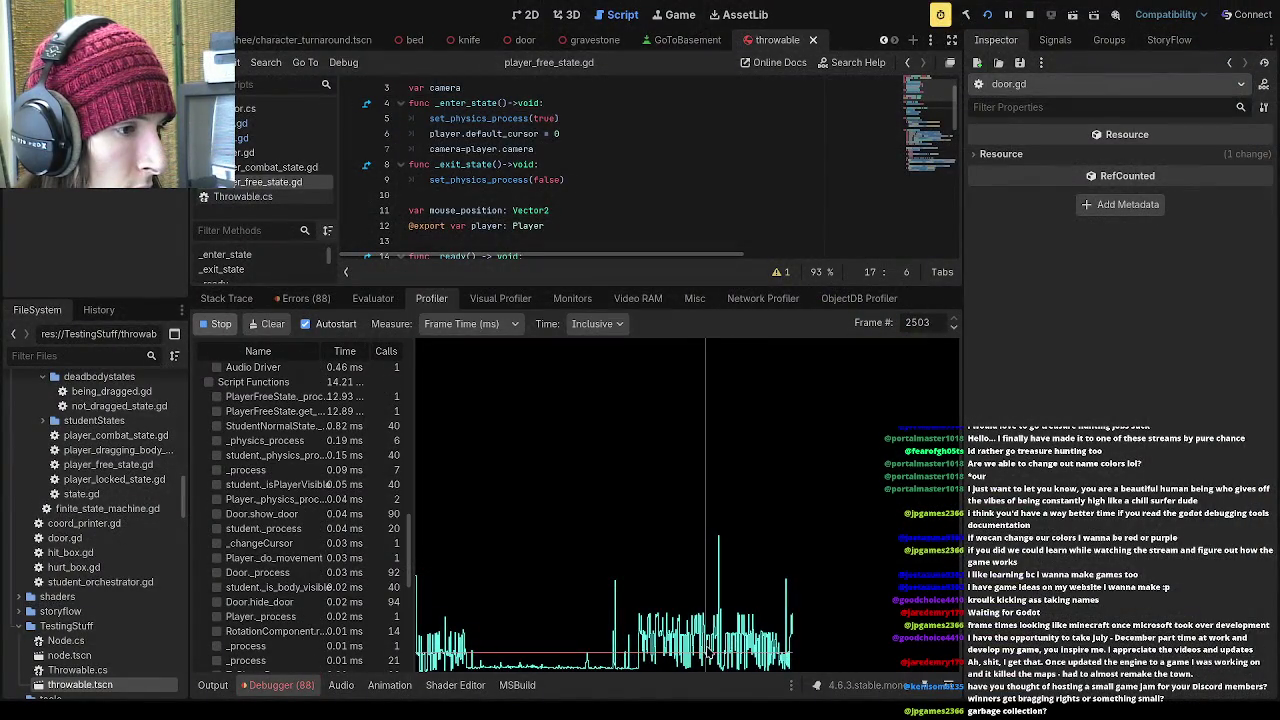
left_click(752, 656)
left_click(533, 655)
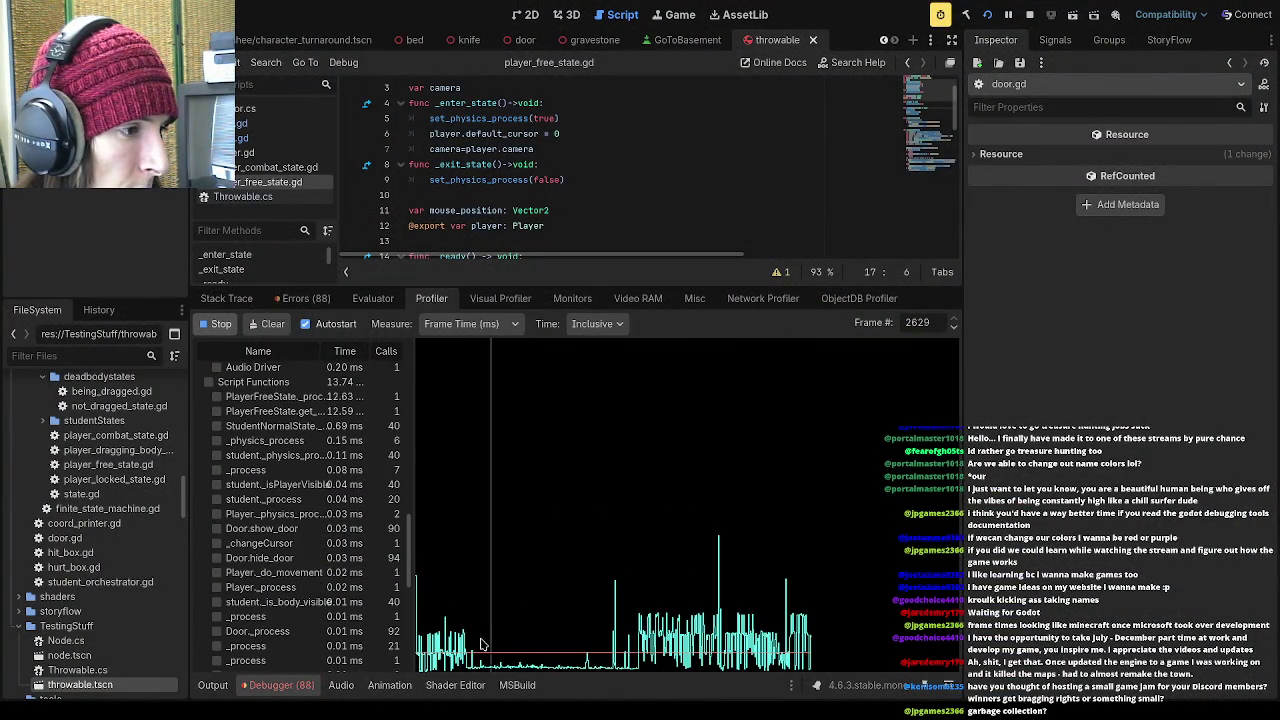
left_click_drag(638, 657, 645, 661)
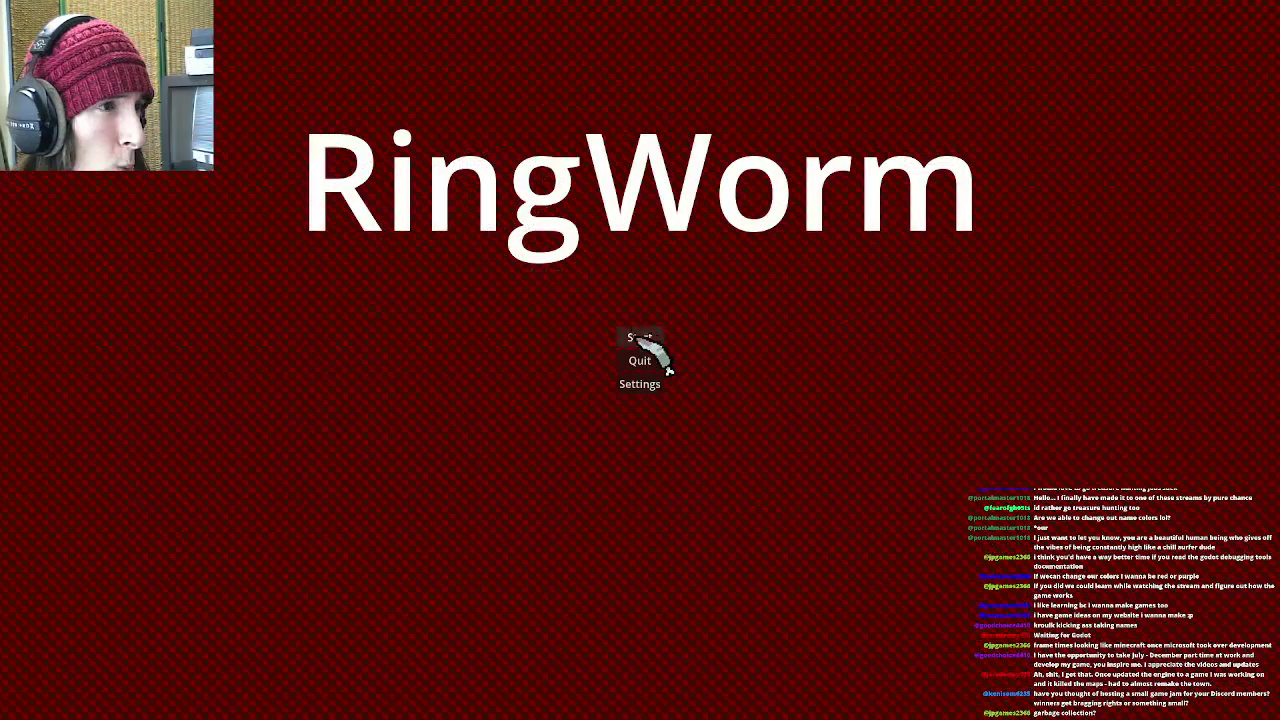
Step: Relaunch the game, dismiss the Banshee, Talk to me and NureOnna cards, then enter Go To School
left_click(646, 354)
left_click(662, 508)
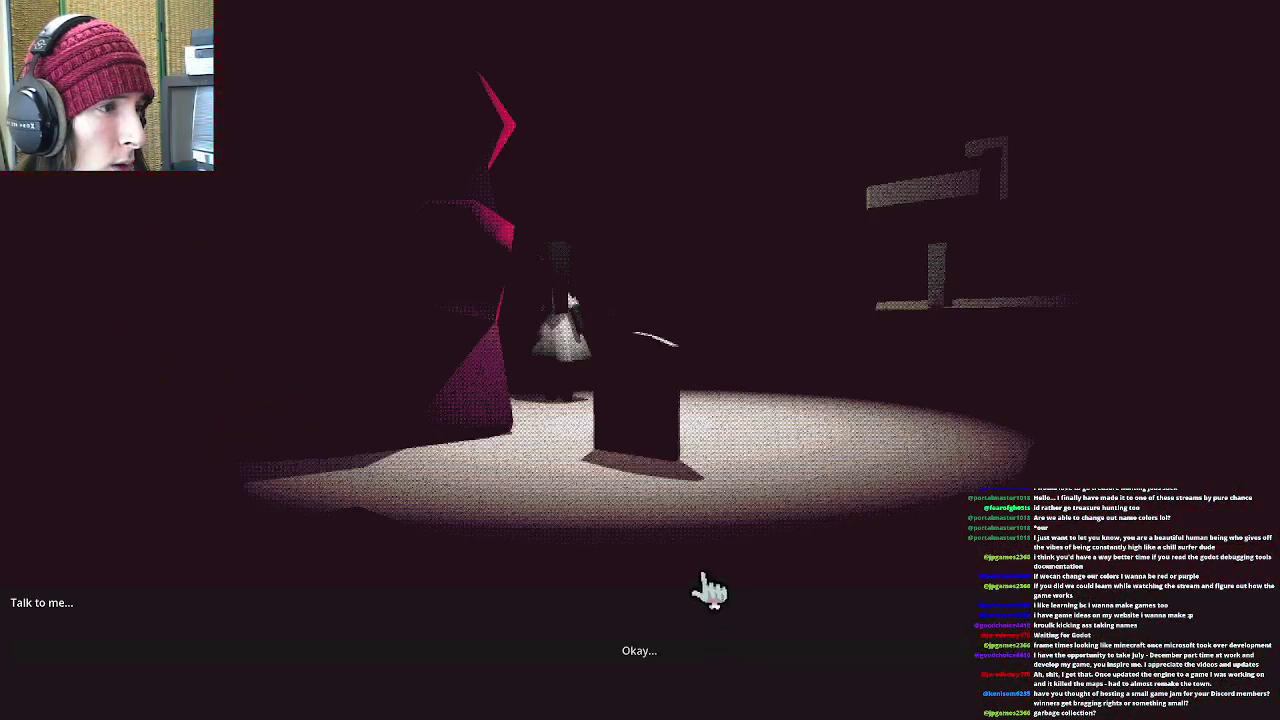
left_click(640, 583)
left_click(600, 495)
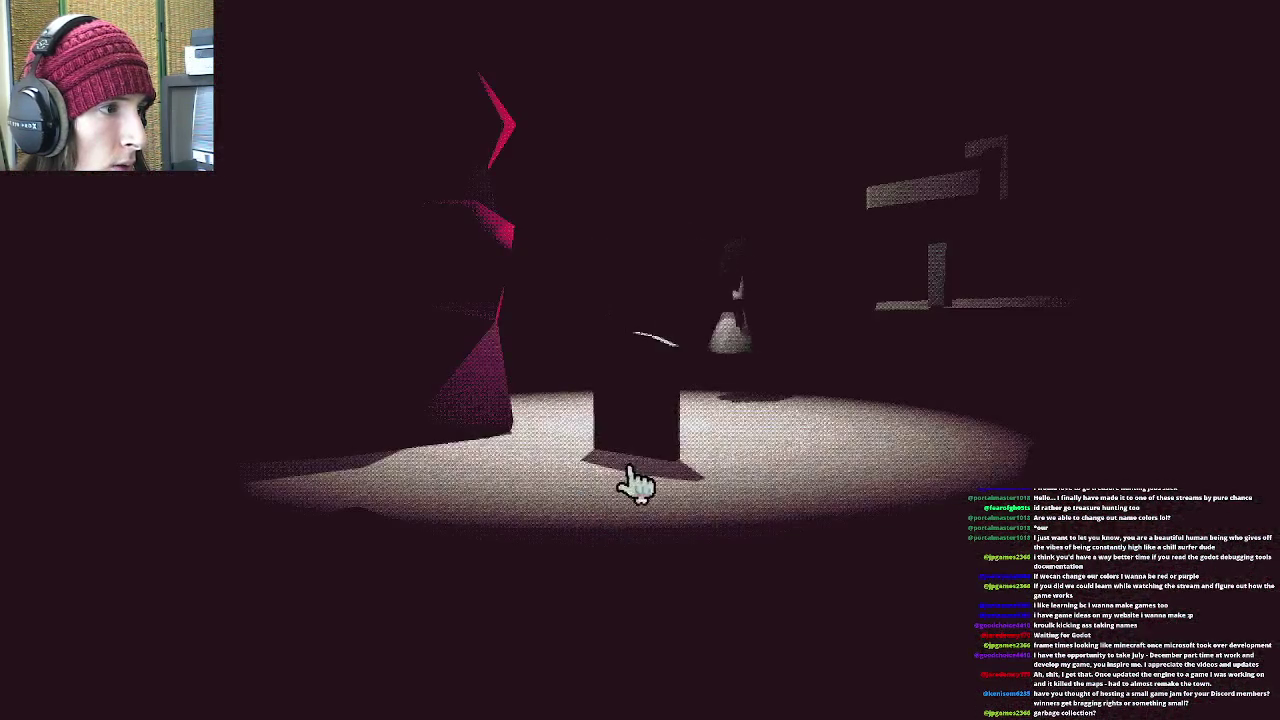
left_click(688, 380)
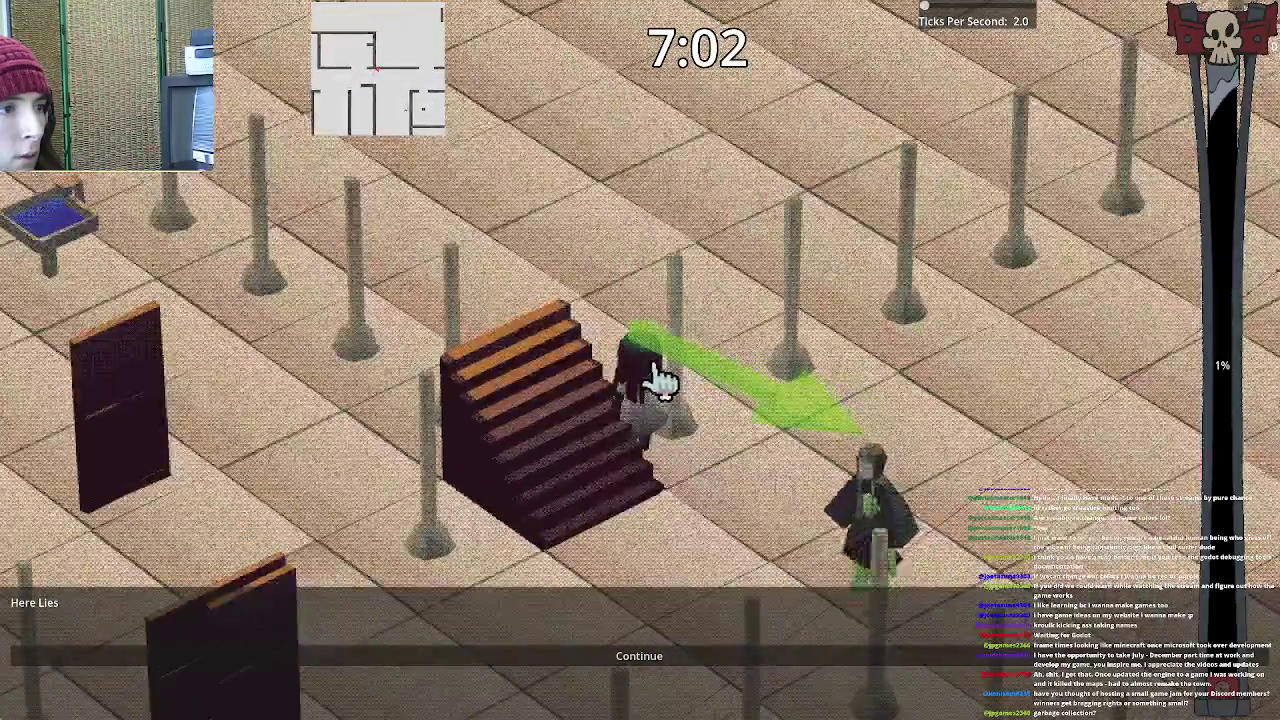
key("Escape")
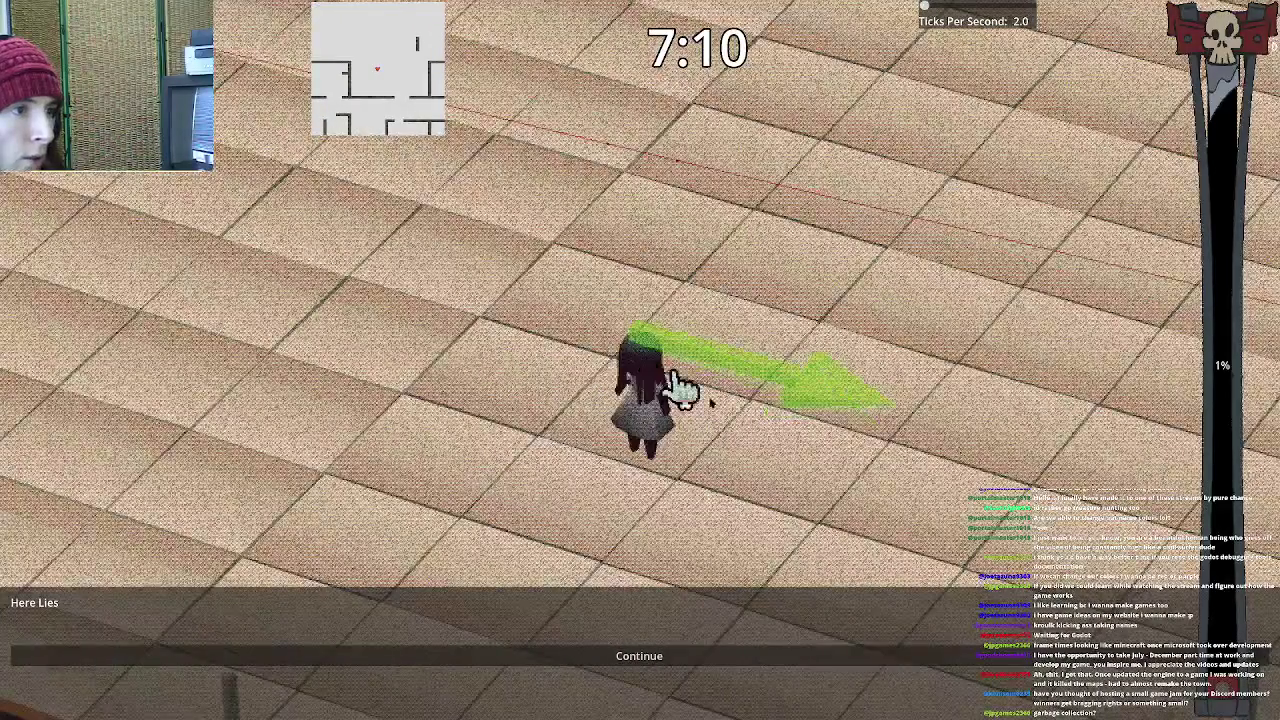
key("alt+Tab")
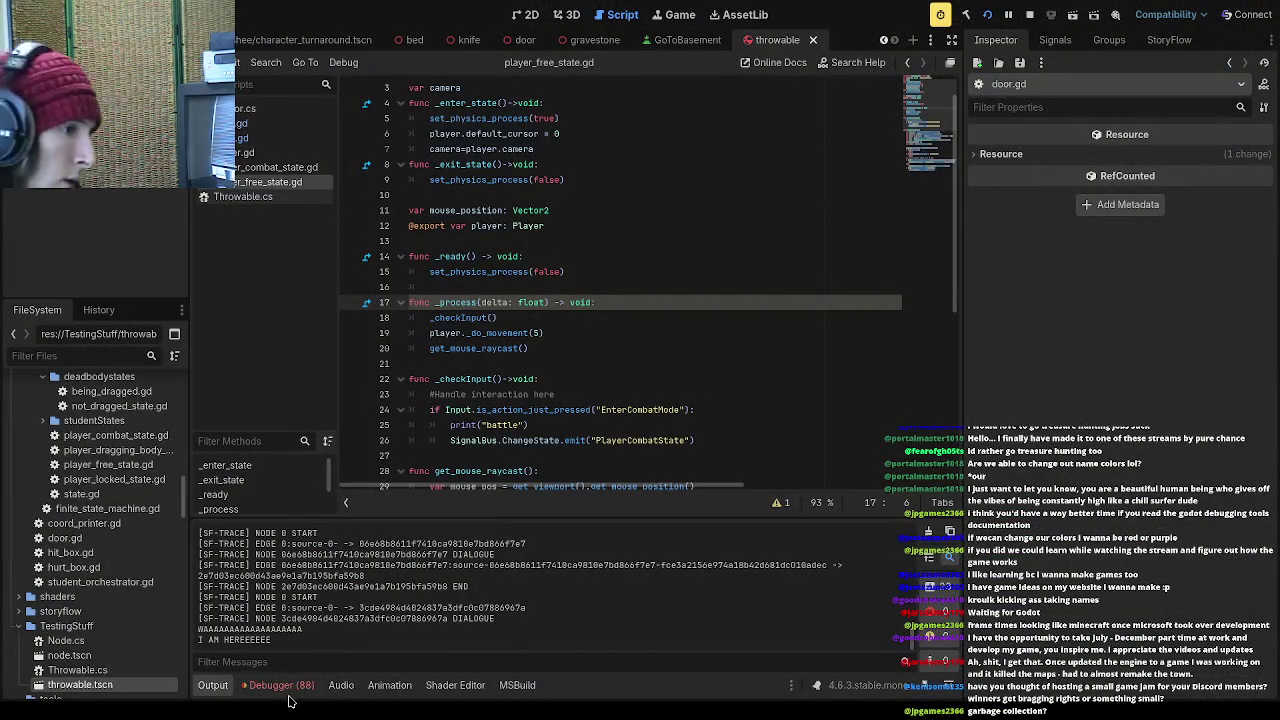
left_click(283, 688)
left_click_drag(508, 519, 814, 532)
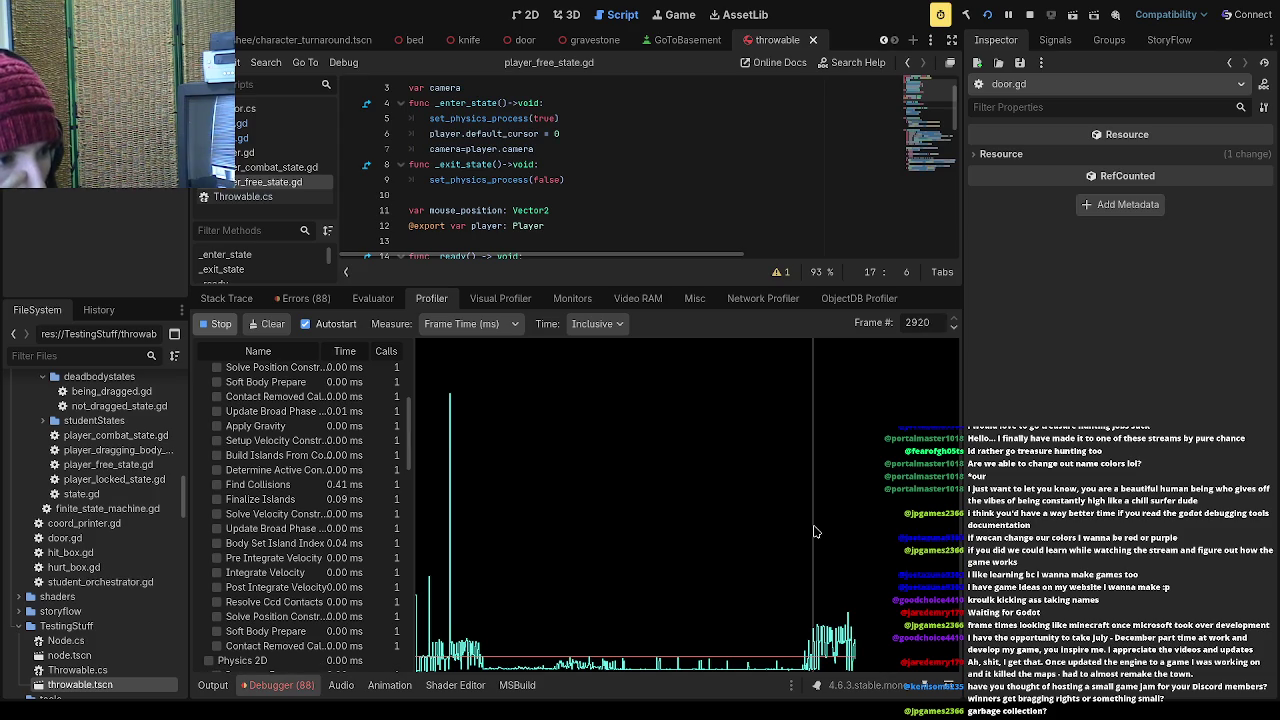
left_click_drag(815, 532, 791, 545)
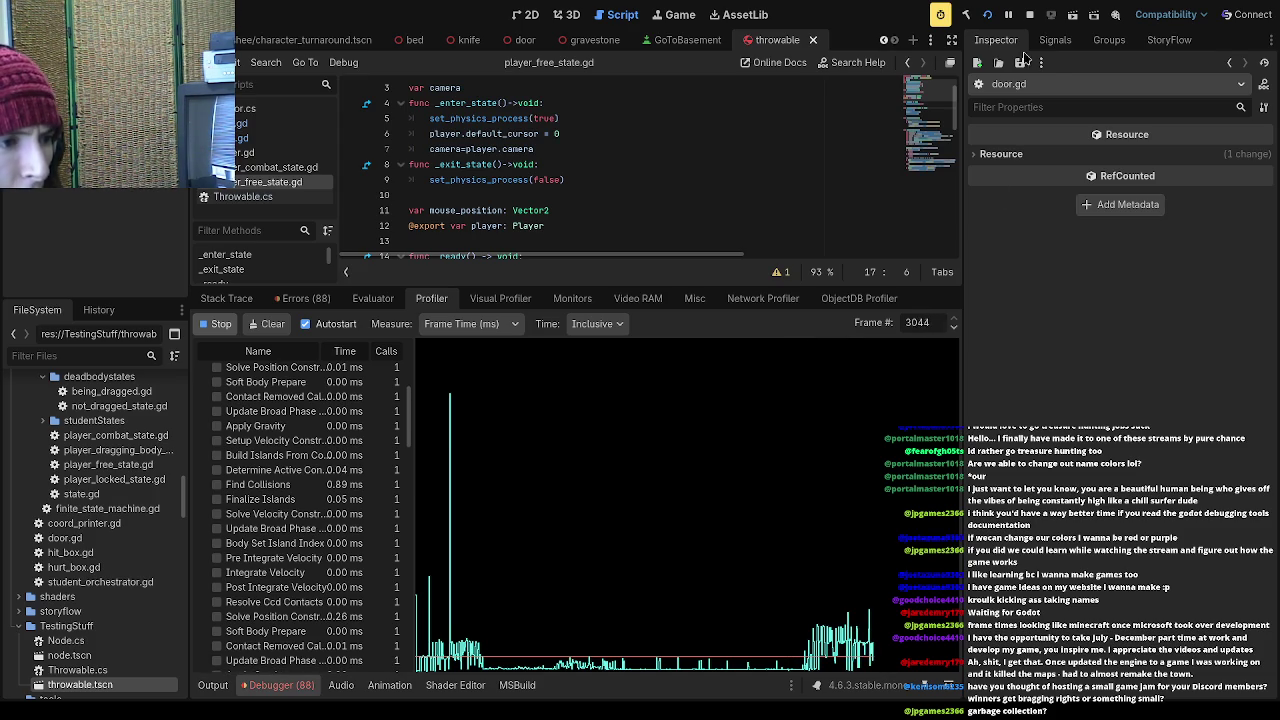
left_click(723, 515)
mouse_move(708, 515)
left_mouse_down()
mouse_move(681, 550)
mouse_move(673, 657)
mouse_move(690, 658)
left_mouse_up()
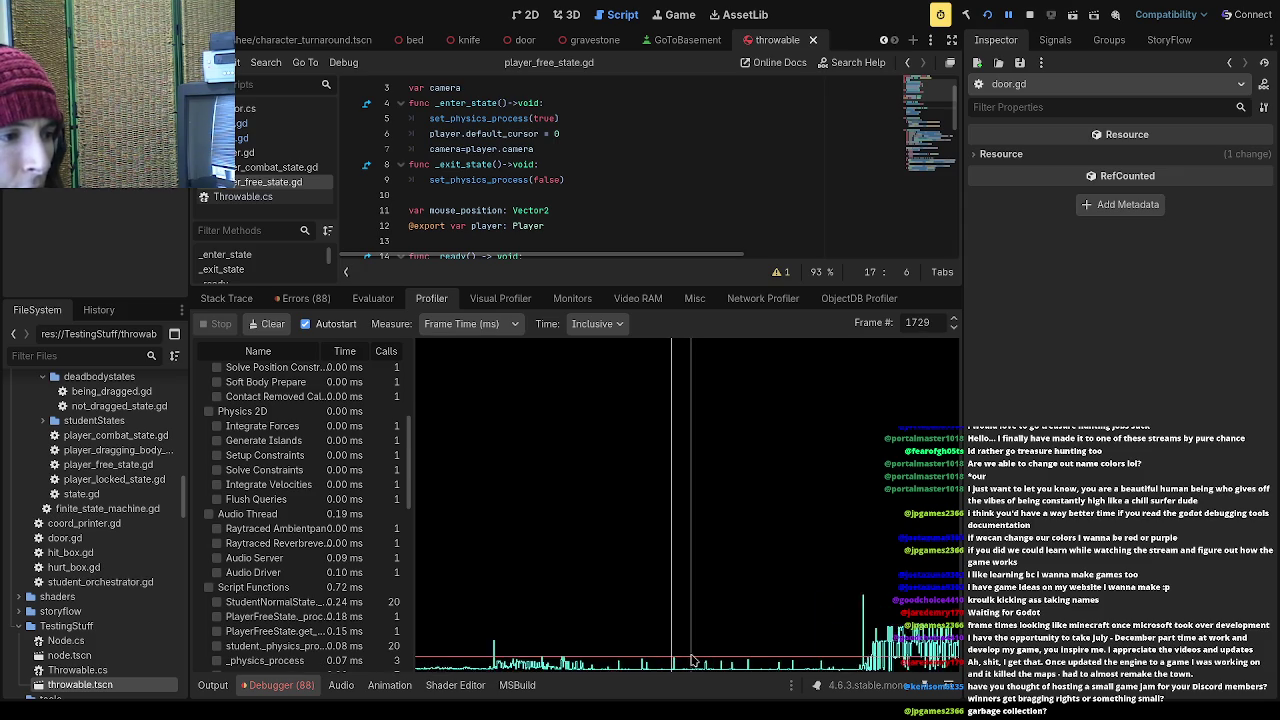
left_click(493, 660)
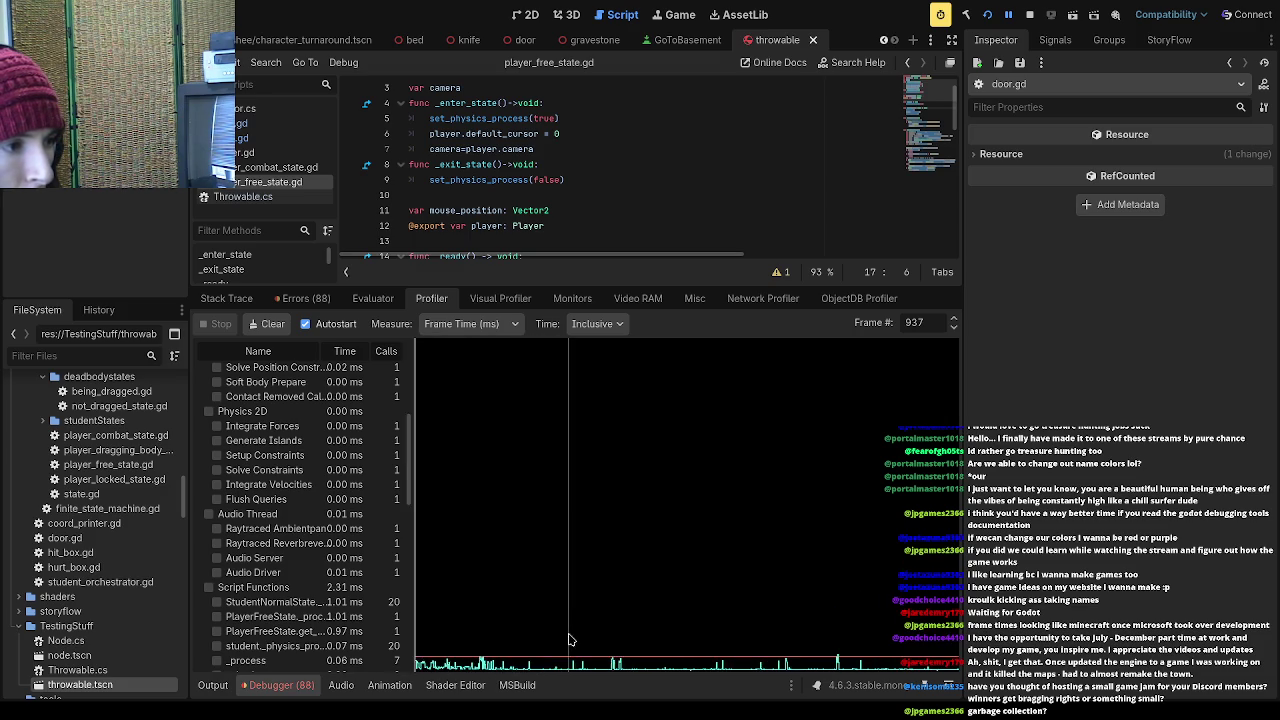
left_click(433, 658)
left_click_drag(438, 658, 427, 660)
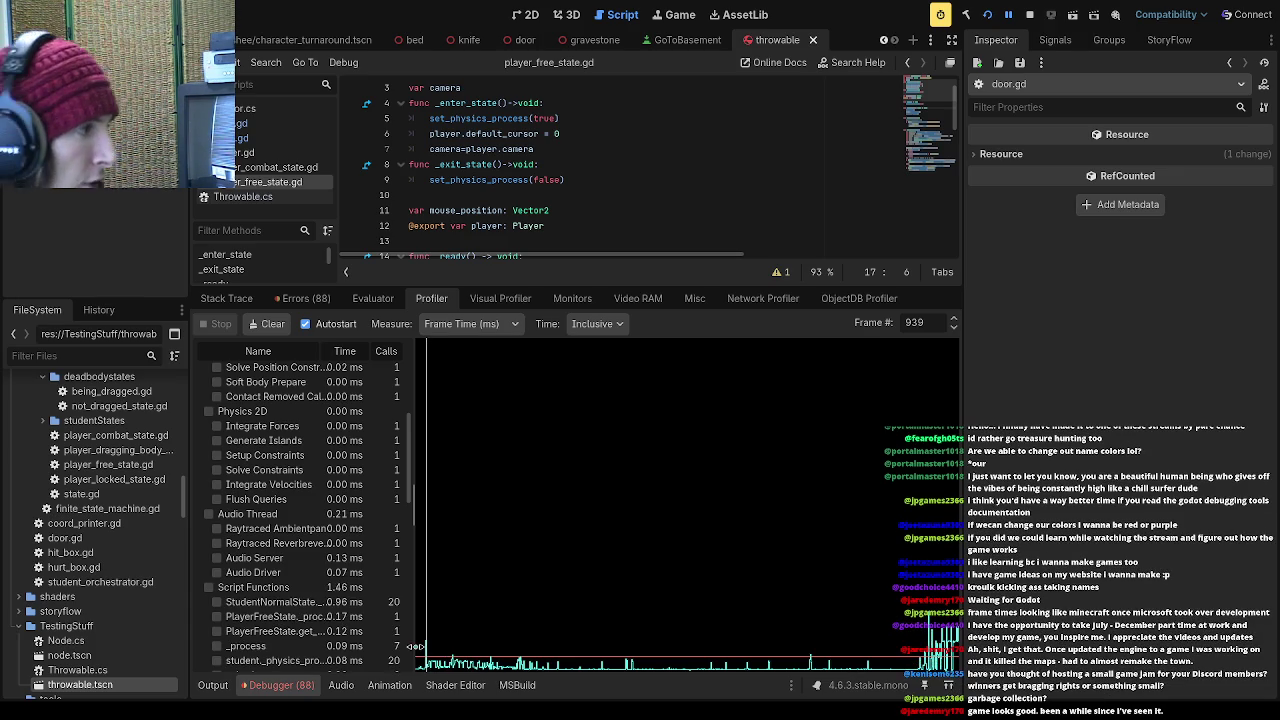
scroll(343, 573, "up", 5)
scroll(343, 573, "up", 3)
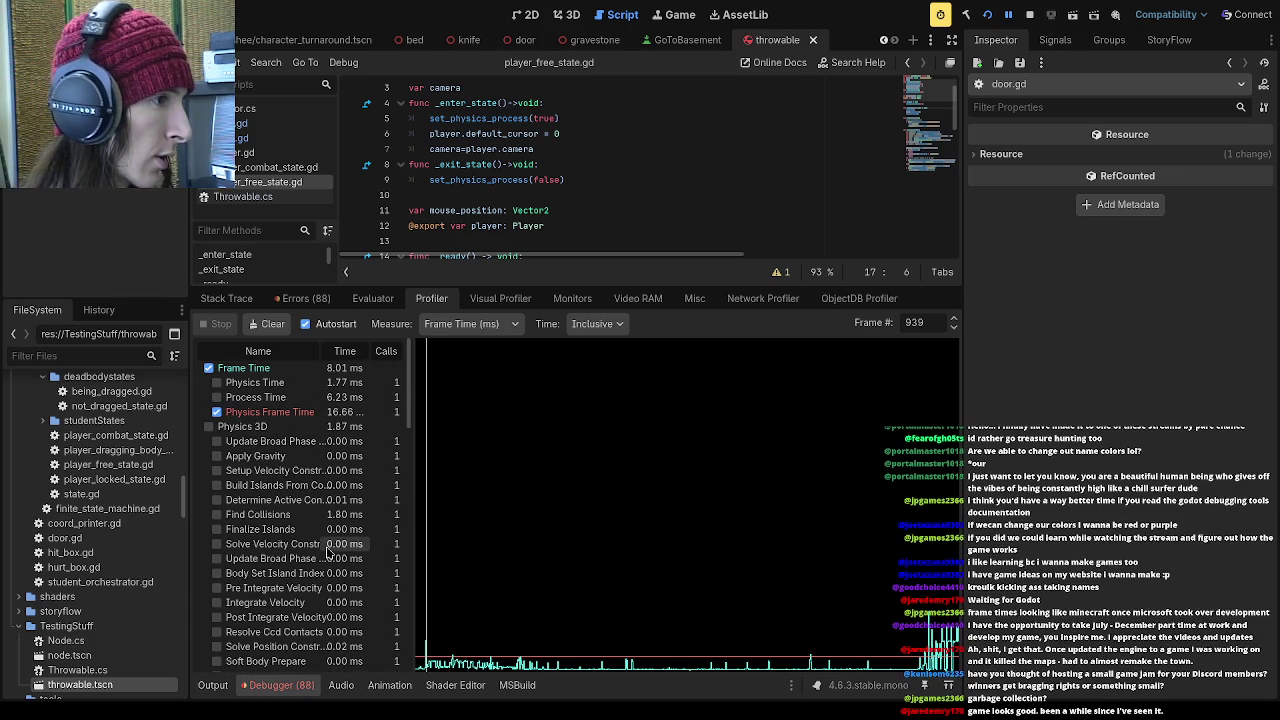
scroll(351, 430, "down", 10)
scroll(351, 443, "down", 5)
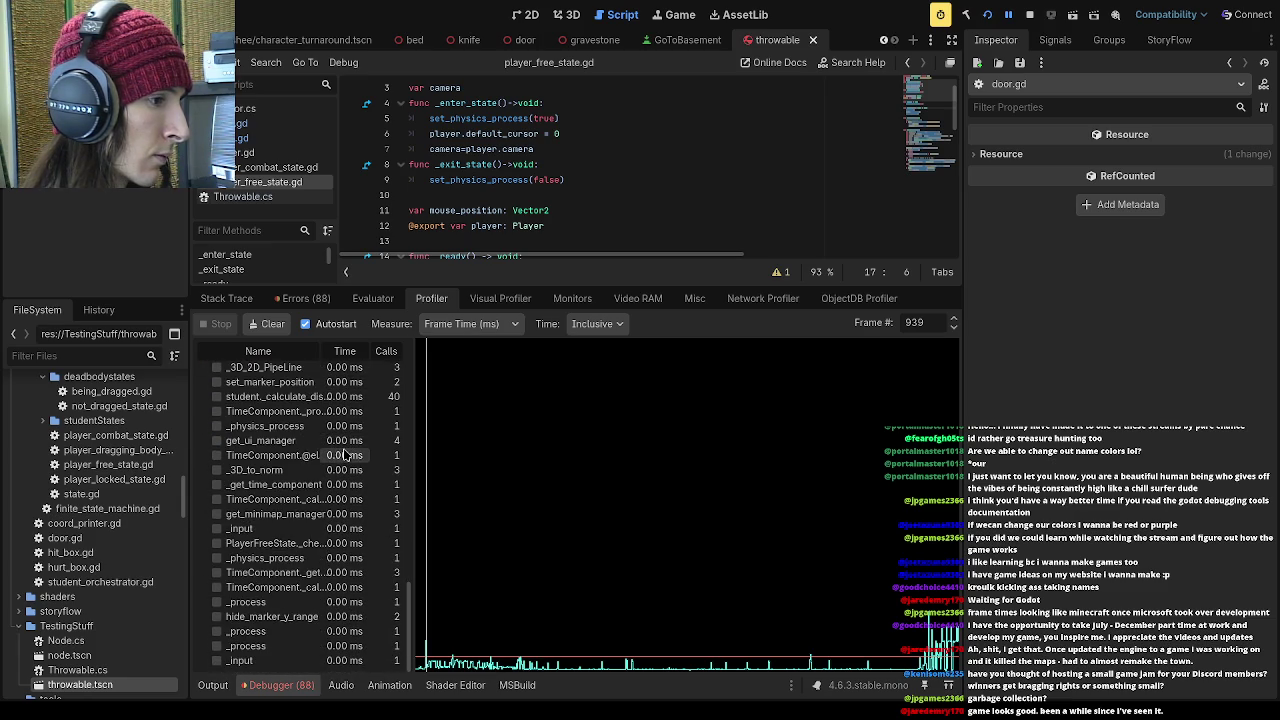
scroll(344, 455, "up", 5)
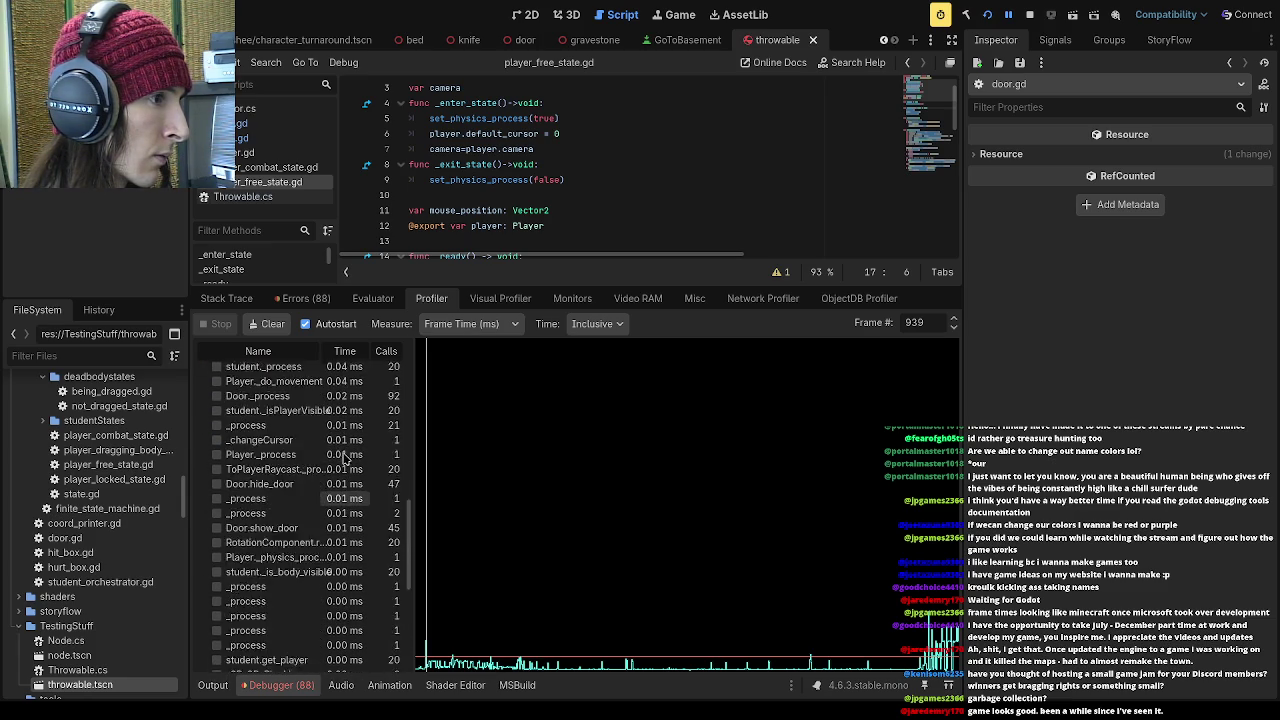
scroll(344, 460, "up", 5)
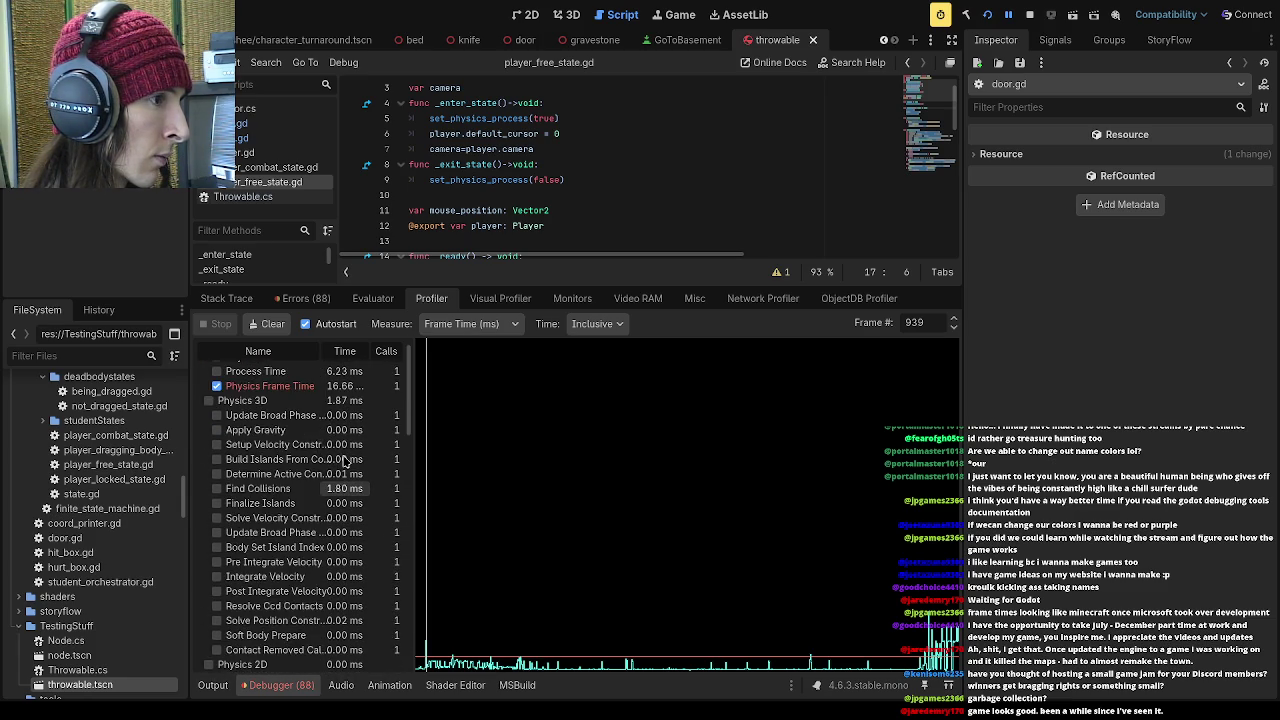
scroll(350, 457, "down", 8)
scroll(350, 457, "down", 3)
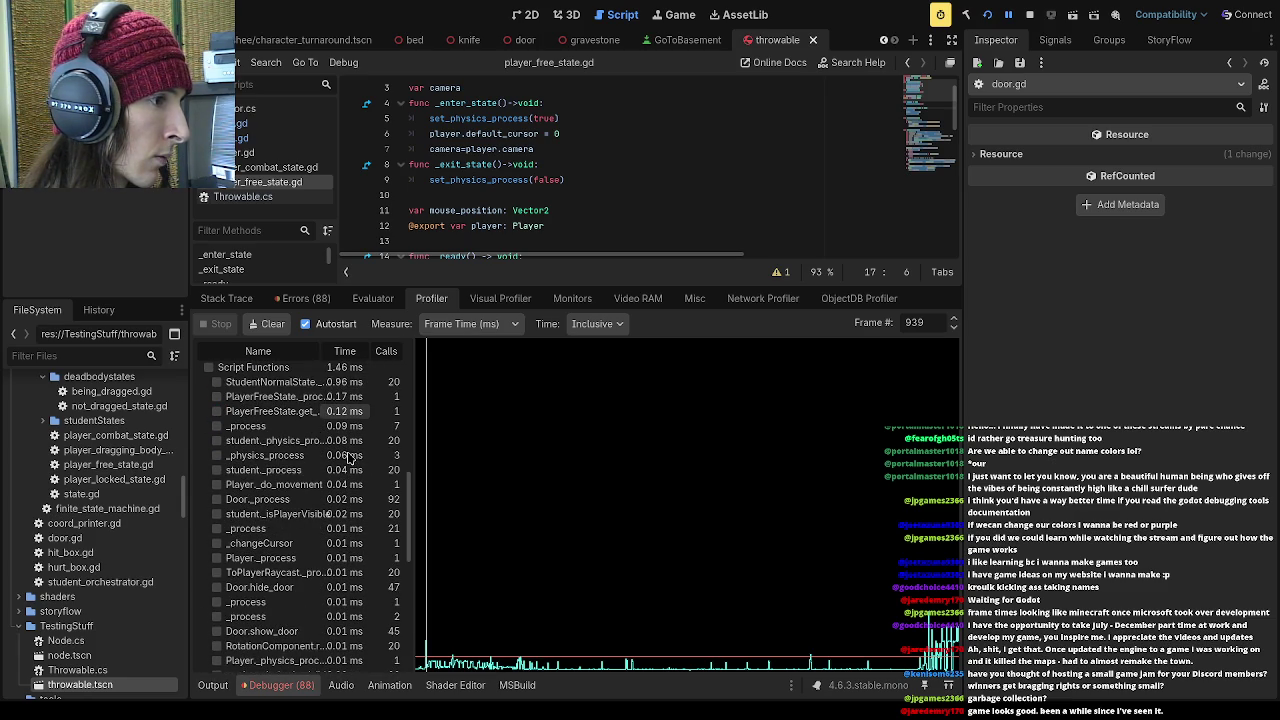
scroll(350, 457, "up", 10)
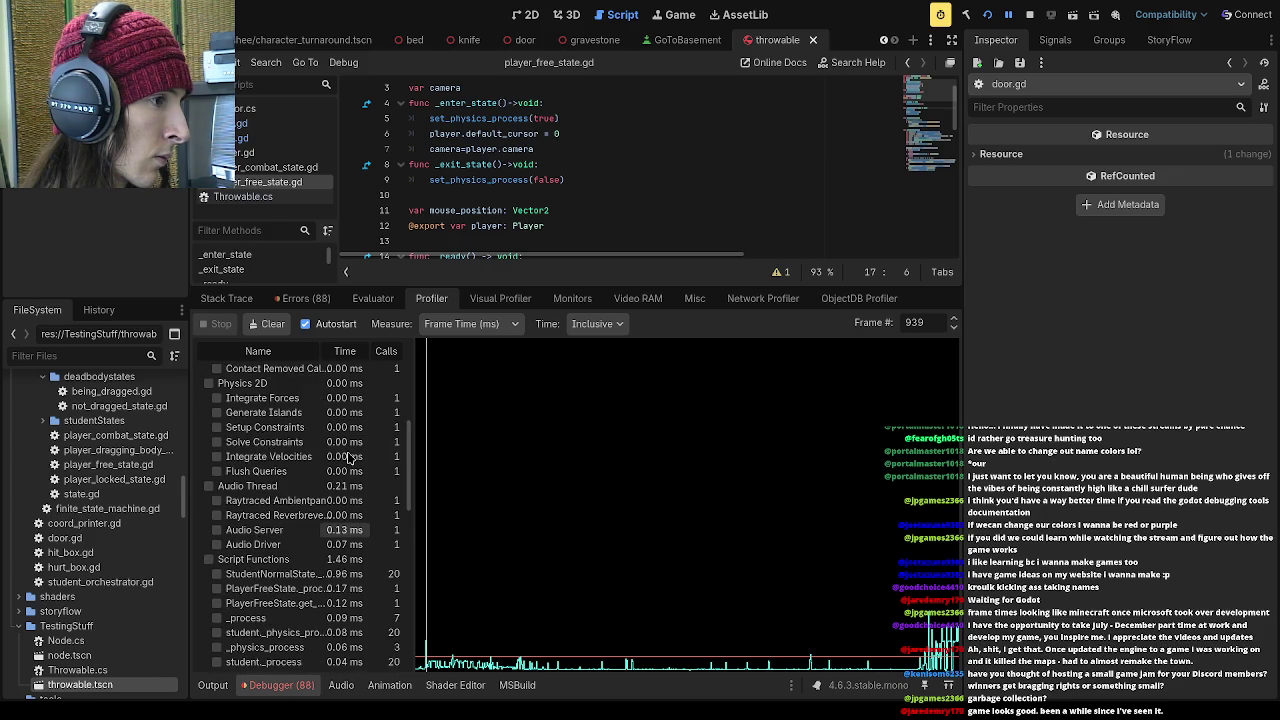
scroll(350, 457, "down", 15)
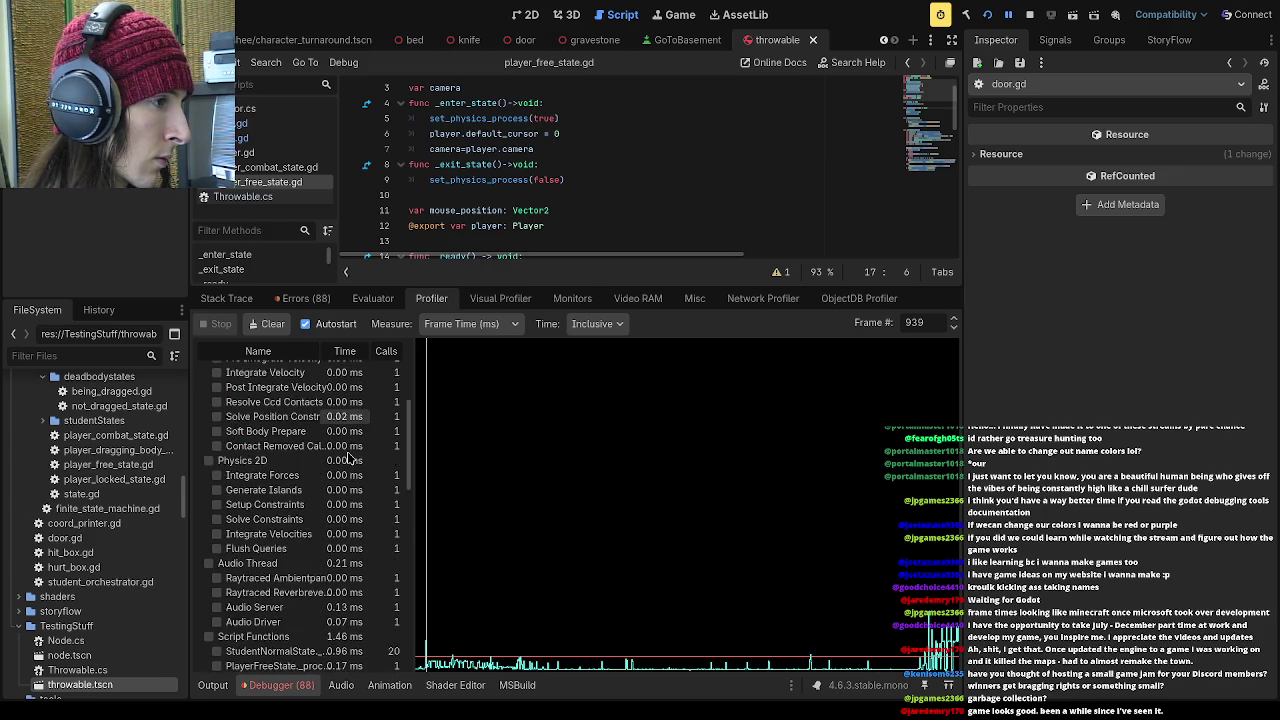
scroll(417, 554, "up", 15)
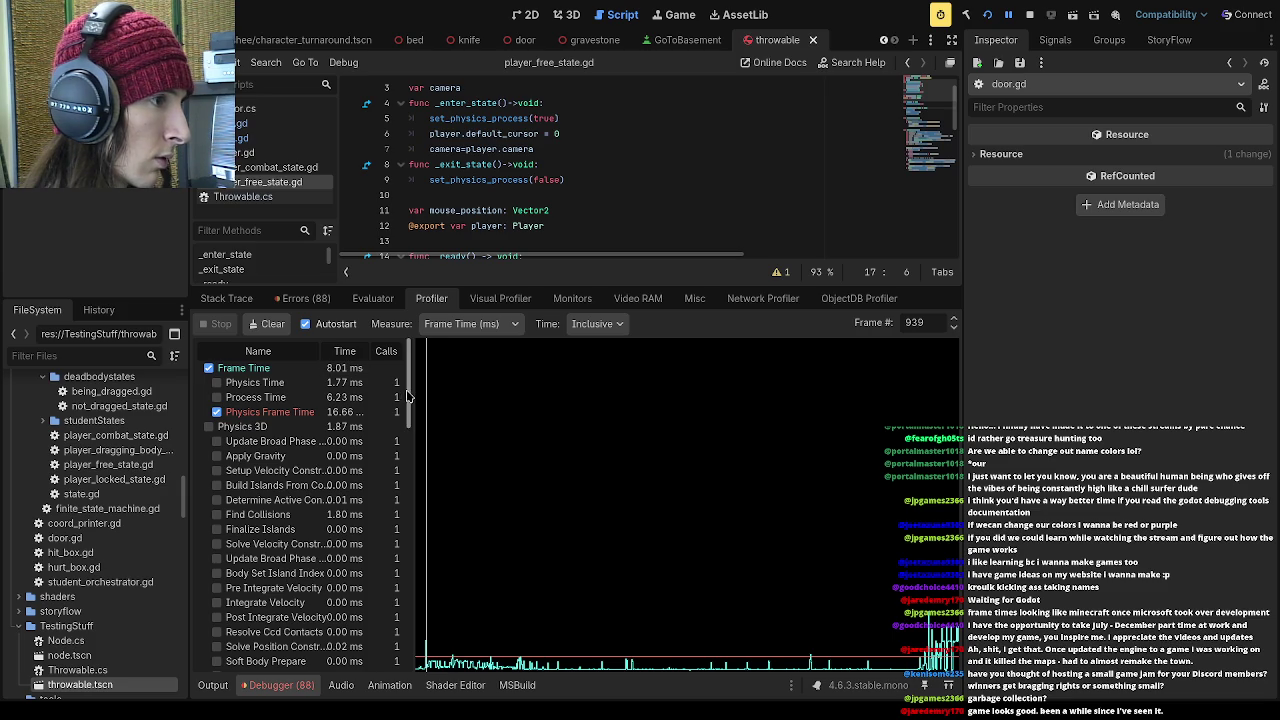
scroll(405, 413, "down", 3)
mouse_move(405, 413)
left_mouse_down()
mouse_move(415, 474)
mouse_move(401, 592)
left_mouse_up()
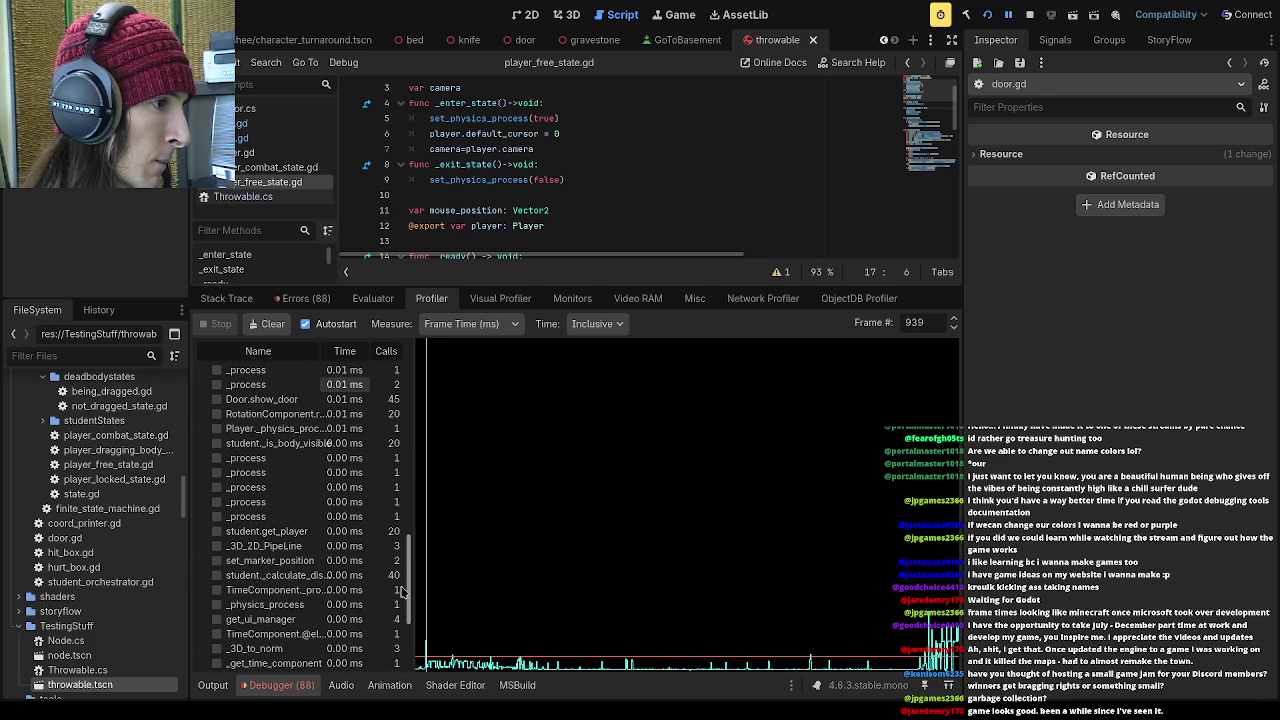
mouse_move(401, 592)
left_mouse_down()
mouse_move(398, 495)
mouse_move(398, 506)
left_mouse_up()
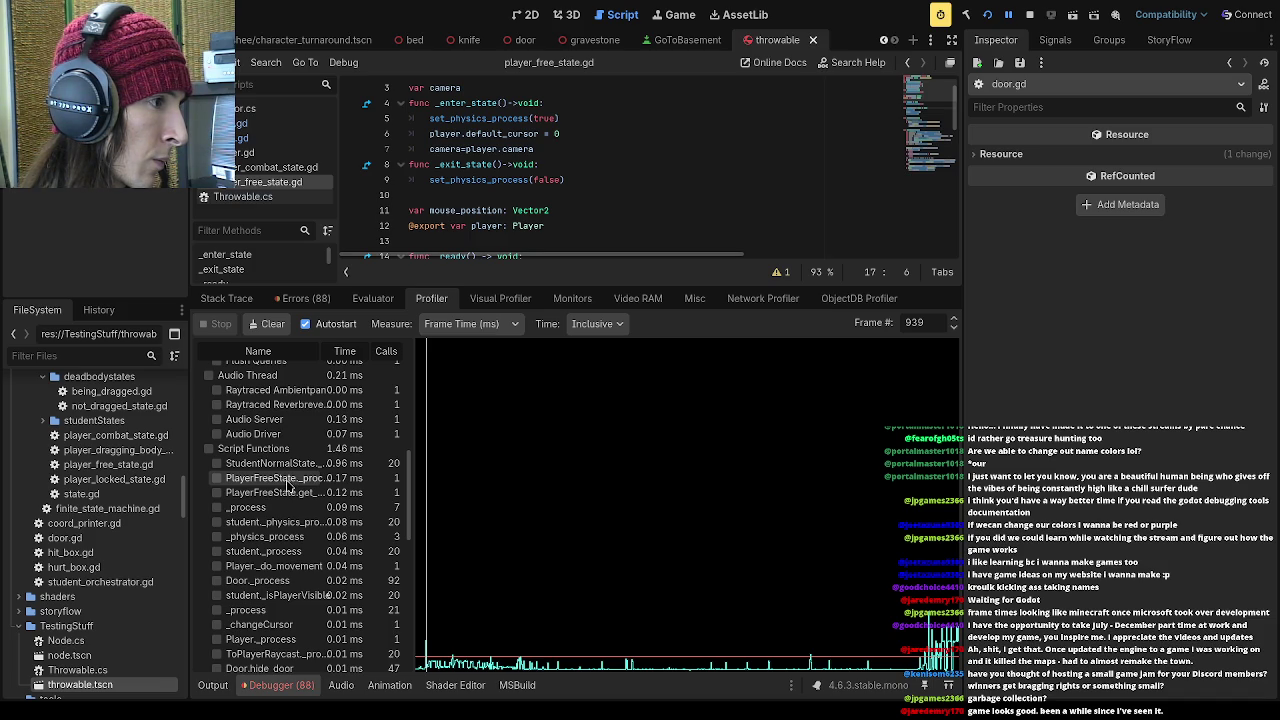
scroll(408, 498, "up", 1)
left_click_drag(408, 498, 410, 395)
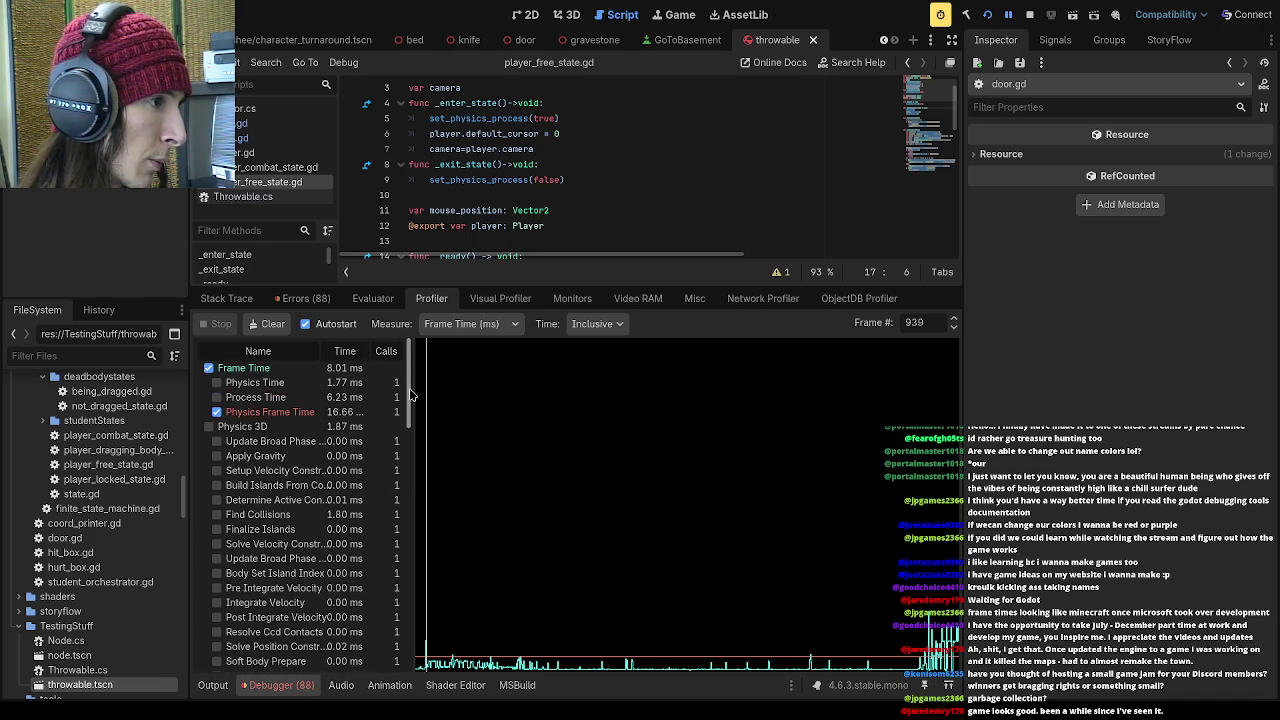
left_click_drag(556, 287, 555, 507)
Step: Undo line 17 back to _physics_process, run with F5, and enter the school via the gravestone
key("ctrl+z")
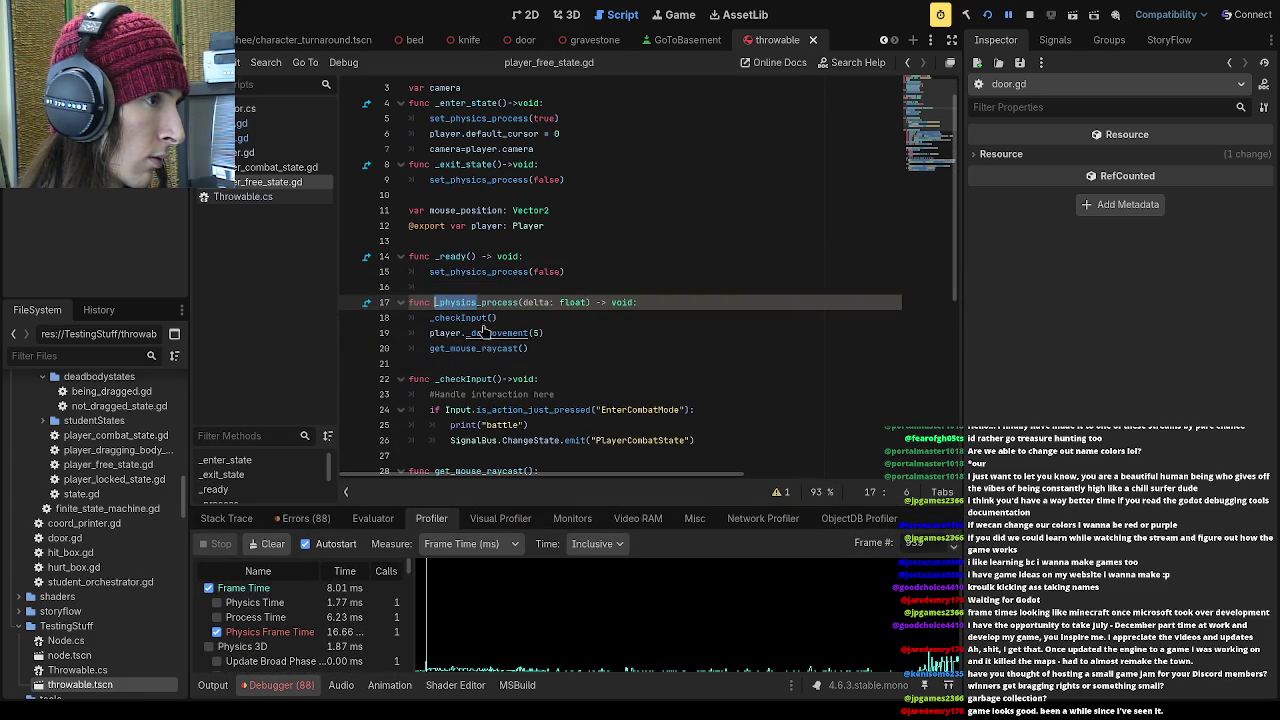
key("F5")
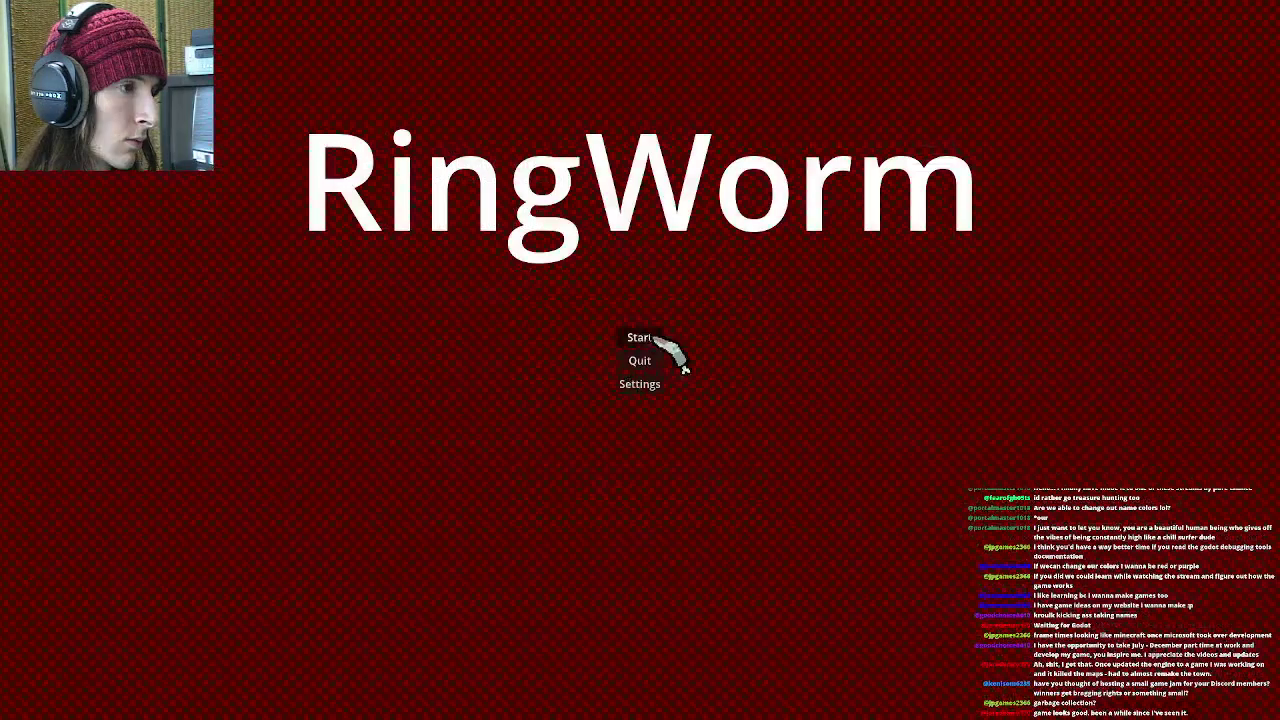
left_click(645, 340)
left_click(705, 505)
left_click(693, 662)
left_click(590, 495)
left_click(632, 383)
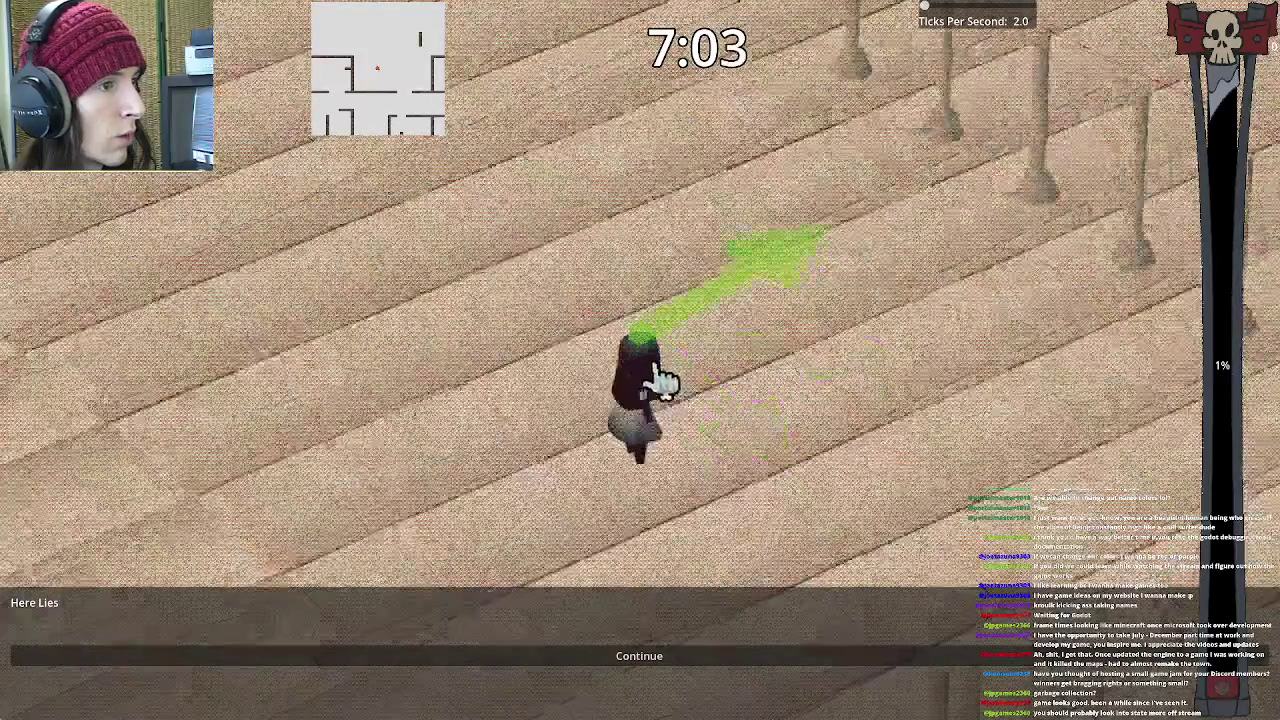
Step: Walk the character across the tiled floor with W and rotate the camera with Q
key("Escape")
key("Escape")
key("w")
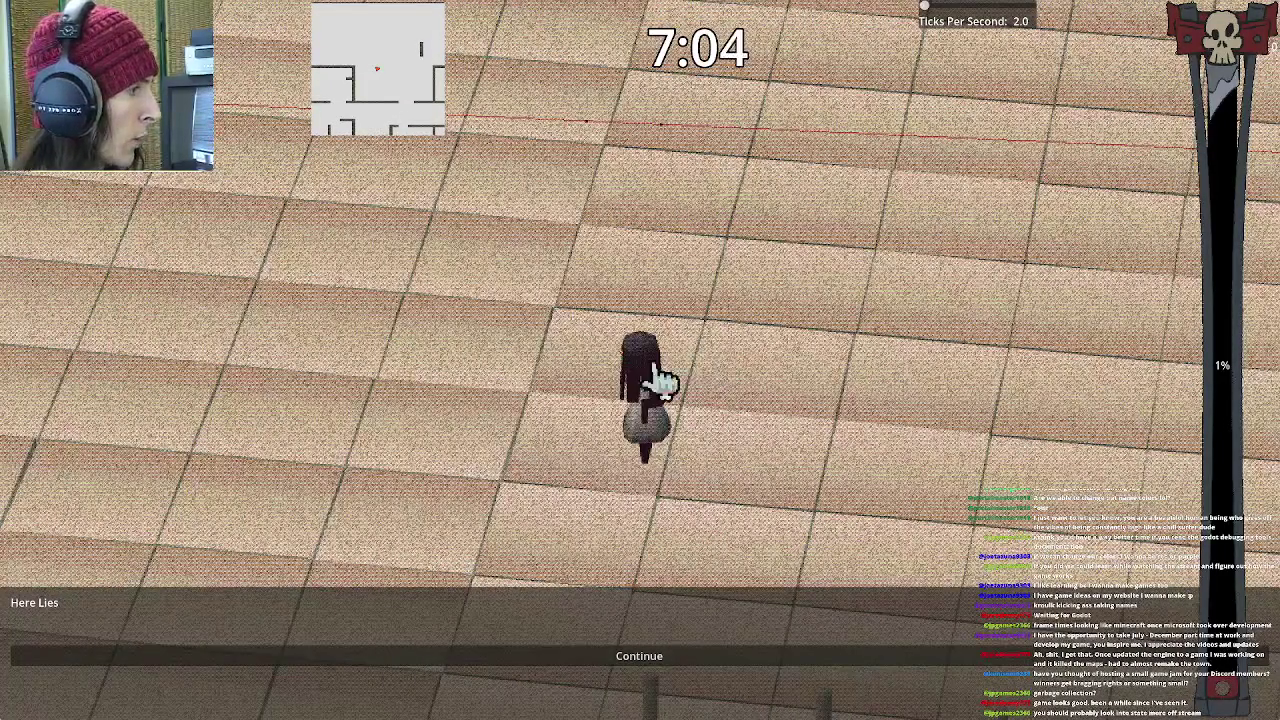
key("q")
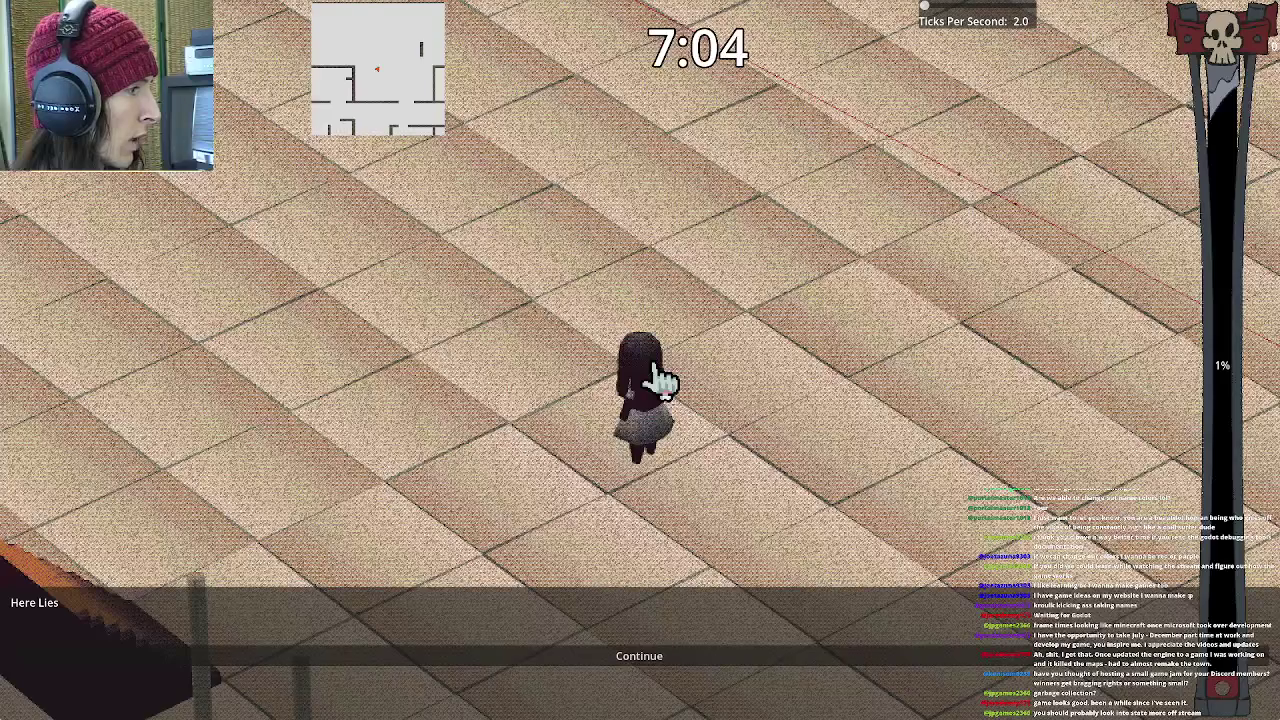
key("w")
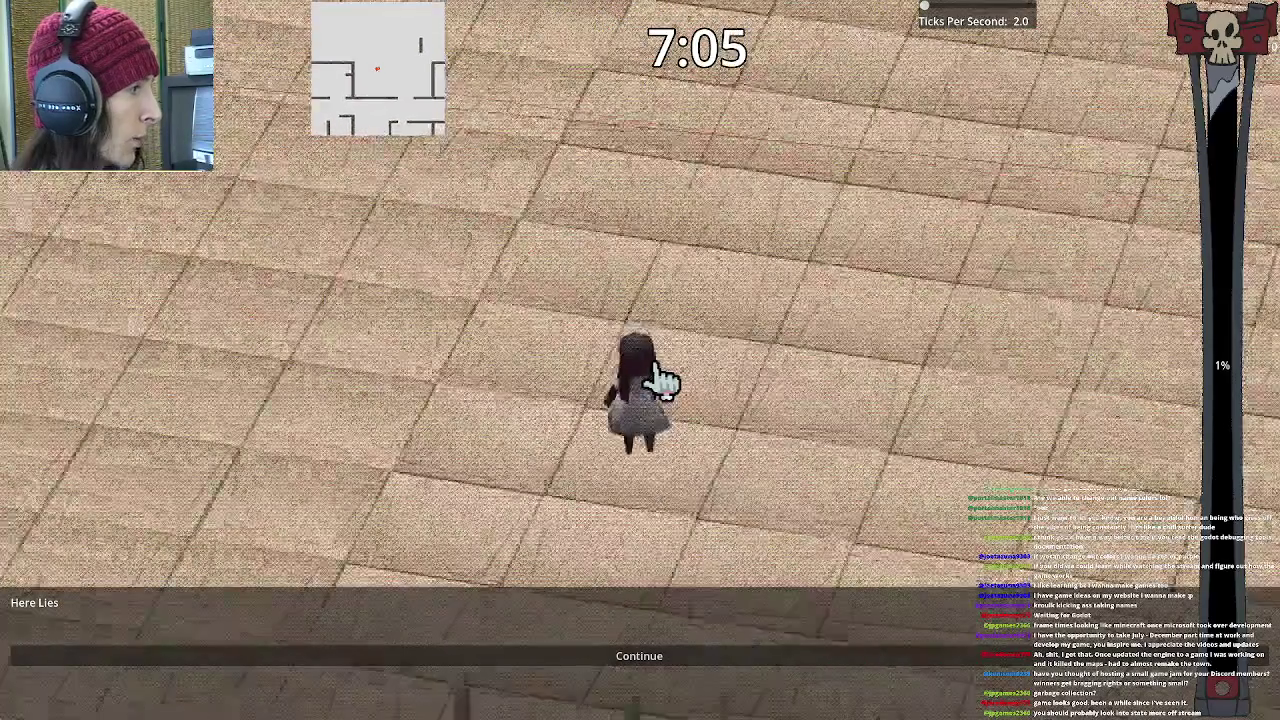
key("q")
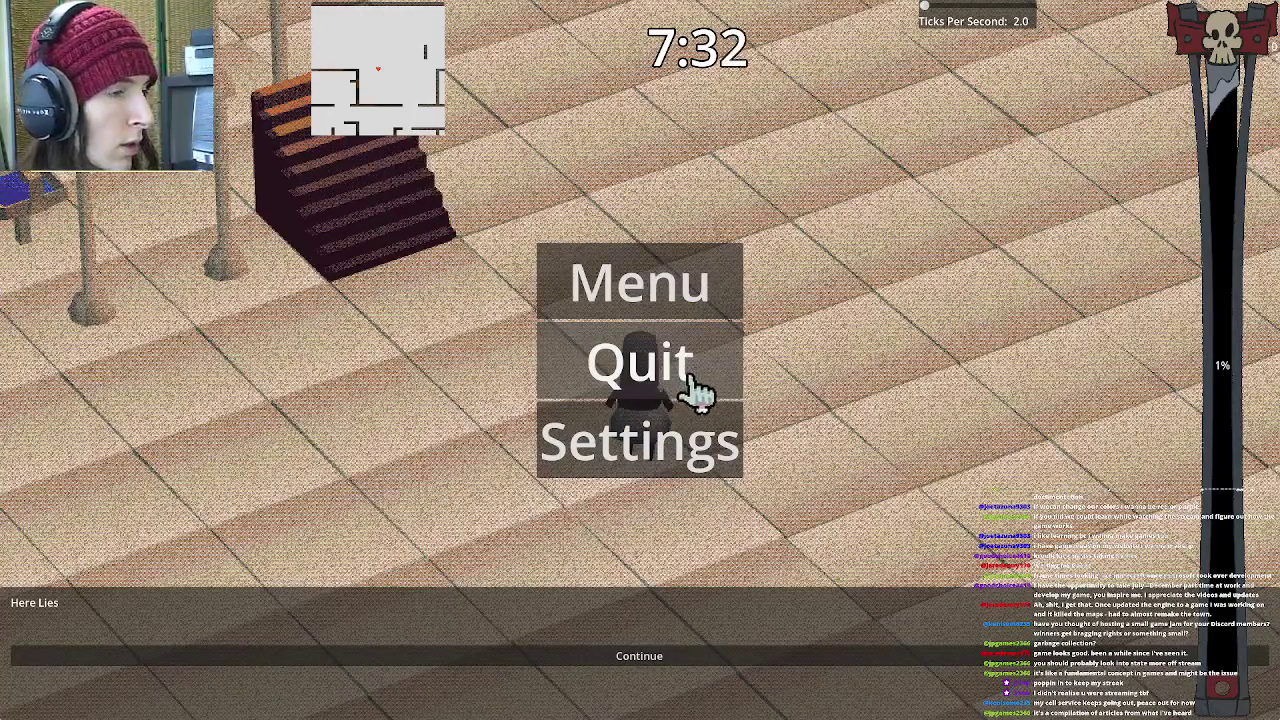
left_click(730, 445)
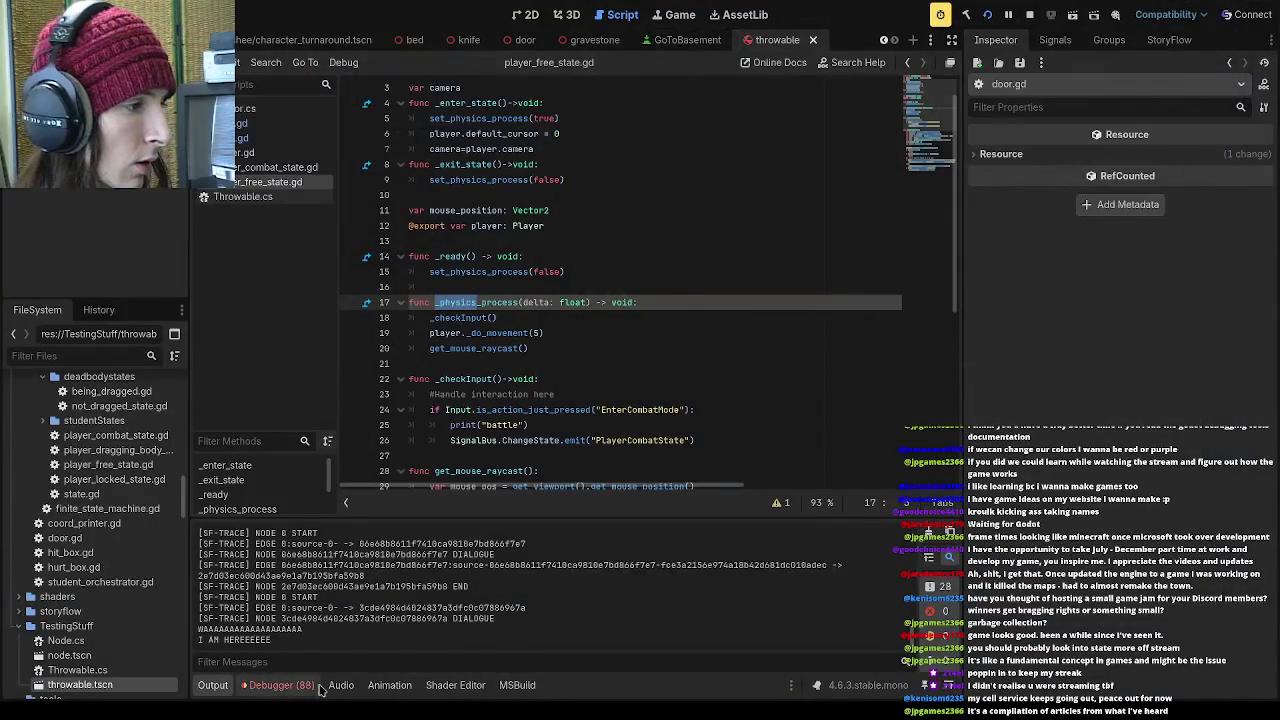
Step: Select three frames on the profiler graph to compare their timings
left_click(490, 644)
left_click(493, 615)
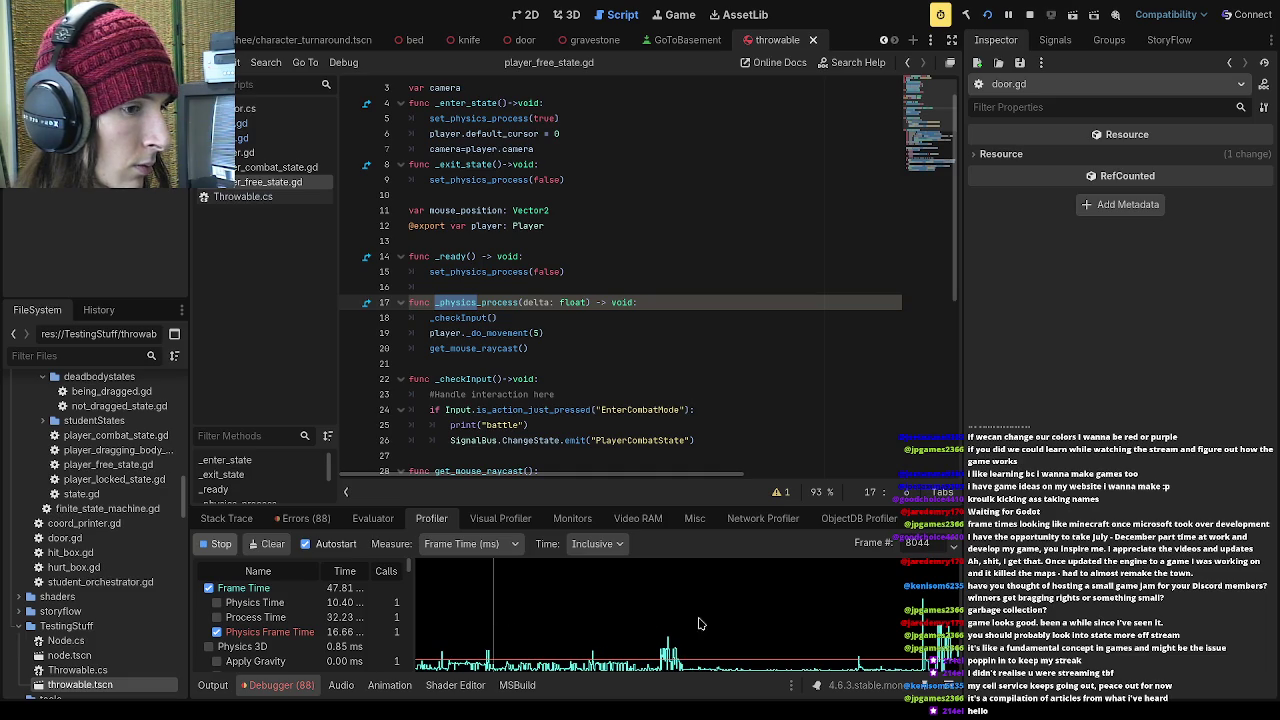
left_click(562, 668)
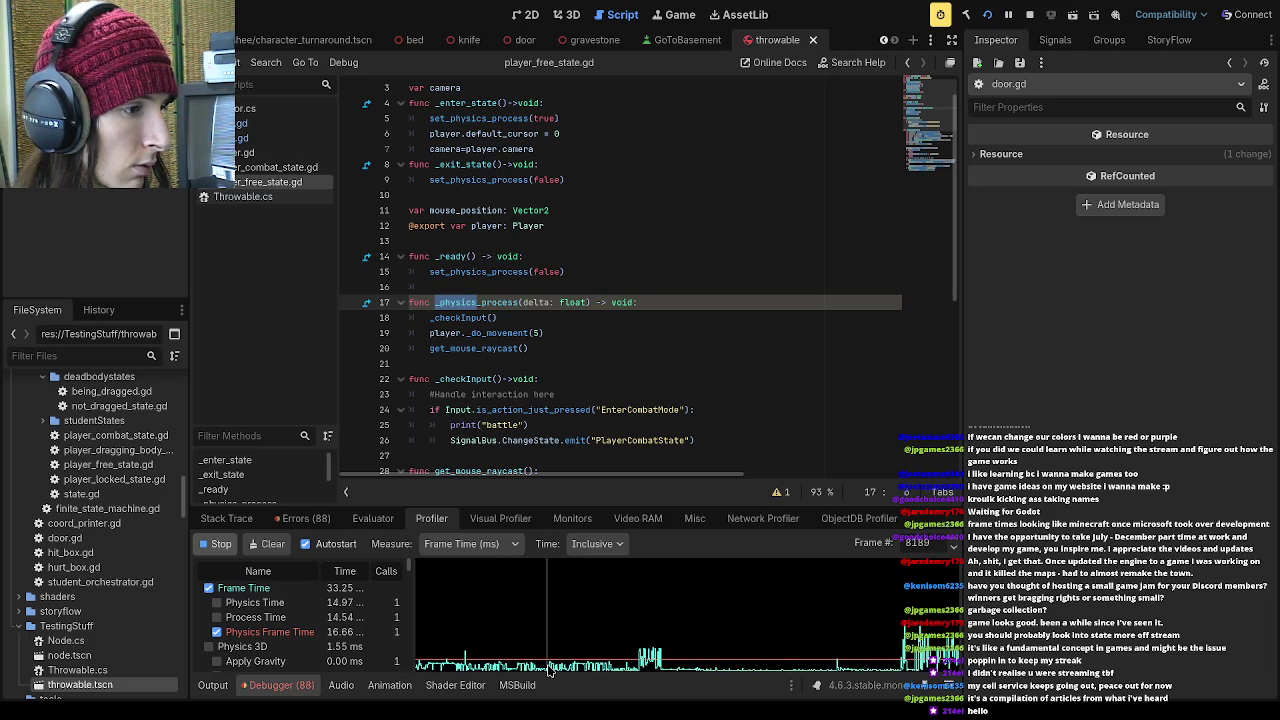
Step: Delete 'physics_' from _physics_process on line 17 so it reads _process
left_click(556, 337)
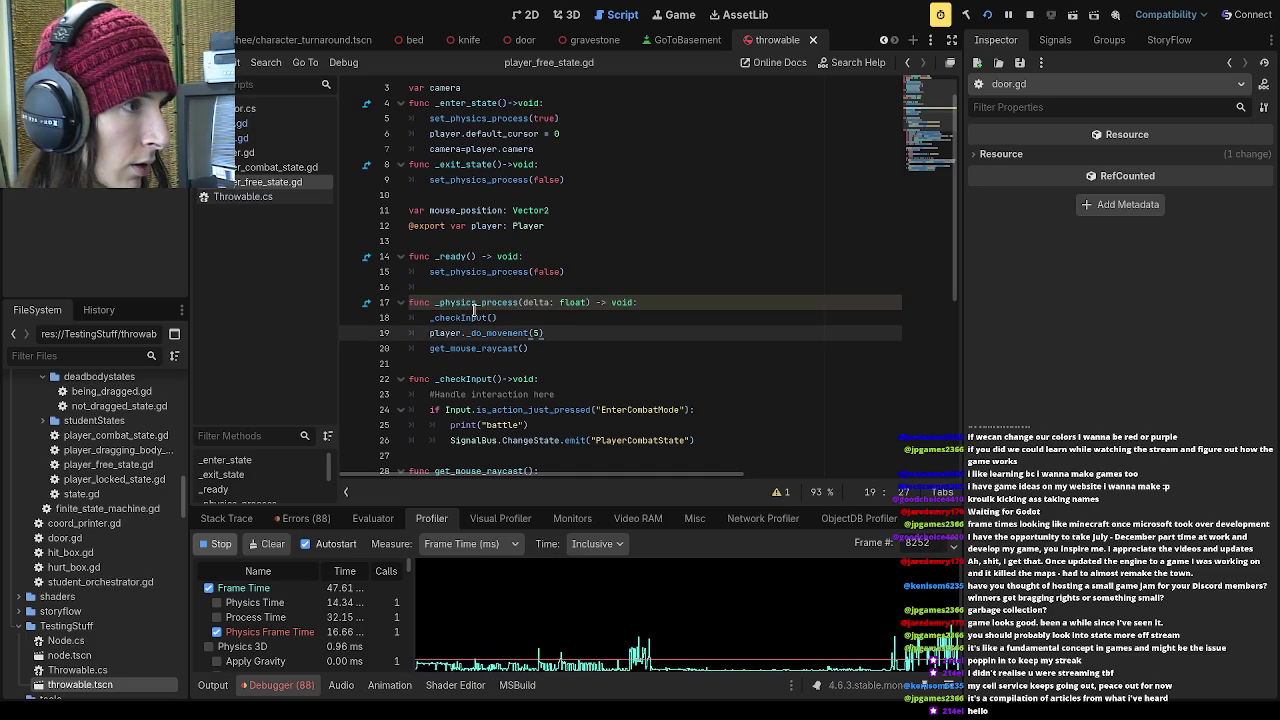
left_click_drag(478, 303, 434, 303)
key("BackSpace")
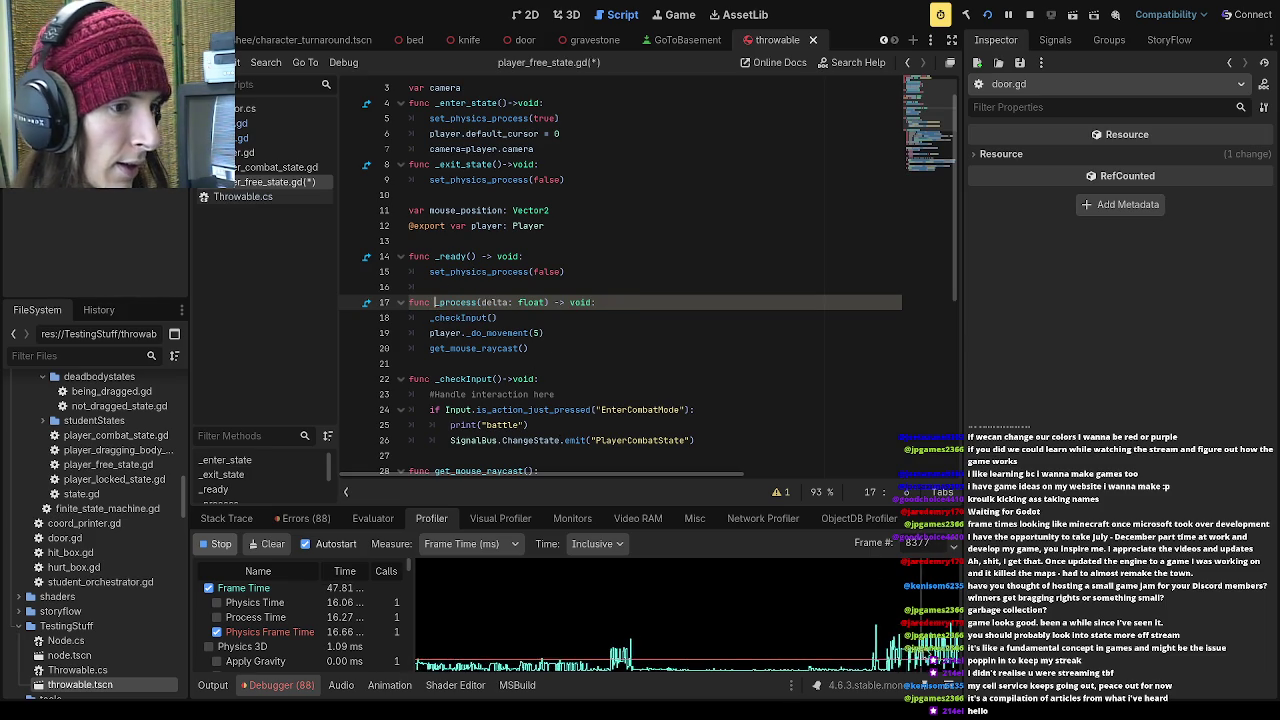
Step: Save player_free_state.gd with the _process change and check the newest profiler frames
left_click(748, 647)
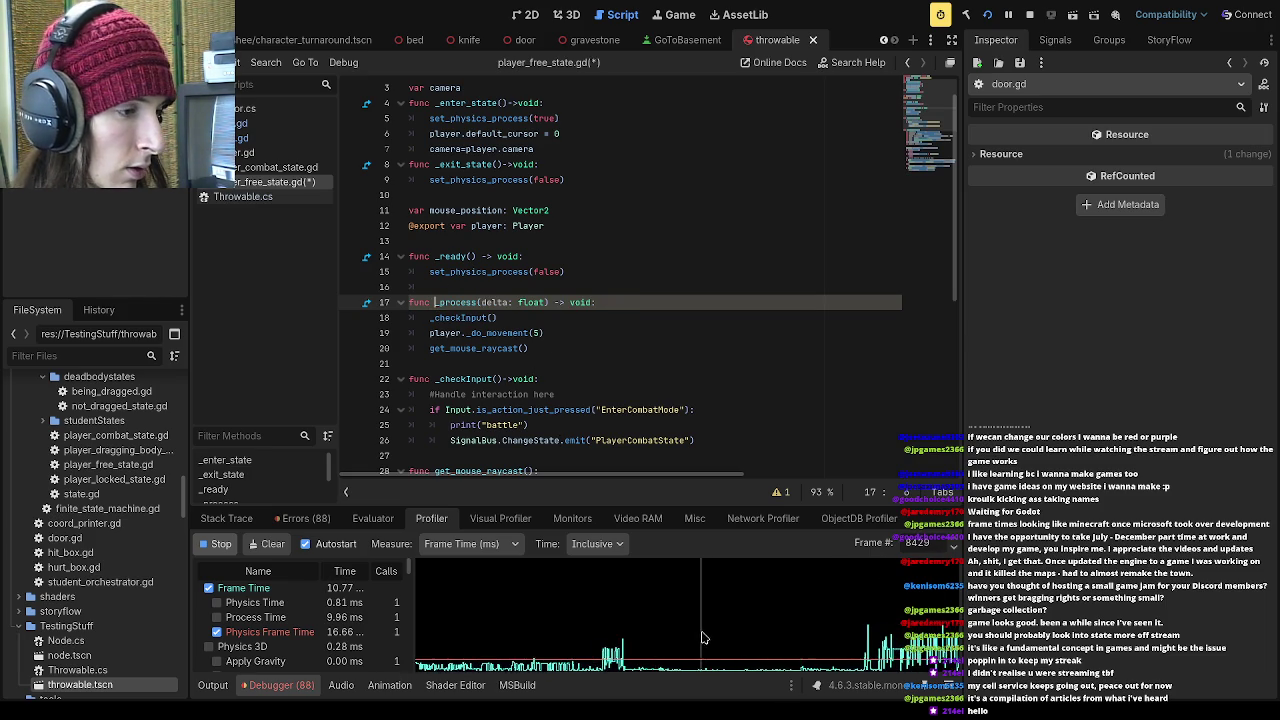
key("ctrl+s")
left_click(652, 604)
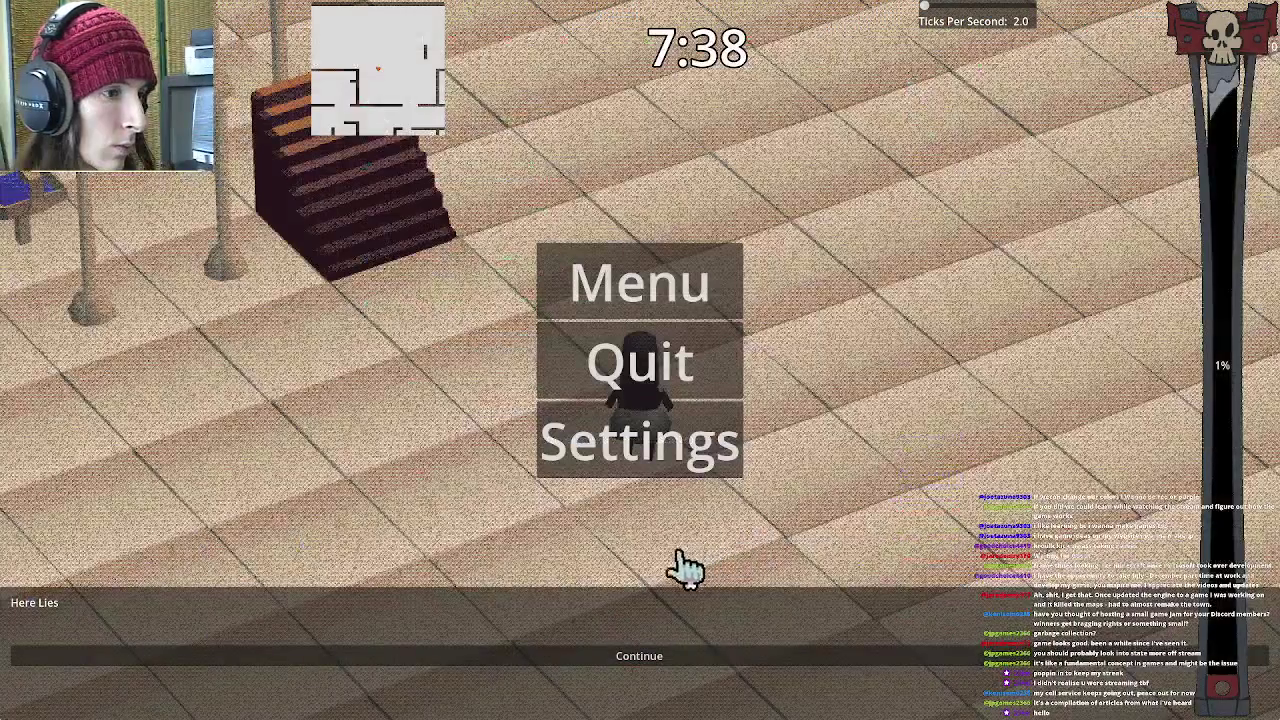
Step: In the running game, orbit the camera around the character and aim its movement down-right
key("Escape")
left_click_drag(708, 478, 658, 375)
mouse_move(1117, 375)
left_mouse_down()
mouse_move(657, 380)
mouse_move(751, 386)
left_mouse_up()
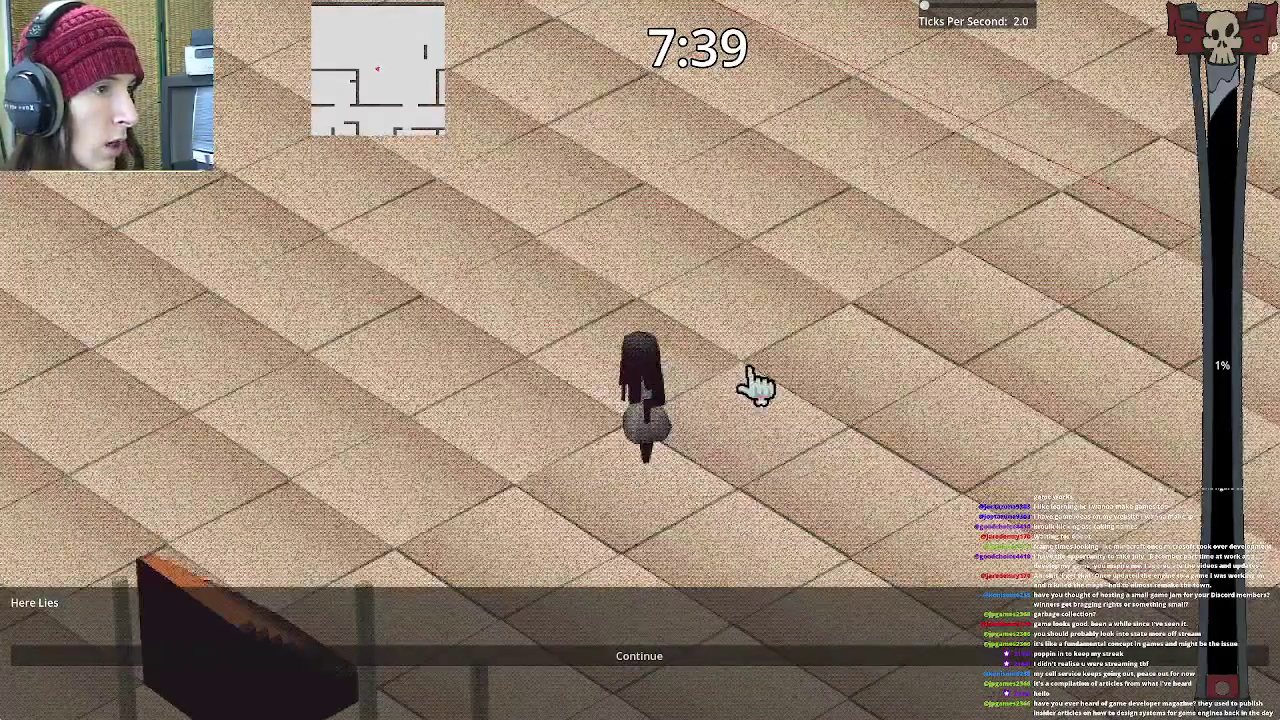
left_click(672, 374)
mouse_move(585, 393)
left_mouse_down()
mouse_move(686, 371)
mouse_move(646, 363)
mouse_move(617, 366)
mouse_move(660, 380)
mouse_move(686, 409)
left_mouse_up()
key("alt+Tab")
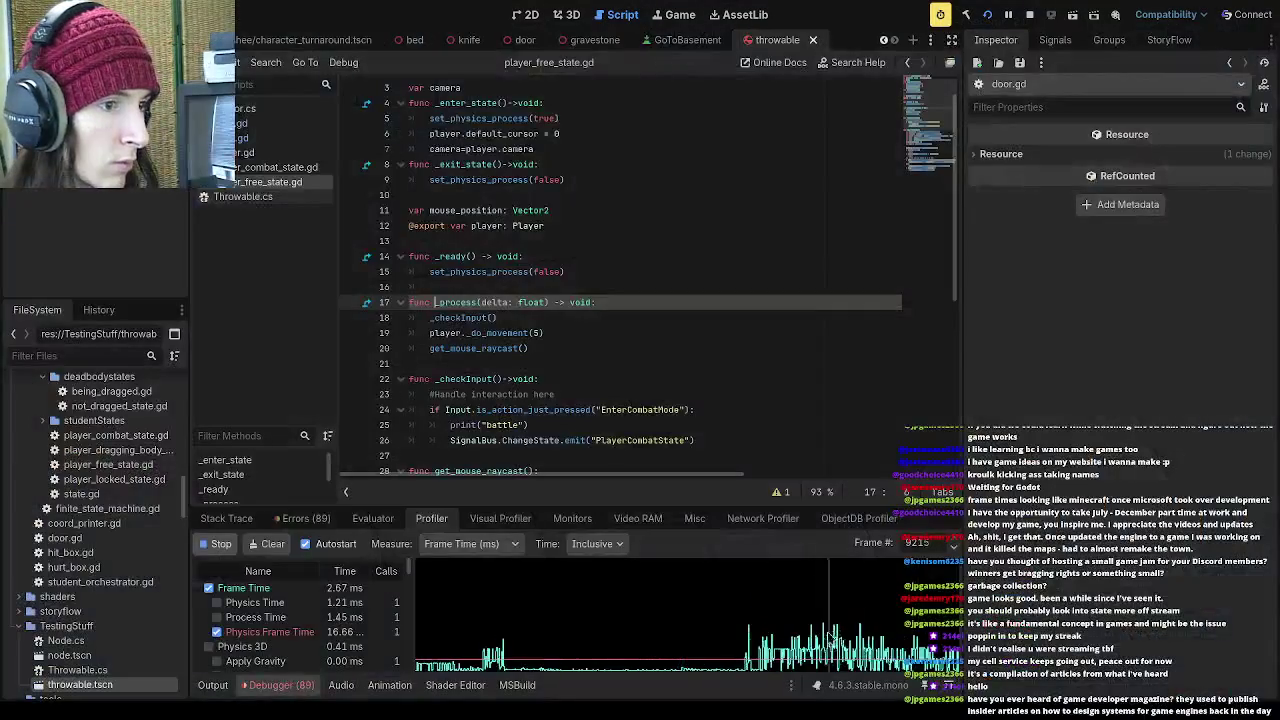
Step: Stop the running game, rerun the project, and choose Play in the game's main menu
left_click(1030, 14)
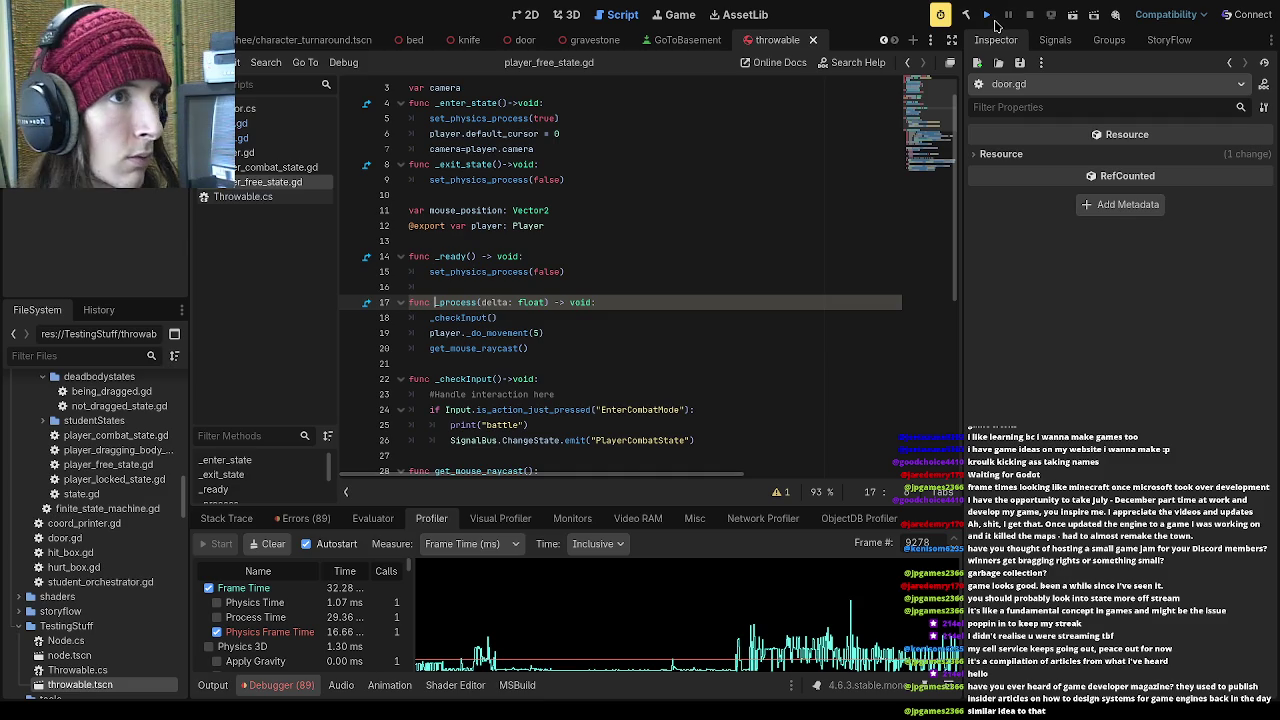
left_click(986, 14)
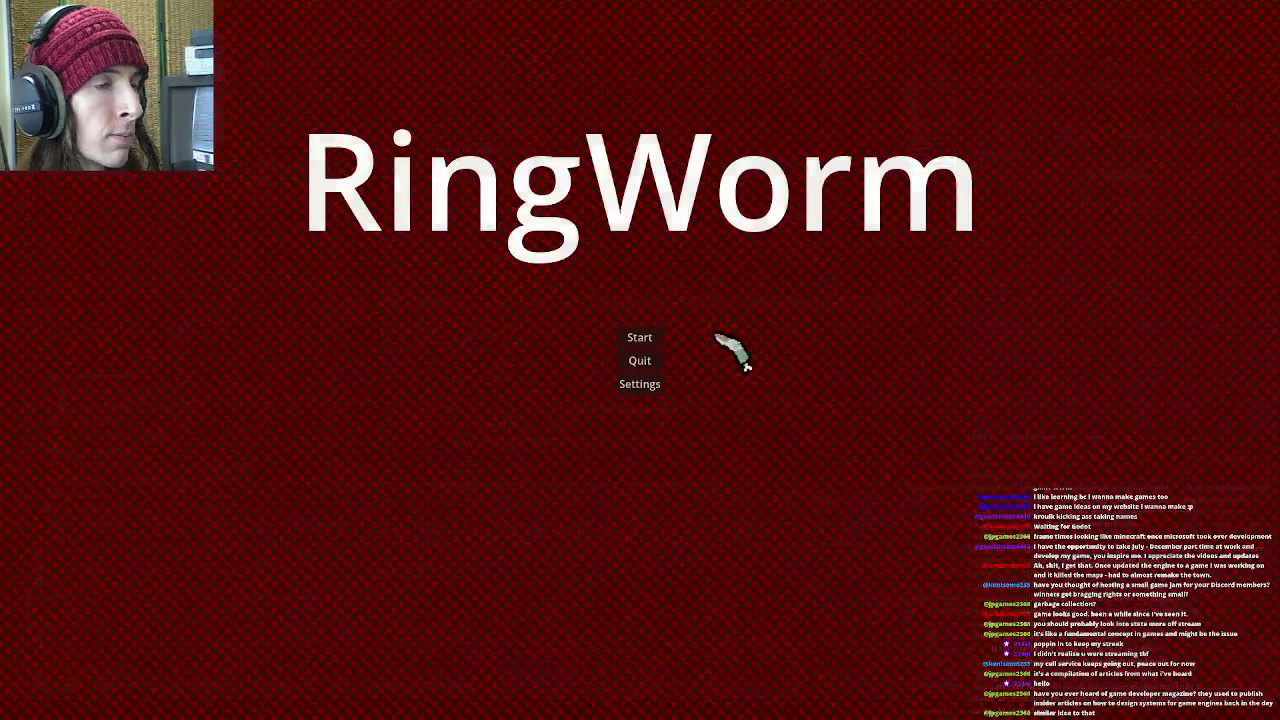
left_click(639, 337)
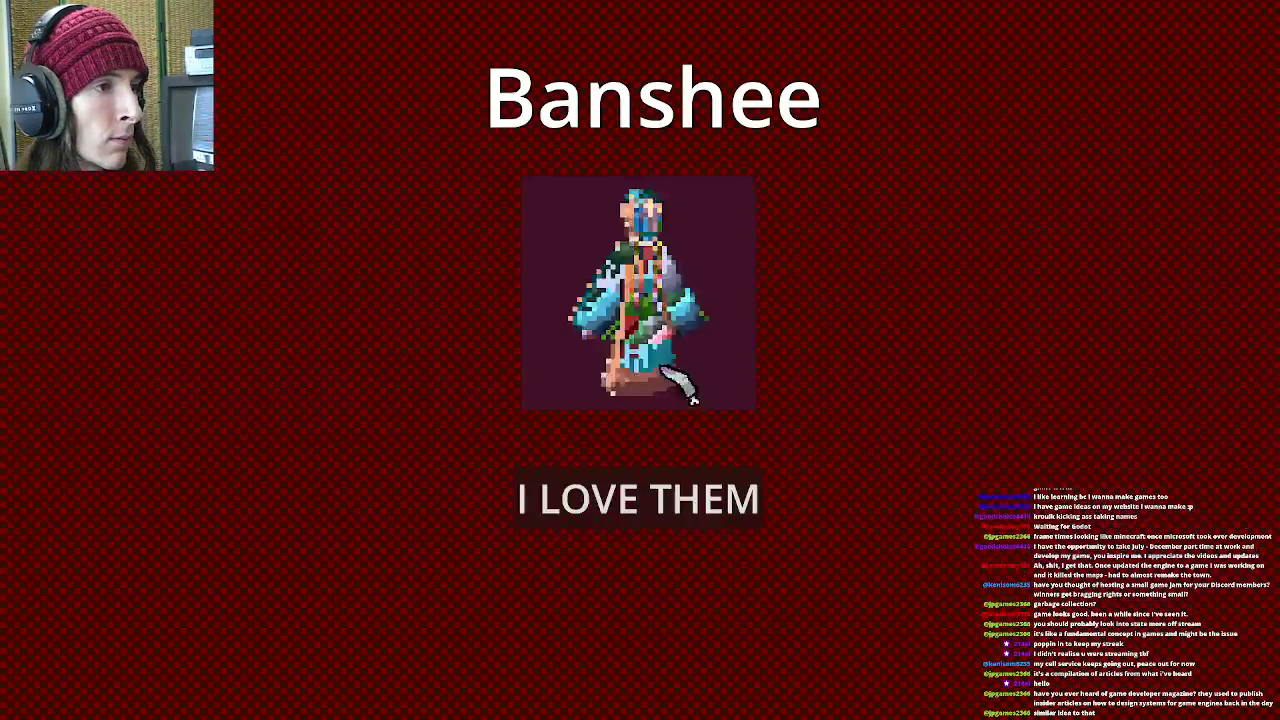
Step: Accept the Banshee card, dismiss the Golem card, and enter the school through the gravestone
left_click(657, 500)
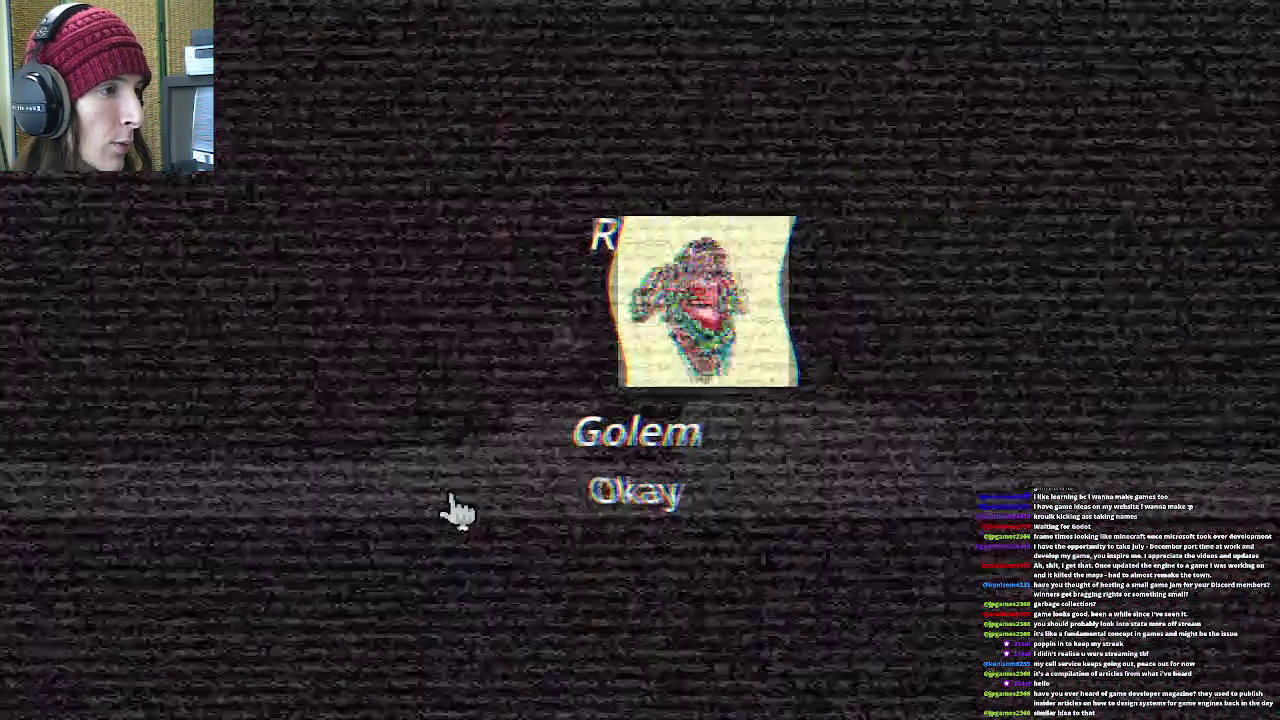
left_click(521, 498)
left_click(683, 372)
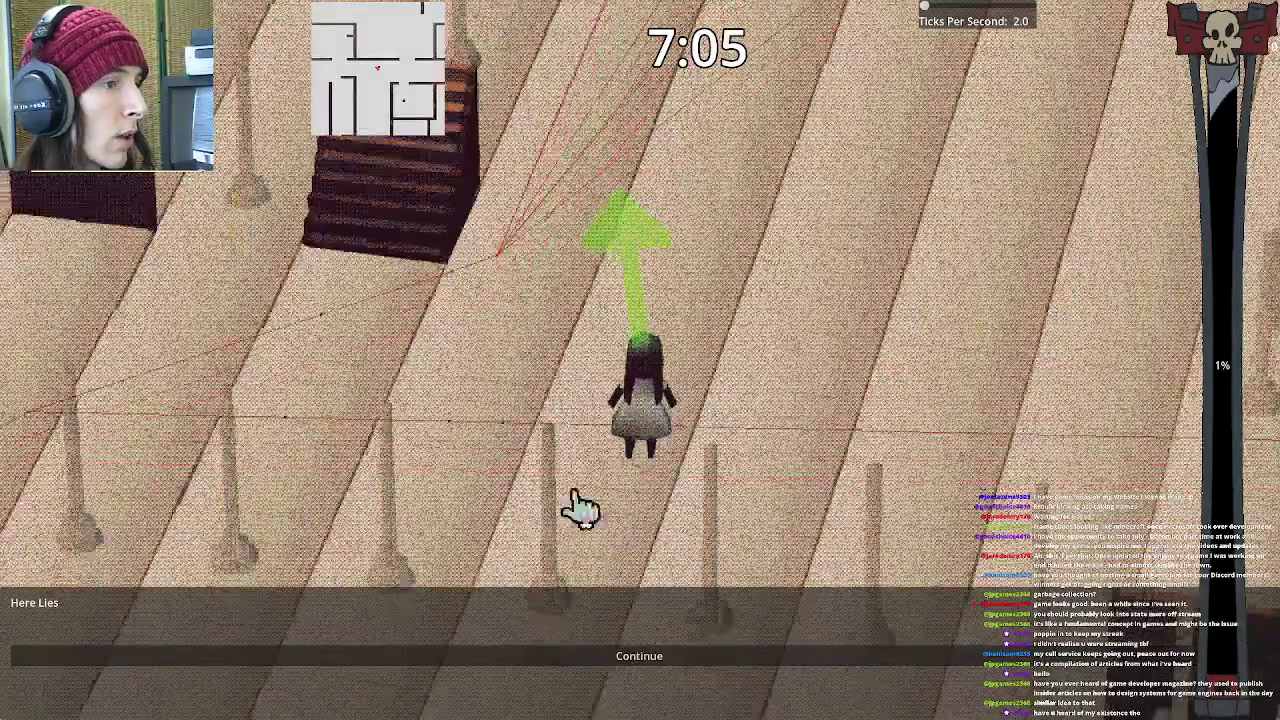
Step: Rotate the camera, toggle the full school map with M, then go back with F8
key("q")
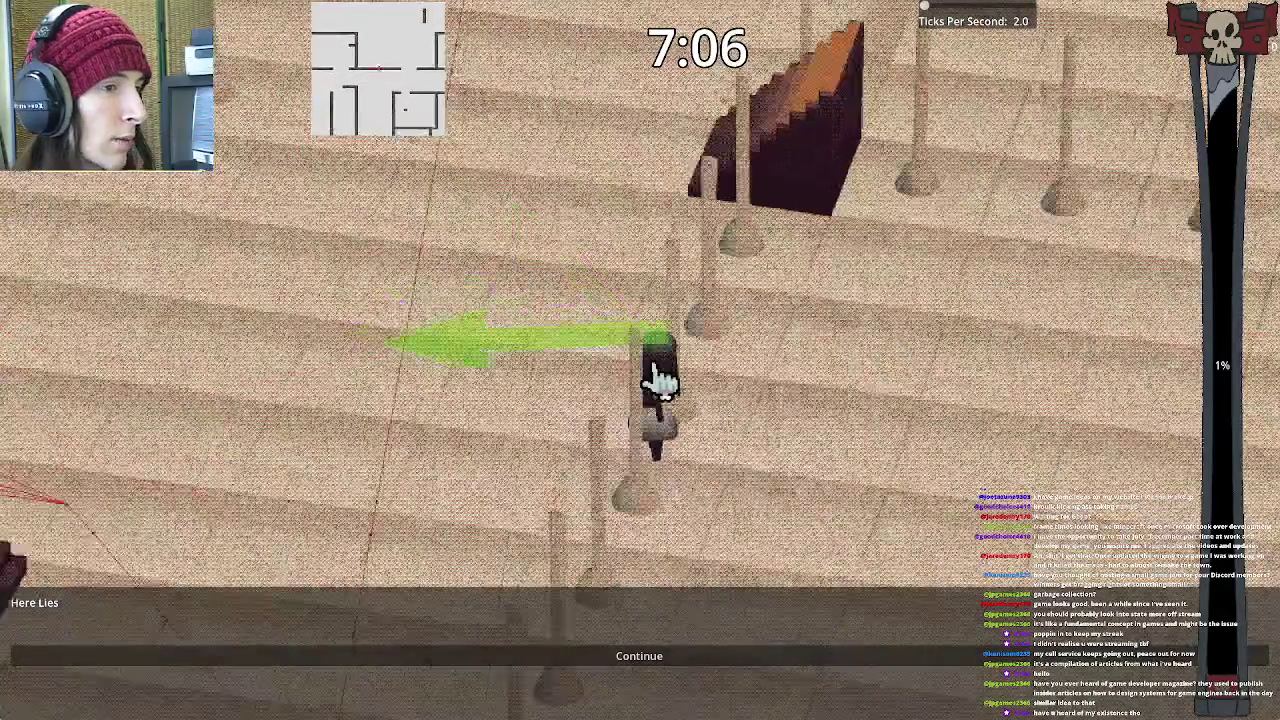
key("m")
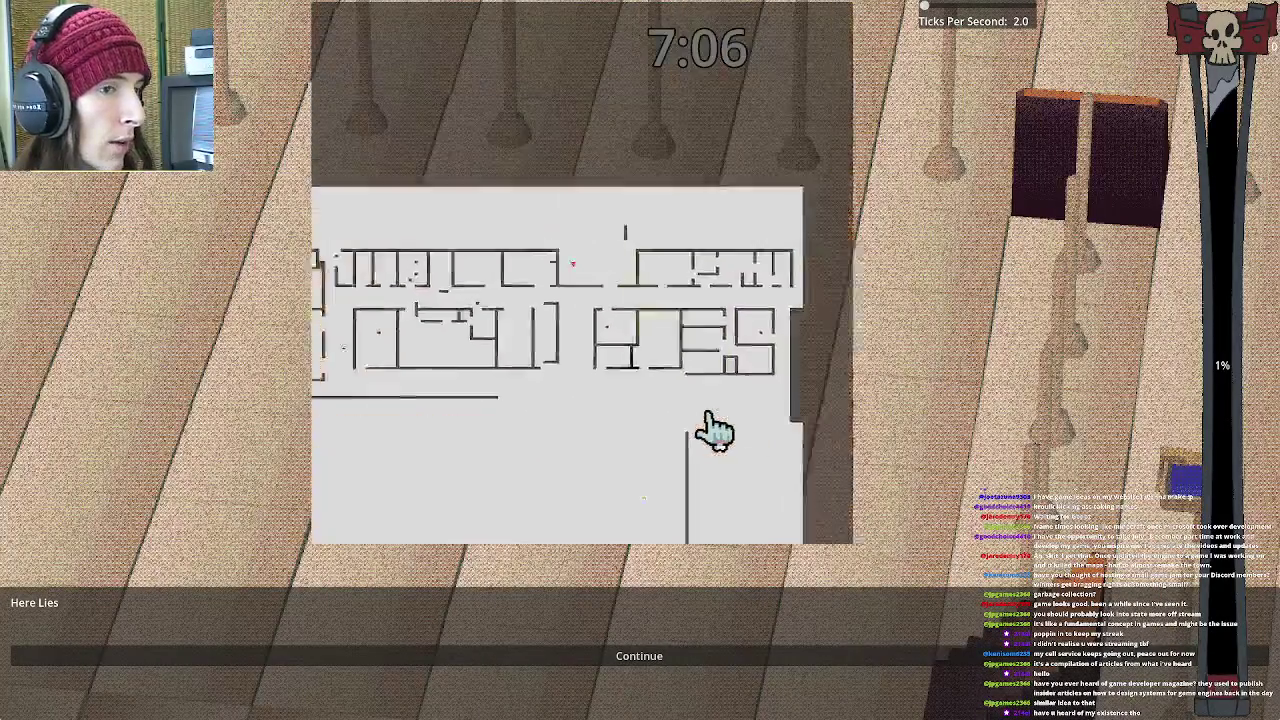
key("m")
key("F8")
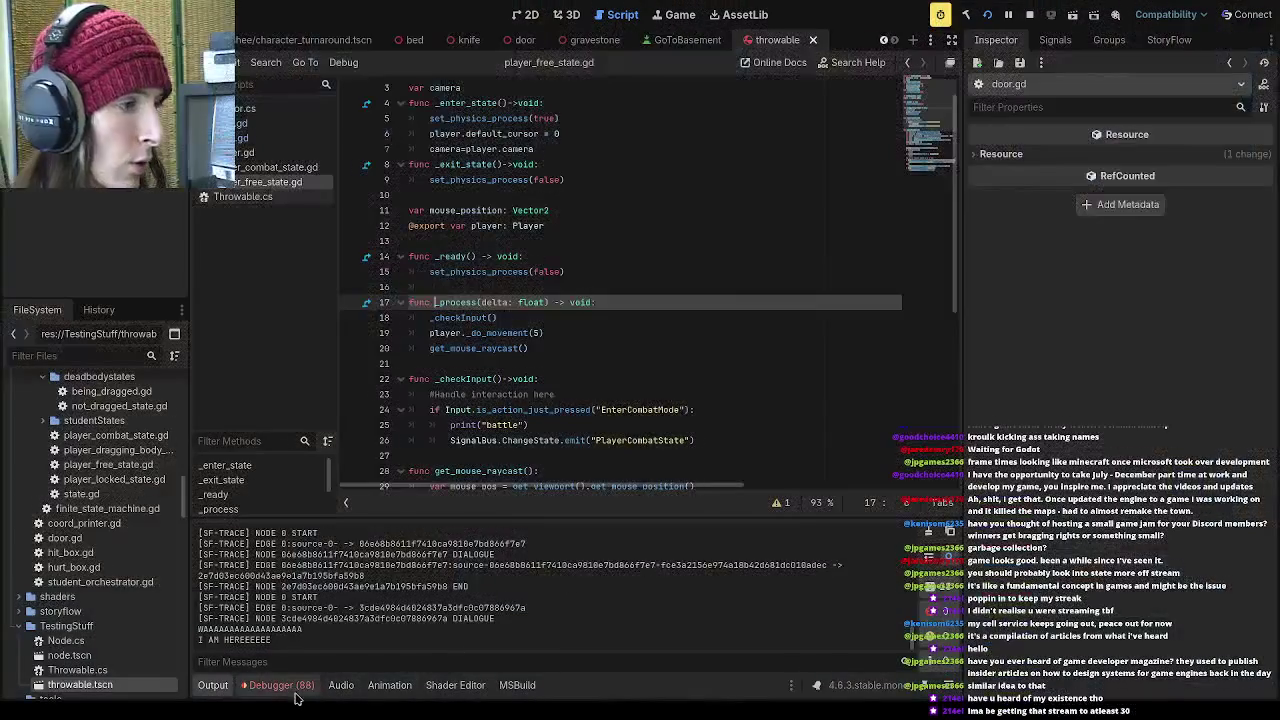
Step: Scrub through profiler frames to compare timings, then select the _process name on line 17
left_click(285, 688)
mouse_move(652, 662)
left_mouse_down()
mouse_move(522, 665)
mouse_move(661, 665)
mouse_move(541, 667)
left_mouse_up()
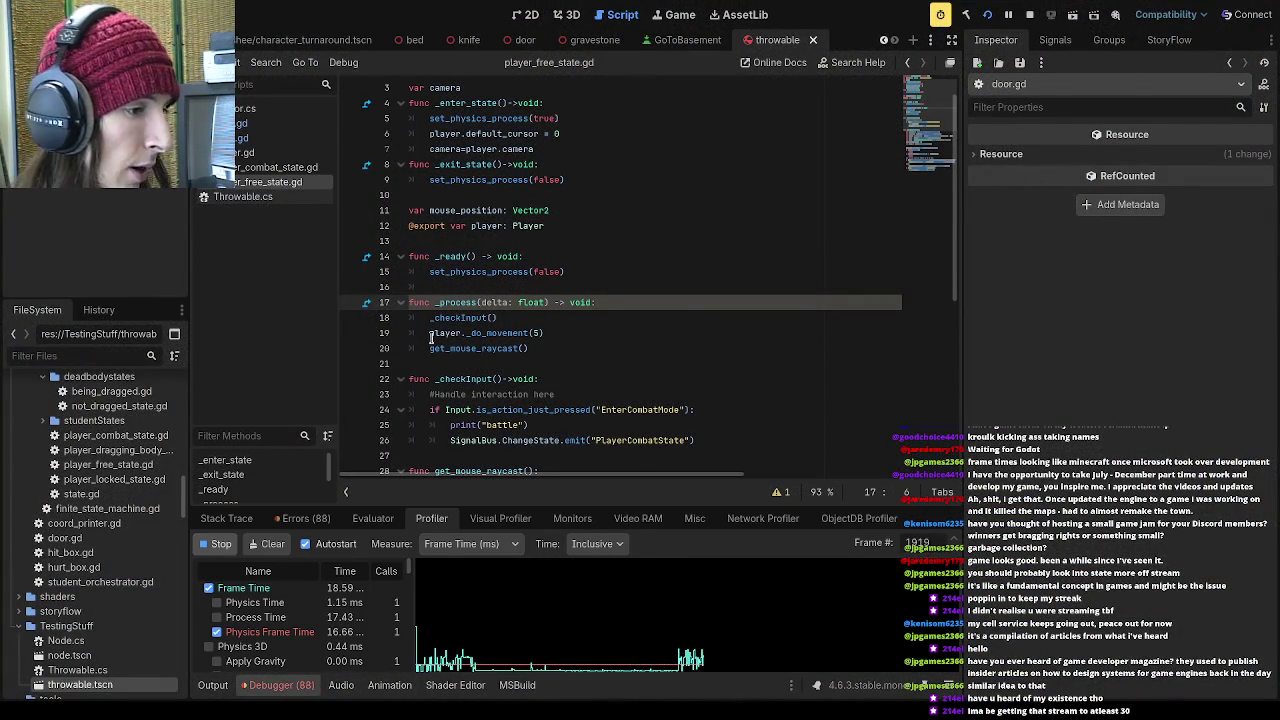
left_click(485, 287)
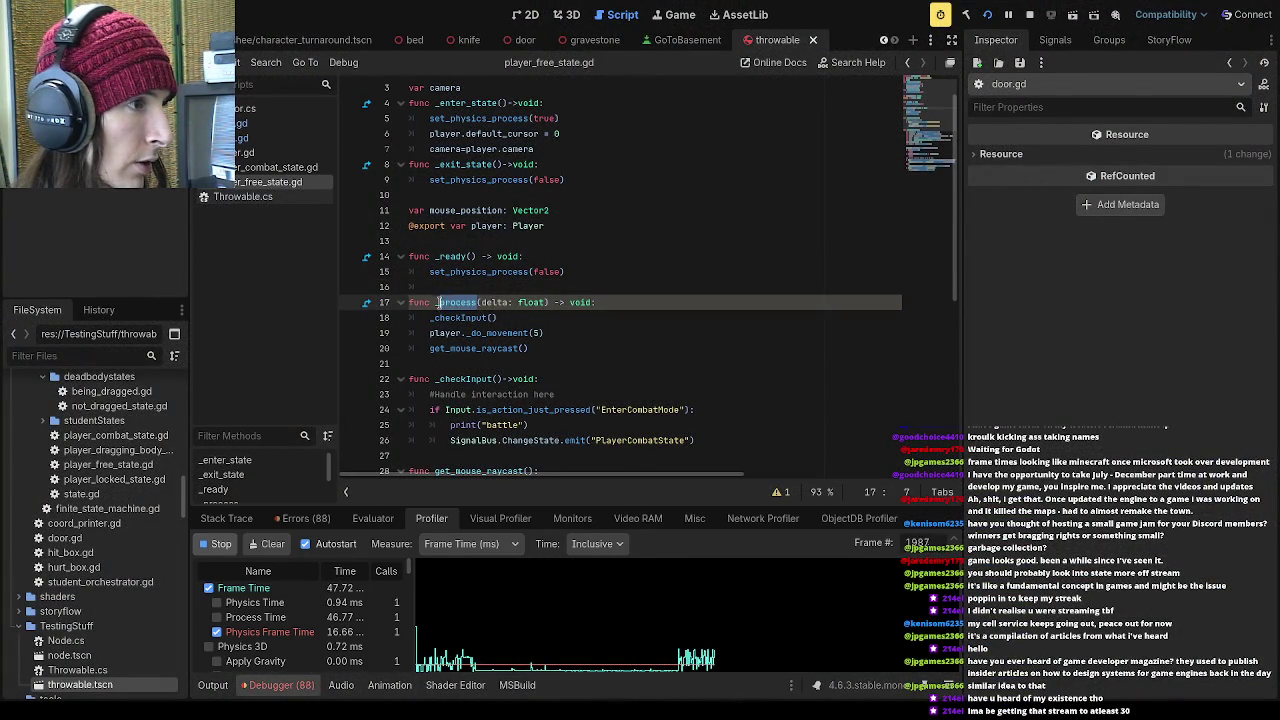
left_click(547, 363)
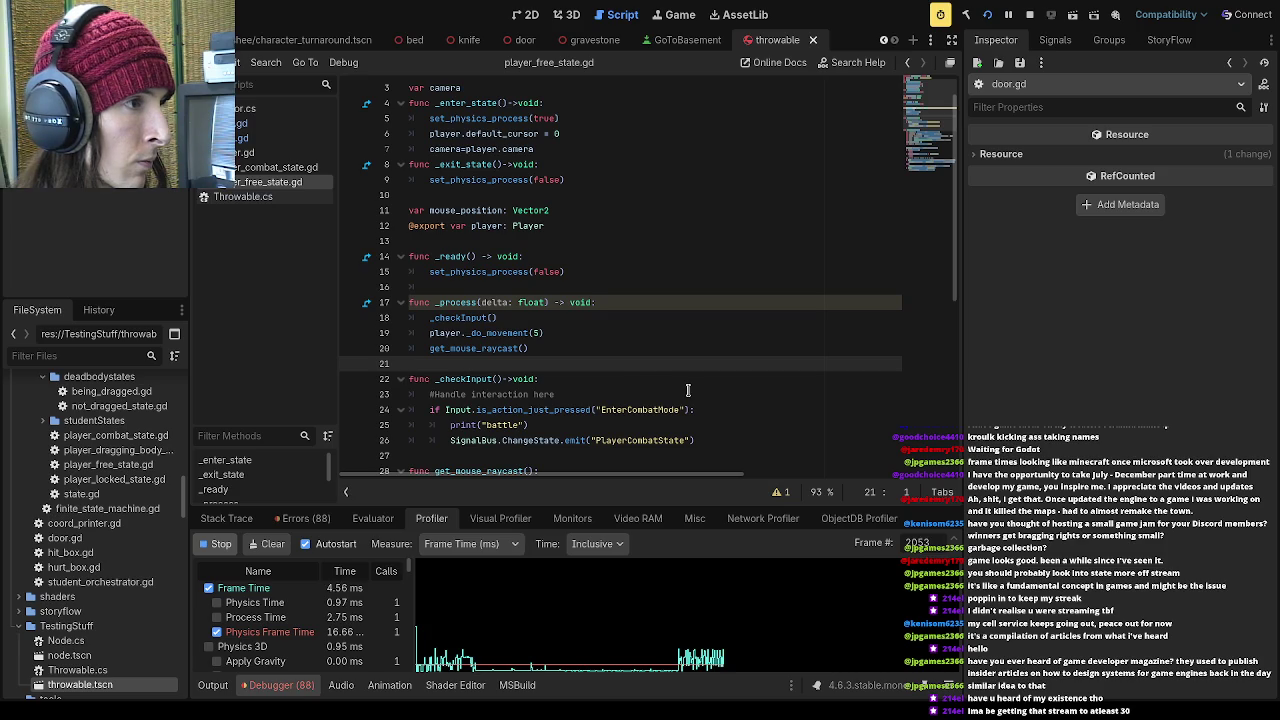
left_click_drag(436, 302, 475, 300)
Step: Rerun the project with F5, stop it with F8, and return to lines 17-18
key("F5")
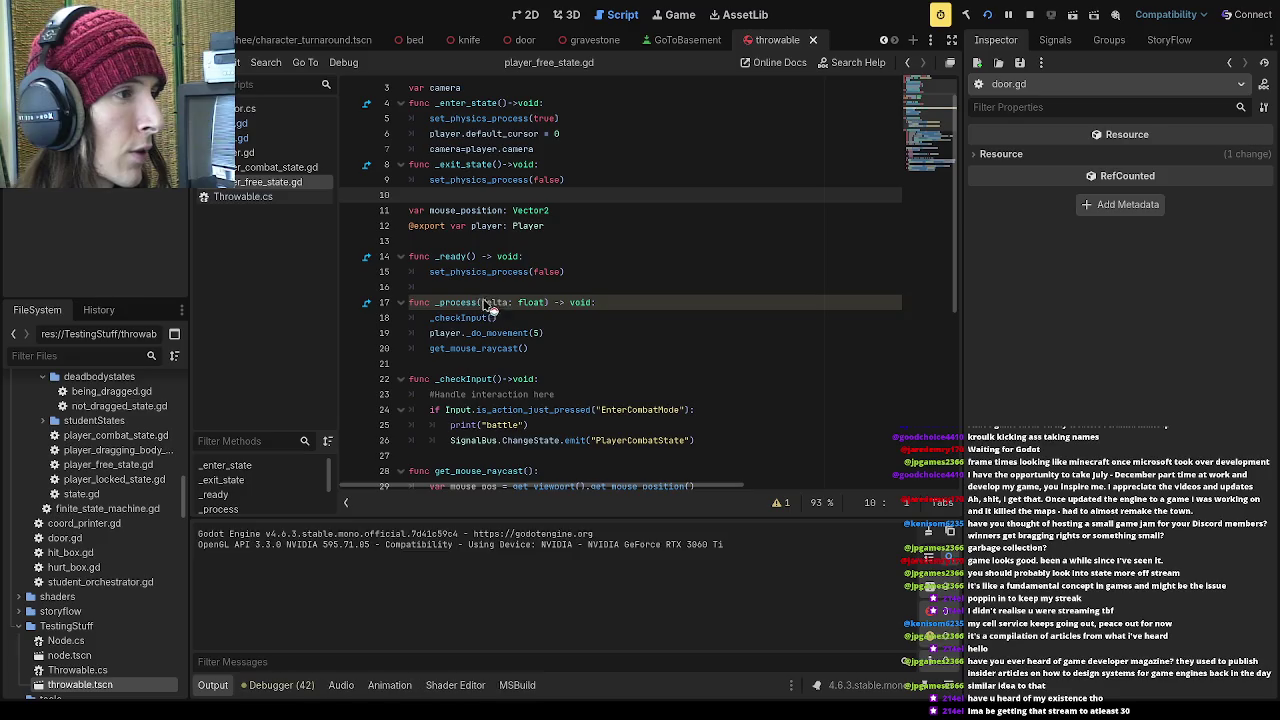
key("F8")
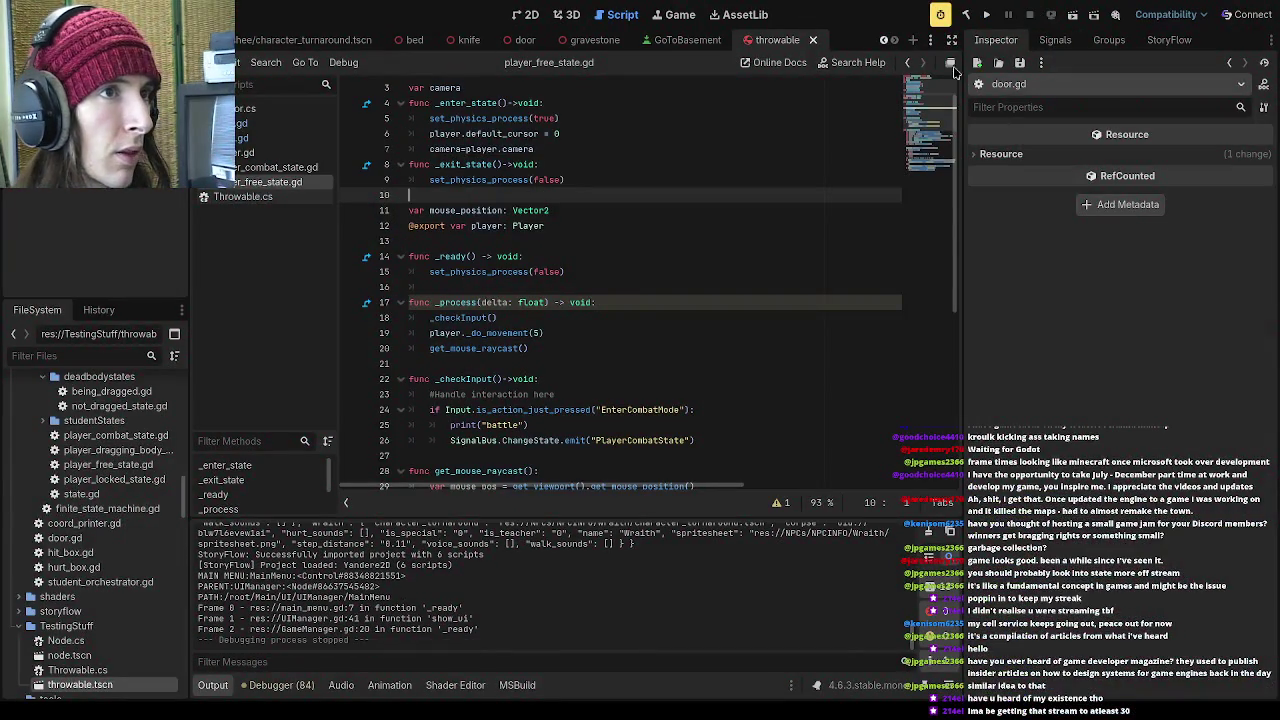
left_click(452, 312)
left_click(424, 302)
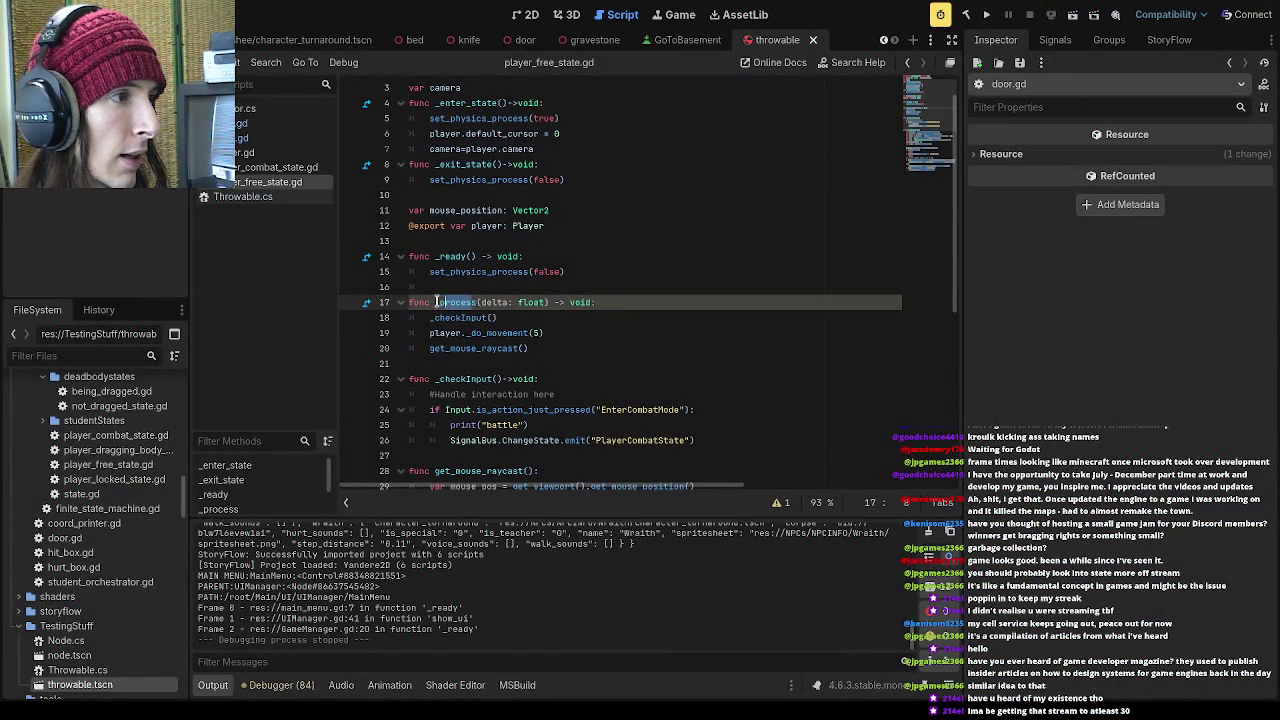
left_click(484, 317)
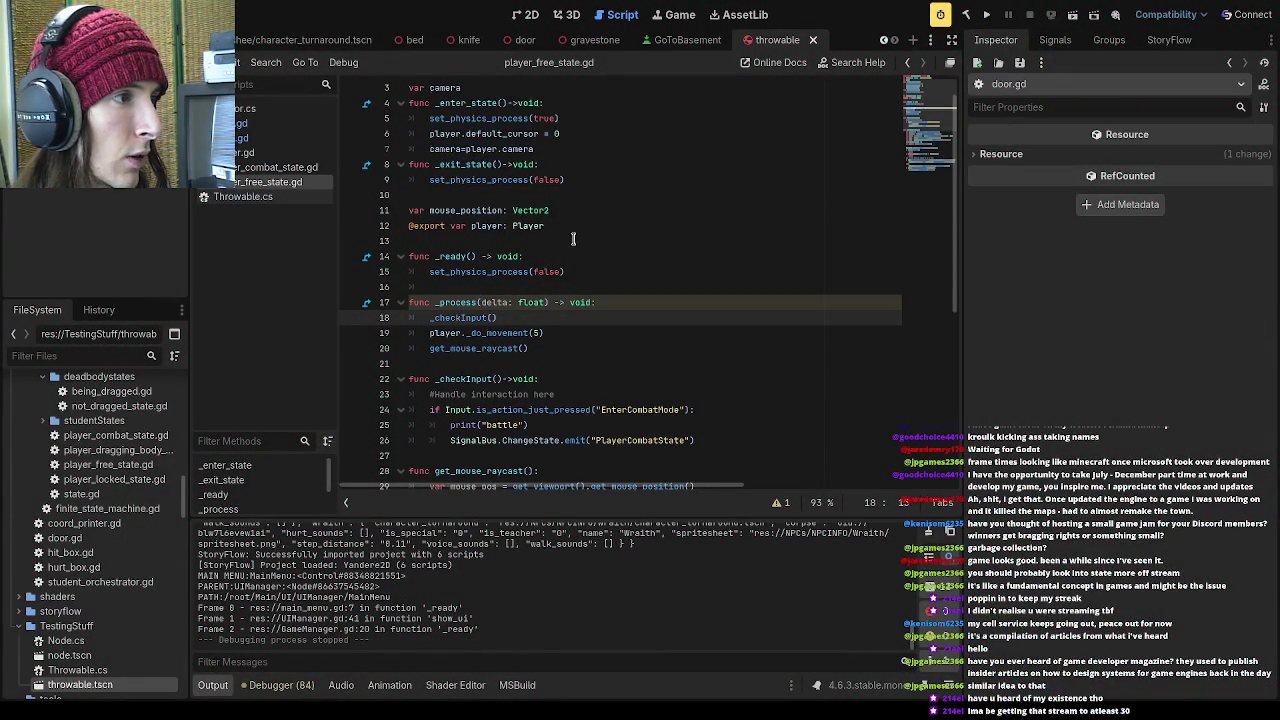
scroll(569, 247, "up", 1)
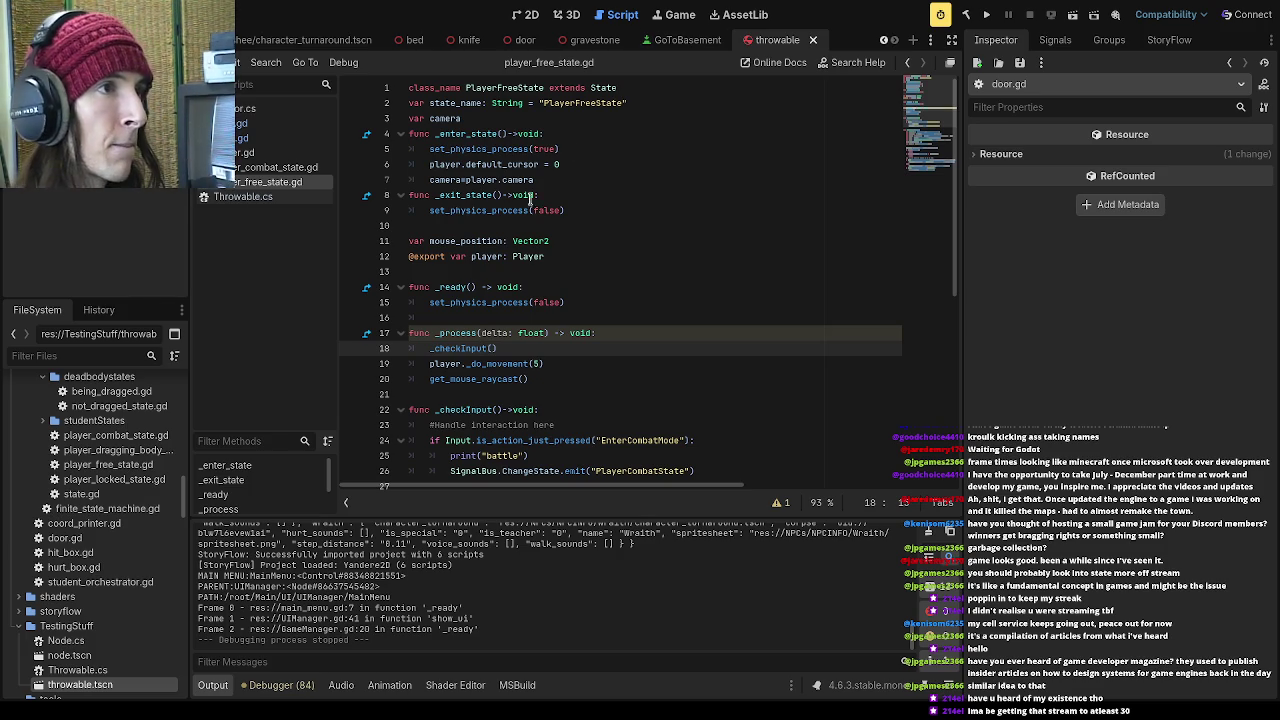
Step: Check the _process function name and float parameter on line 17 of player_free_state.gd
left_click(484, 302)
left_click_drag(434, 333, 499, 340)
left_click(533, 334)
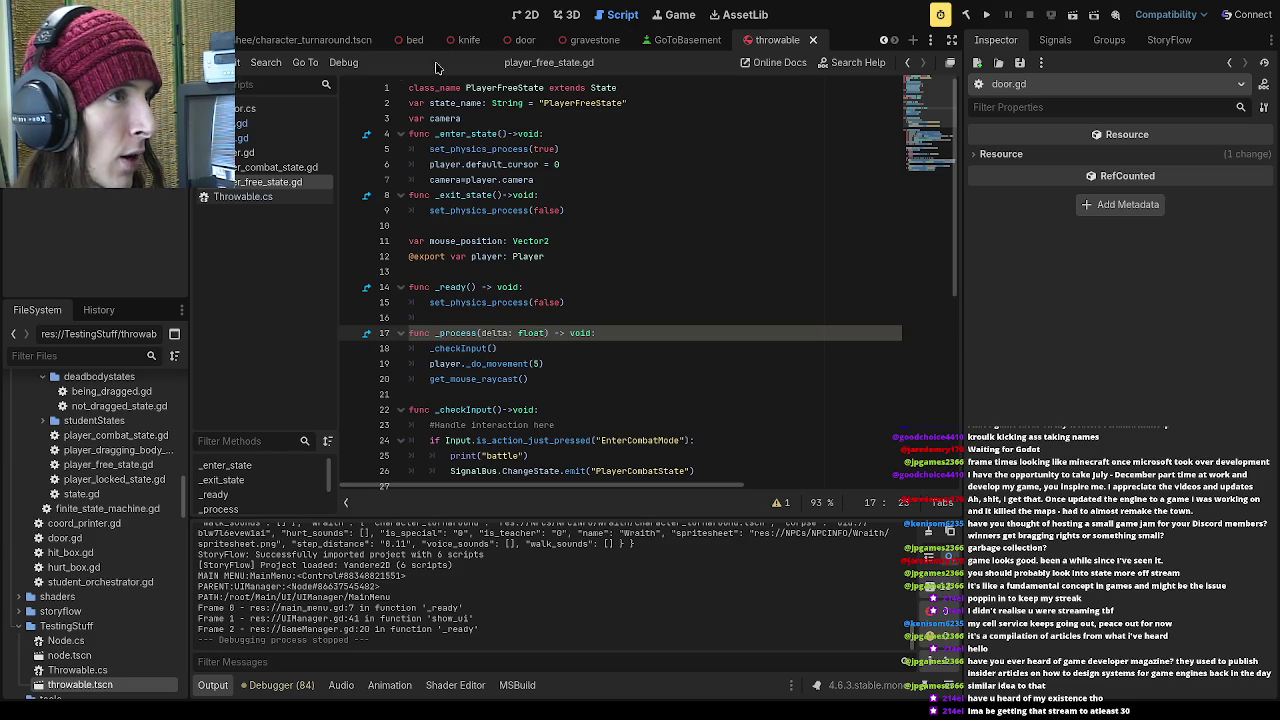
Step: In player_combat_state.gd, delete '_physics' so line 17 reads _process, then run the project
left_click(286, 170)
left_click(470, 332)
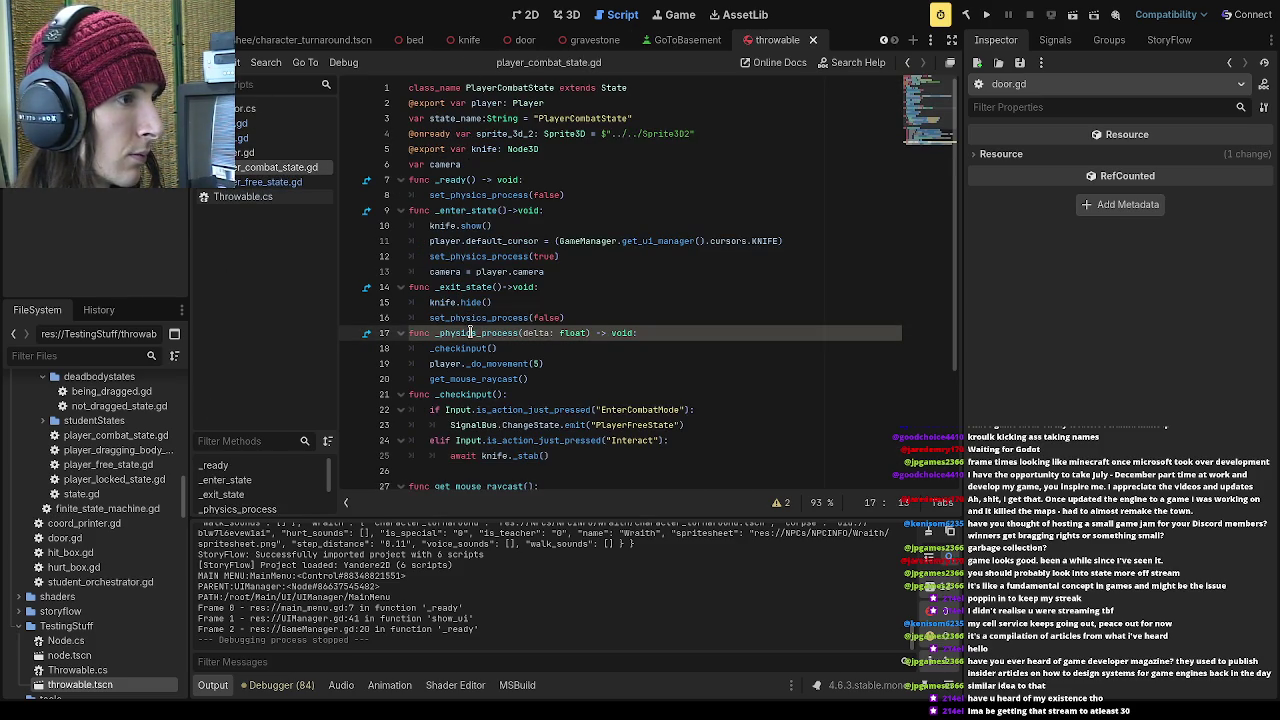
left_click_drag(478, 338, 436, 336)
key("BackSpace")
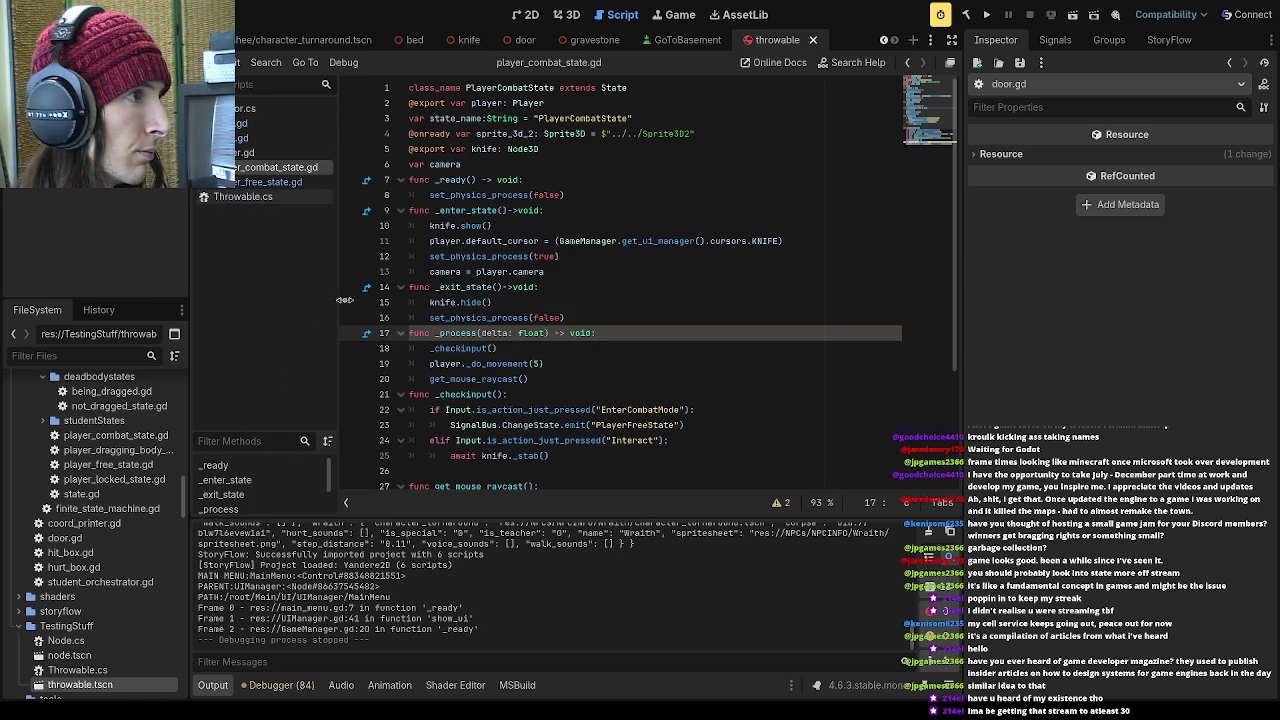
left_click(986, 15)
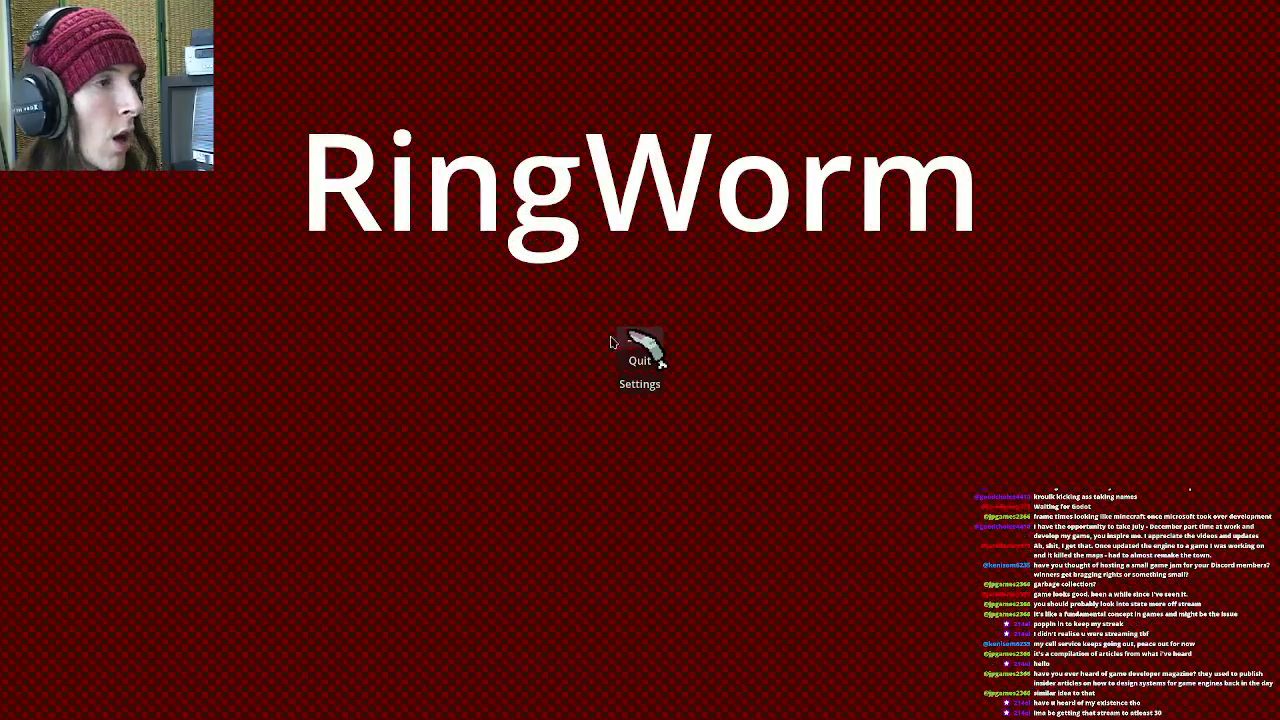
Step: Stop the game, select set_physics_process(false) on line 8, and rerun to hit the ray-origin error
left_click(630, 358)
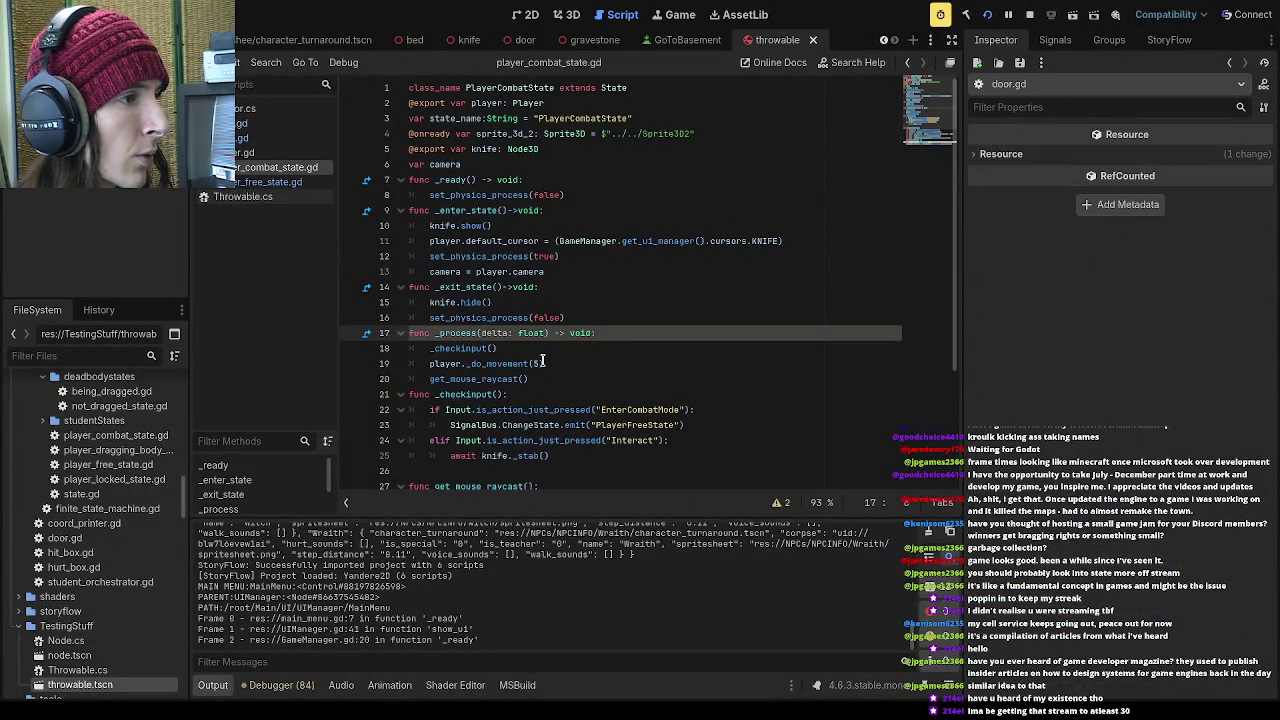
left_click(572, 182)
left_click_drag(565, 195, 428, 195)
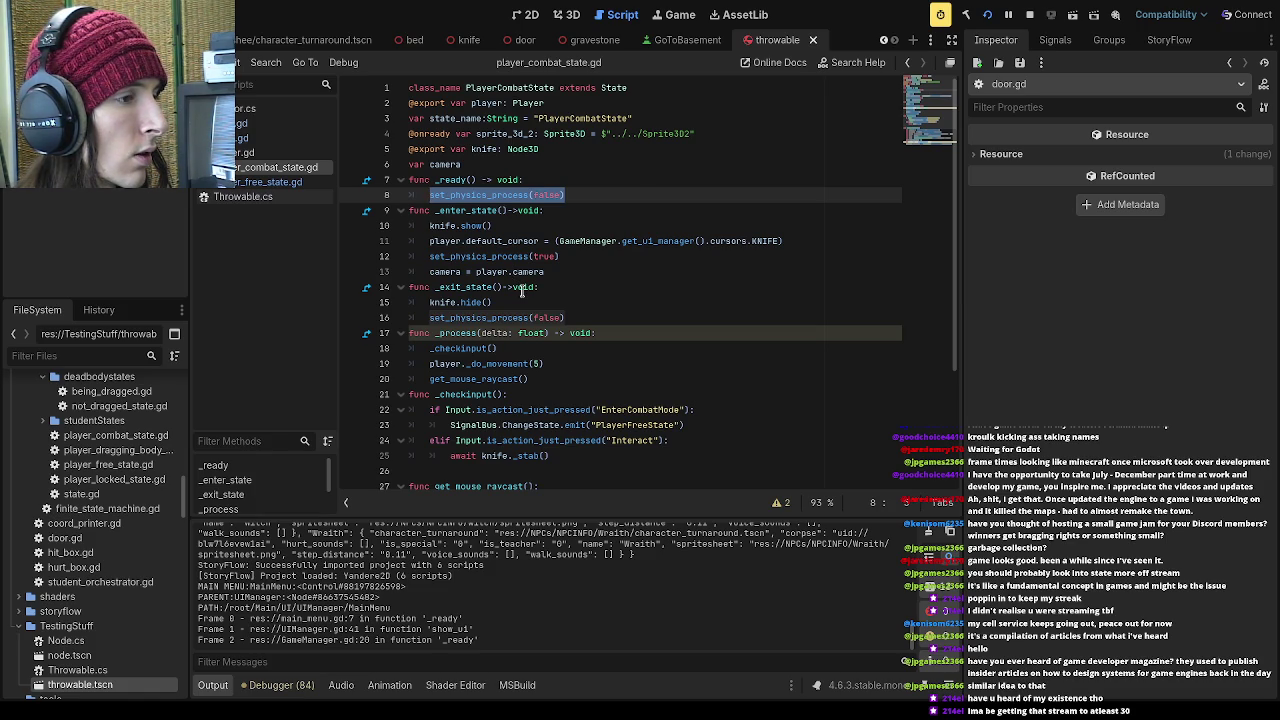
key("F5")
left_click(640, 338)
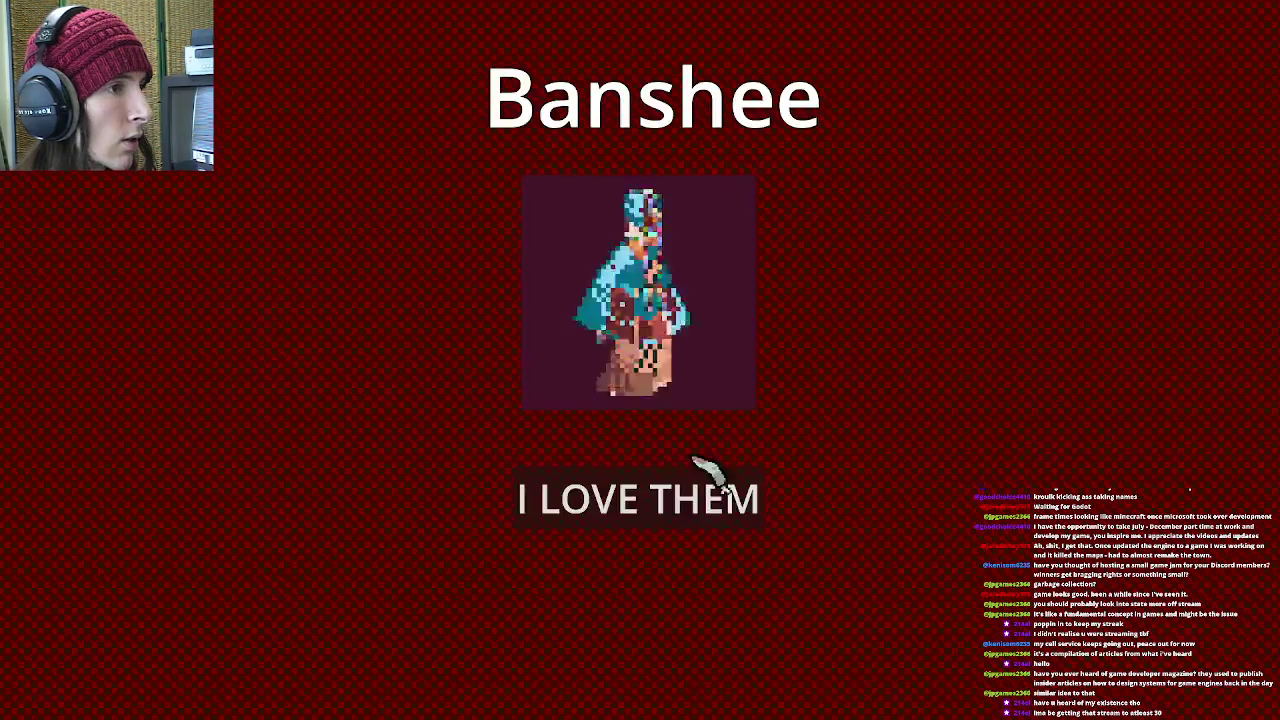
left_click(677, 616)
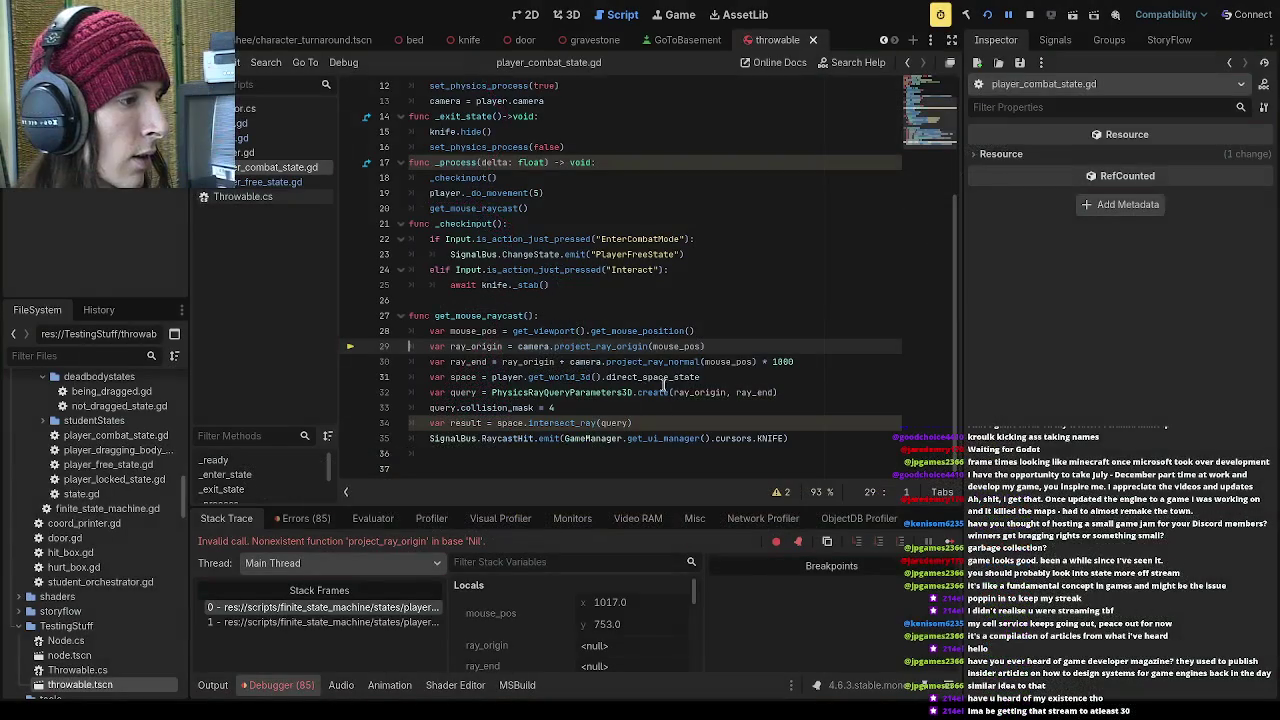
left_click(548, 361)
Step: Undo the rename back to _physics_process, save the script, and rerun the project
key("ctrl+z")
key("ctrl+s")
left_click(716, 193)
key("F5")
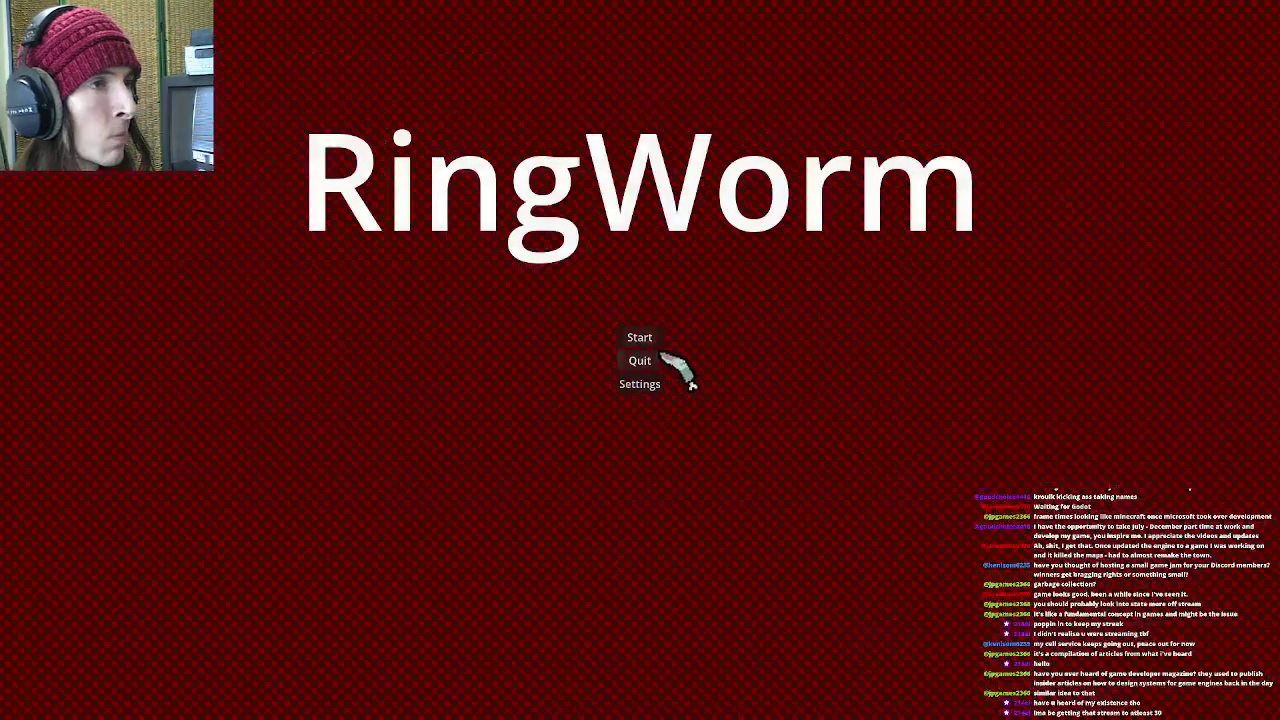
Step: Advance past the Banshee and Pugot dialogue cards and enter the tiled map level
left_click(700, 525)
left_click(655, 670)
left_click(600, 495)
left_click(640, 365)
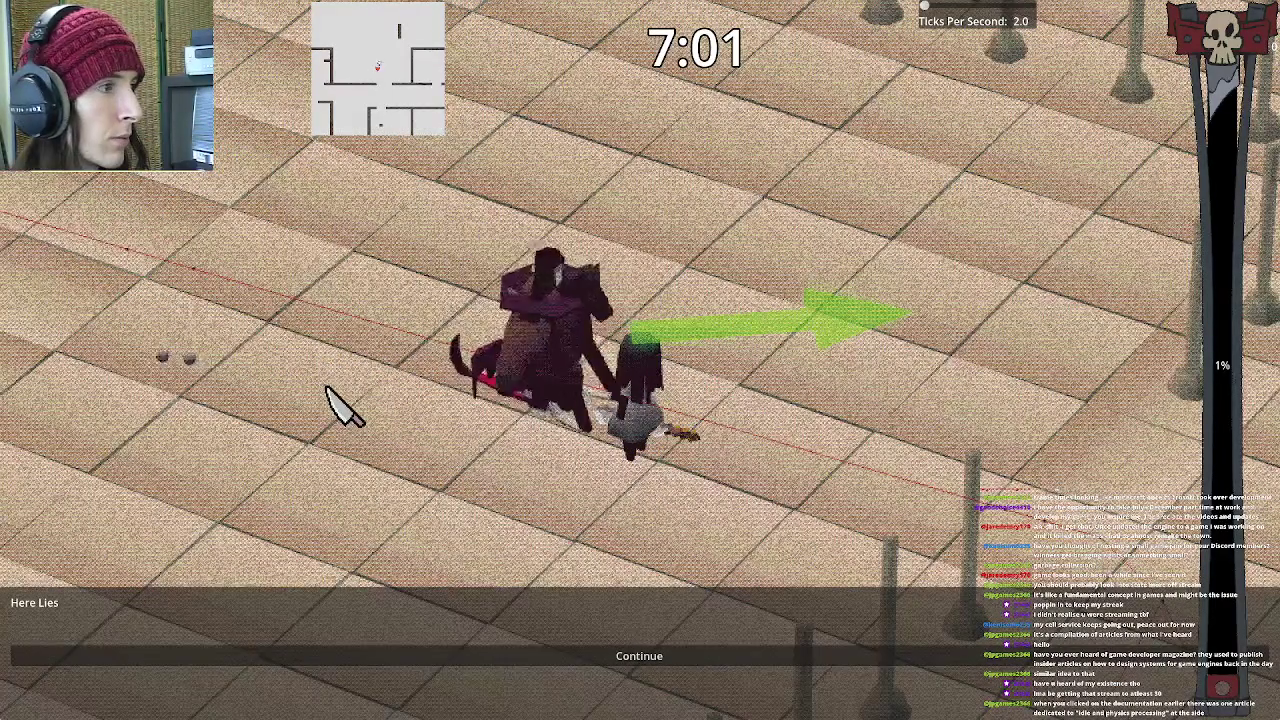
Step: Open the in-game menu and its settings submenu, resume play, then reopen the menu
key("Escape")
left_click(668, 467)
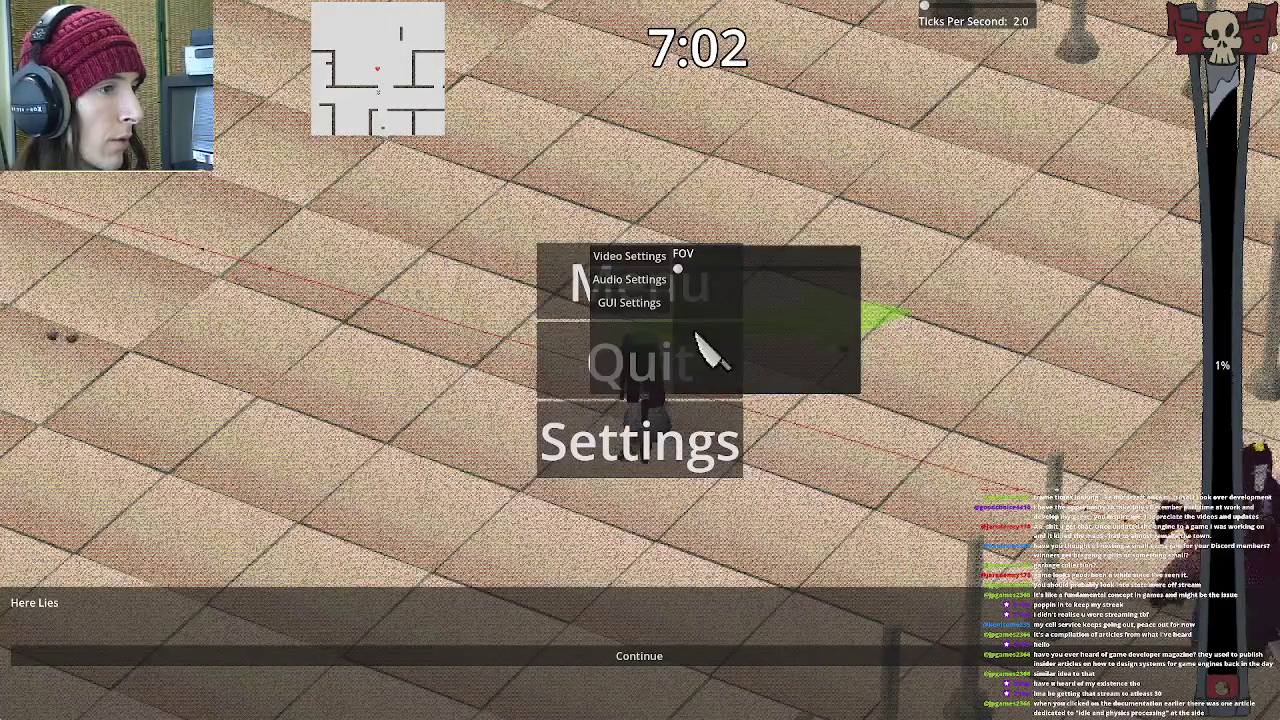
key("Escape")
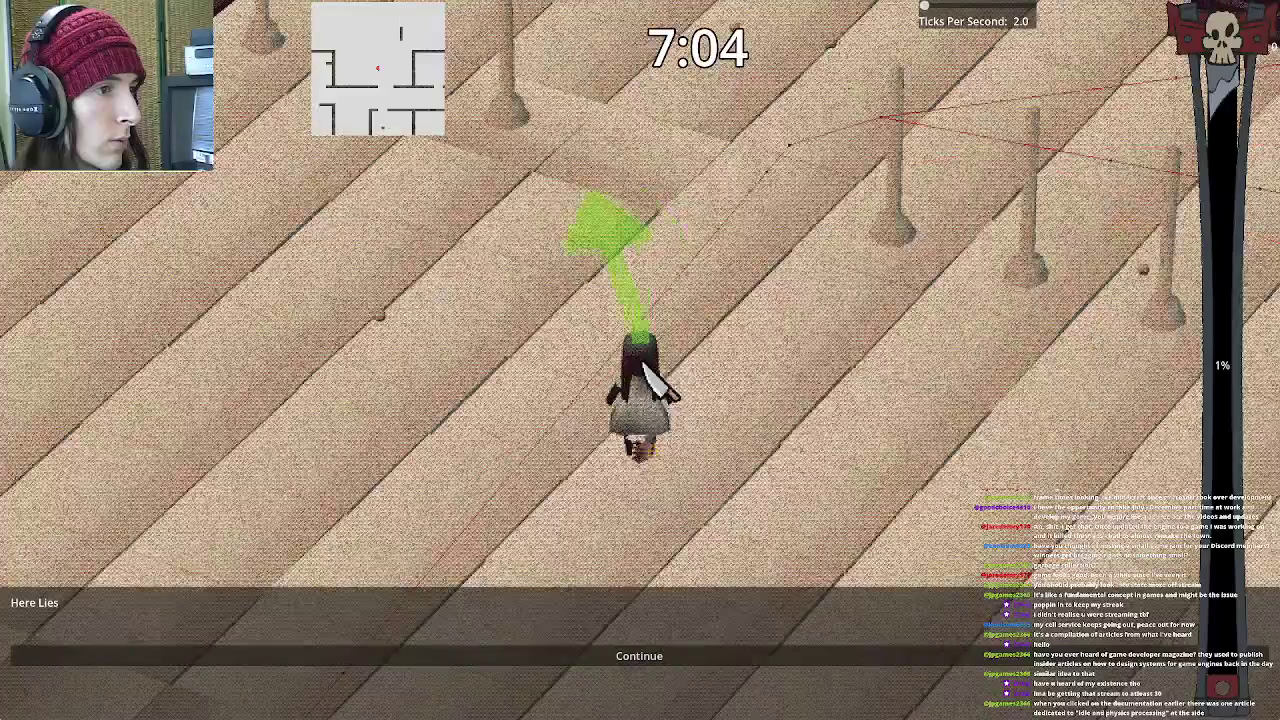
key("Escape")
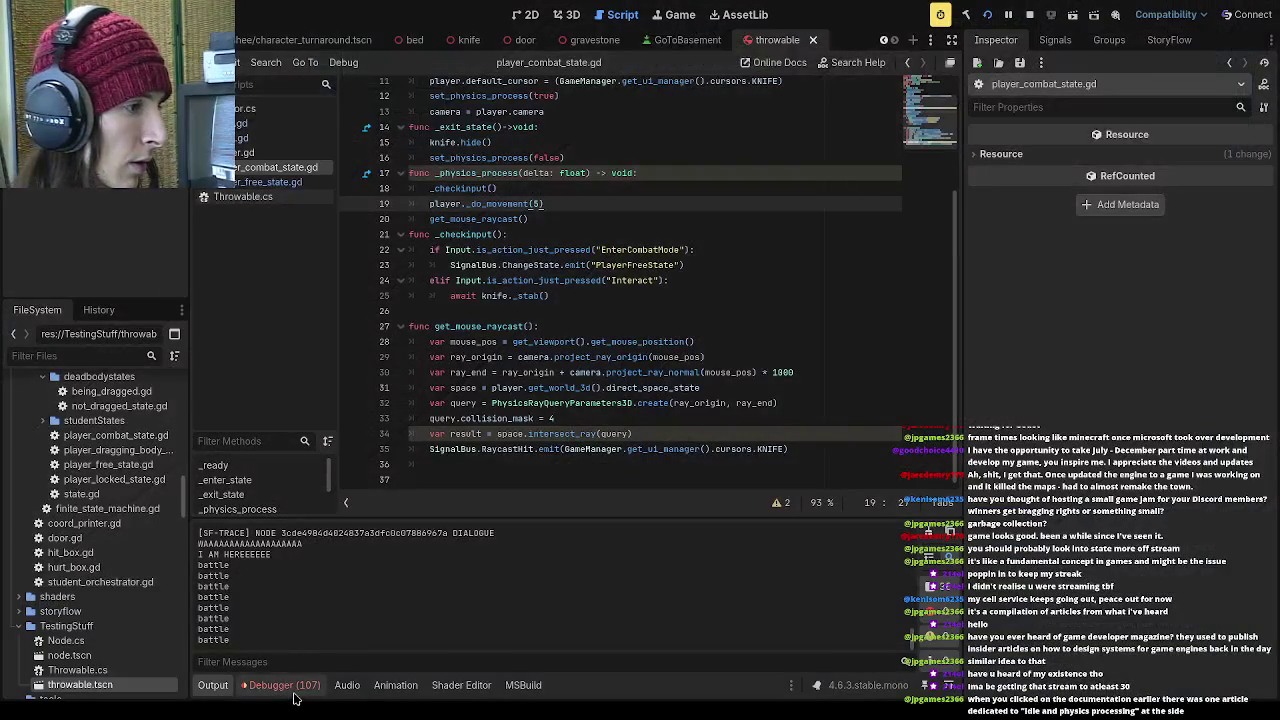
Step: Look over lines 25–30 of the combat script, then switch to the Debugger panel docs page
left_click(603, 374)
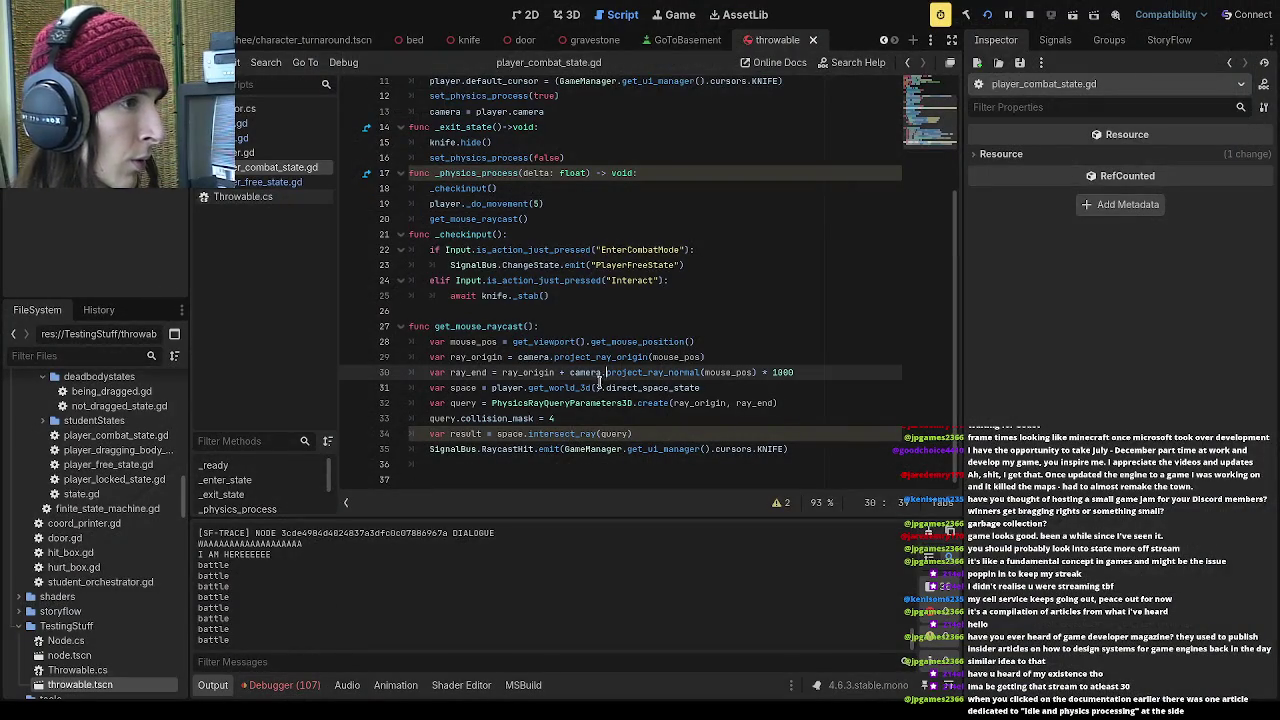
left_click(557, 300)
scroll(532, 286, "up", 3)
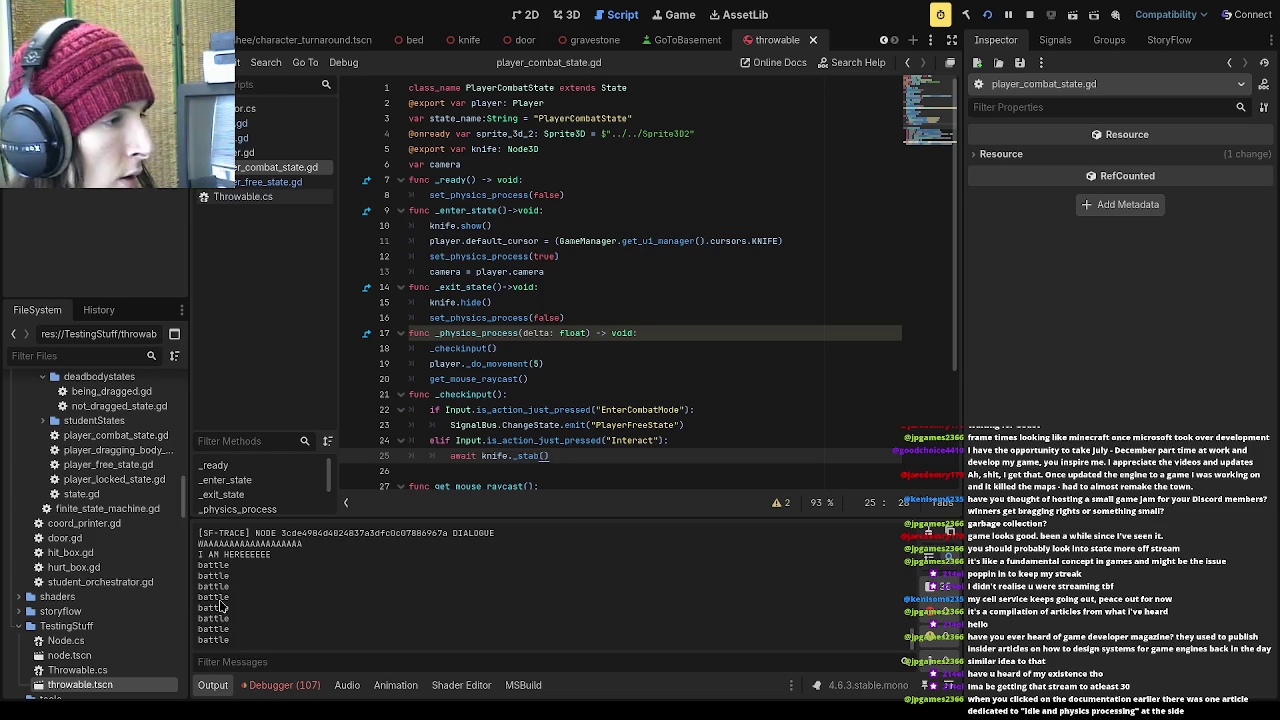
key("alt+Tab")
left_click(323, 437)
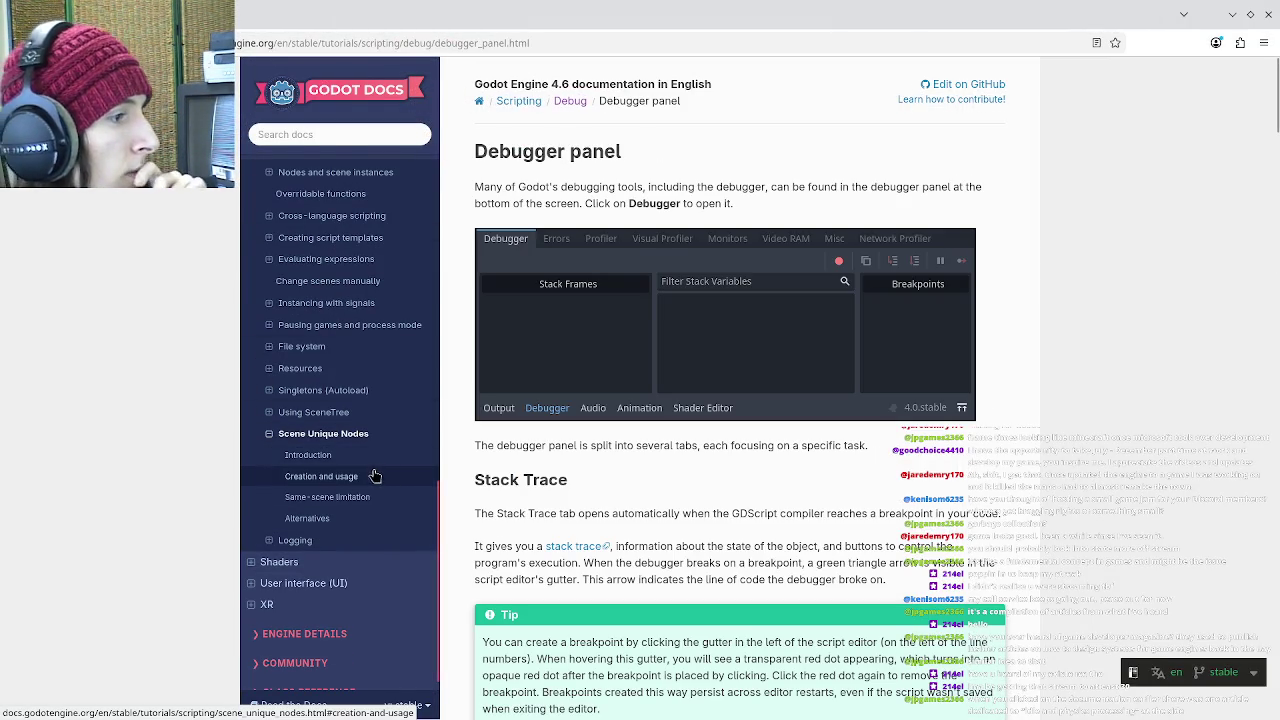
Step: Browse the docs sidebar and open the Physics section
scroll(334, 464, "down", 1)
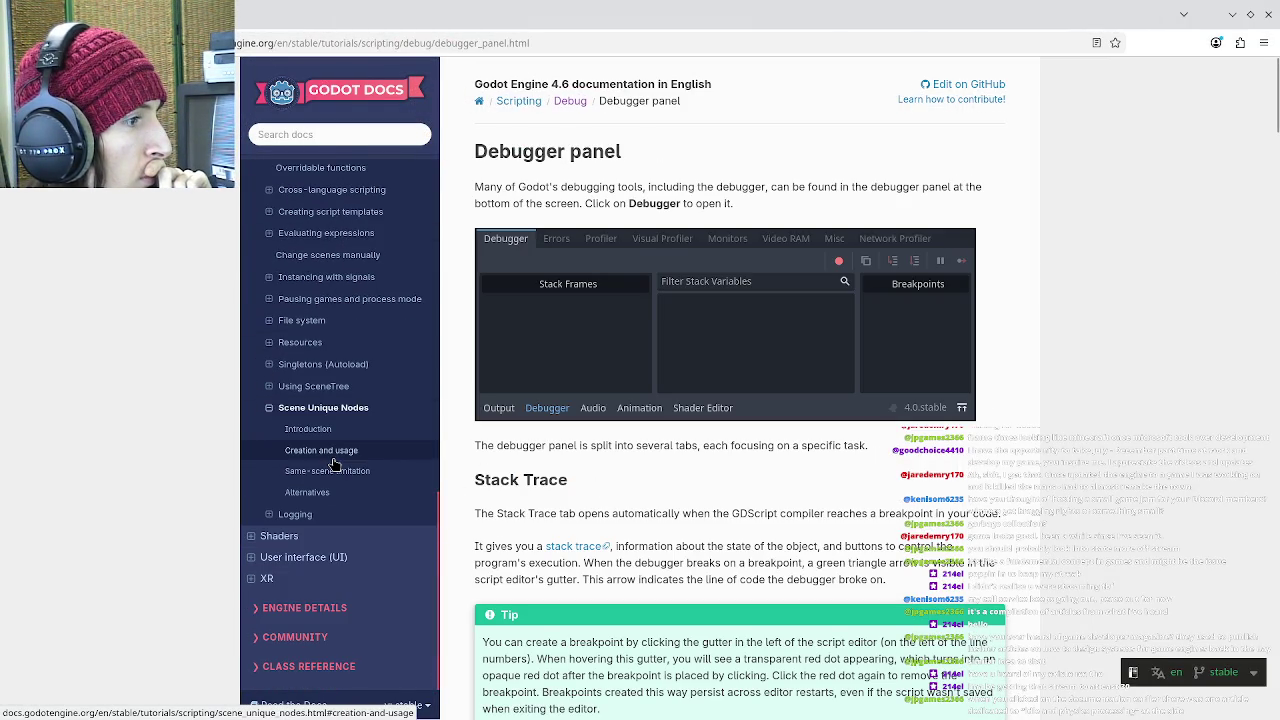
scroll(334, 464, "up", 10)
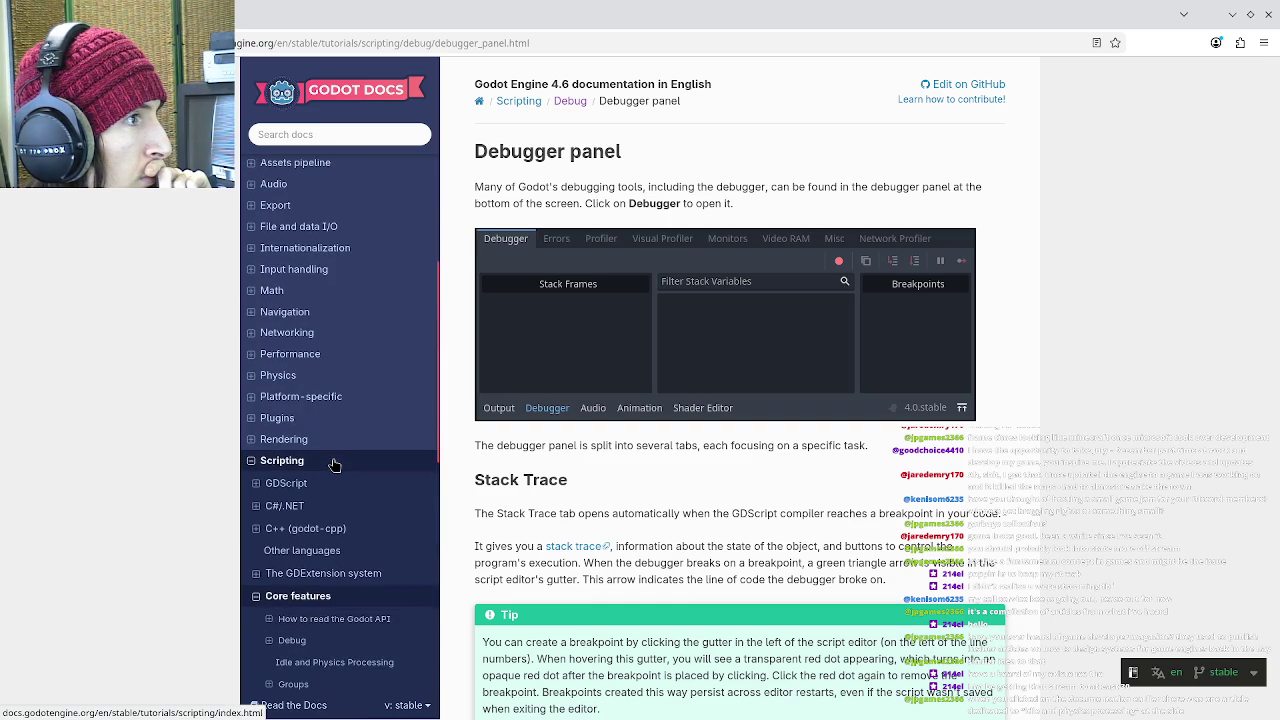
scroll(334, 464, "up", 4)
scroll(334, 466, "down", 1)
scroll(334, 468, "down", 1)
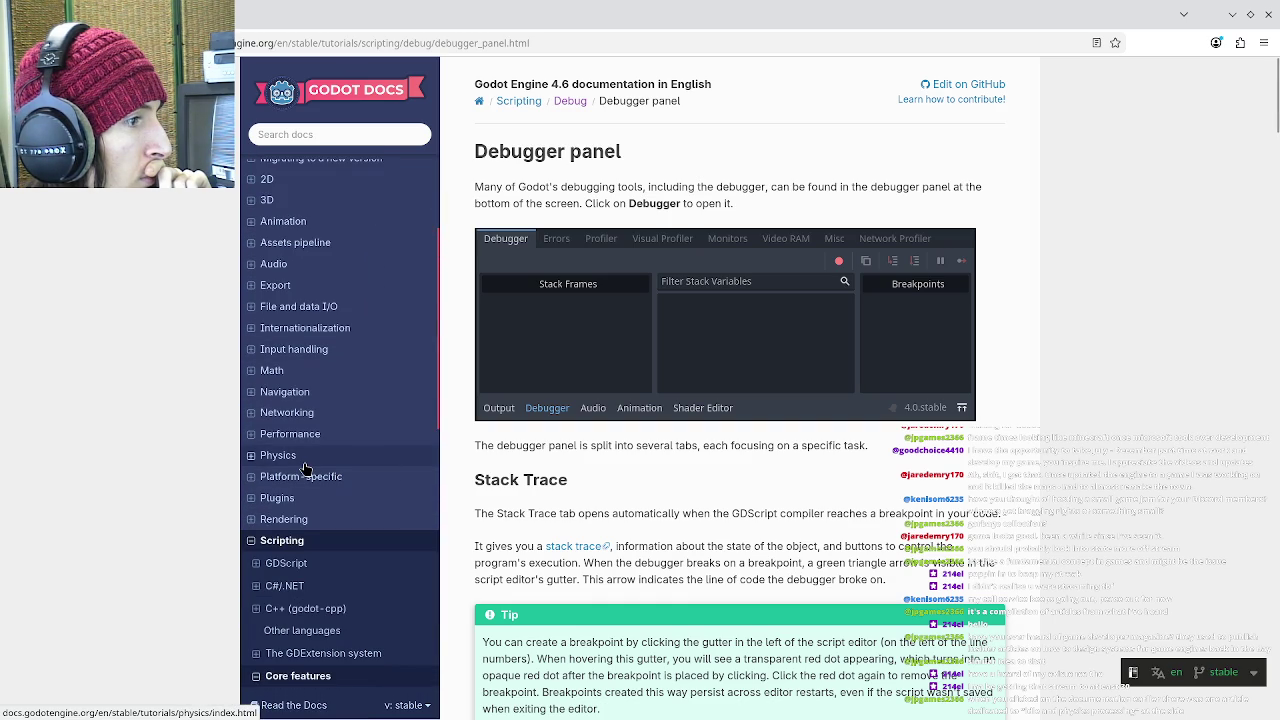
left_click(305, 468)
scroll(308, 470, "up", 3)
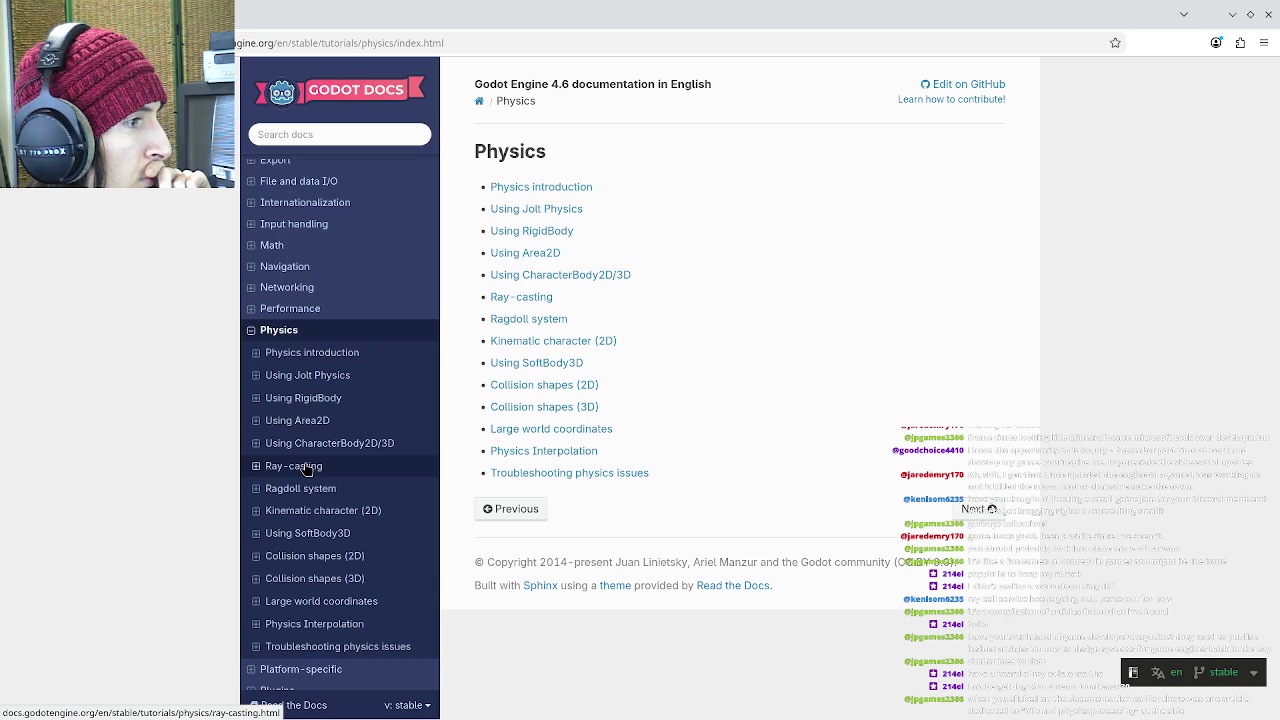
Step: Search the docs for 'idle' and open the Idle and Physics Processing result
left_click(378, 133)
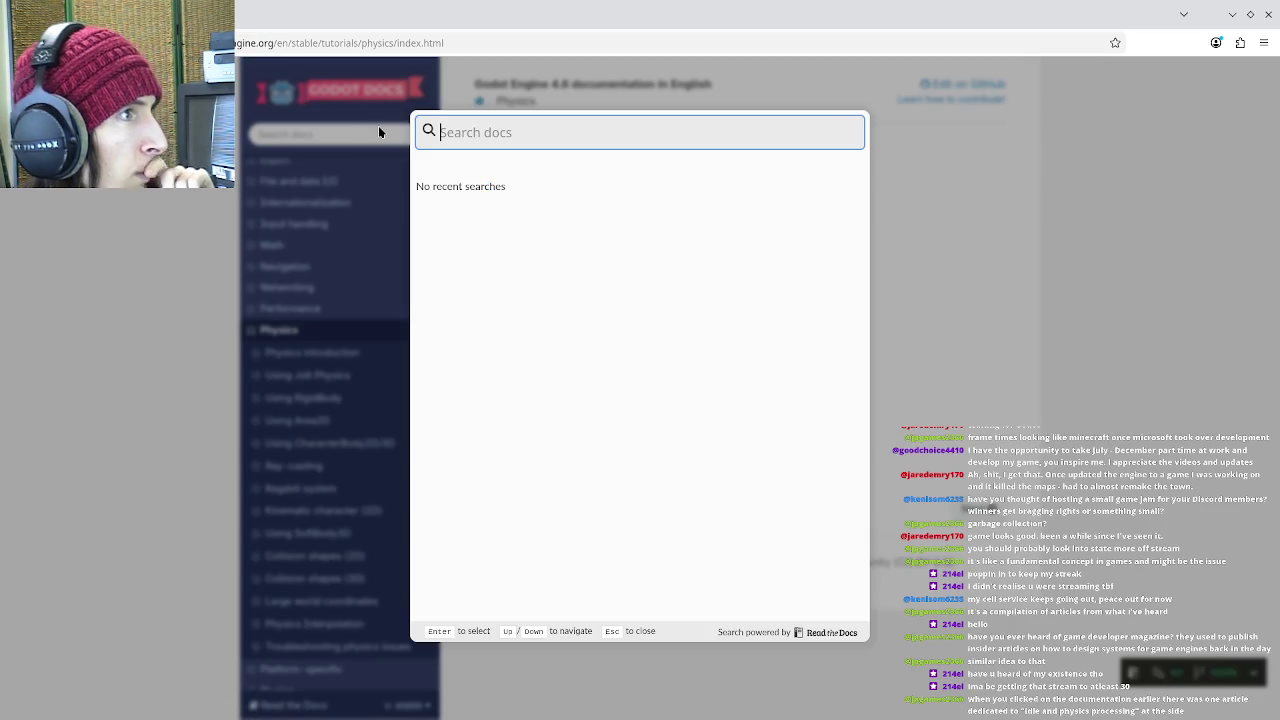
type("idle")
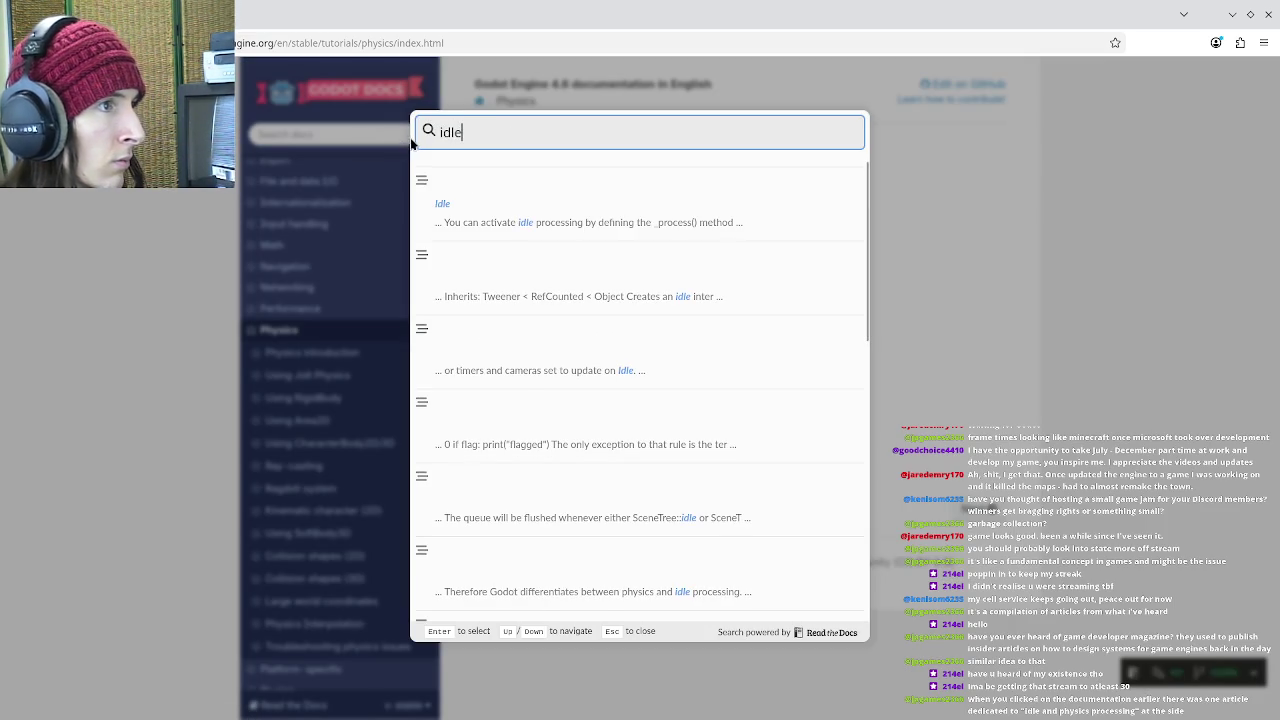
left_click(538, 211)
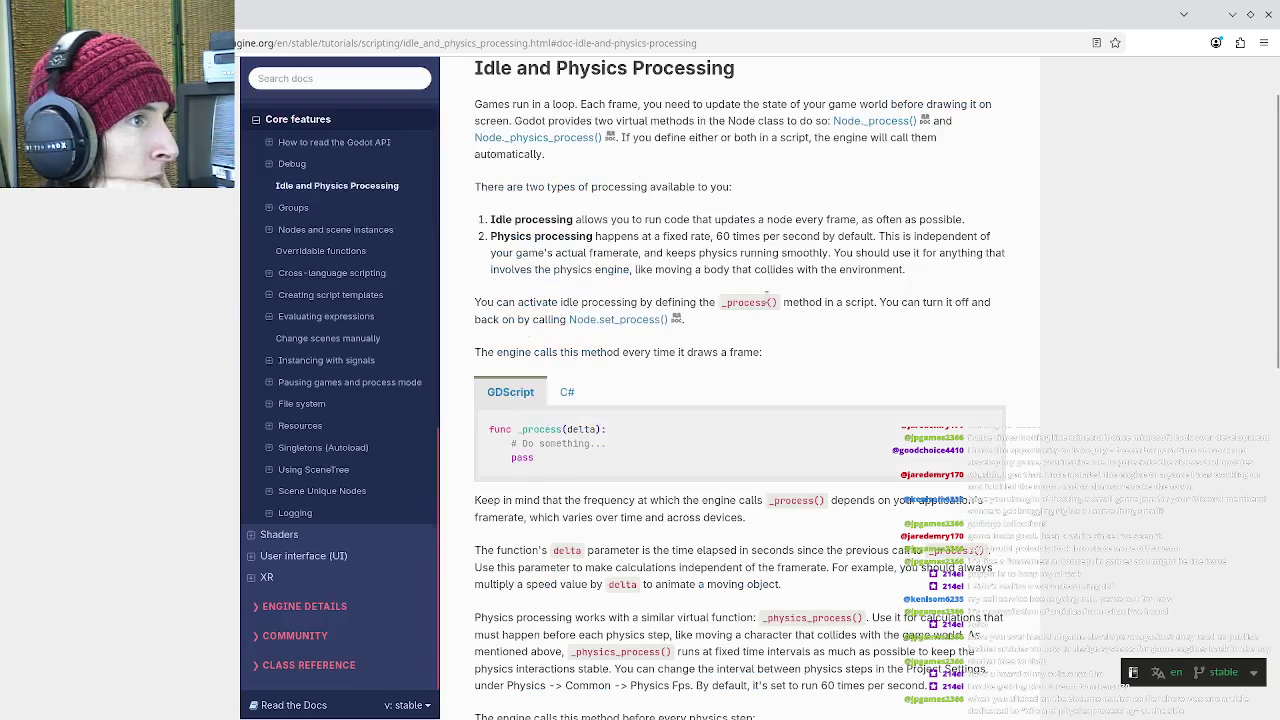
Step: Scroll to the _physics_process section and its GDScript example, then return to the Godot editor
scroll(733, 291, "up", 1)
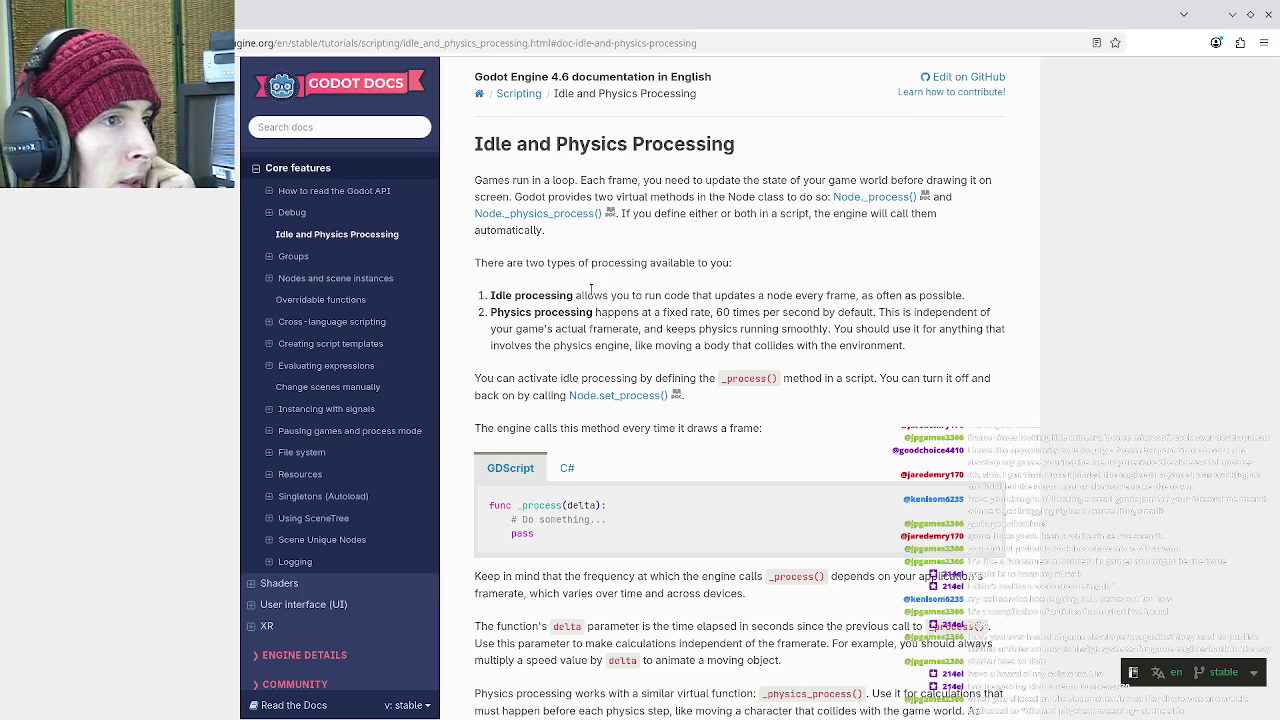
scroll(603, 294, "down", 3)
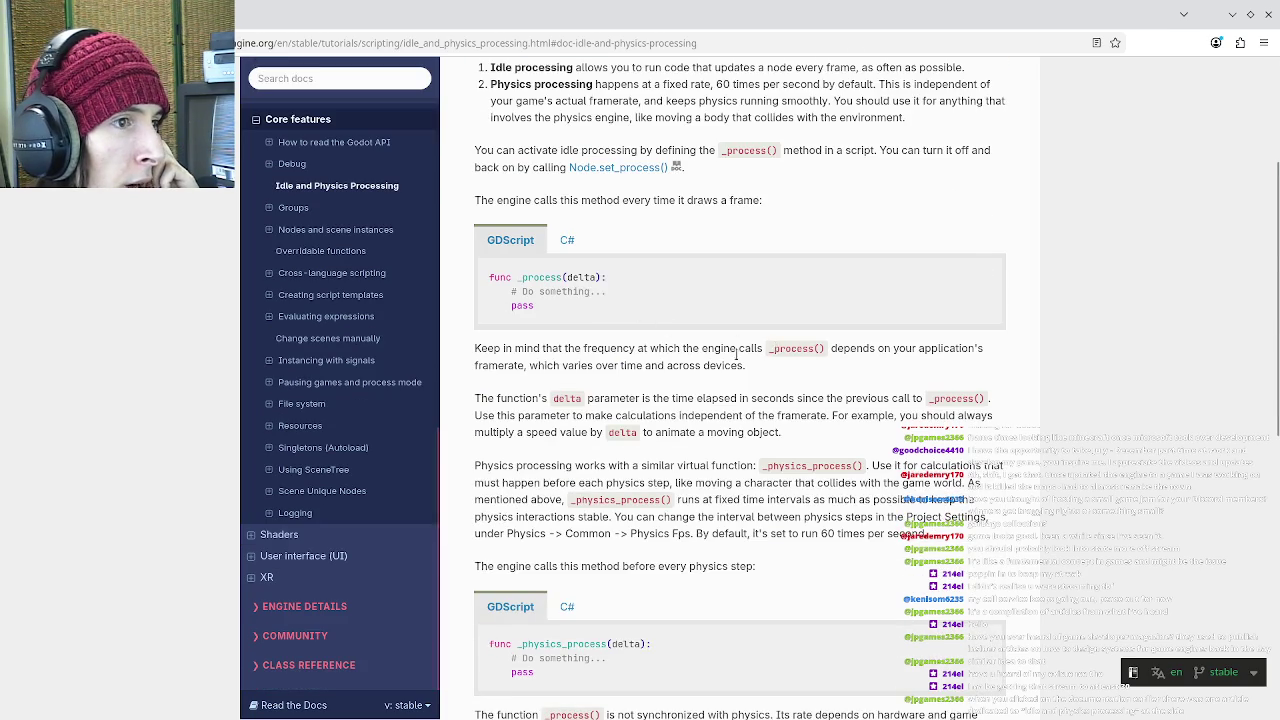
scroll(727, 366, "down", 4)
scroll(727, 366, "down", 7)
scroll(714, 362, "up", 5)
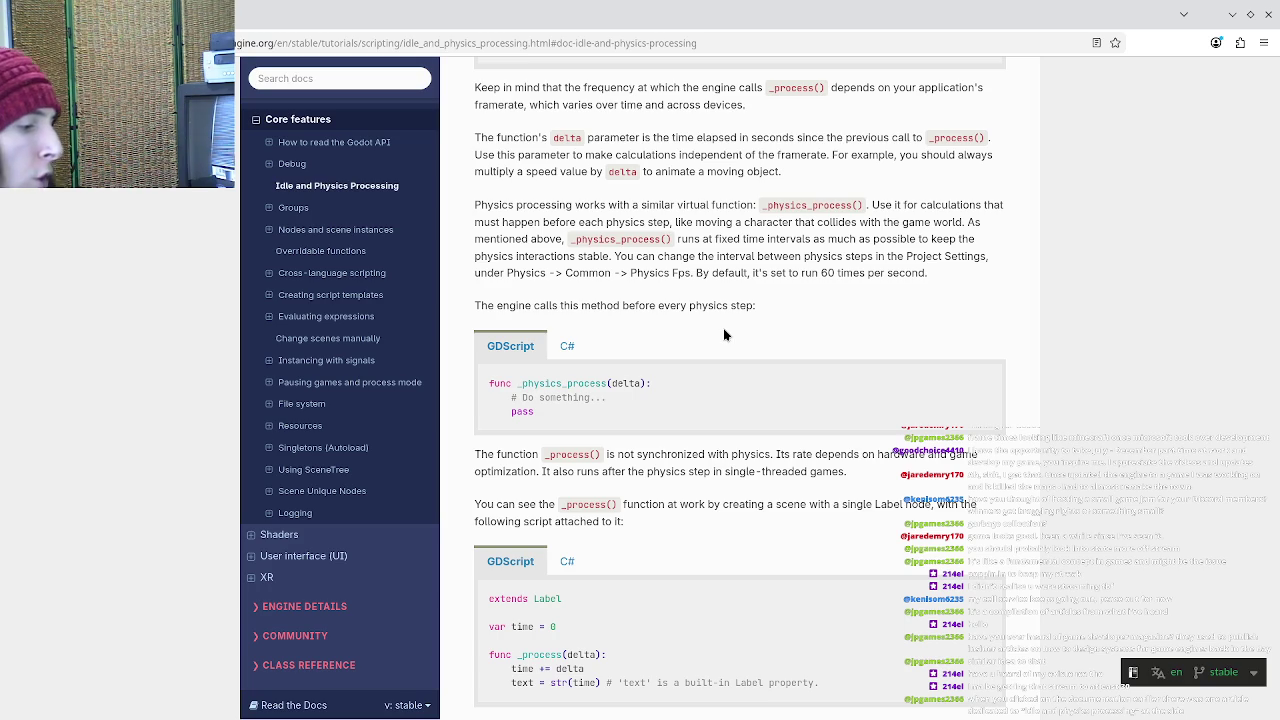
key("alt+Tab")
Step: Review the _checkinput call and surrounding _physics_process lines in player_combat_state.gd
left_click(688, 346)
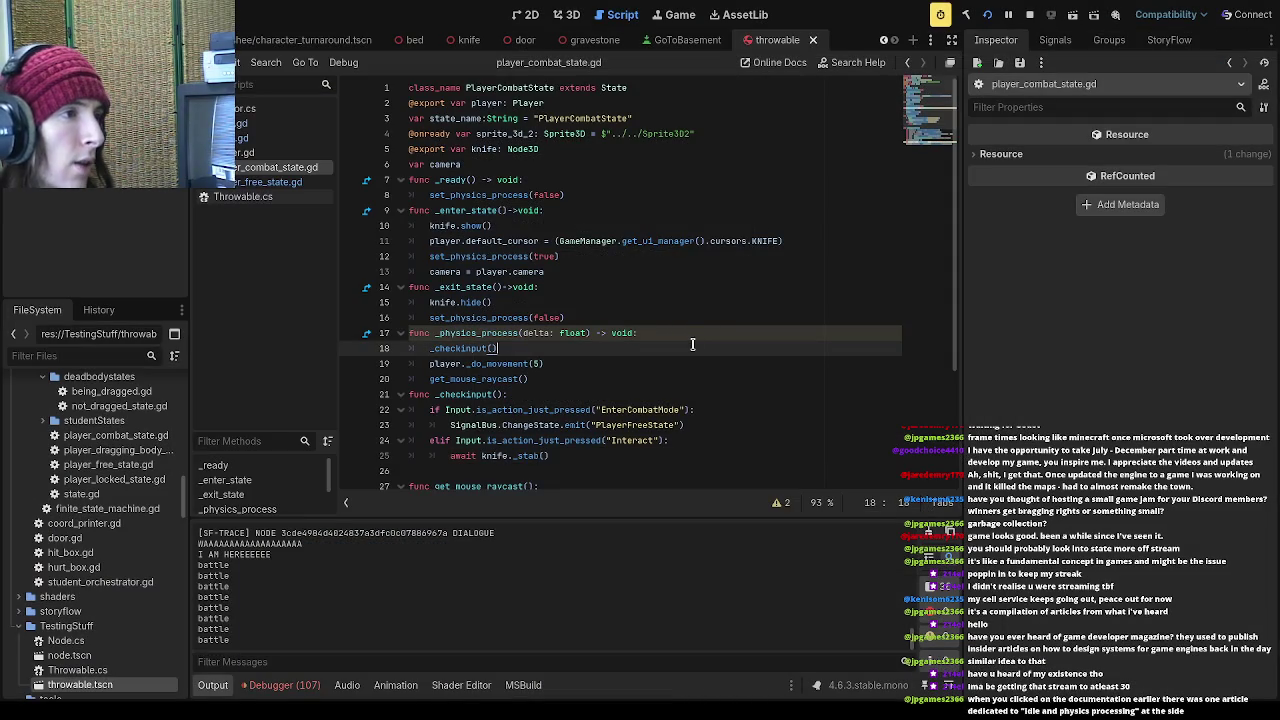
scroll(677, 332, "down", 3)
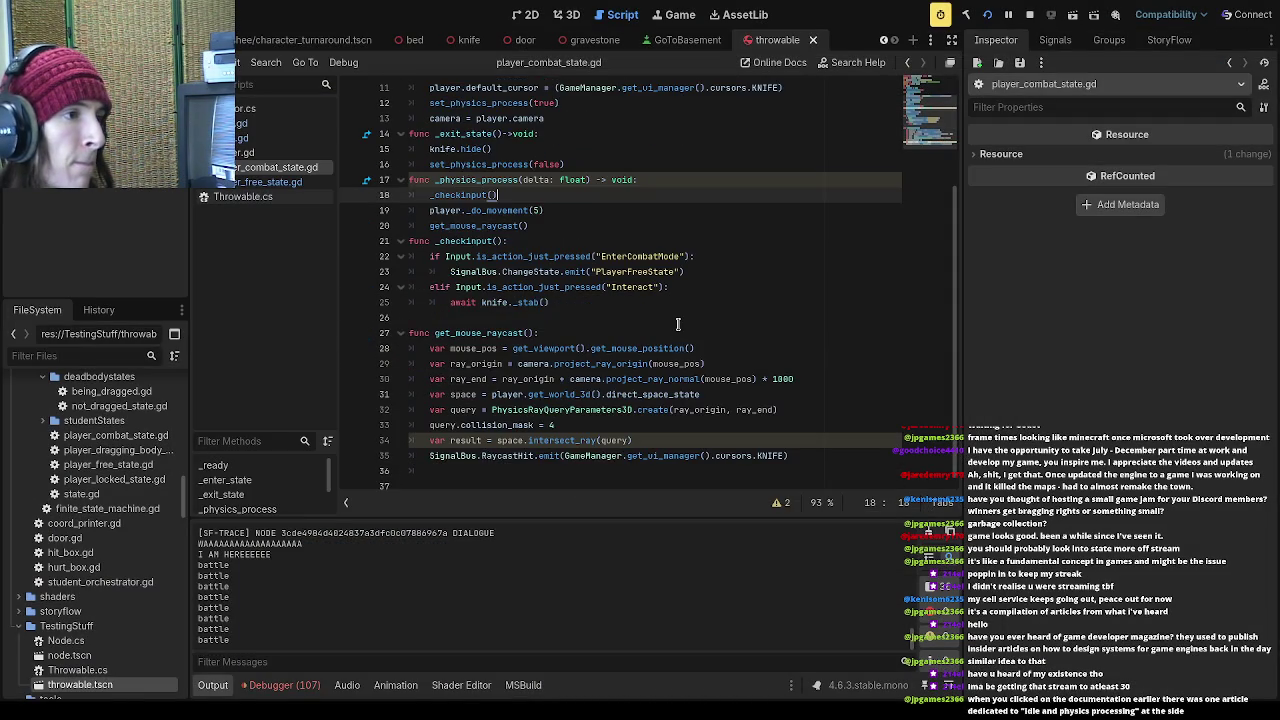
left_click(678, 324)
scroll(677, 327, "up", 3)
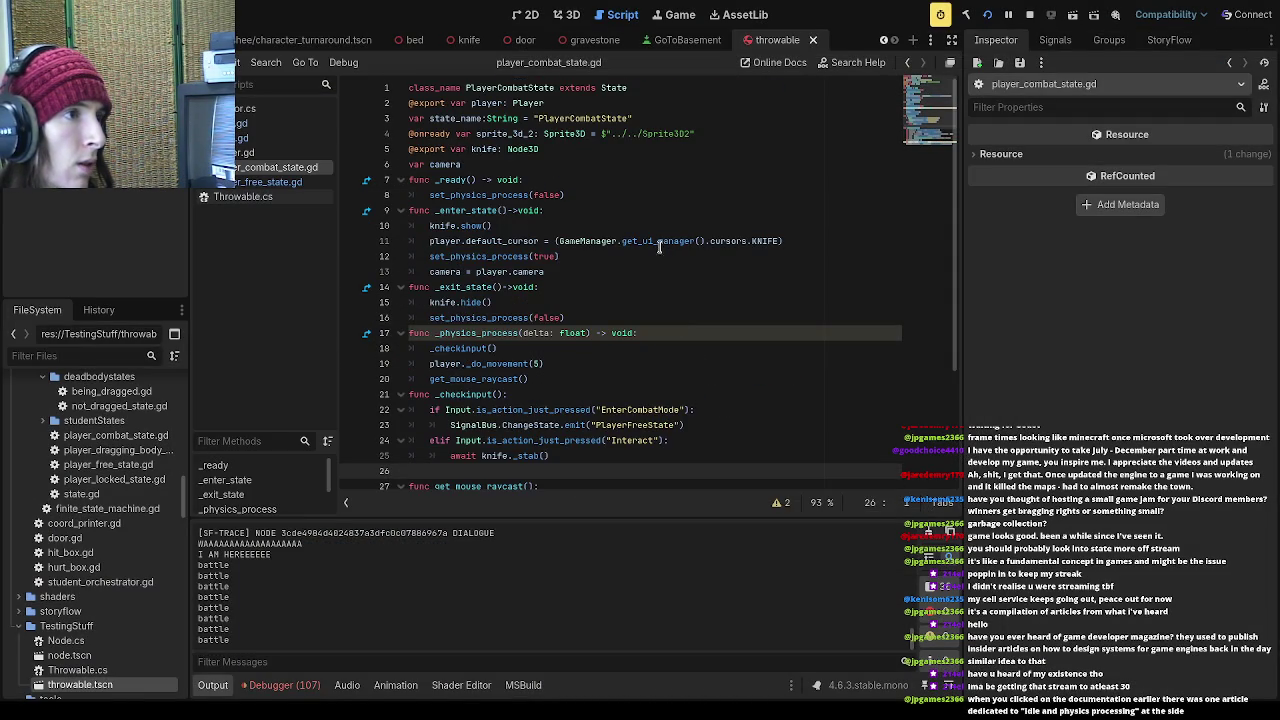
scroll(643, 259, "down", 2)
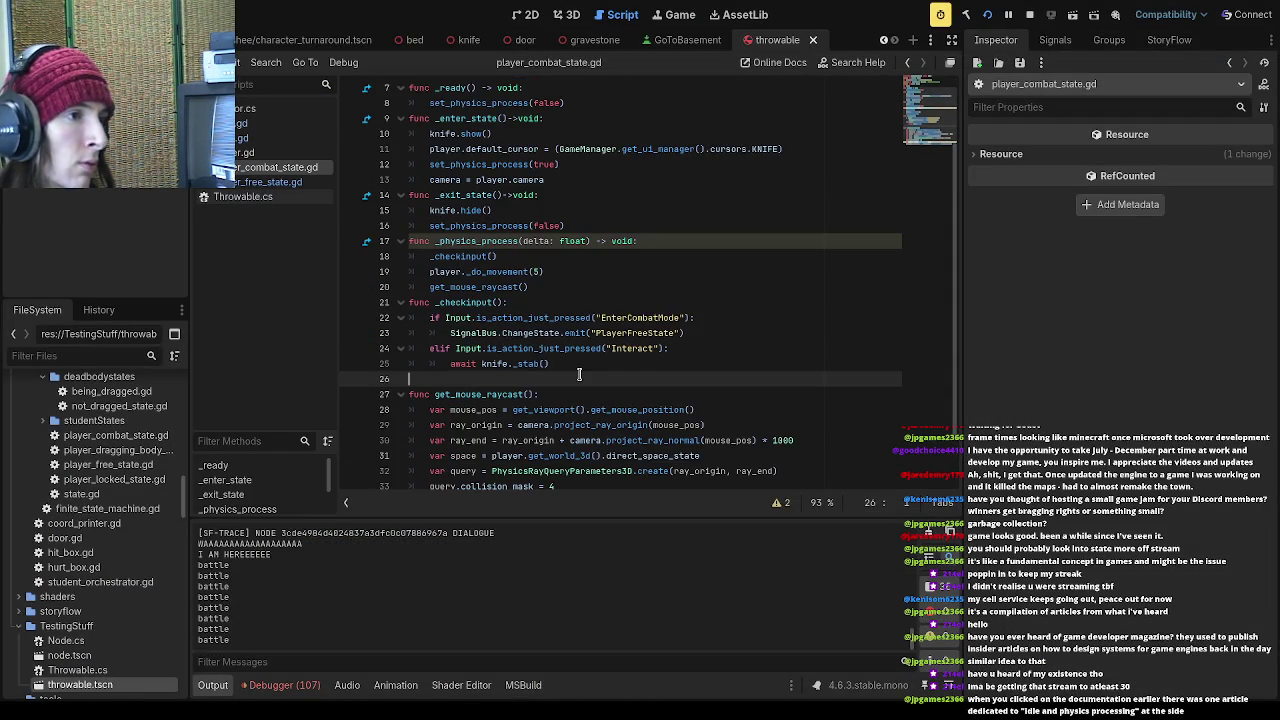
scroll(579, 374, "up", 2)
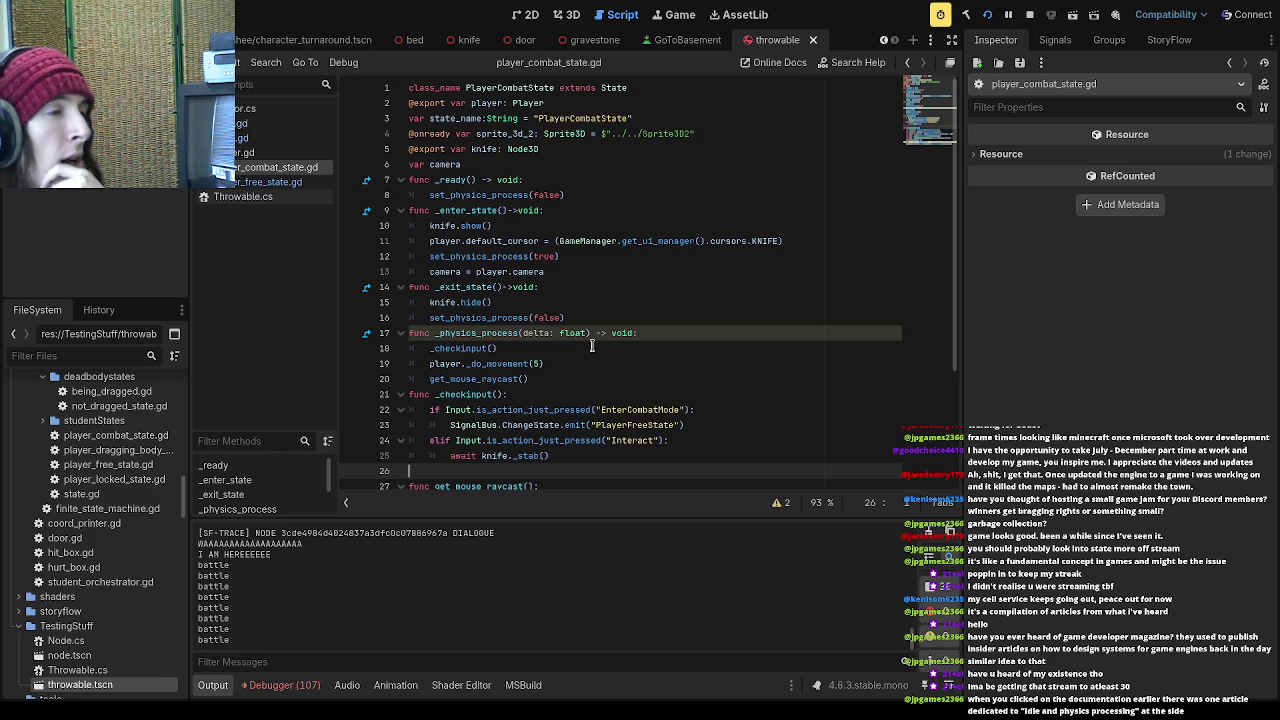
Step: Inspect the "PlayerCombatState" state name string, then focus the FileSystem filter box
left_click_drag(634, 118, 530, 118)
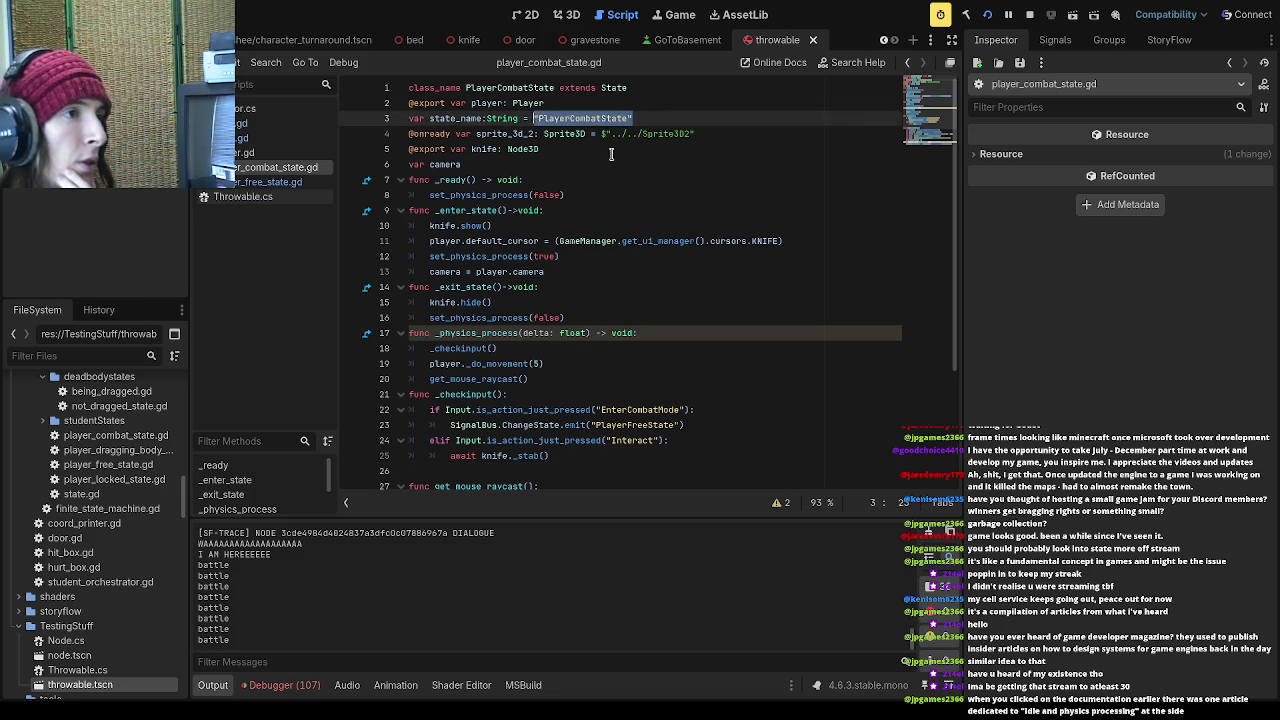
left_click(572, 148)
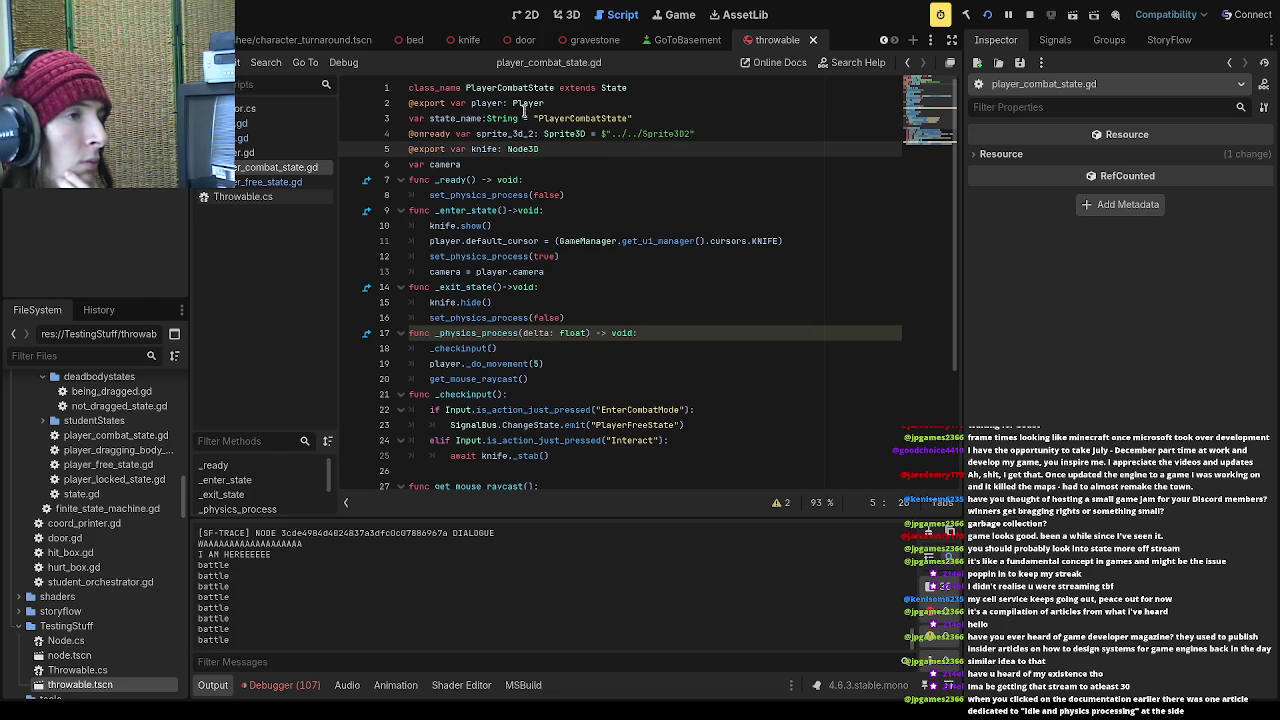
left_click(629, 118)
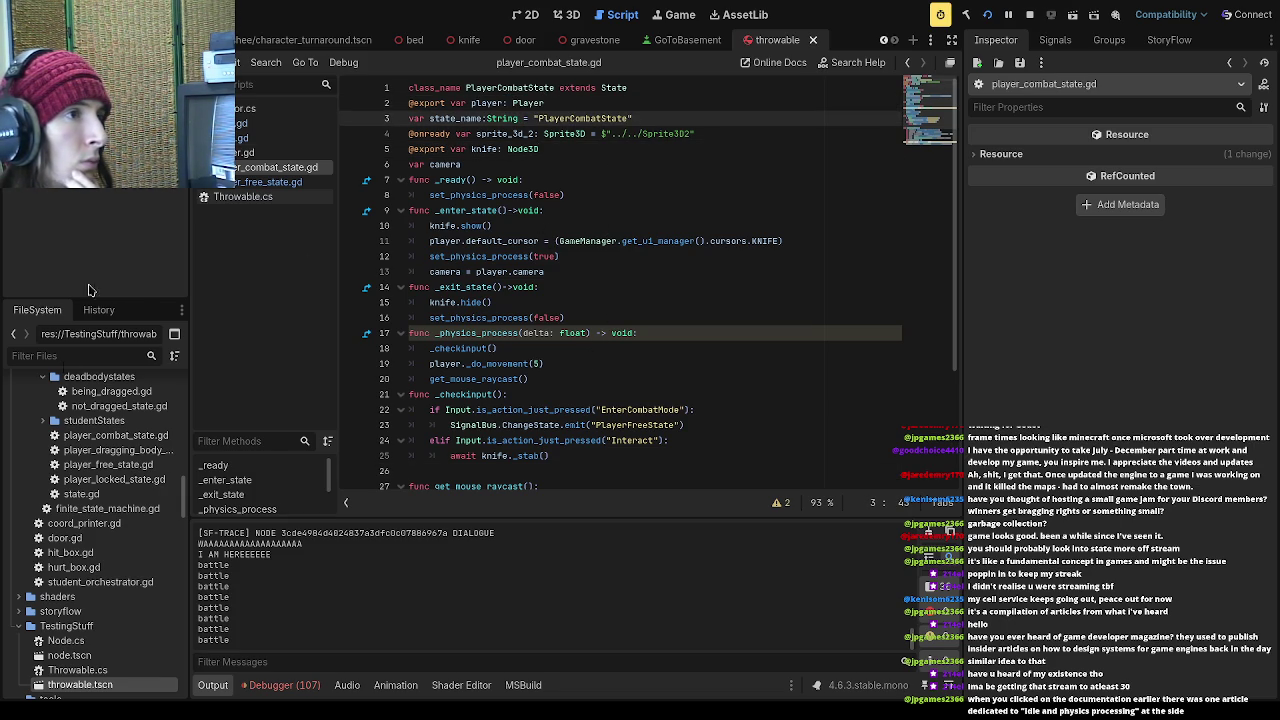
left_click(111, 357)
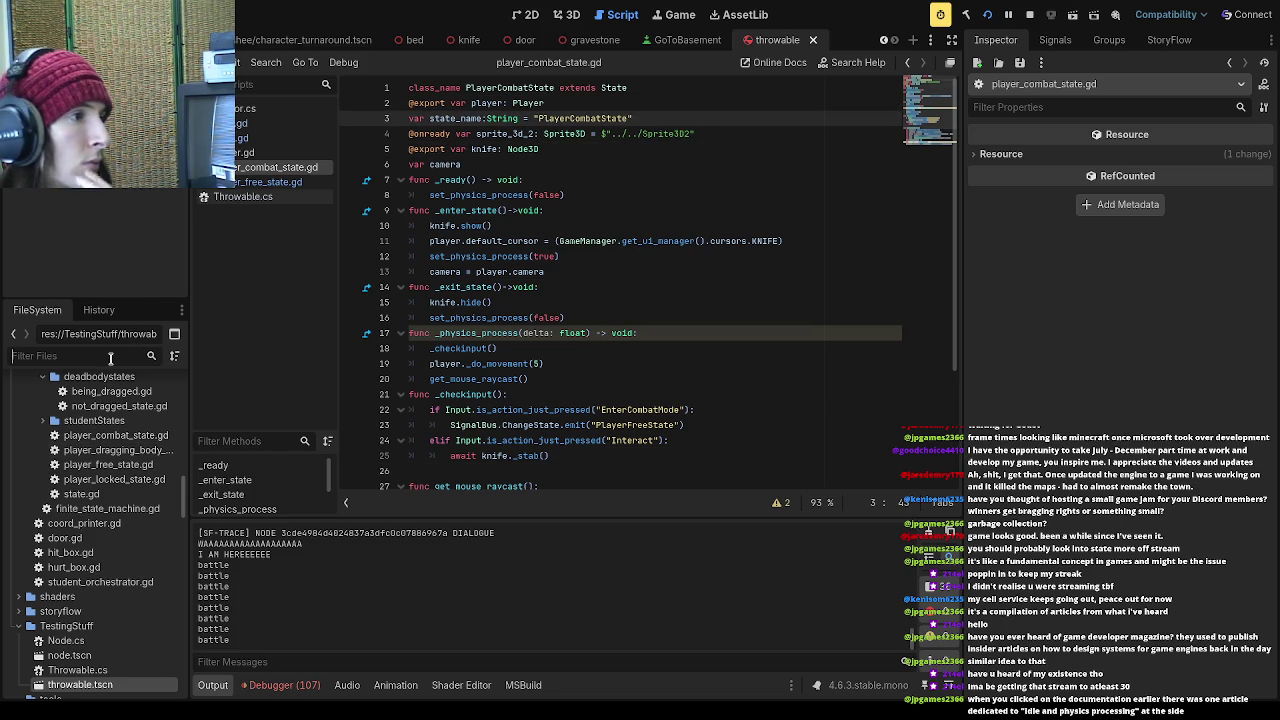
Step: Filter the FileSystem for 'player', open player.gd and check its onready variable declarations
type("player")
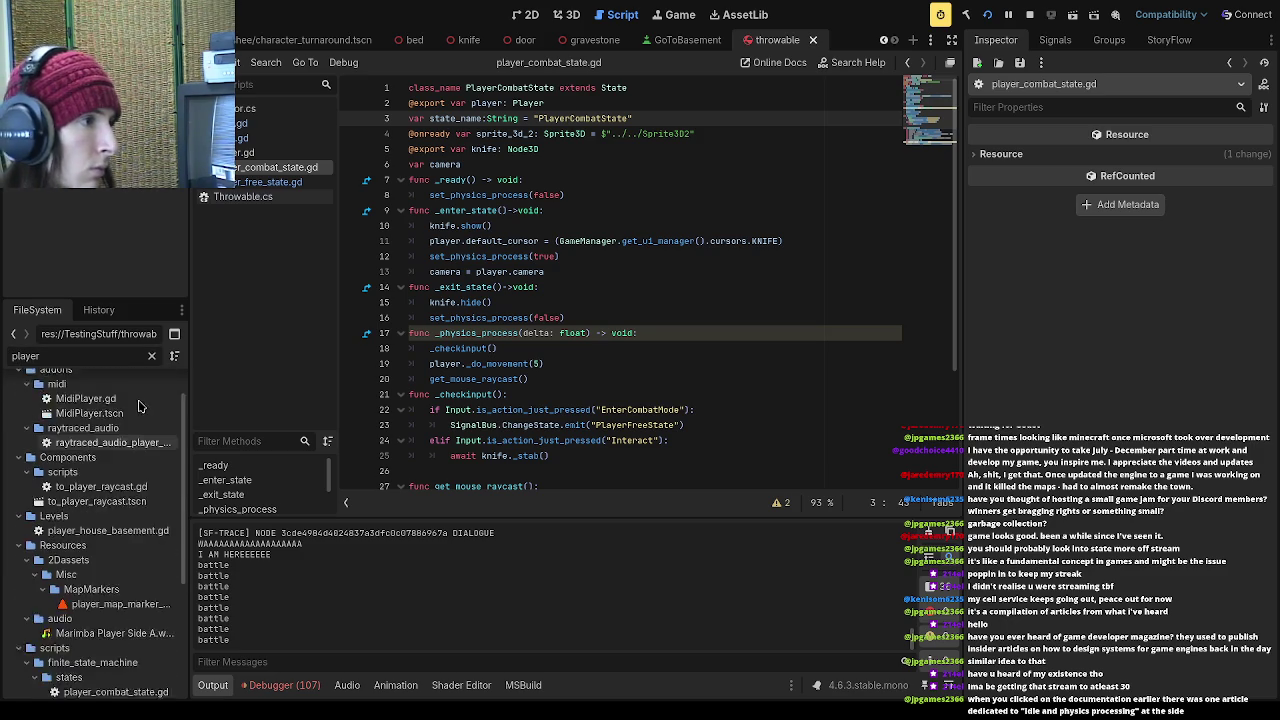
scroll(100, 530, "down", 5)
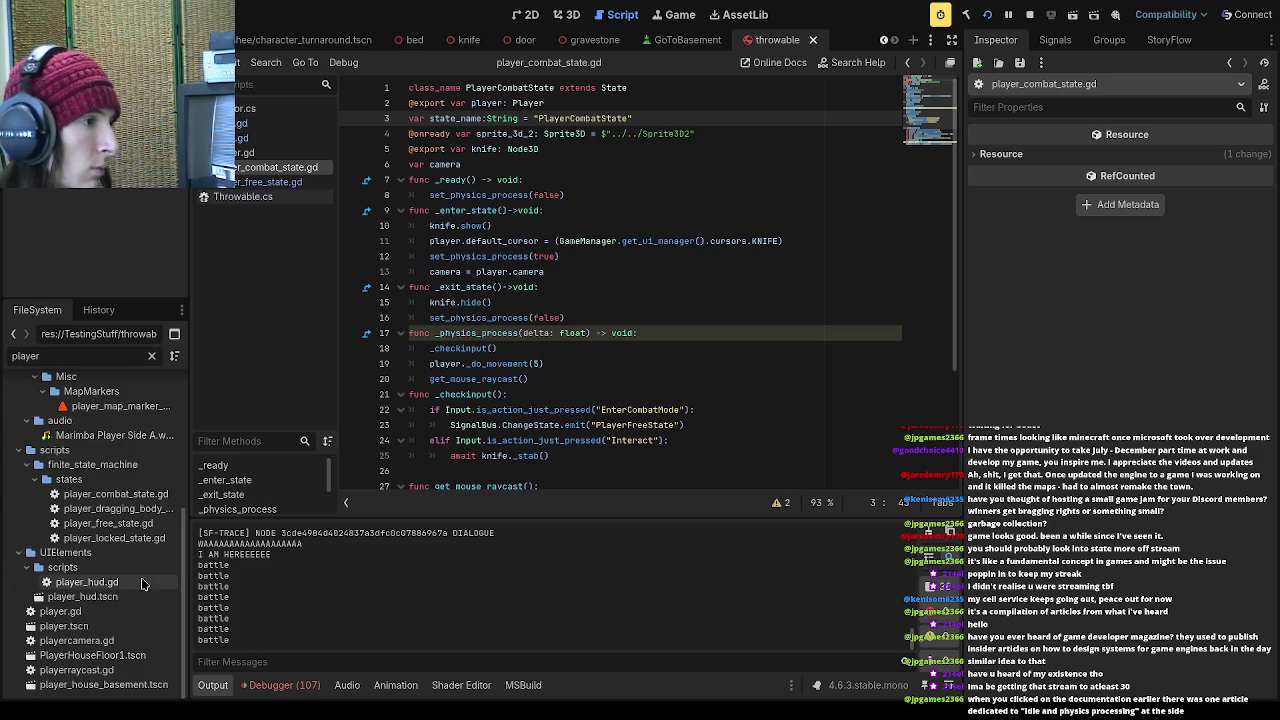
double_click(92, 611)
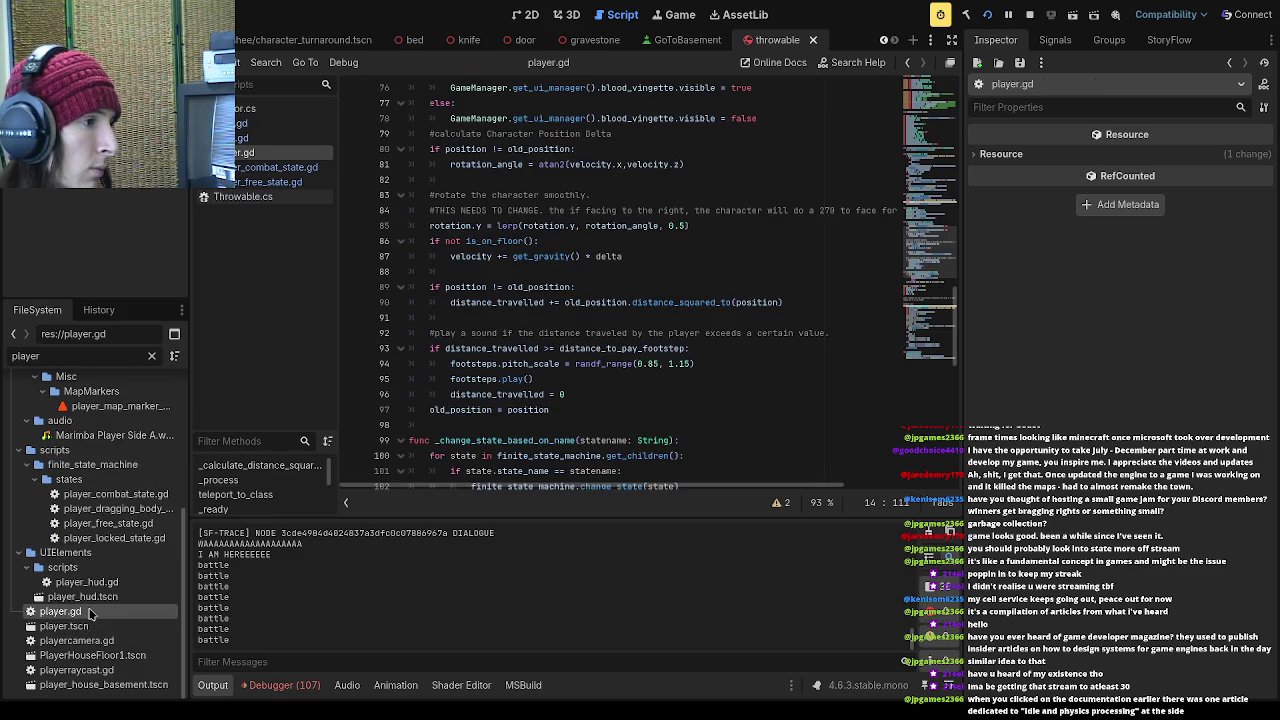
scroll(596, 255, "up", 20)
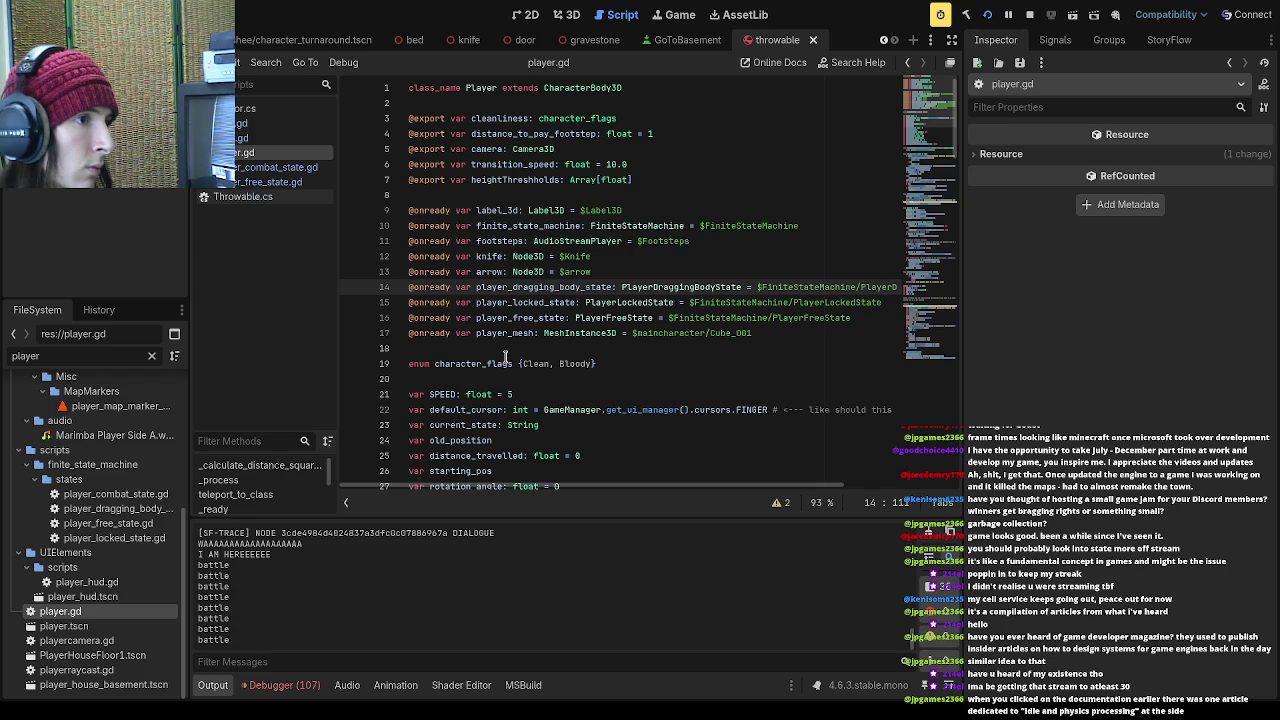
scroll(502, 363, "down", 1)
scroll(502, 363, "down", 1)
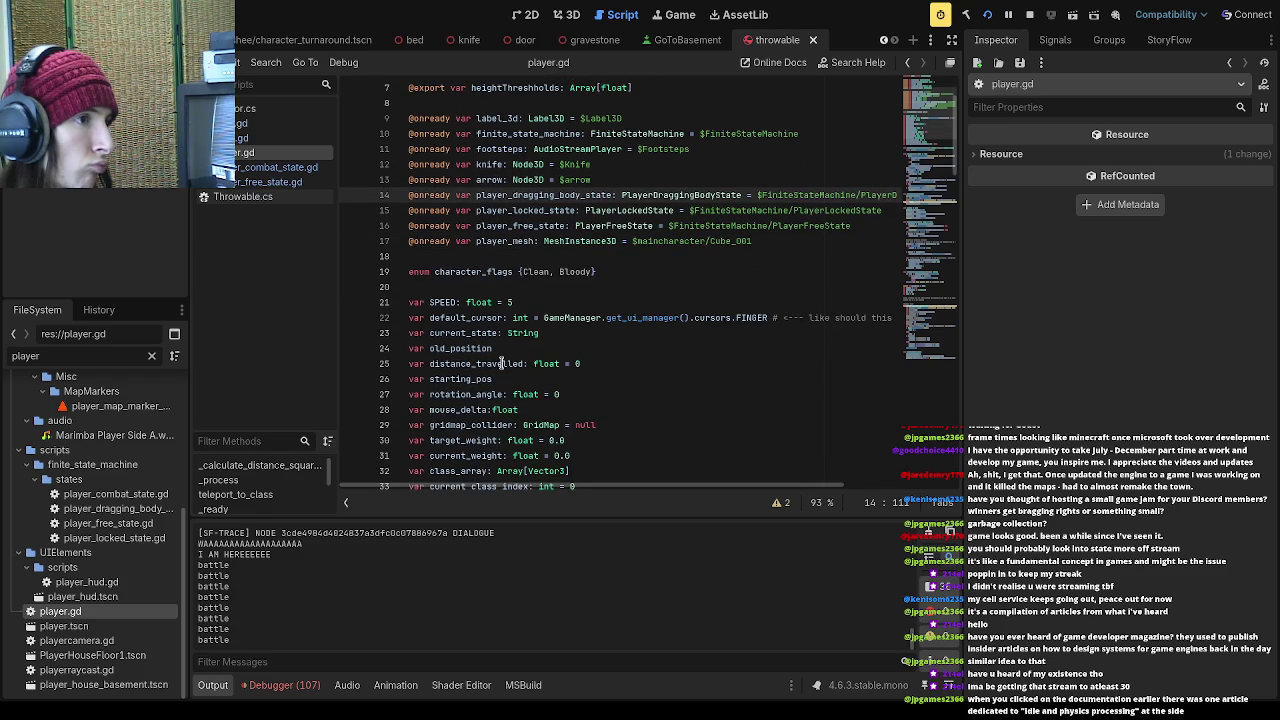
left_click(497, 256)
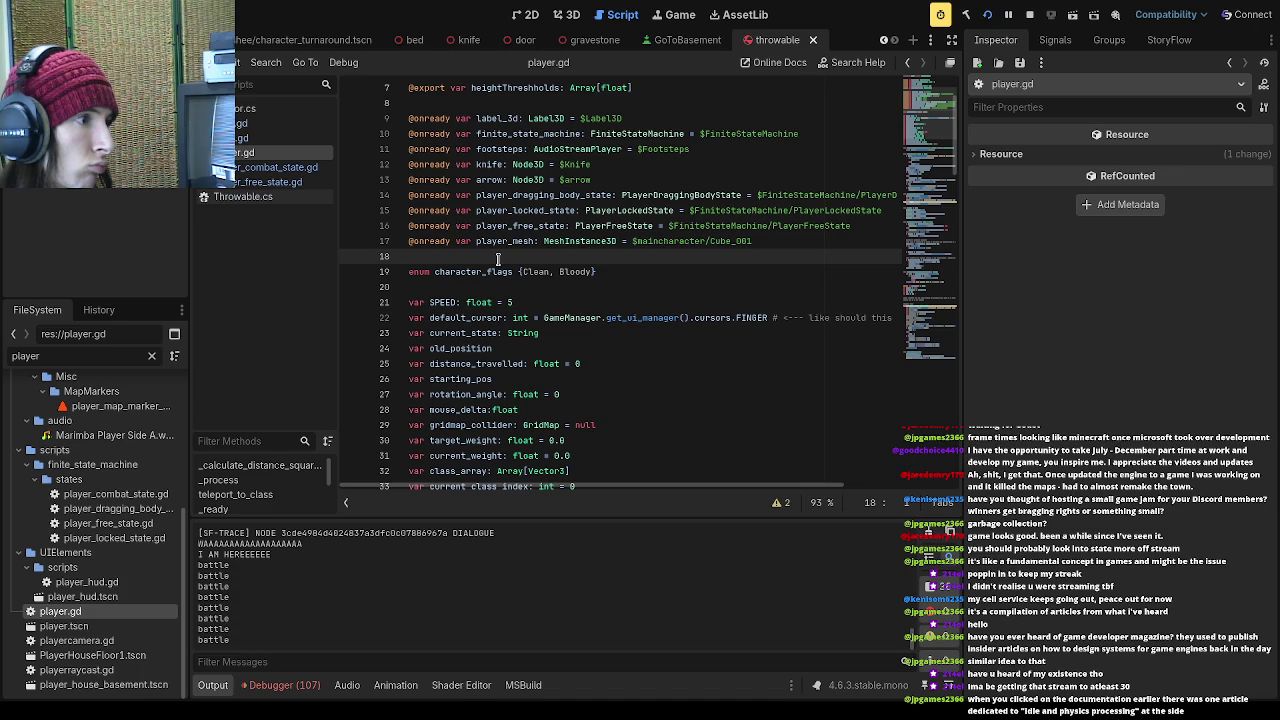
Step: Replace the filter with 'finite' and pick finite_state_machine.gd
left_click(108, 466)
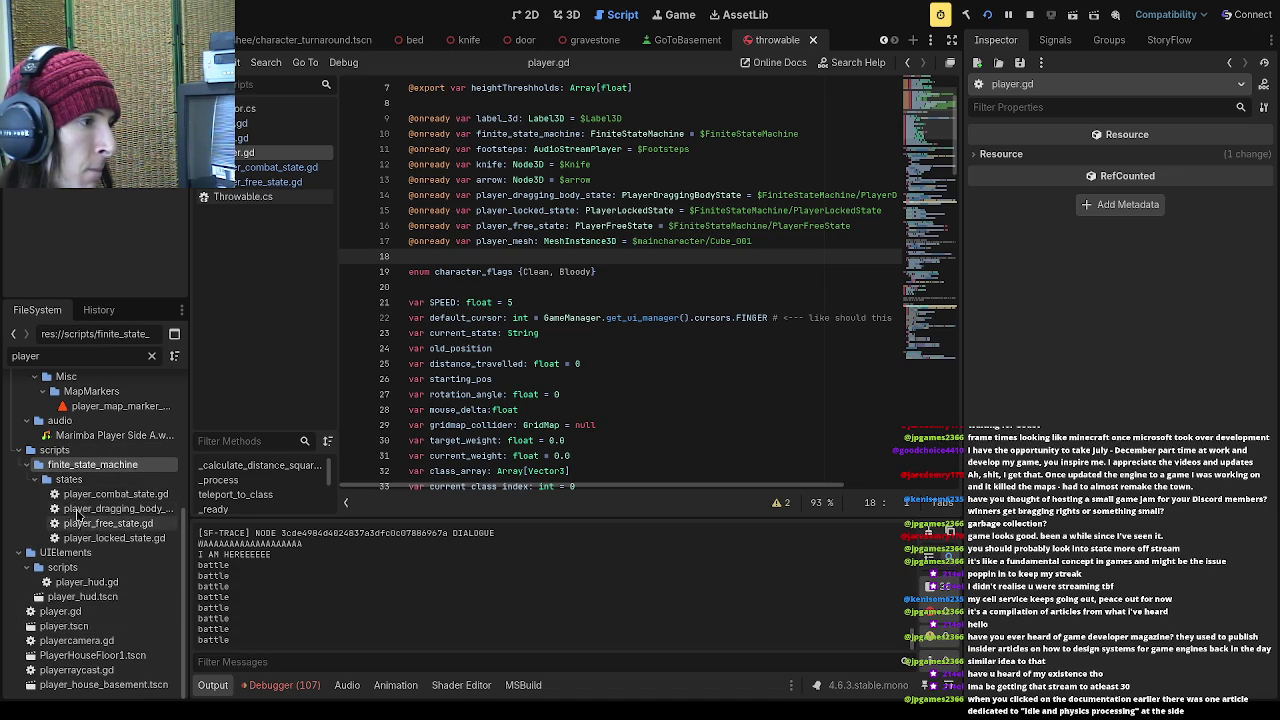
double_click(82, 358)
type("f")
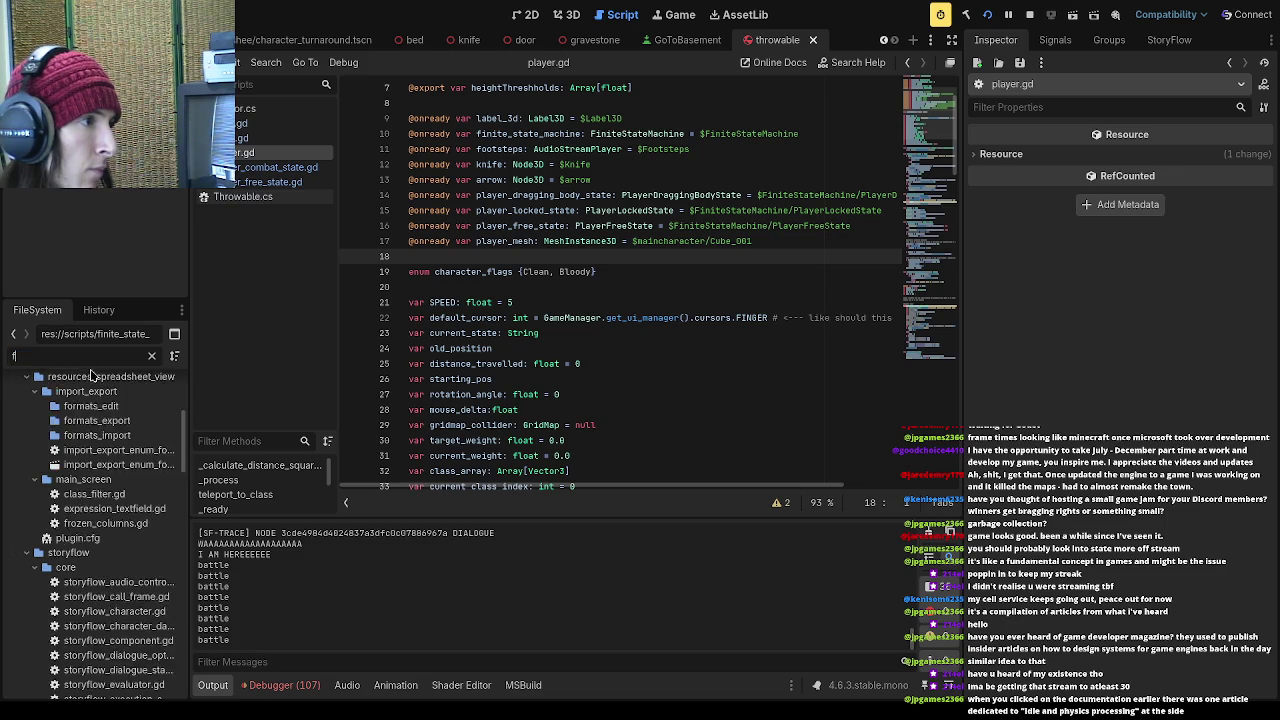
type("inite")
left_click(140, 442)
Step: Open finite_state_machine.gd and look over its initial_state declaration and _ready function
double_click(145, 448)
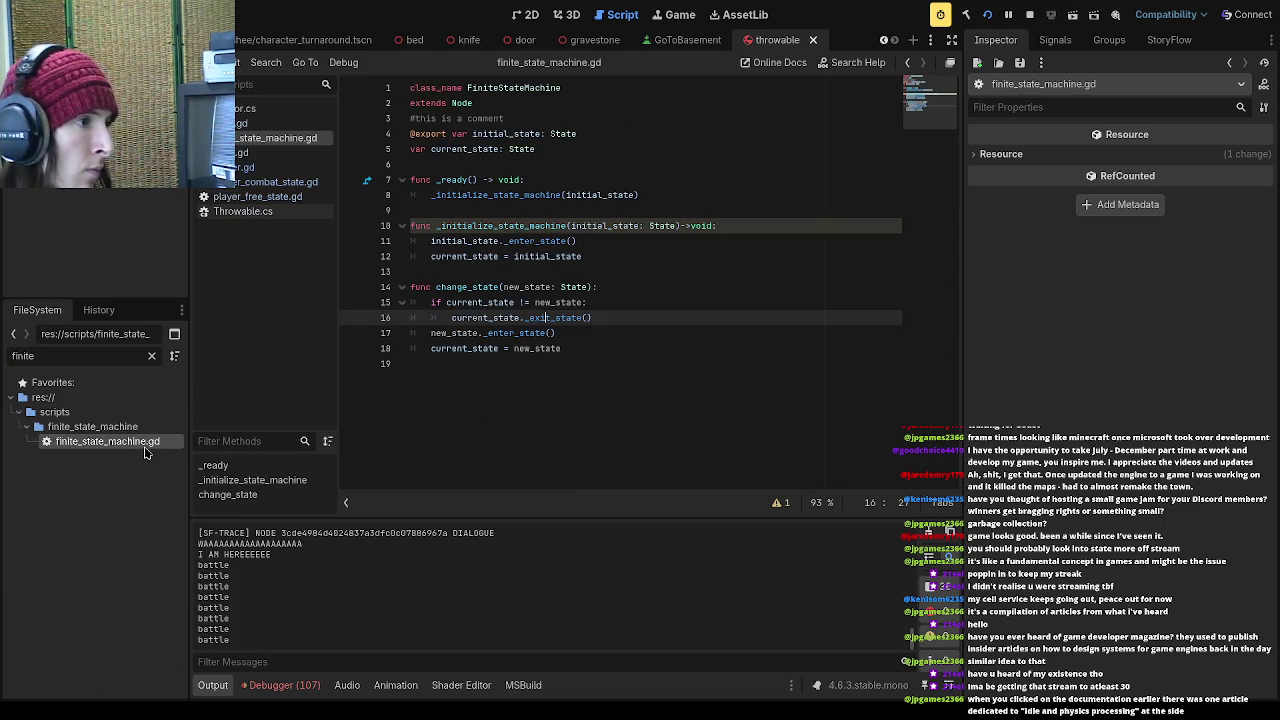
left_click(530, 166)
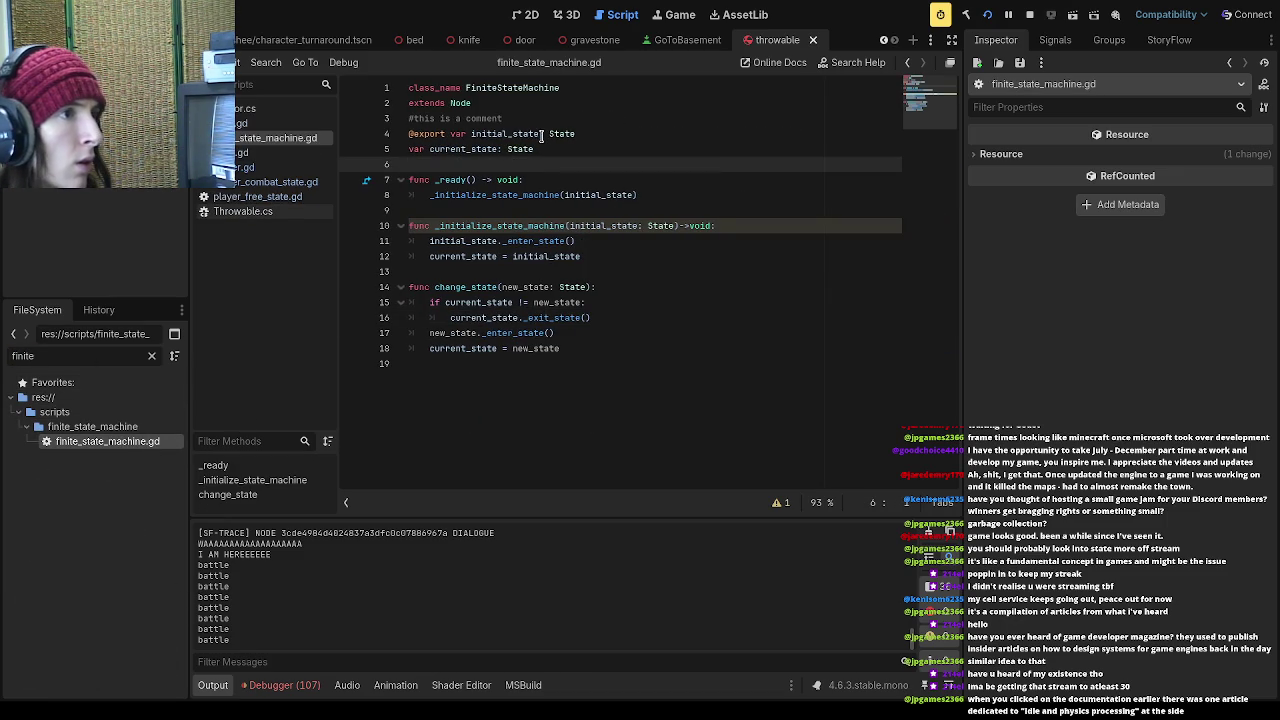
left_click(540, 134)
left_click(565, 181)
Step: Highlight every use of current_state from line 5, then clear the FileSystem filter
left_click_drag(497, 149, 429, 149)
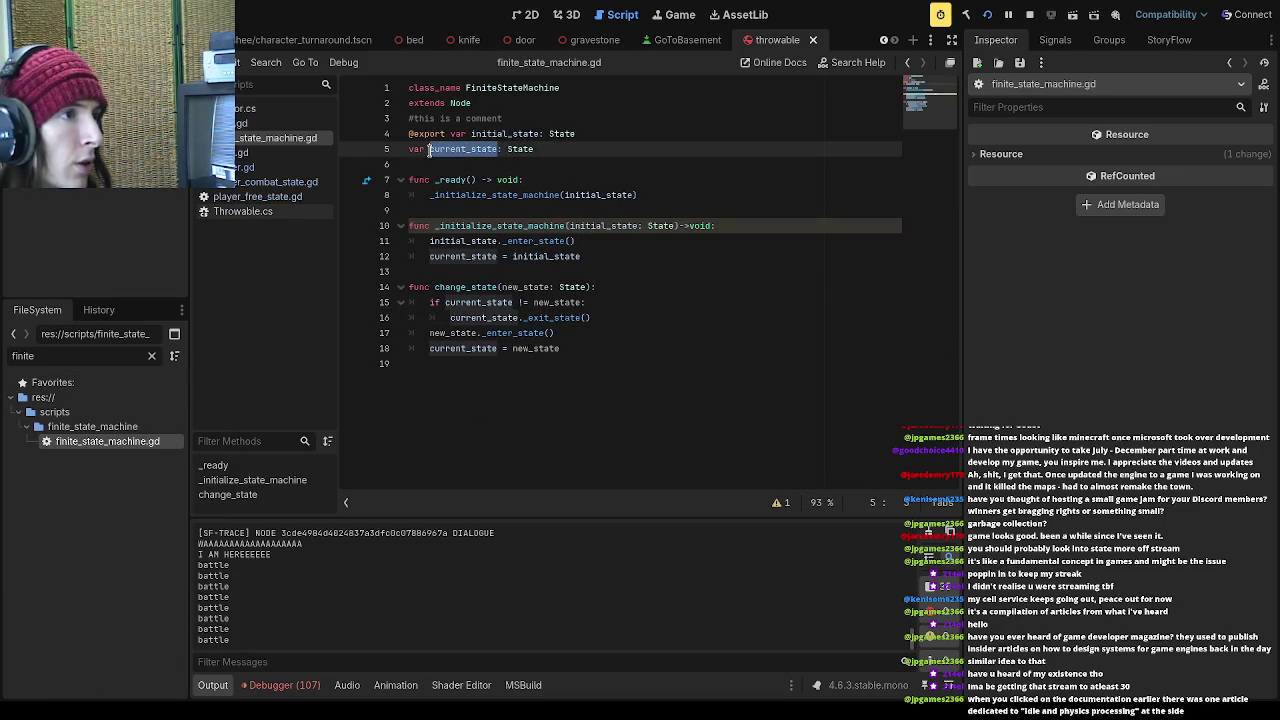
left_click(559, 276)
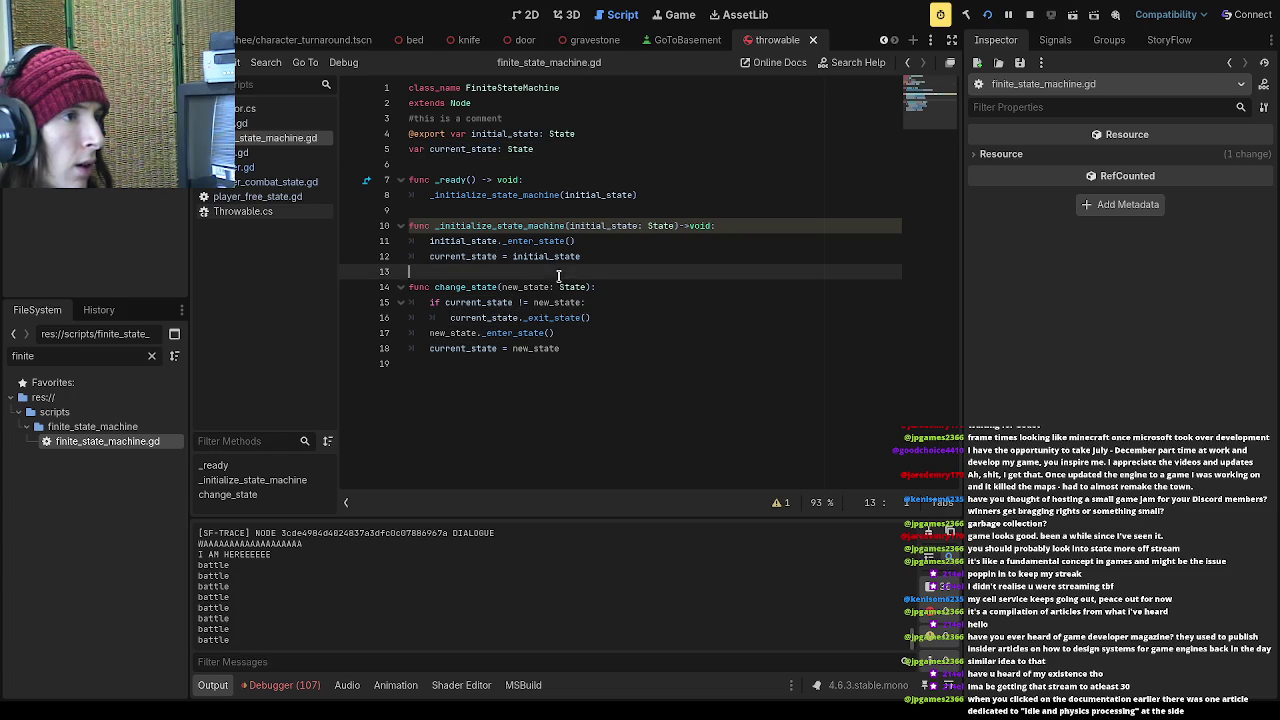
left_click_drag(498, 149, 444, 149)
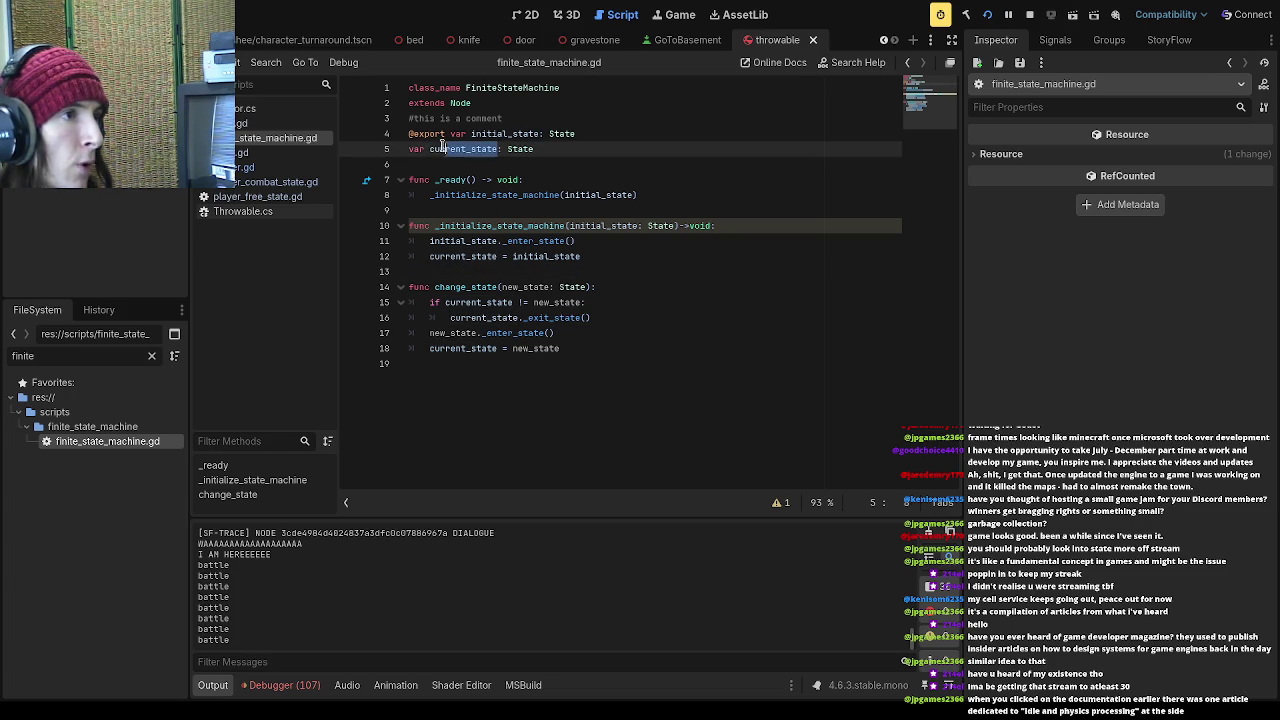
left_click(487, 166)
double_click(499, 149)
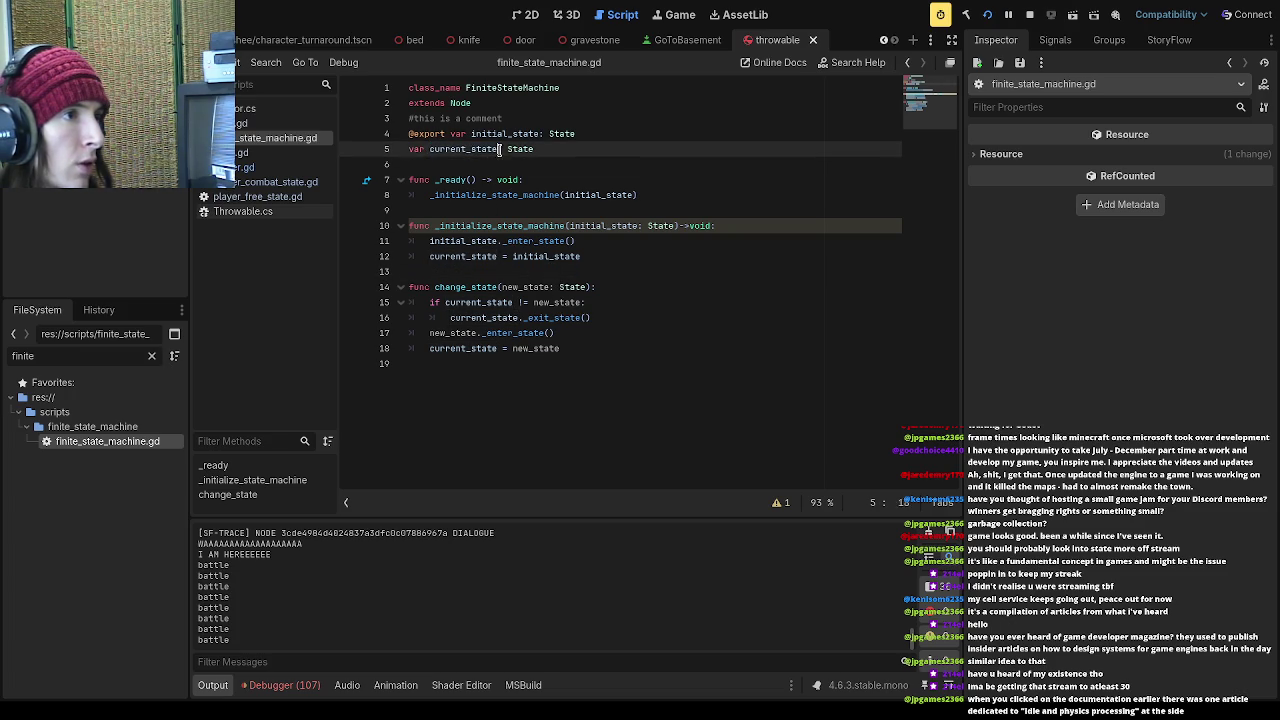
left_click(512, 166)
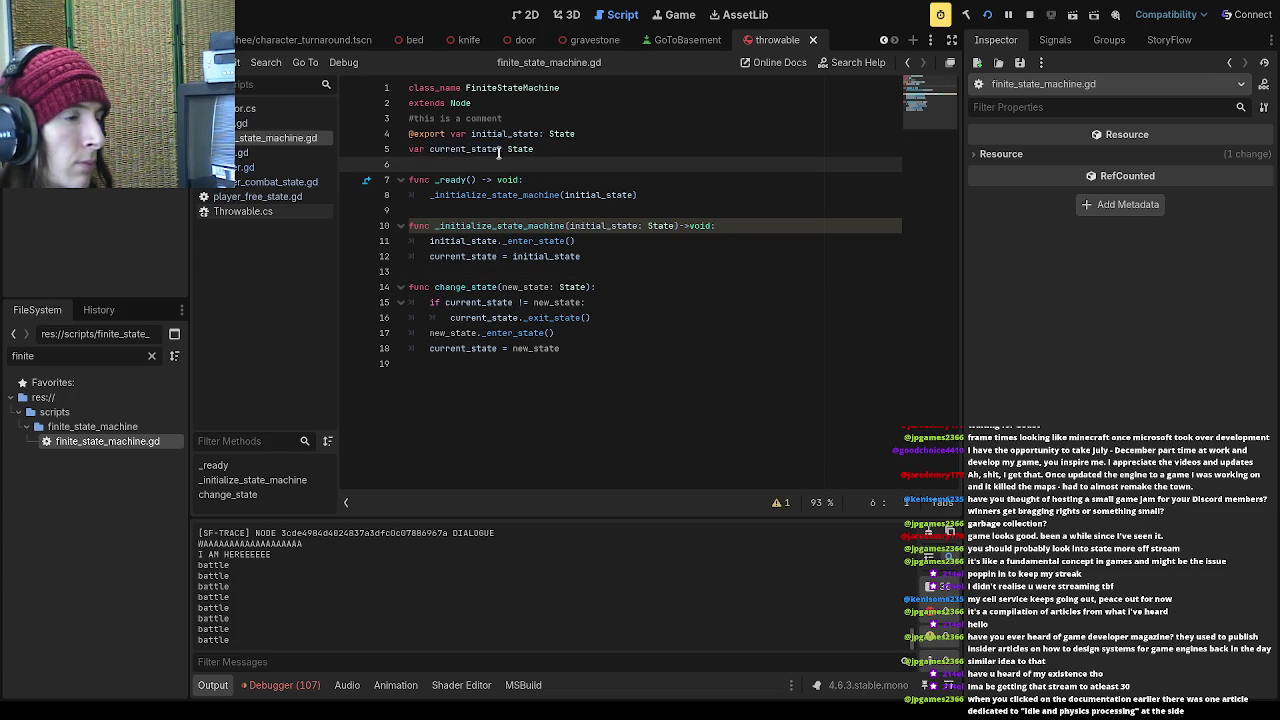
double_click(499, 149)
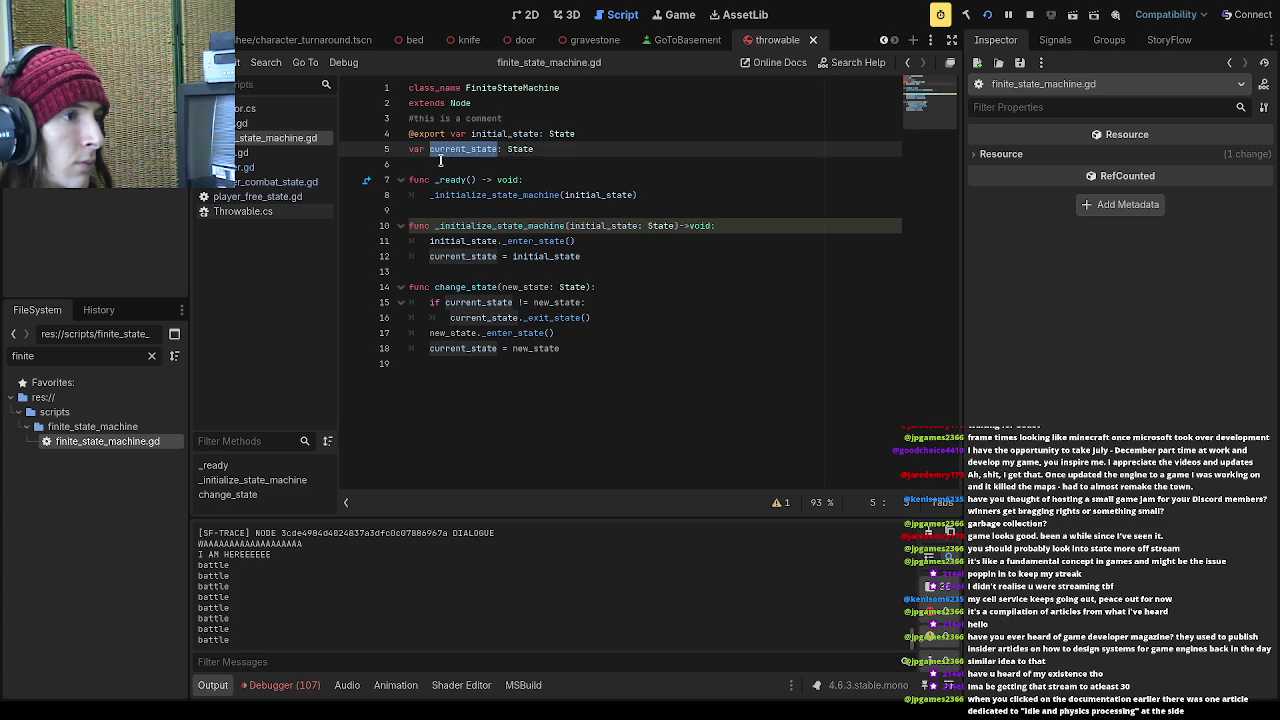
left_click(440, 164)
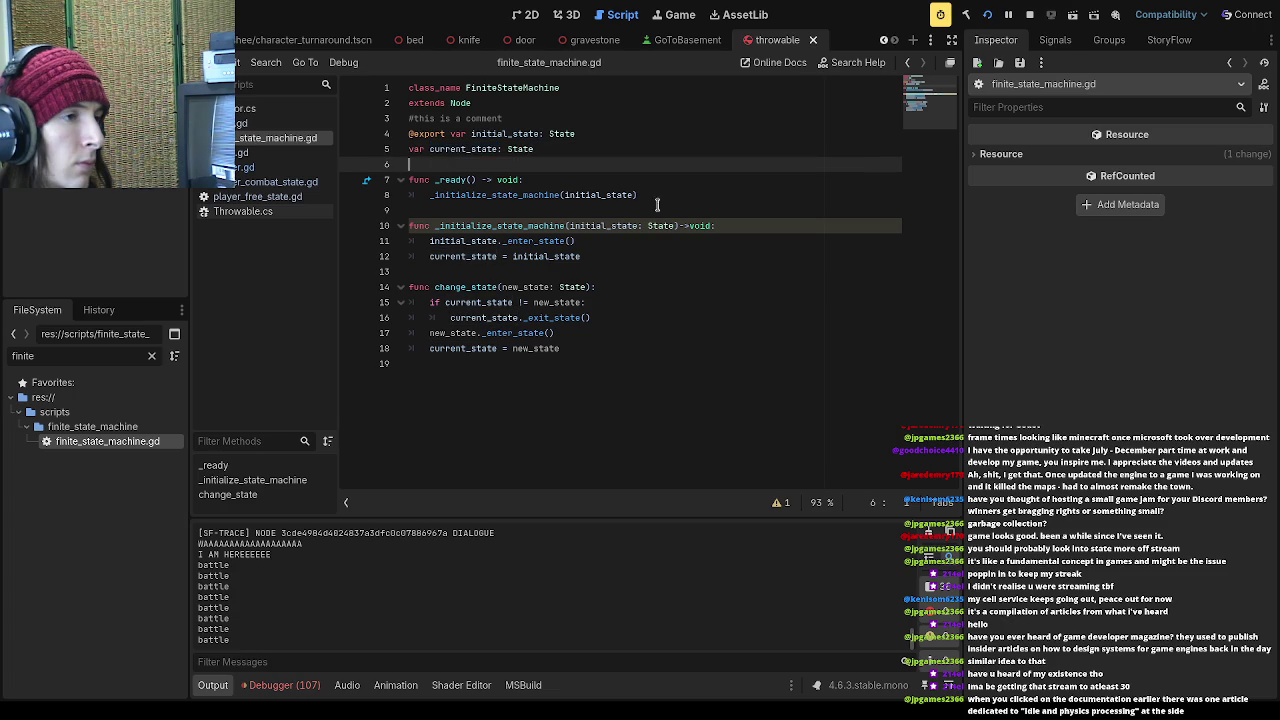
left_click(150, 355)
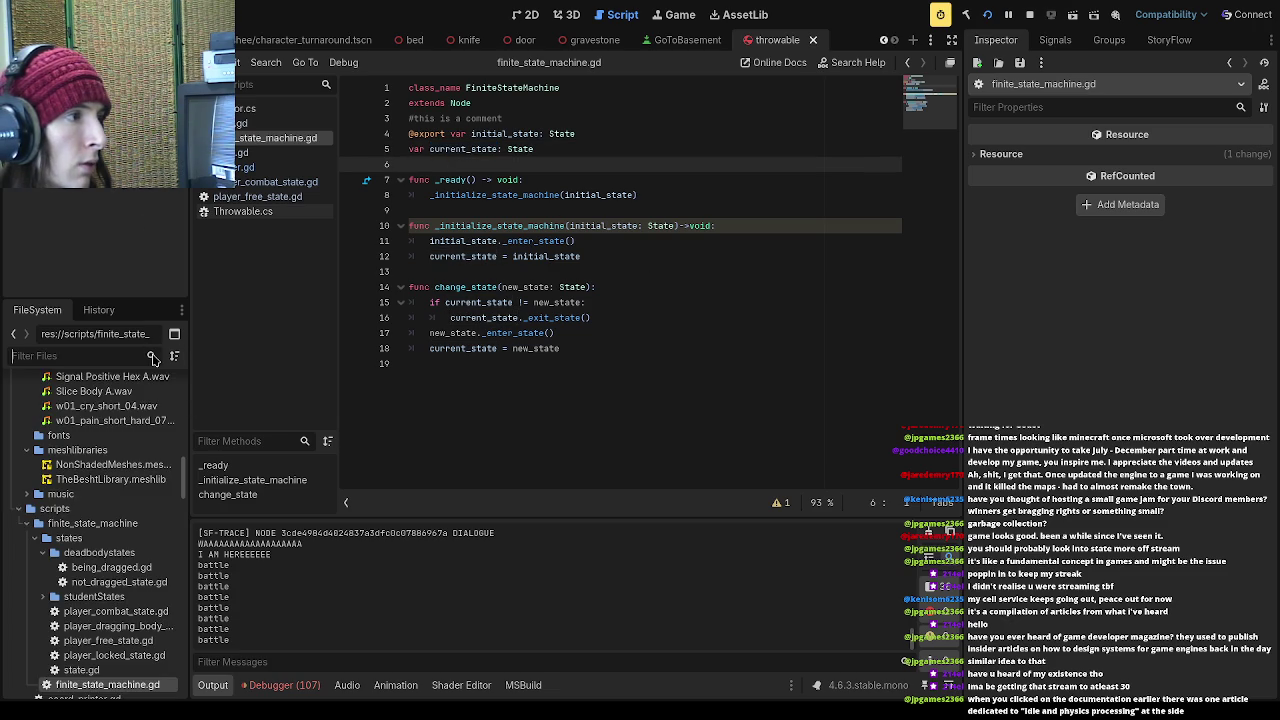
Step: Return to player_combat_state.gd and search the script for 'finite'
left_click(268, 182)
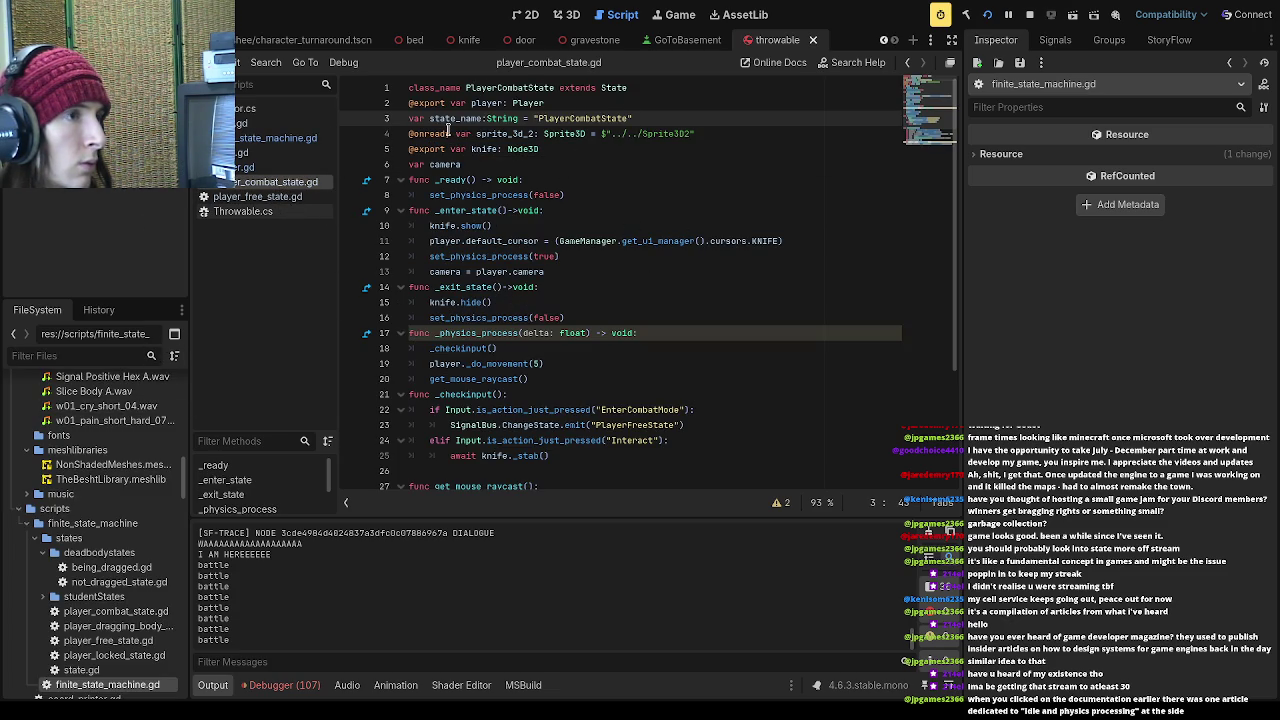
left_click(585, 133)
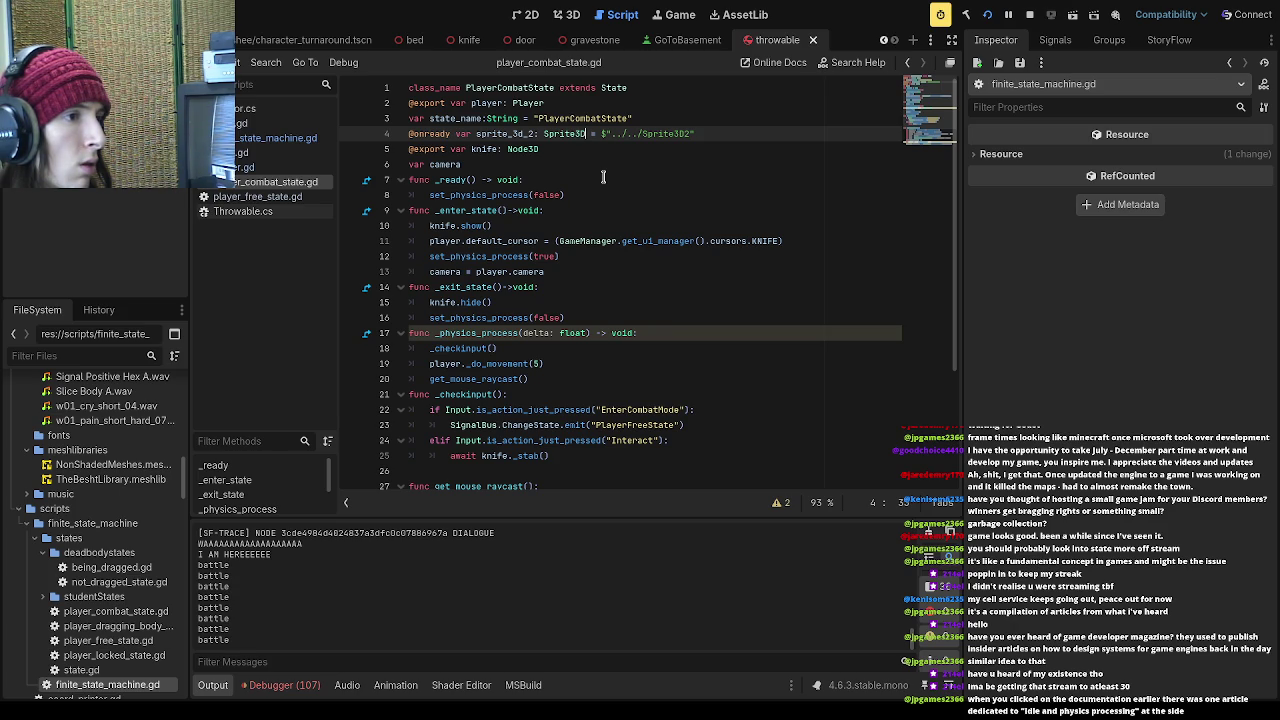
key("ctrl+f")
left_click(537, 162)
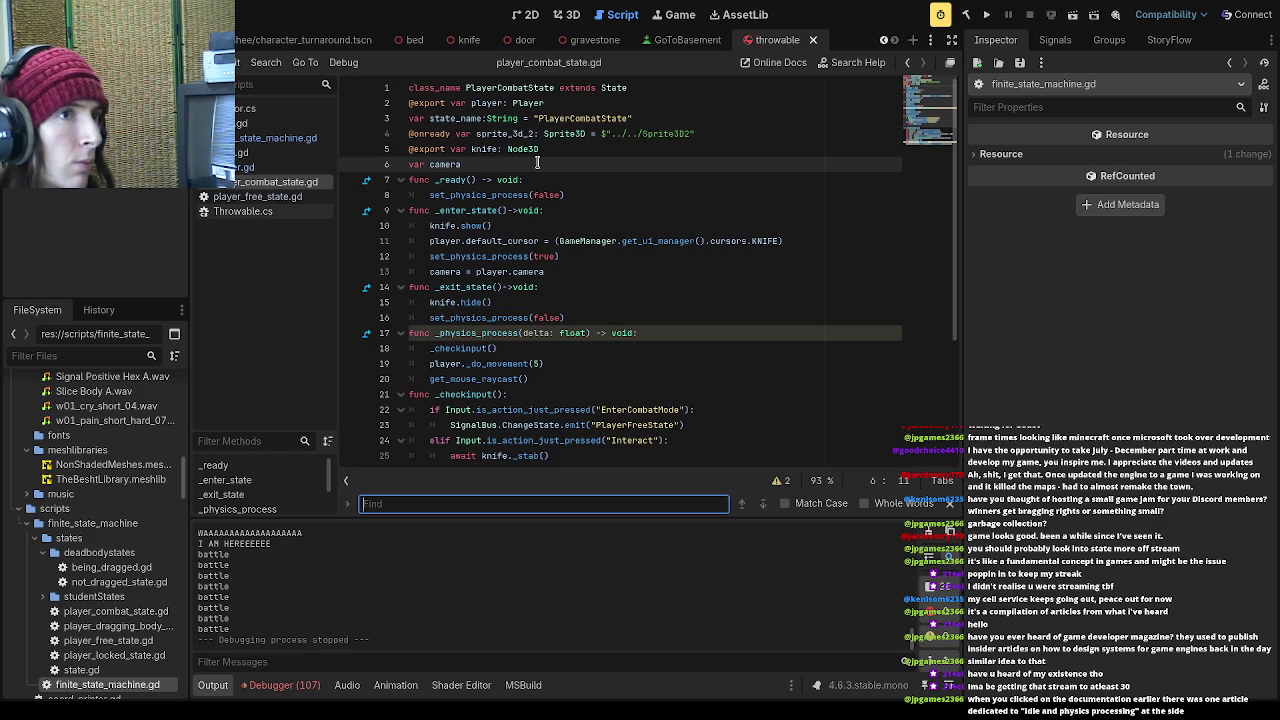
type("finite")
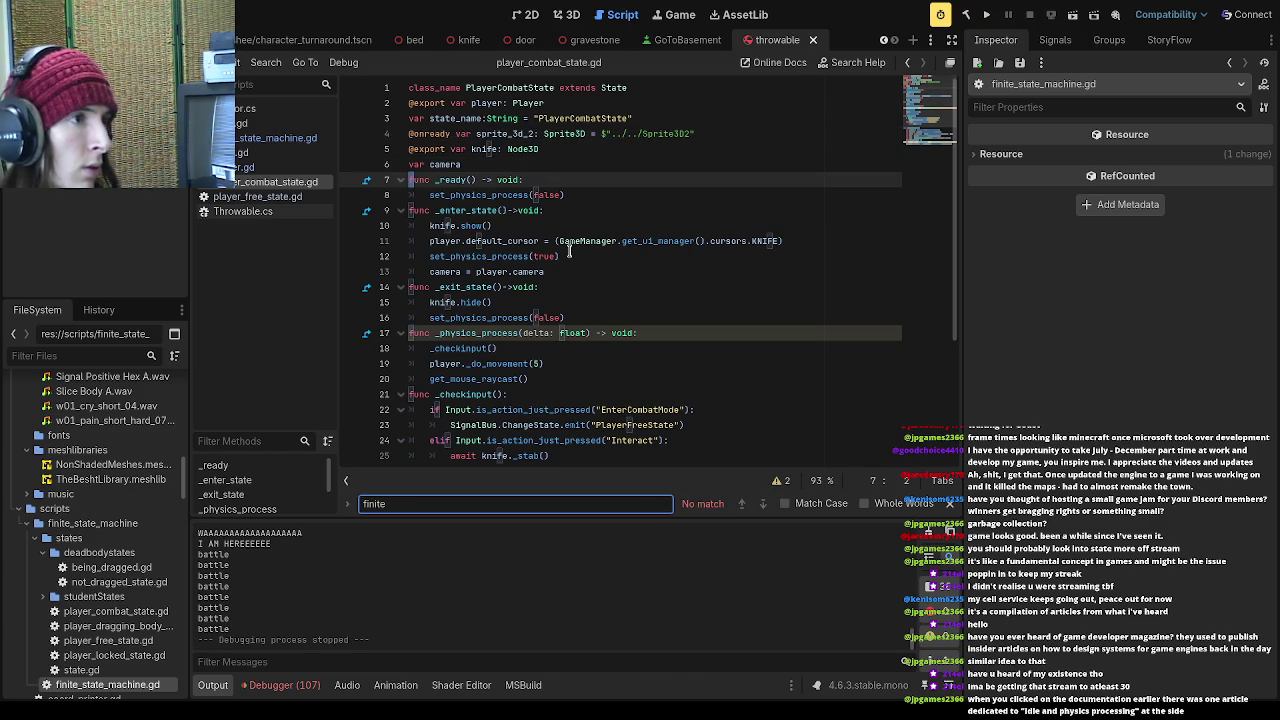
left_click(580, 256)
scroll(585, 256, "down", 3)
scroll(590, 258, "up", 3)
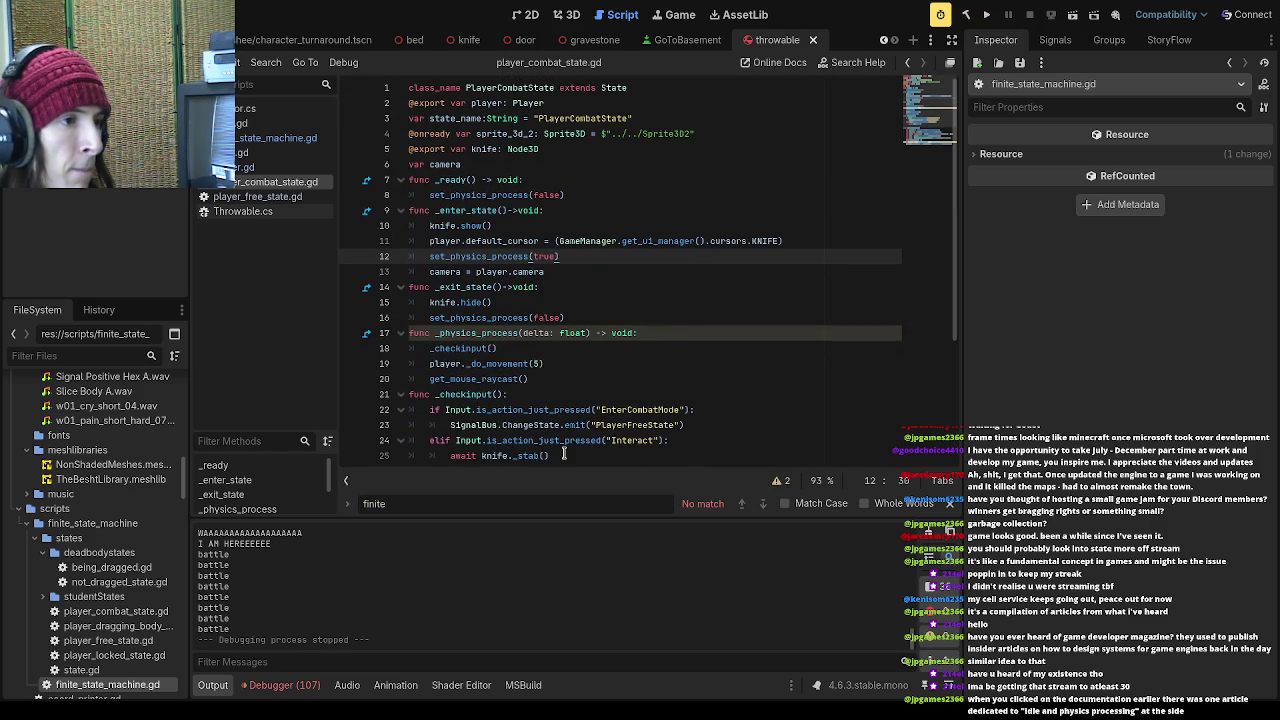
Step: Insert an empty line right after the state_name declaration on line 3
left_click(664, 120)
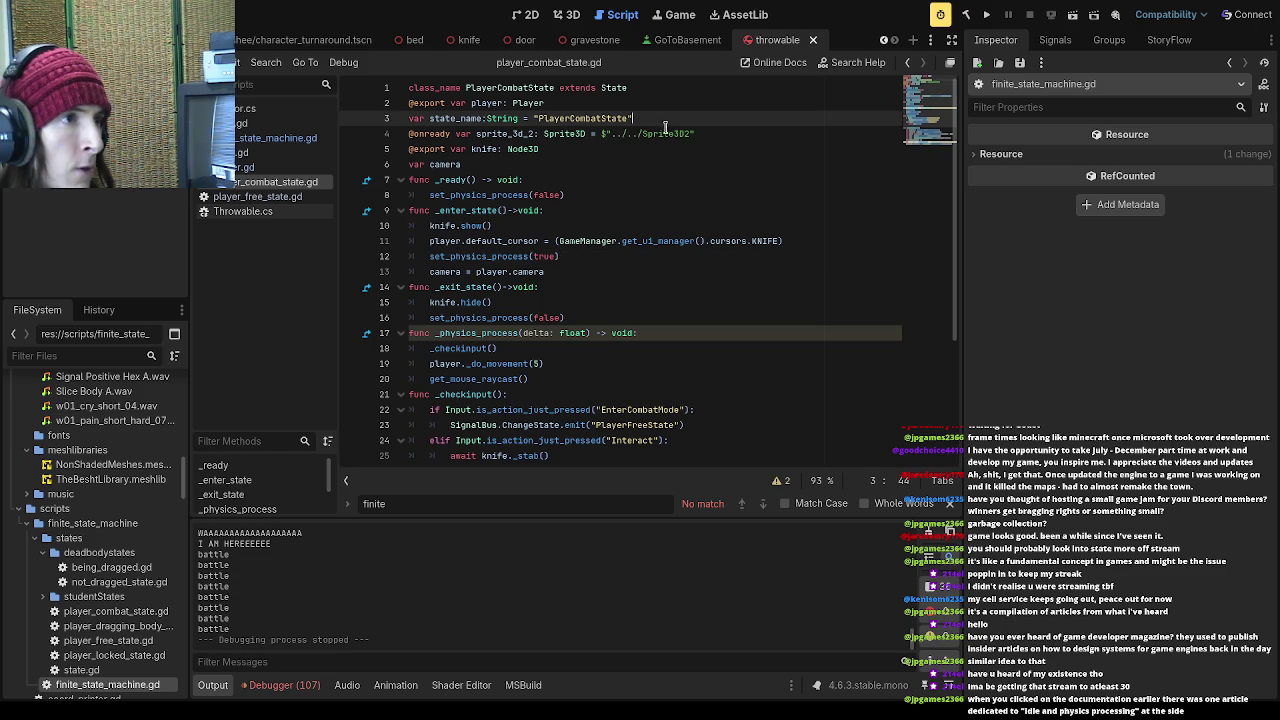
left_click(444, 427)
left_click(649, 409)
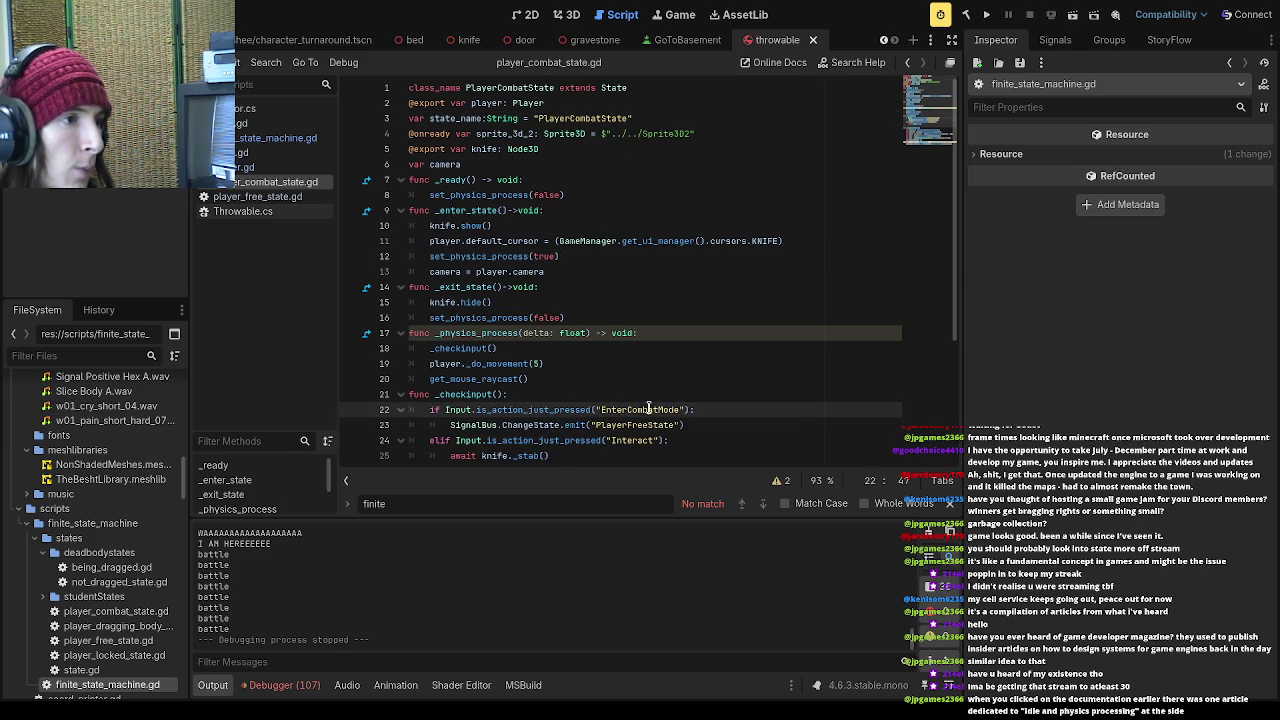
left_click(672, 118)
key("Return")
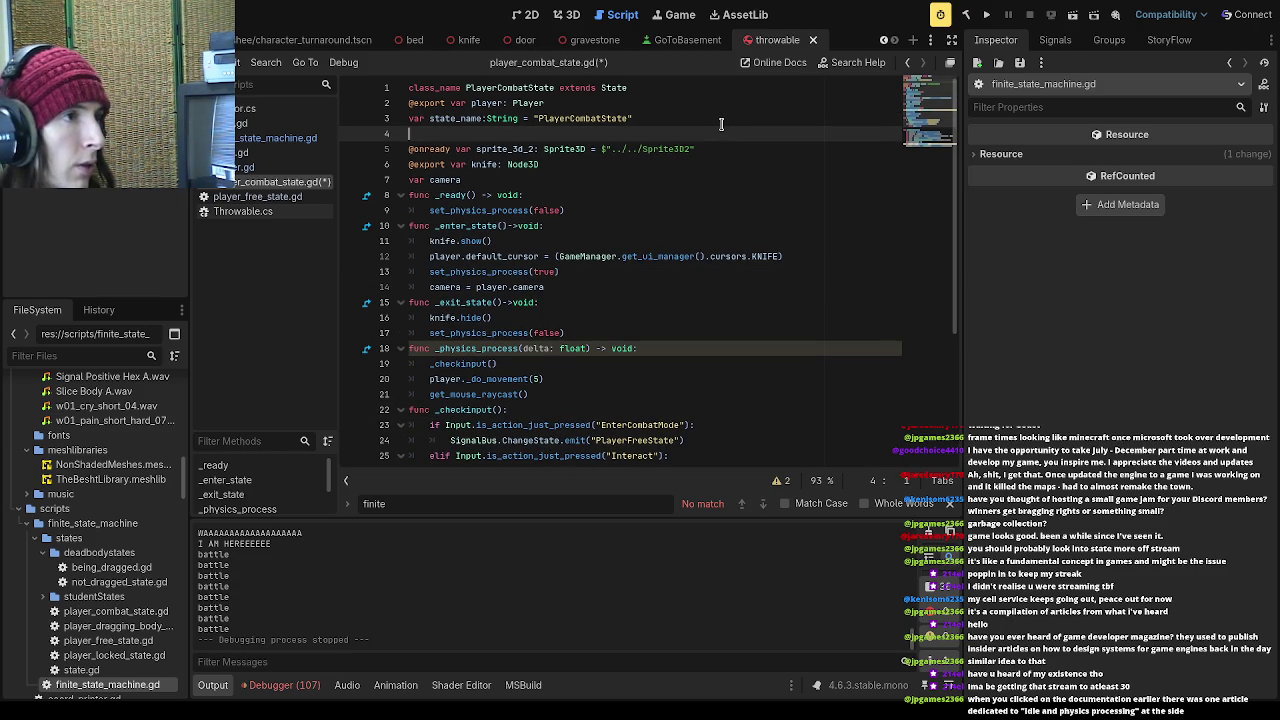
type("@export ")
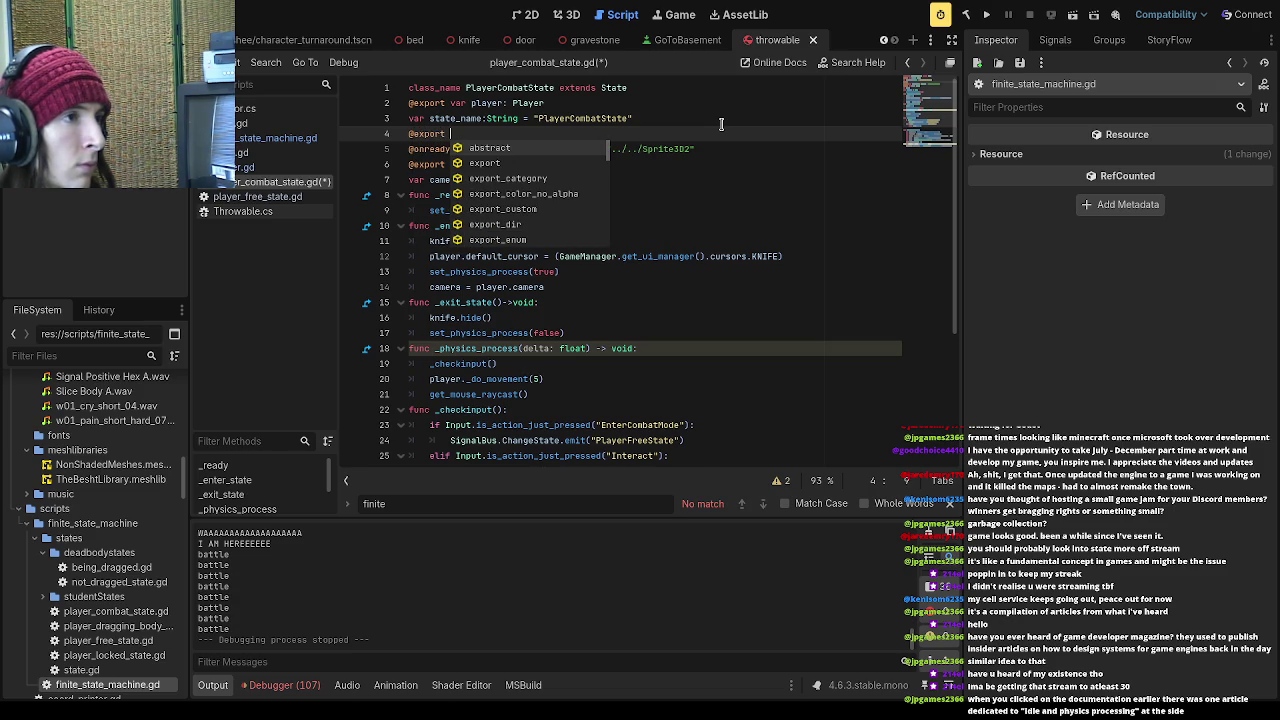
type("fsm ")
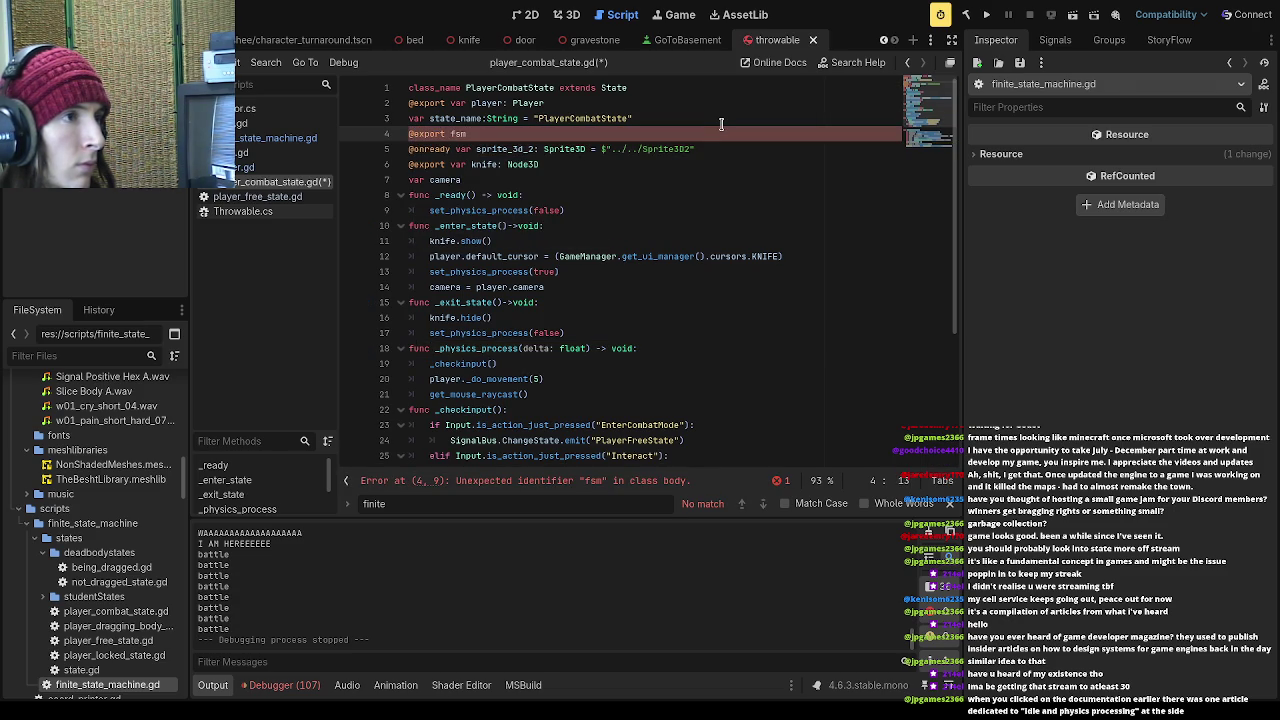
type(": FiniteSt")
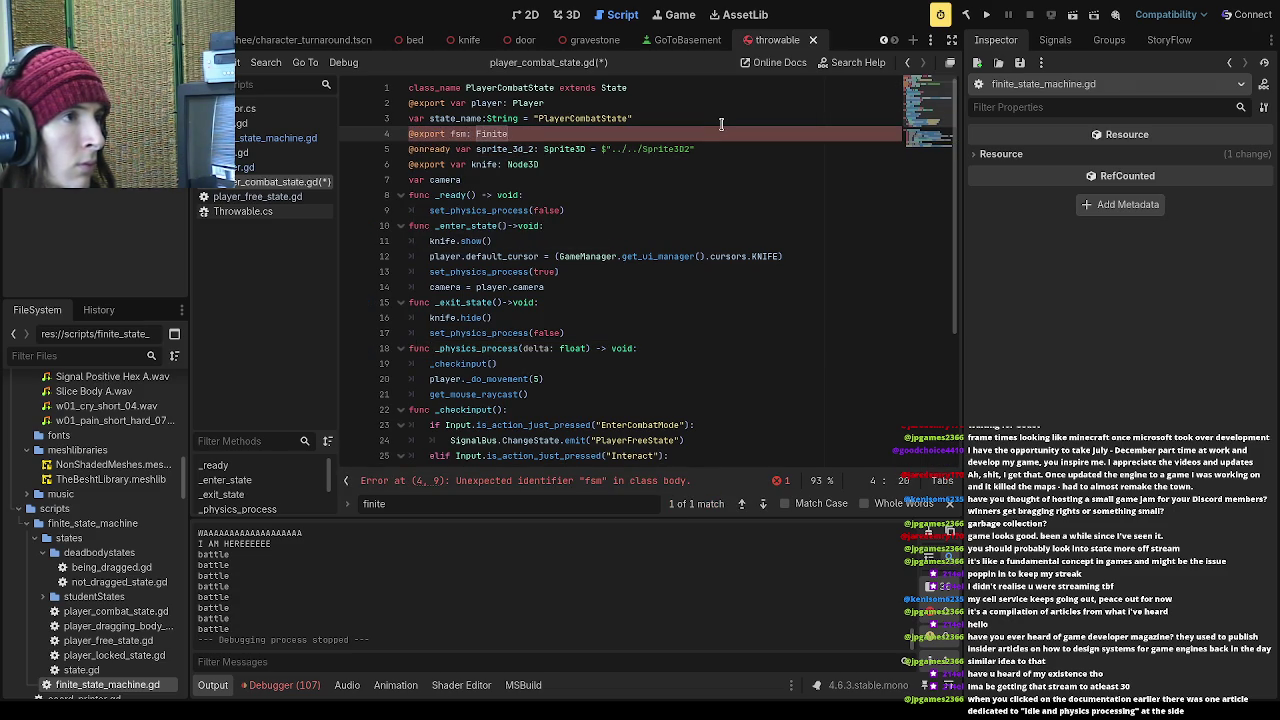
type("ateMachine")
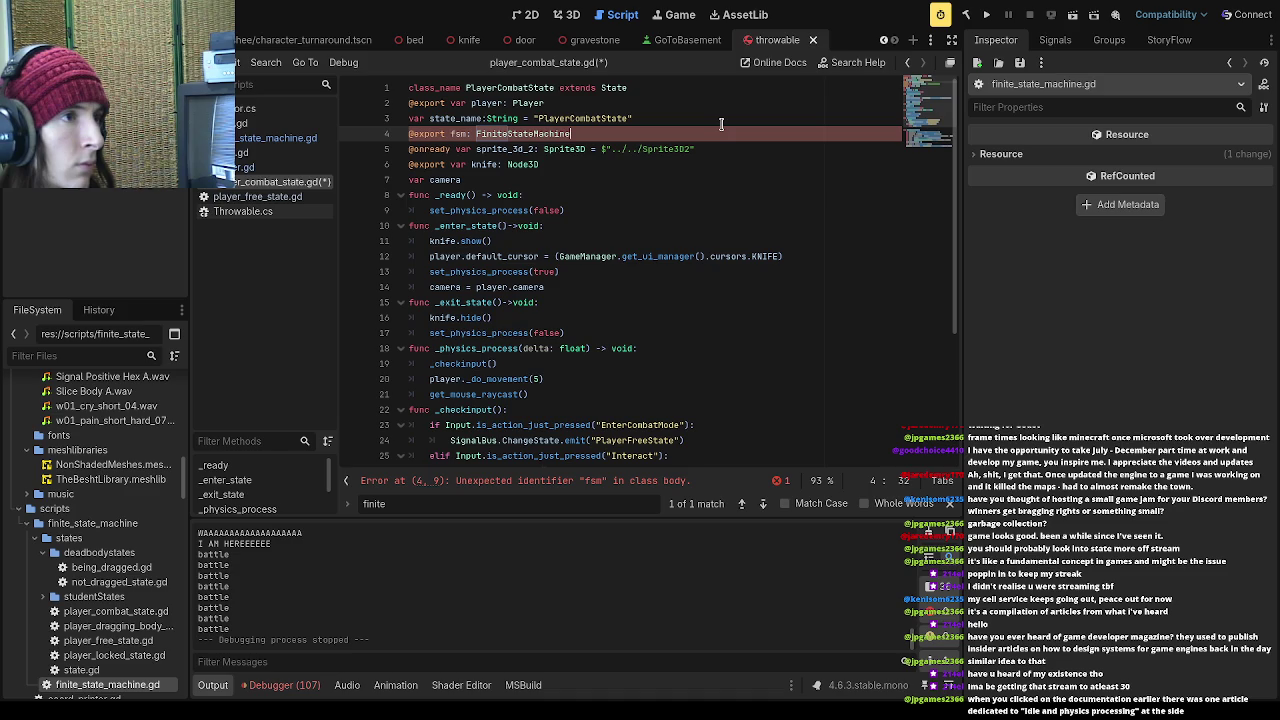
left_click(448, 133)
type("var")
key("ctrl+s")
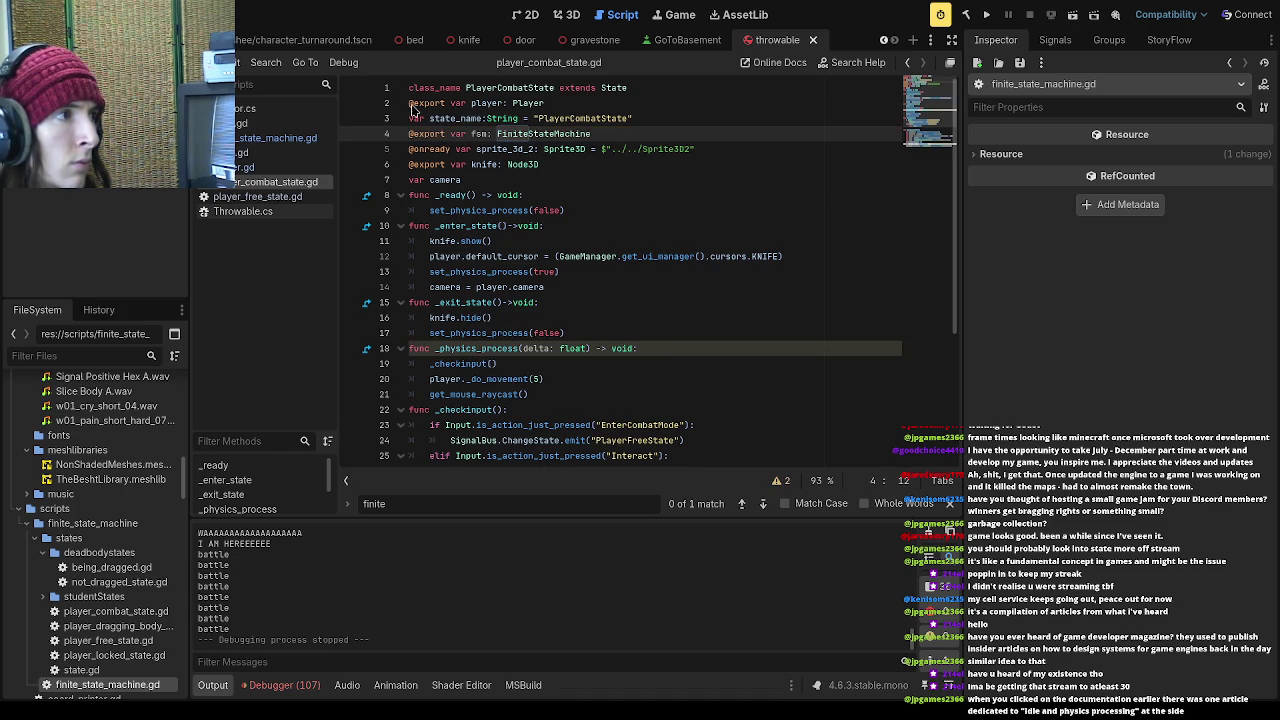
Step: Filter the FileSystem dock down to 'p' and revisit the camera and _physics_process lines
left_click(67, 352)
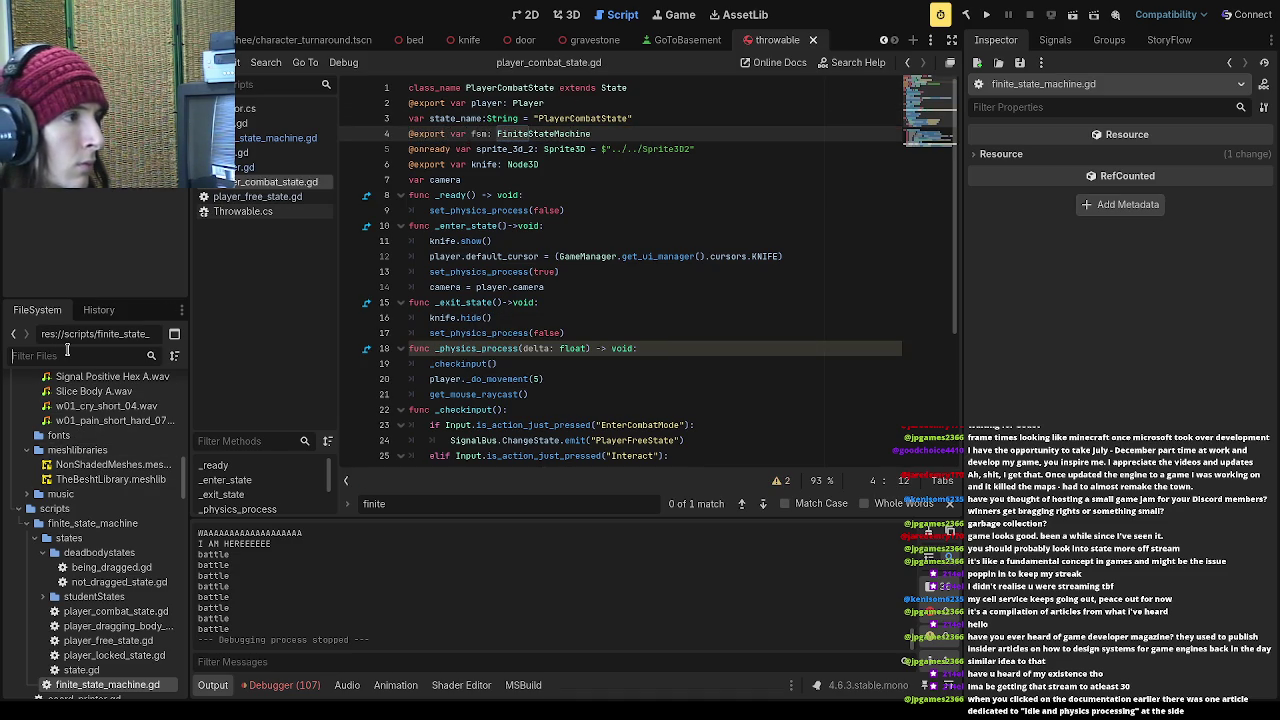
type("player")
key("BackSpace")
key("BackSpace")
key("BackSpace")
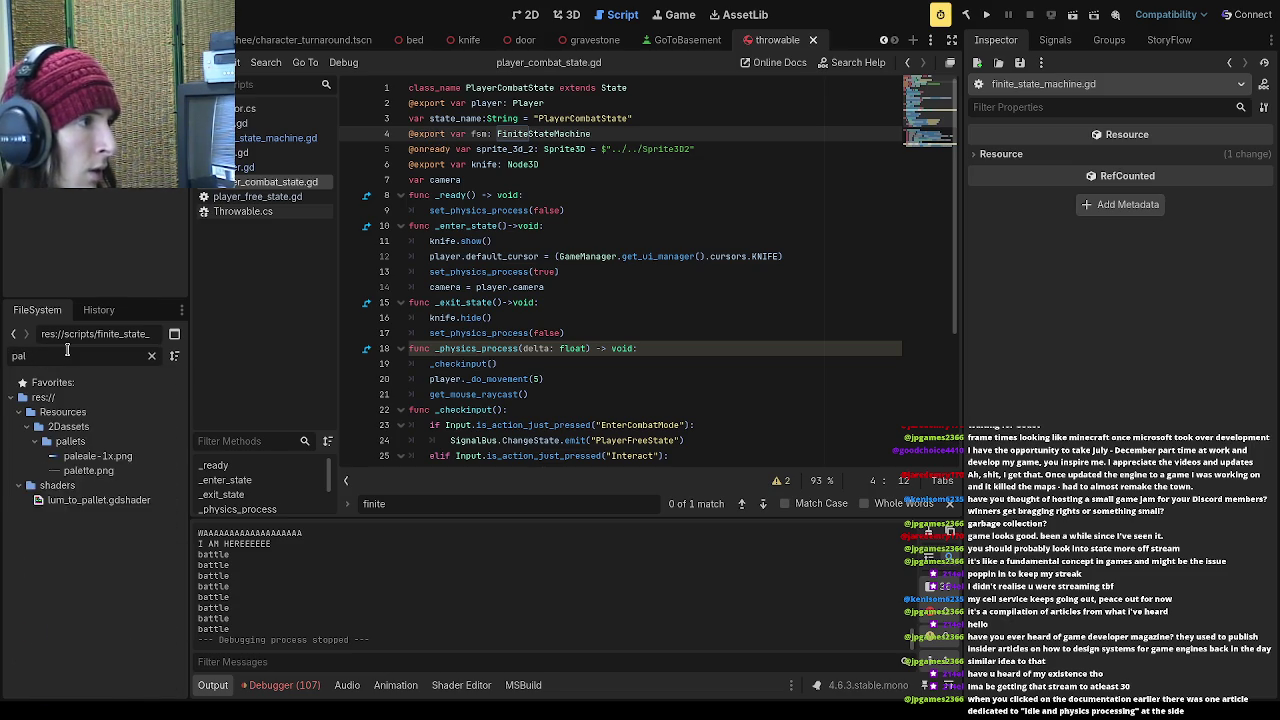
left_click(669, 192)
left_click(551, 182)
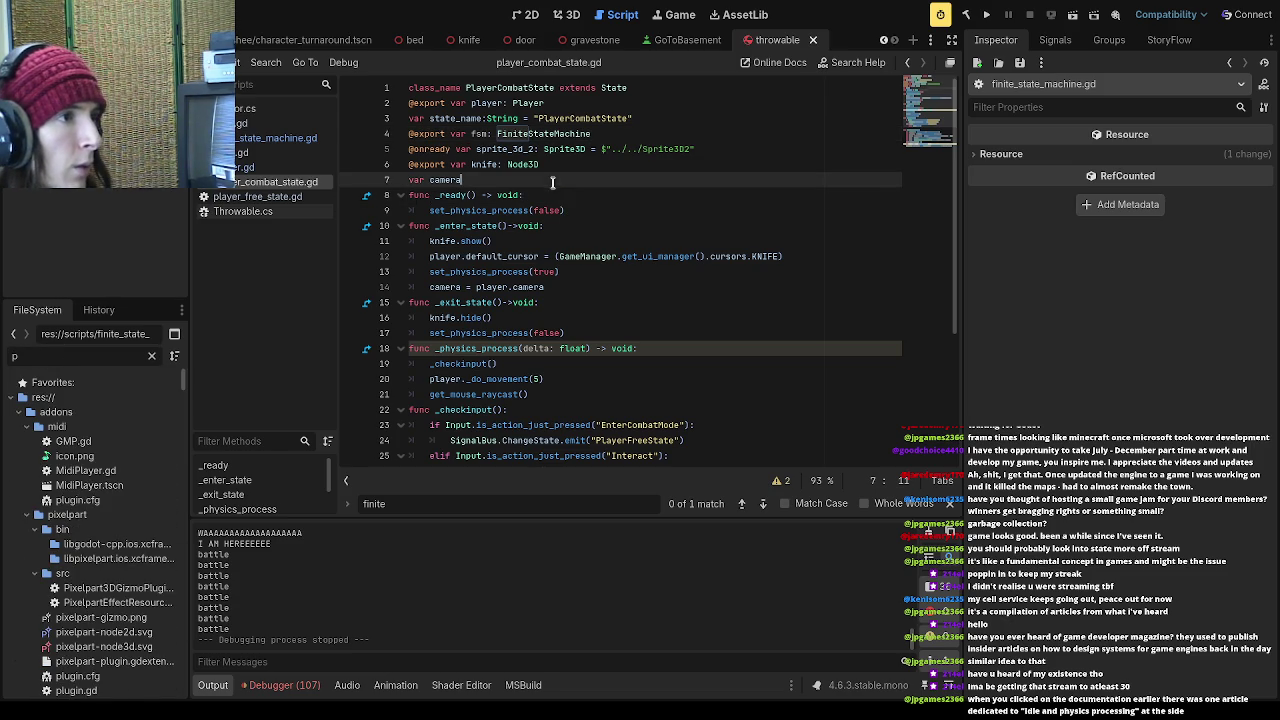
scroll(550, 262, "down", 1)
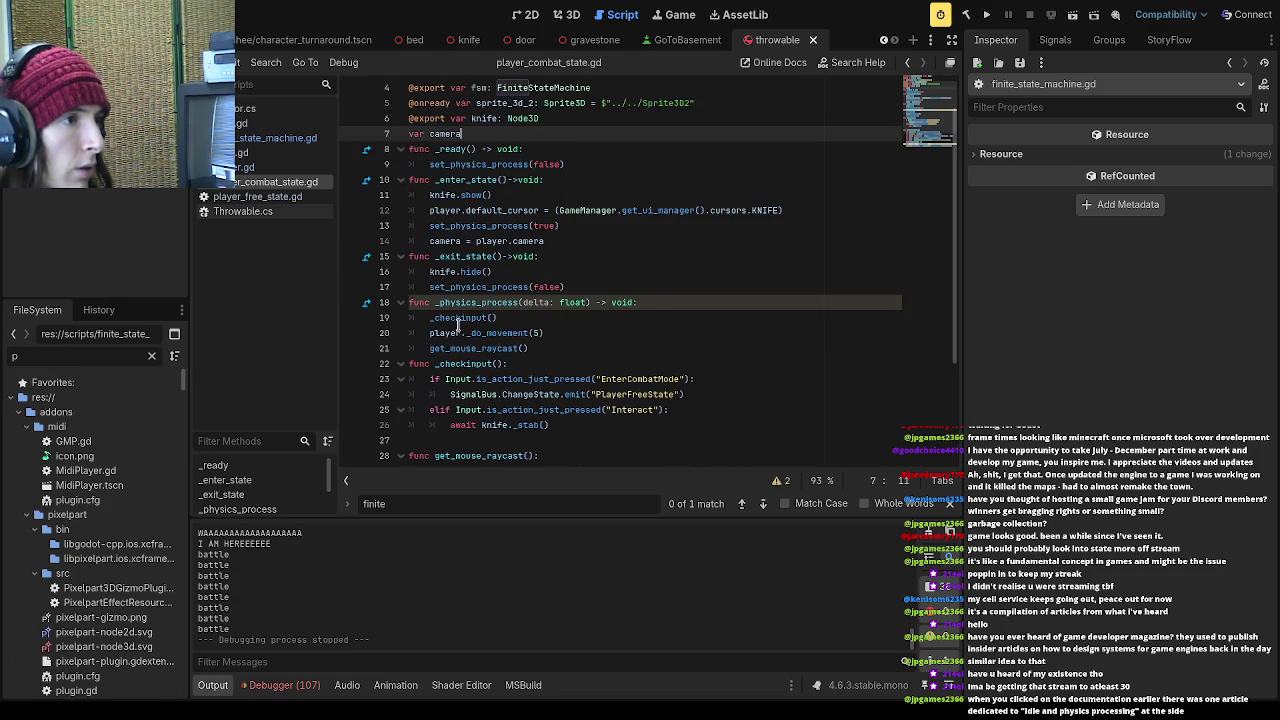
left_click(653, 302)
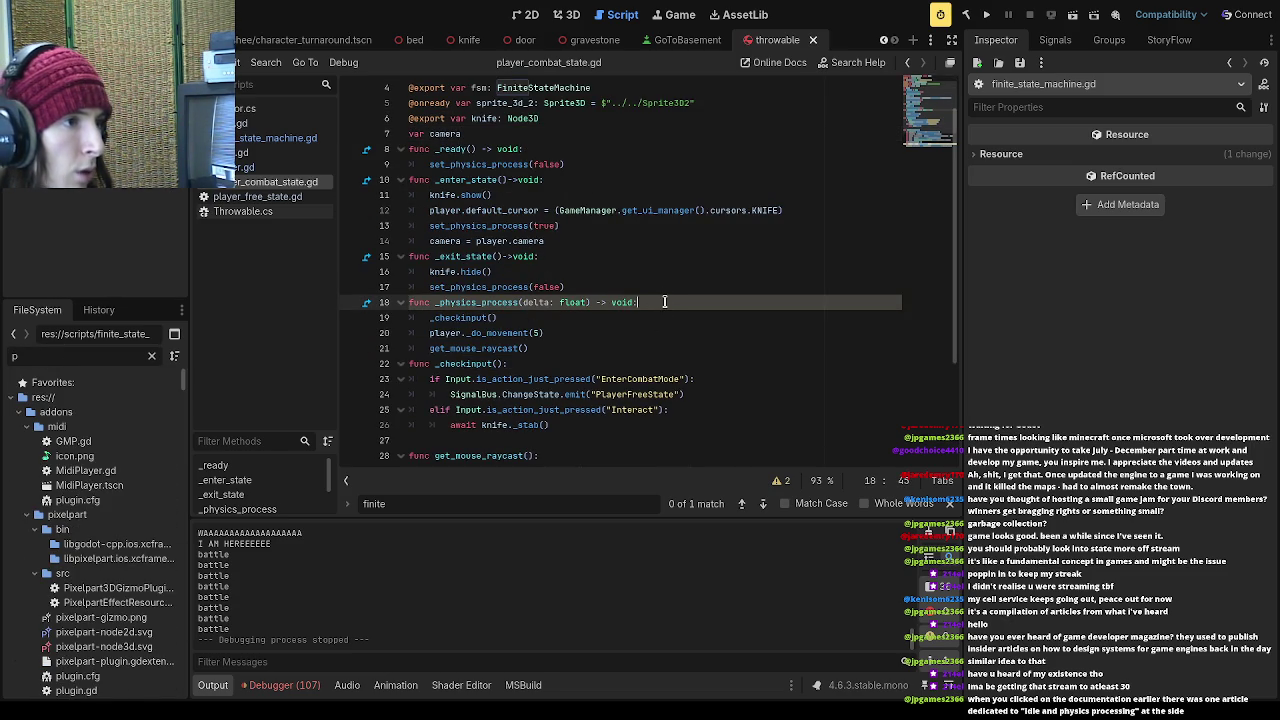
Step: Add a pass placeholder and a new StateUpdate(): function header below it
key("Return")
key("BackSpace")
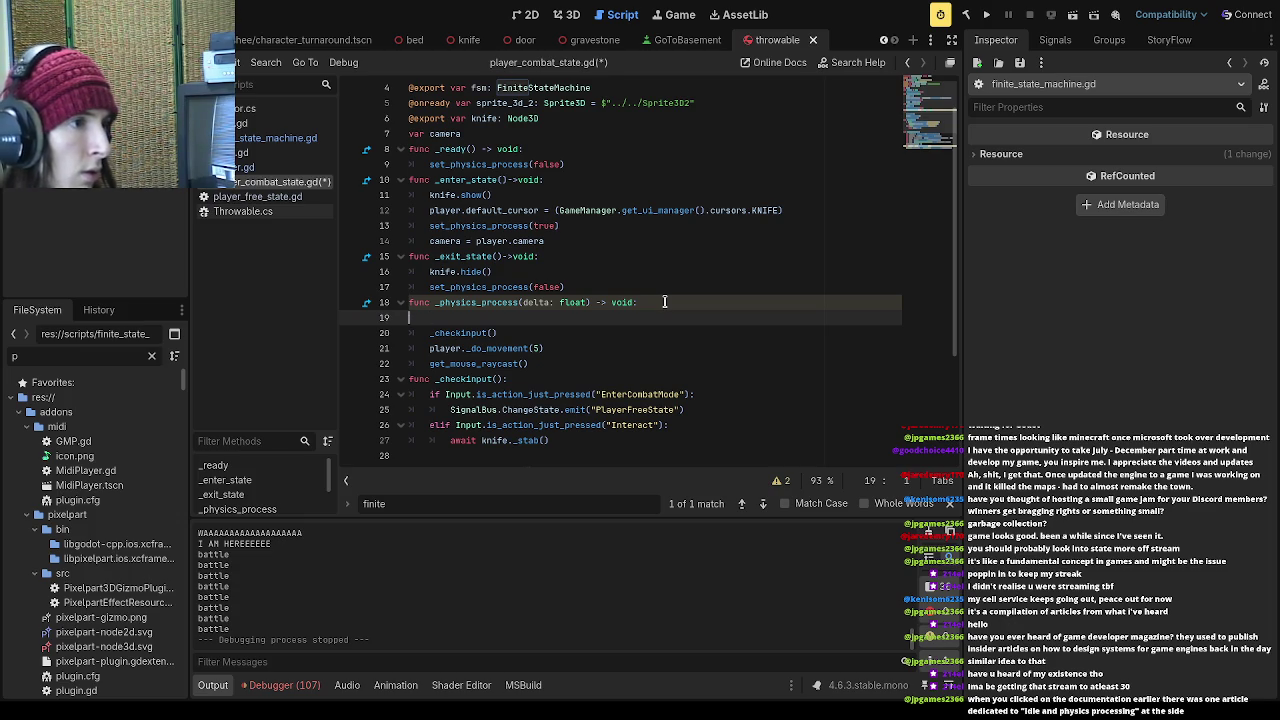
type("pass")
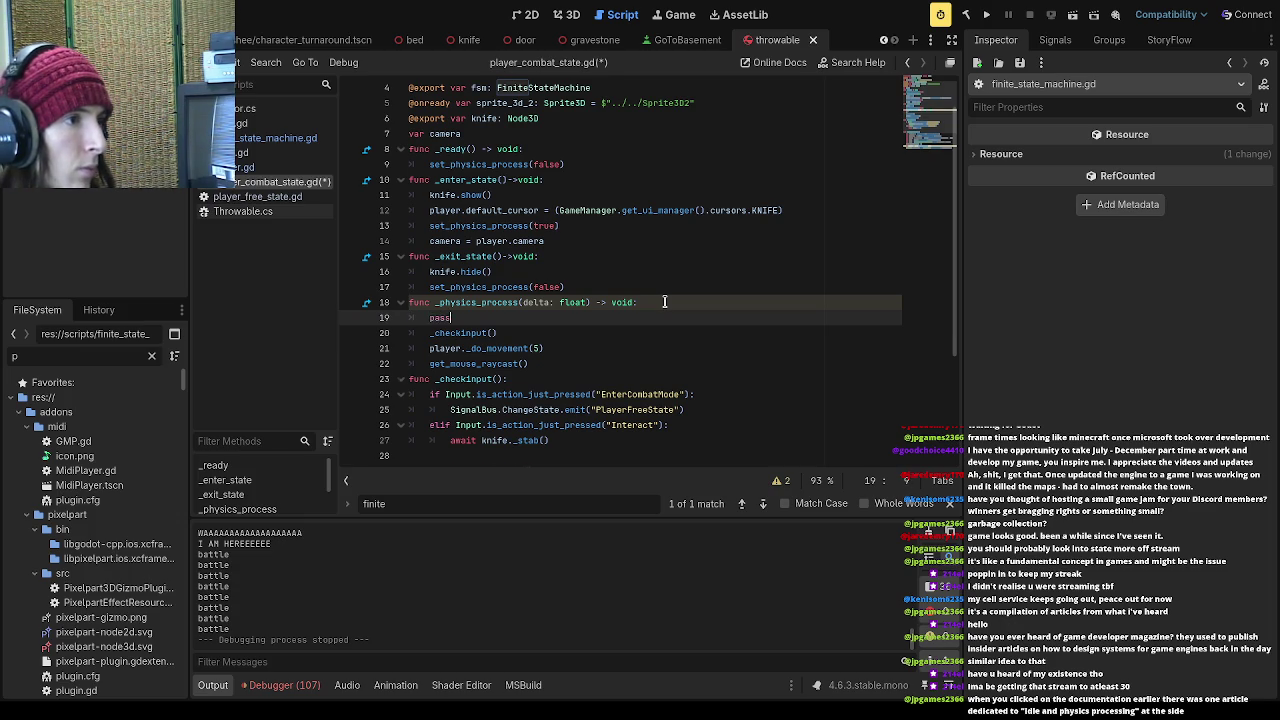
key("Return")
type("func S")
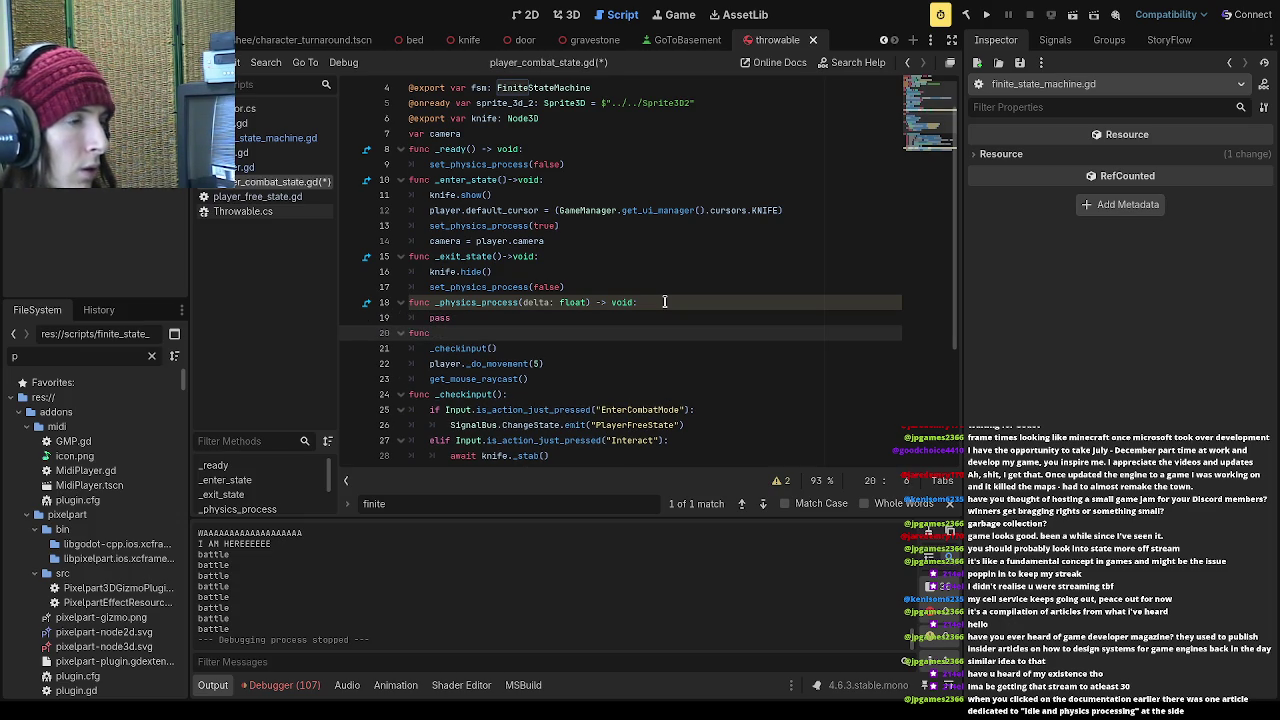
type("tate")
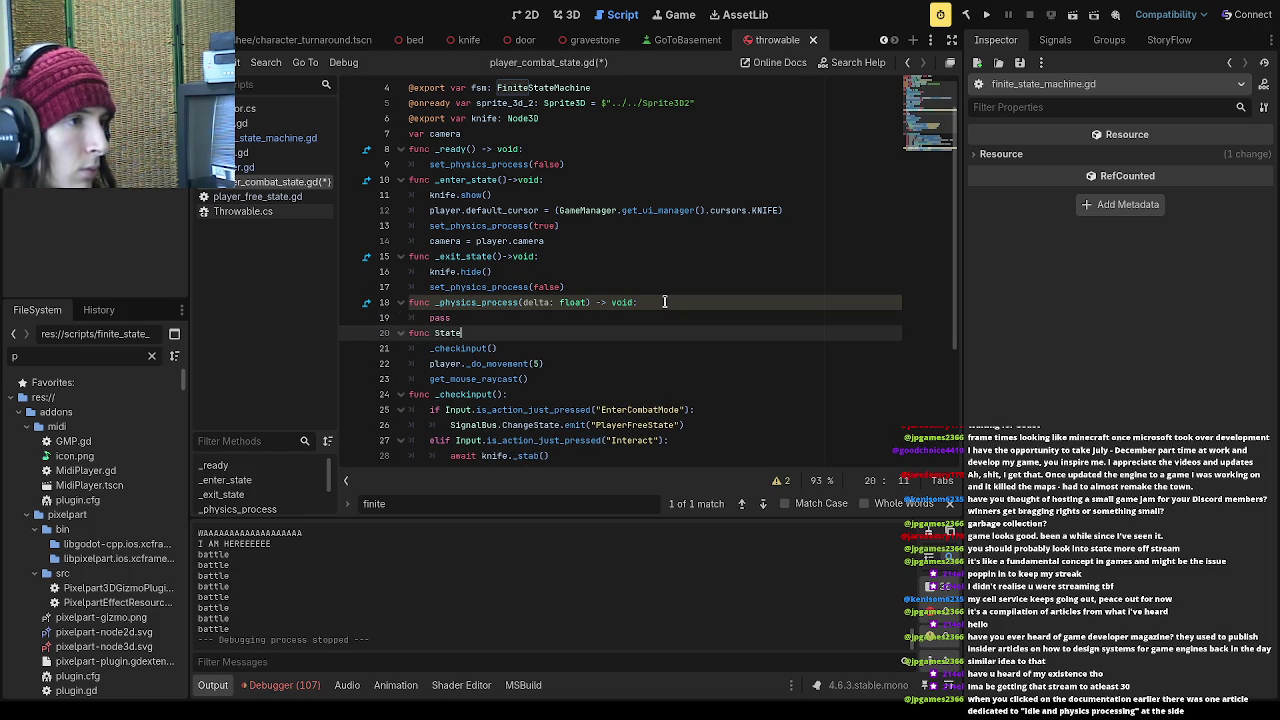
key("BackSpace")
key("BackSpace")
key("BackSpace")
type("Stateu")
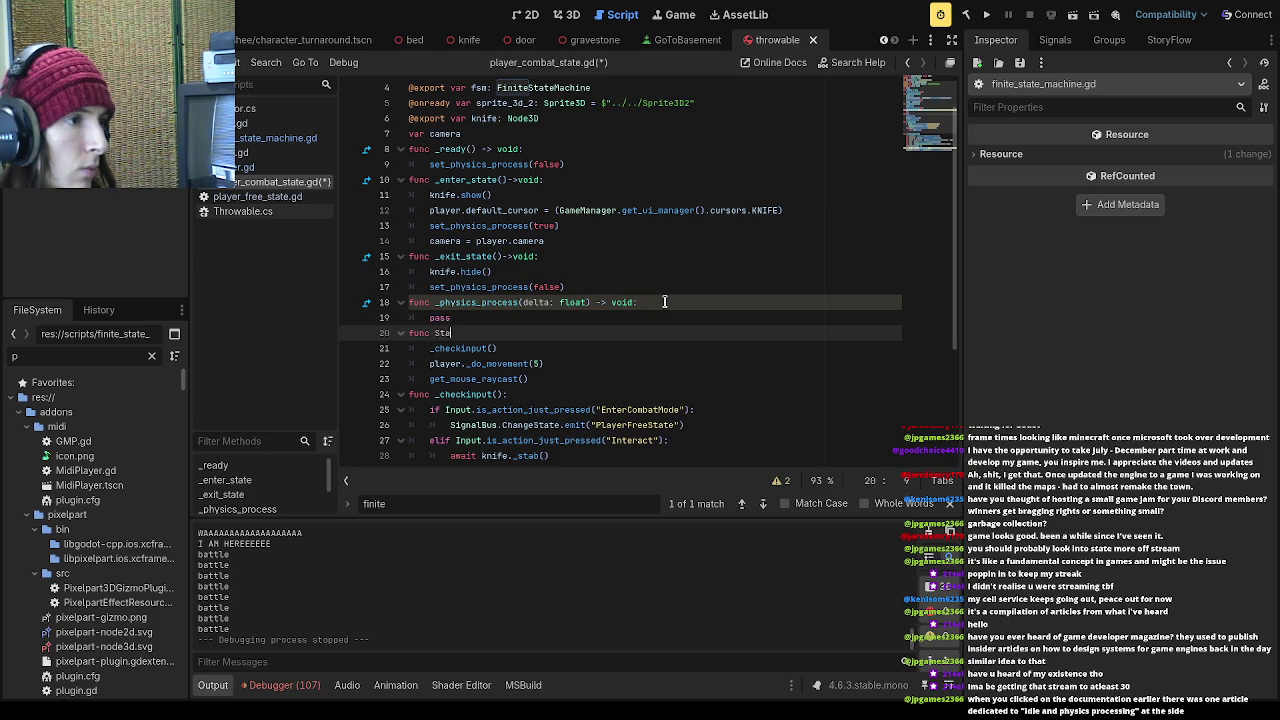
key("BackSpace")
key("BackSpace")
type("Update()")
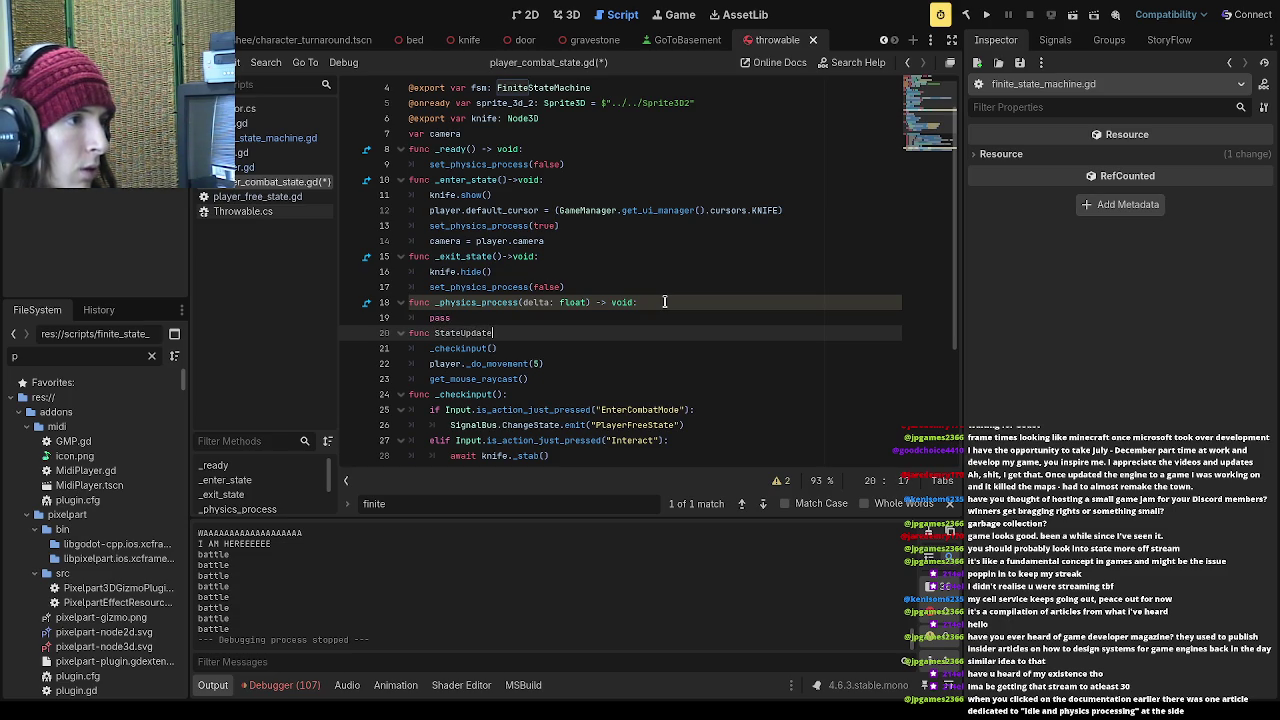
type(":")
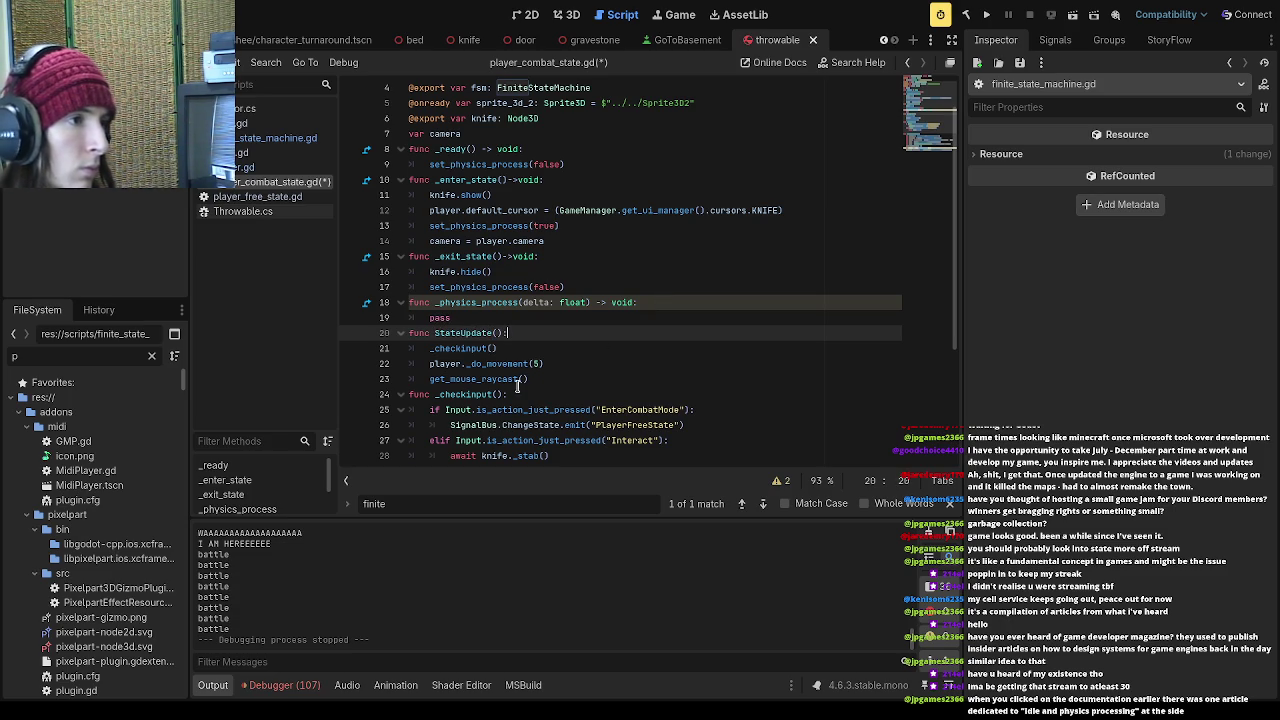
key("Down")
key("Down")
key("Down")
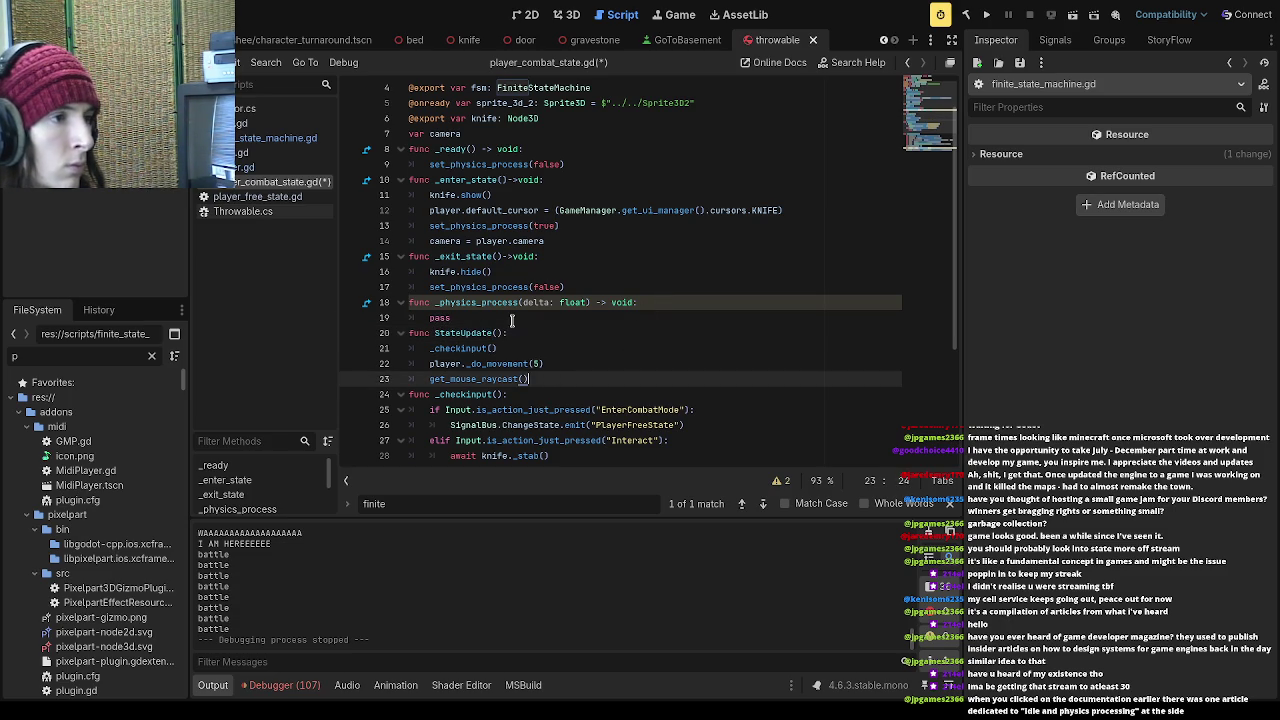
Step: Rename _physics_process to _process
left_click(512, 321)
left_click(723, 309)
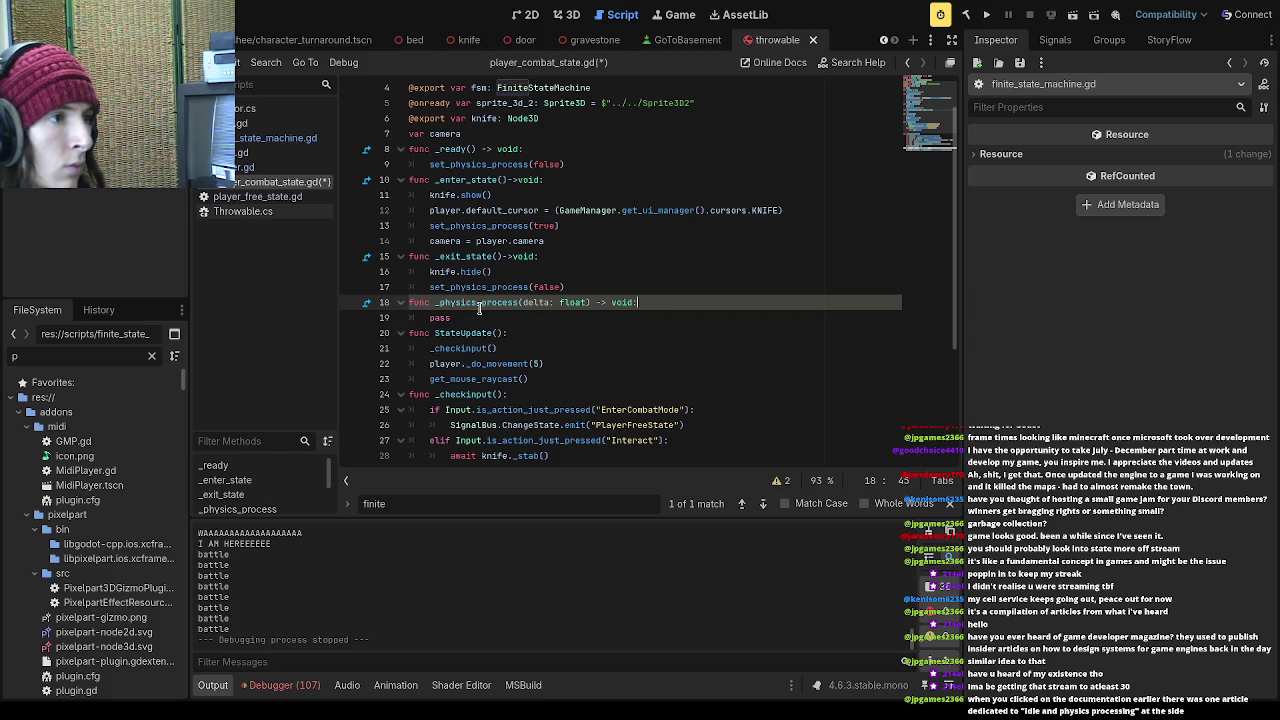
left_click_drag(477, 307, 436, 305)
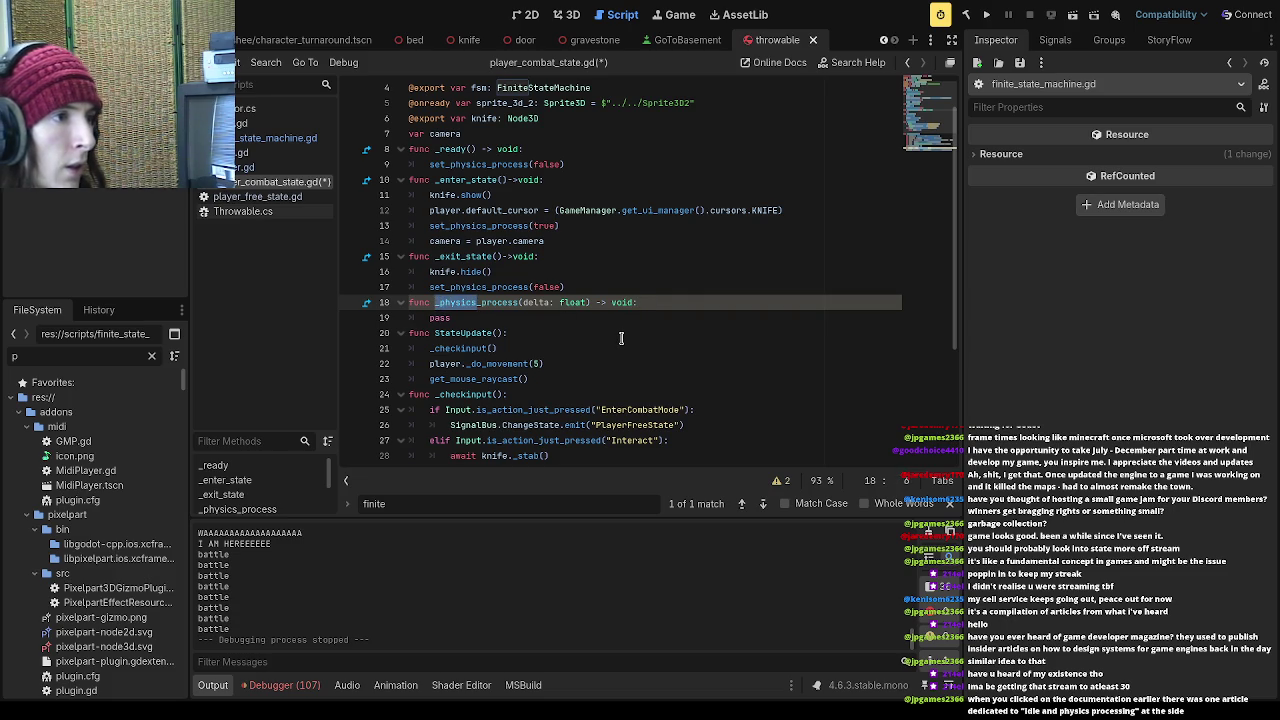
key("BackSpace")
Step: Replace pass with an if comparing fsm.current_state.state_name to state_name
left_click(666, 315)
key("BackSpace")
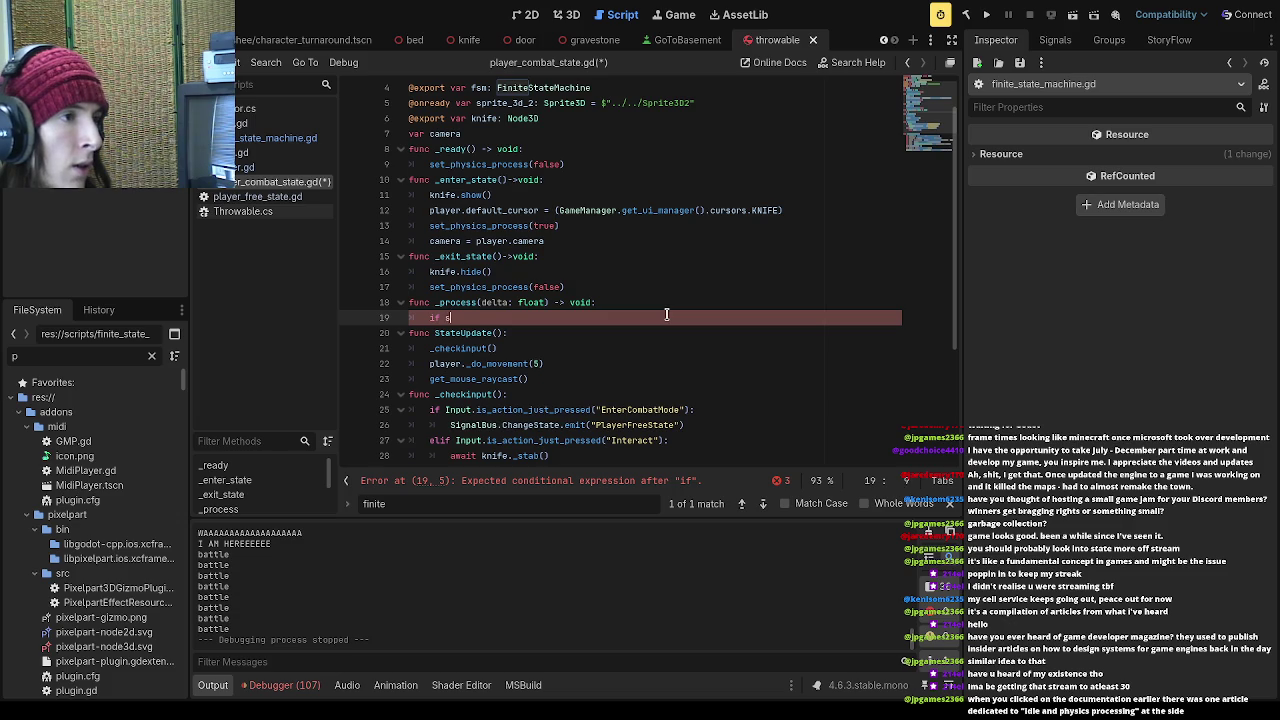
type("fsm.current_state.")
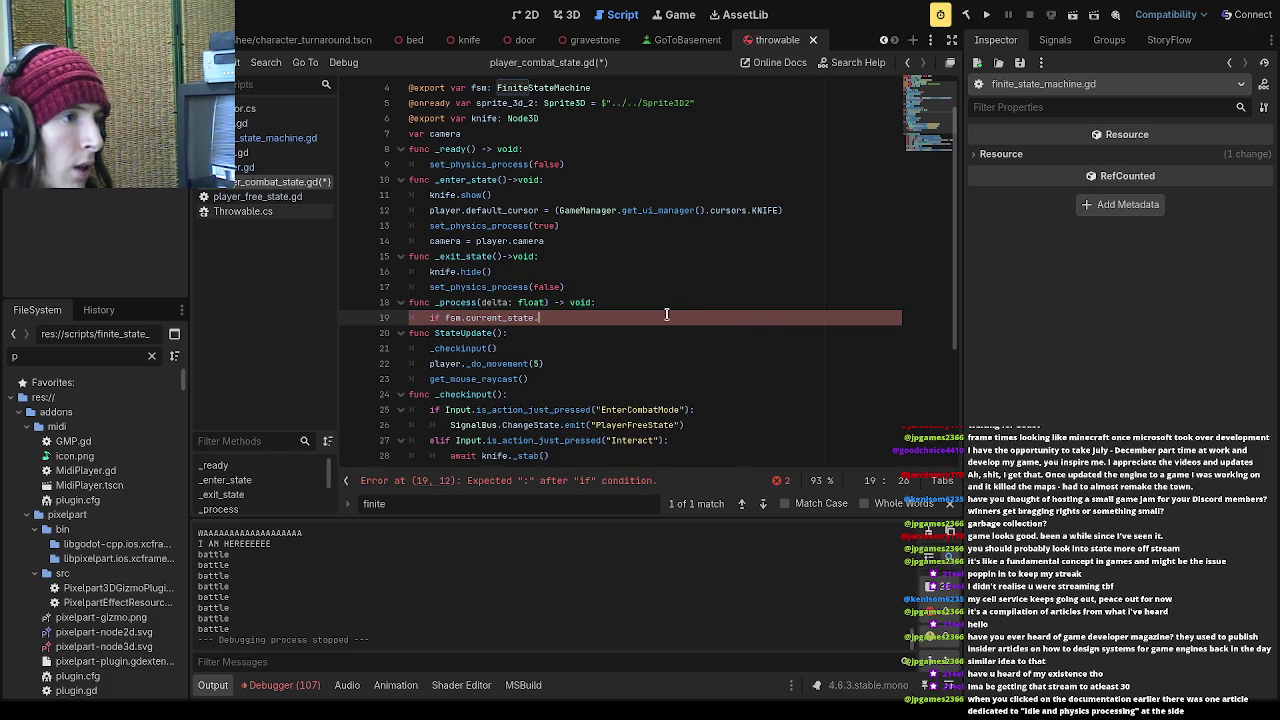
type("state")
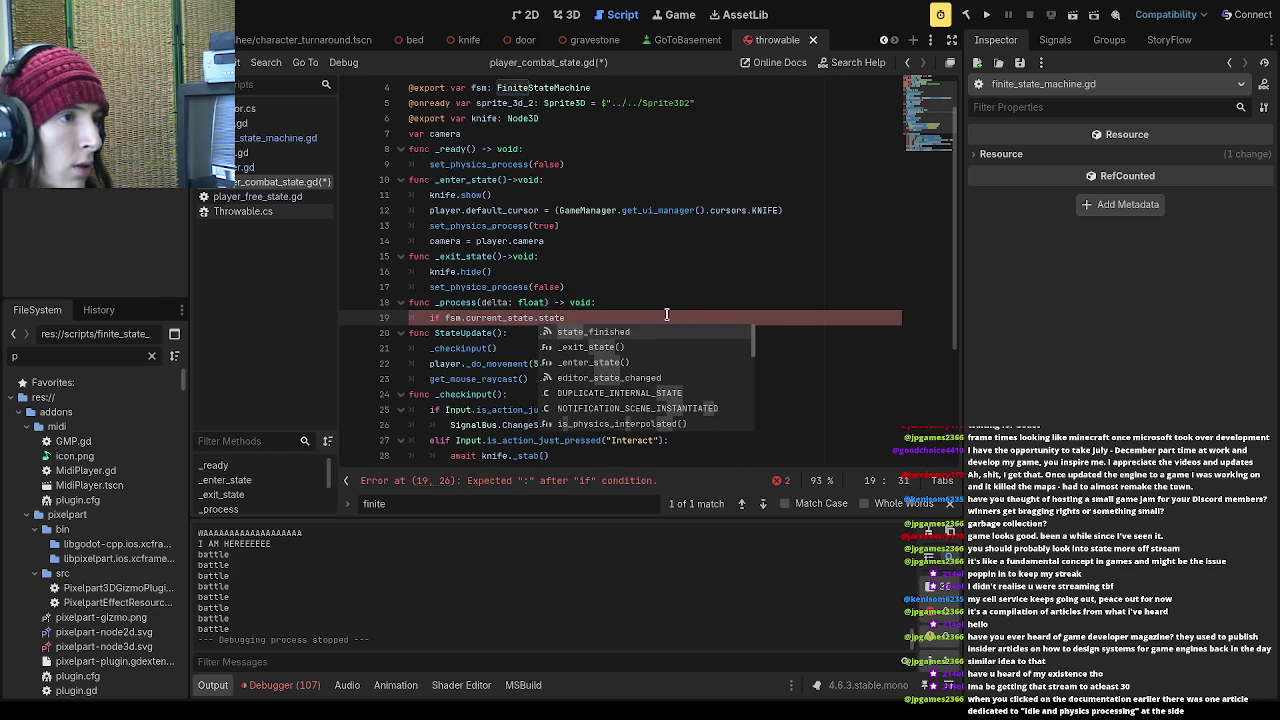
type("_name")
scroll(660, 315, "up", 1)
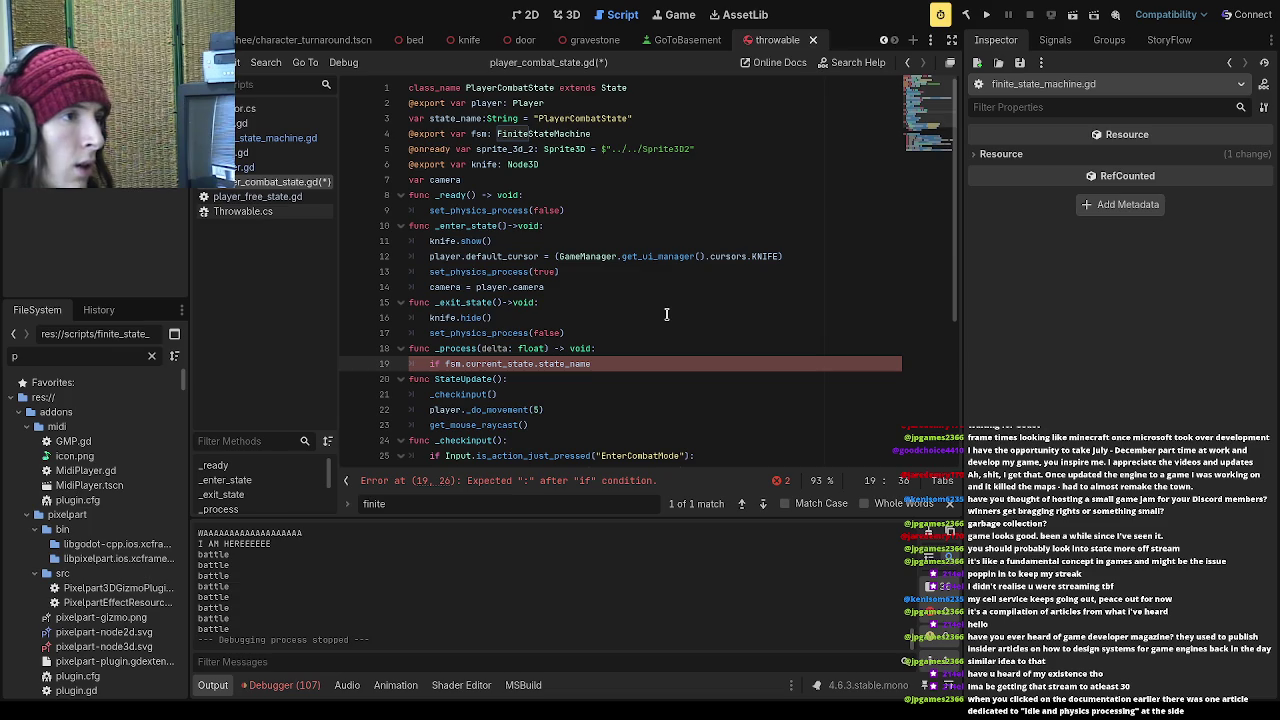
scroll(638, 314, "down", 2)
scroll(640, 314, "up", 2)
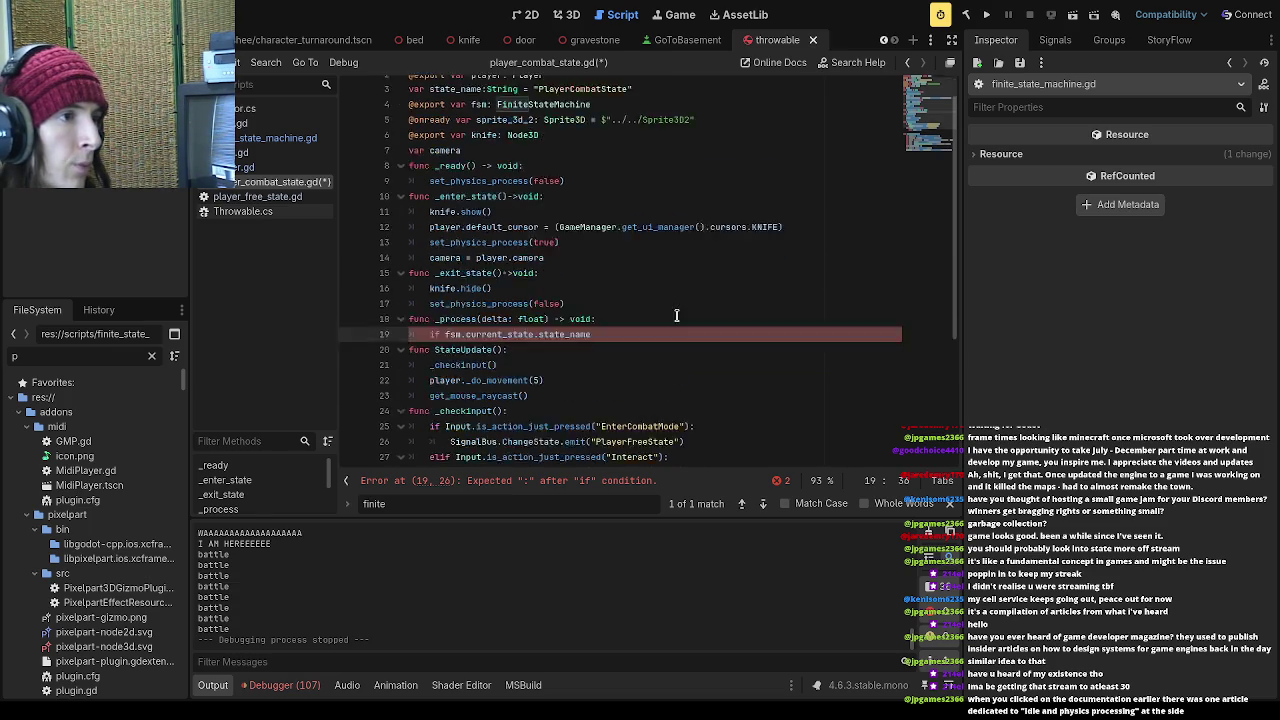
type("= state")
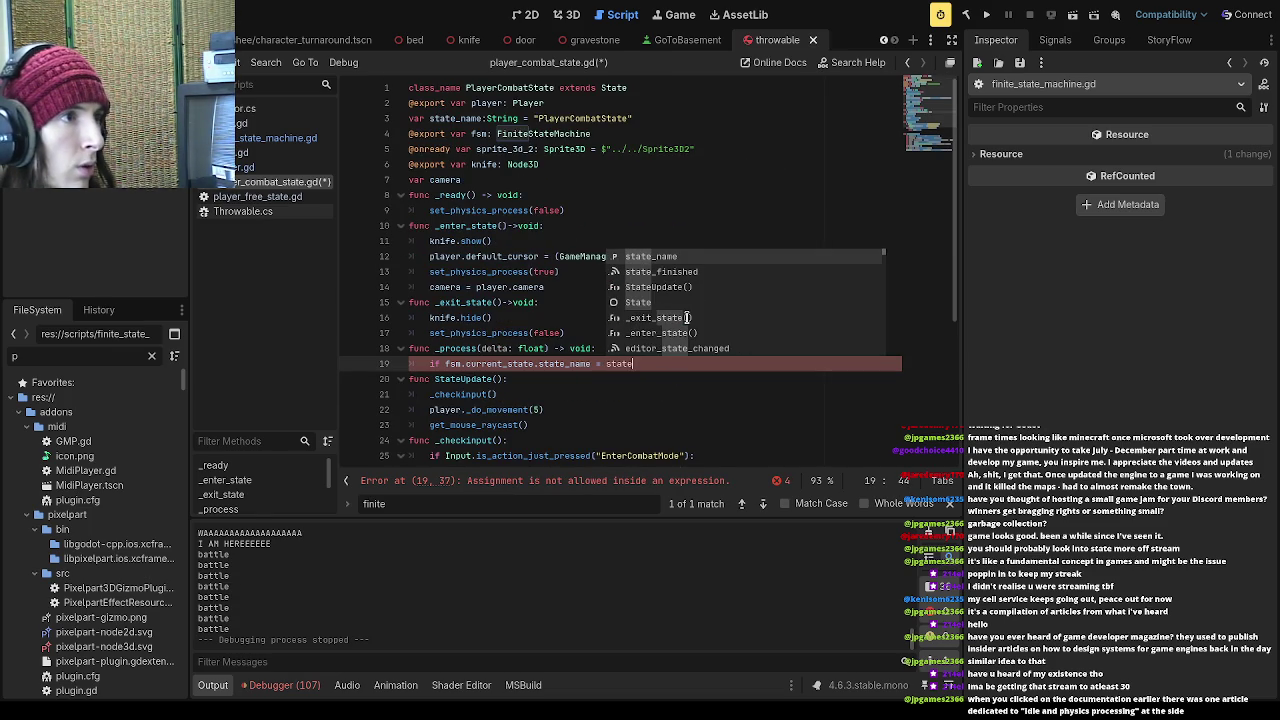
key("Return")
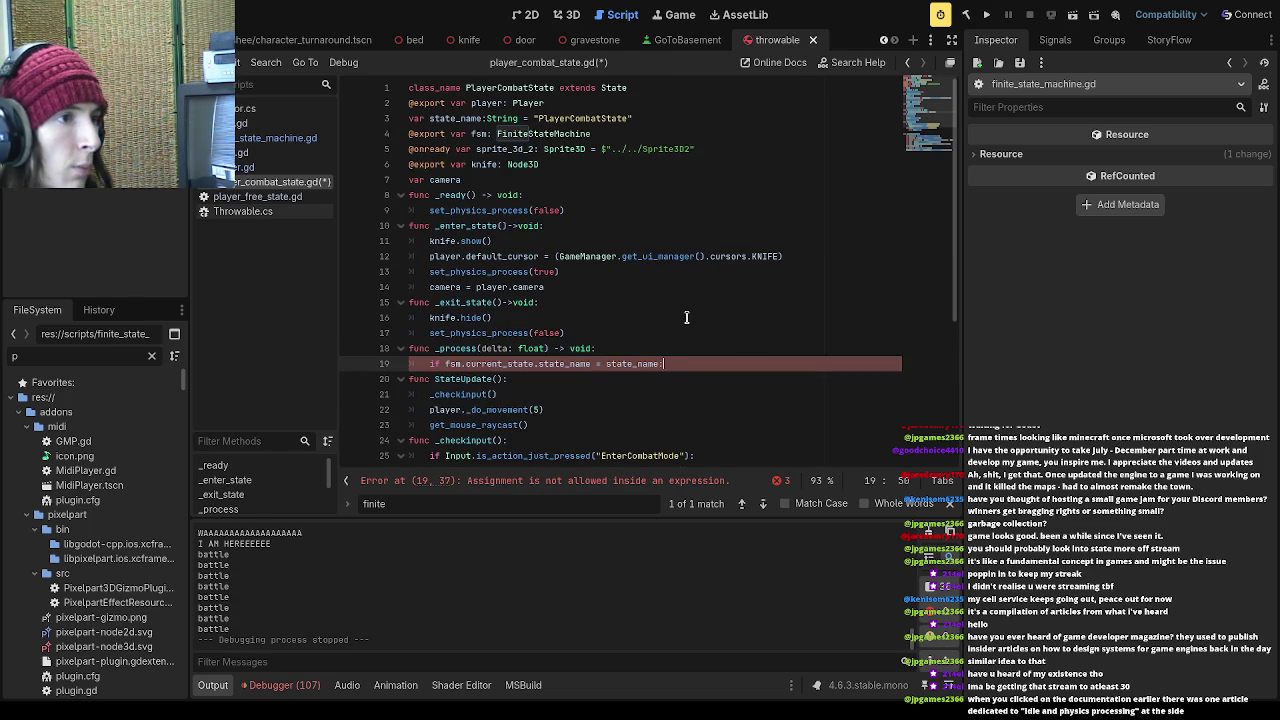
Step: Call StateUpdate() inside the if and correct the comparison to ==
key("Return")
type("state")
key("BackSpace")
key("BackSpace")
key("BackSpace")
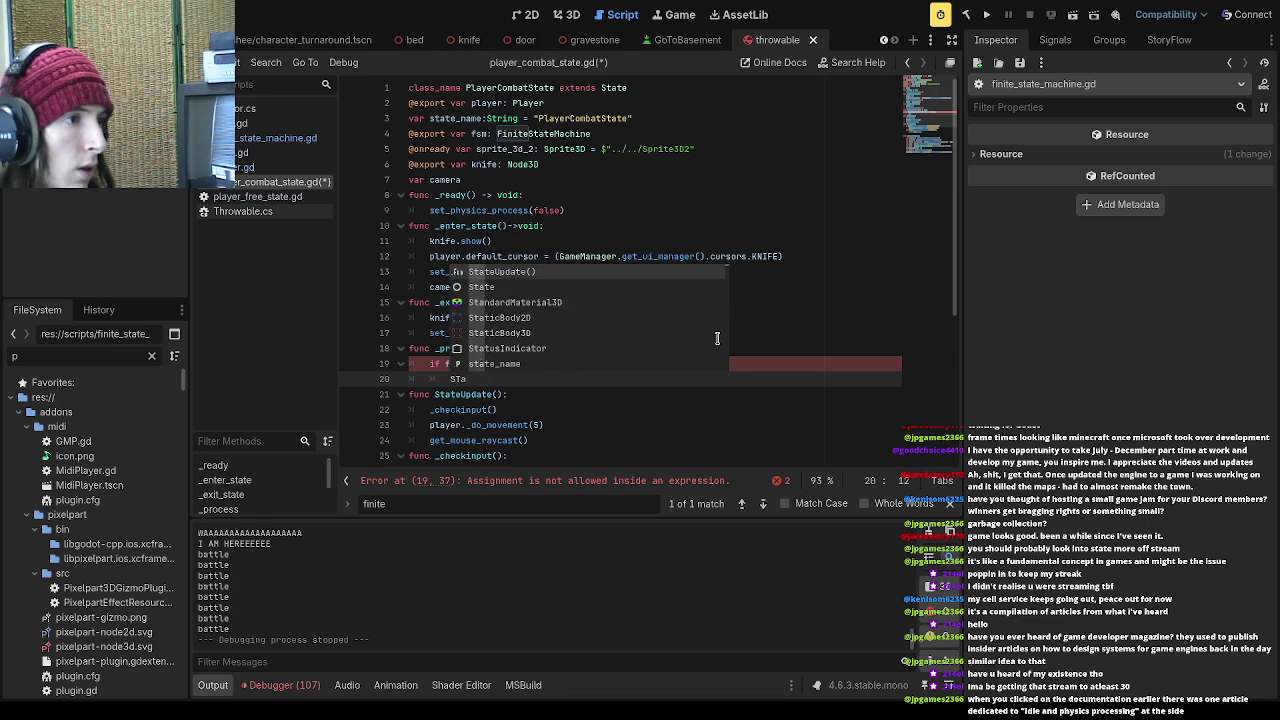
key("Return")
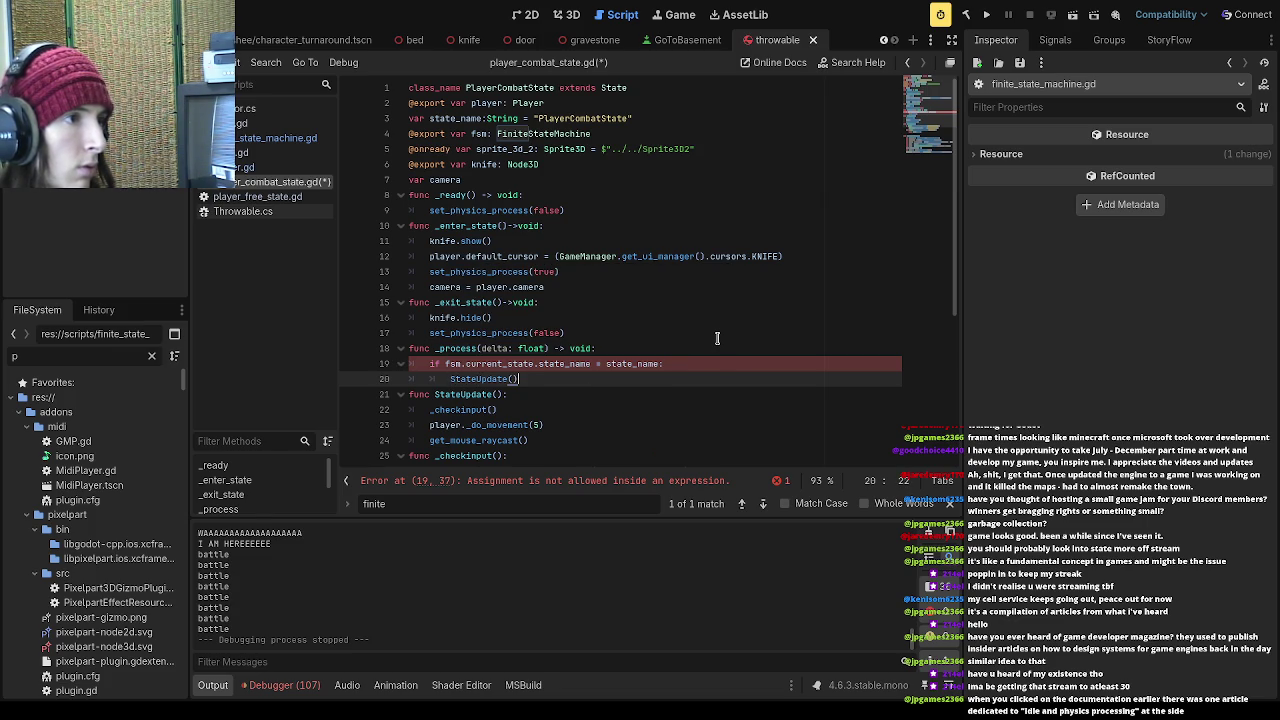
left_click(667, 364)
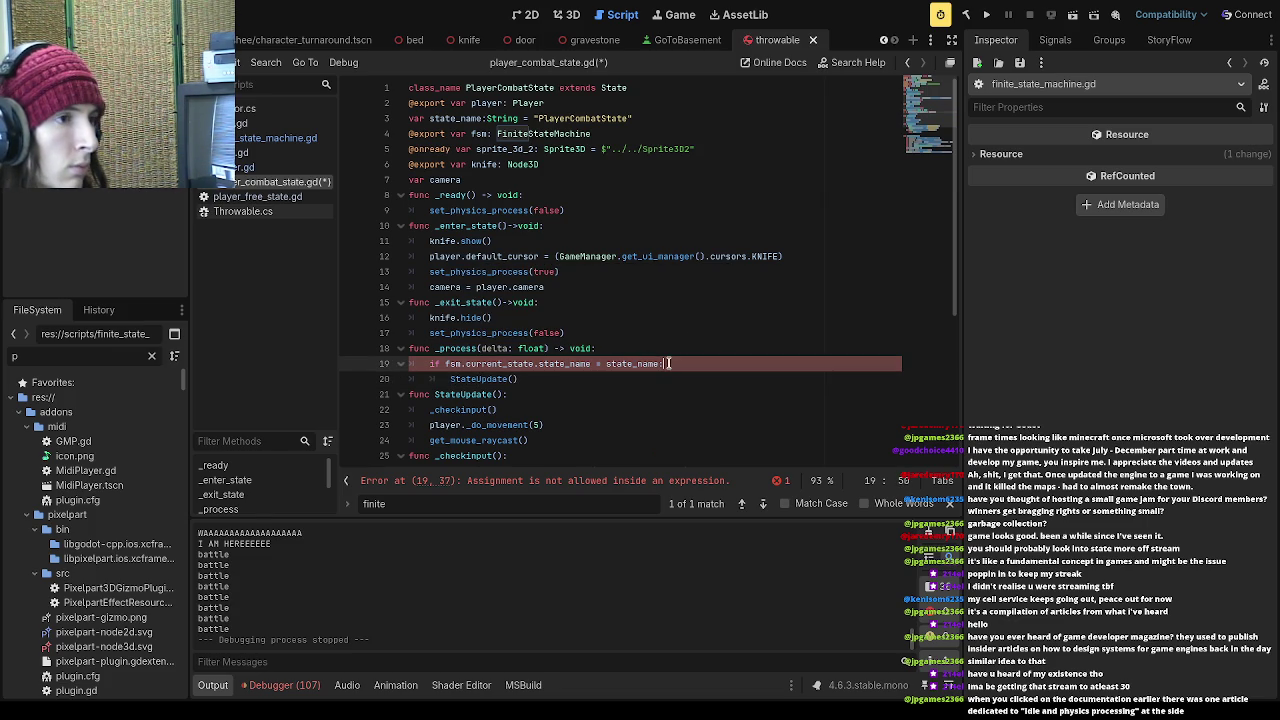
left_click(596, 364)
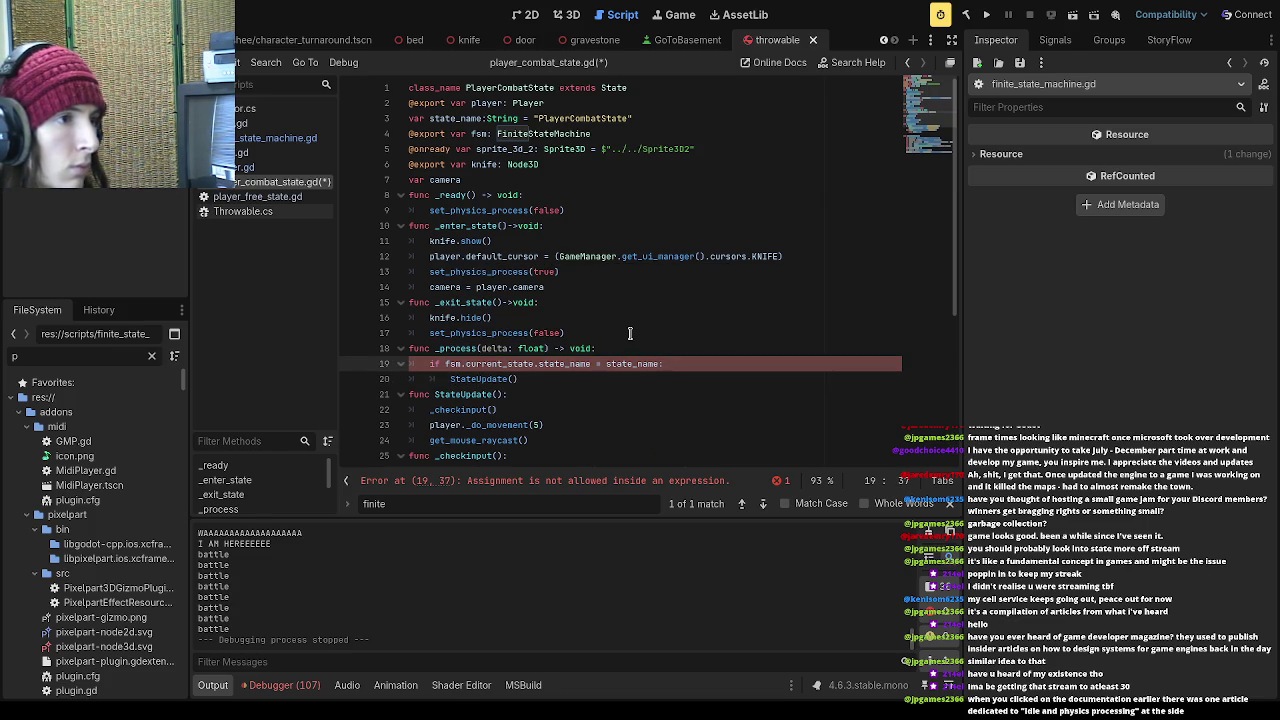
type("=")
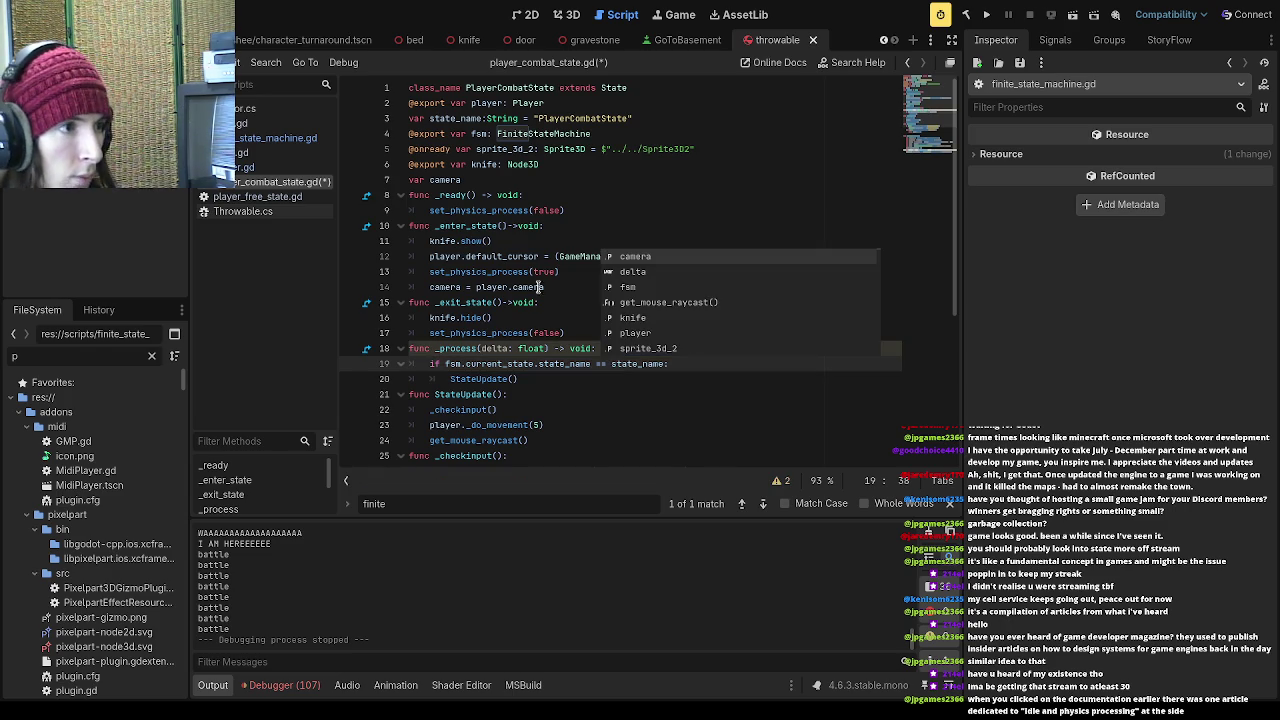
left_click(538, 348)
left_click(631, 378)
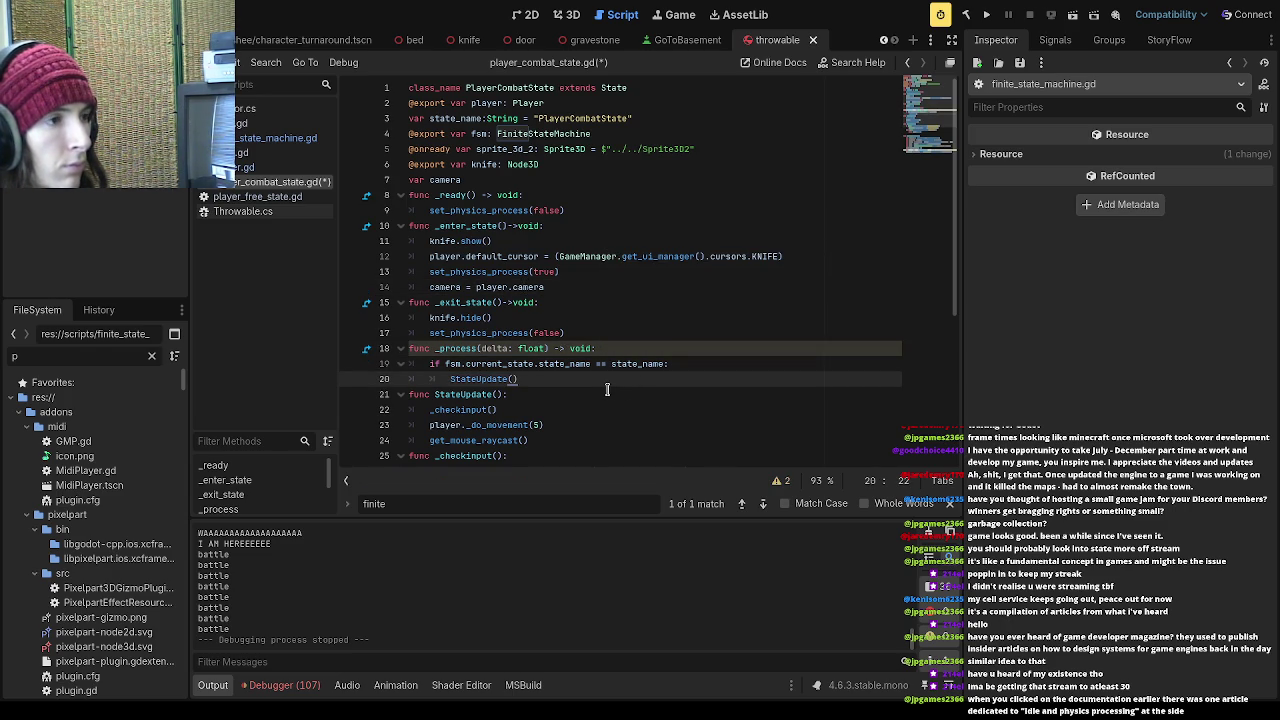
scroll(607, 390, "down", 1)
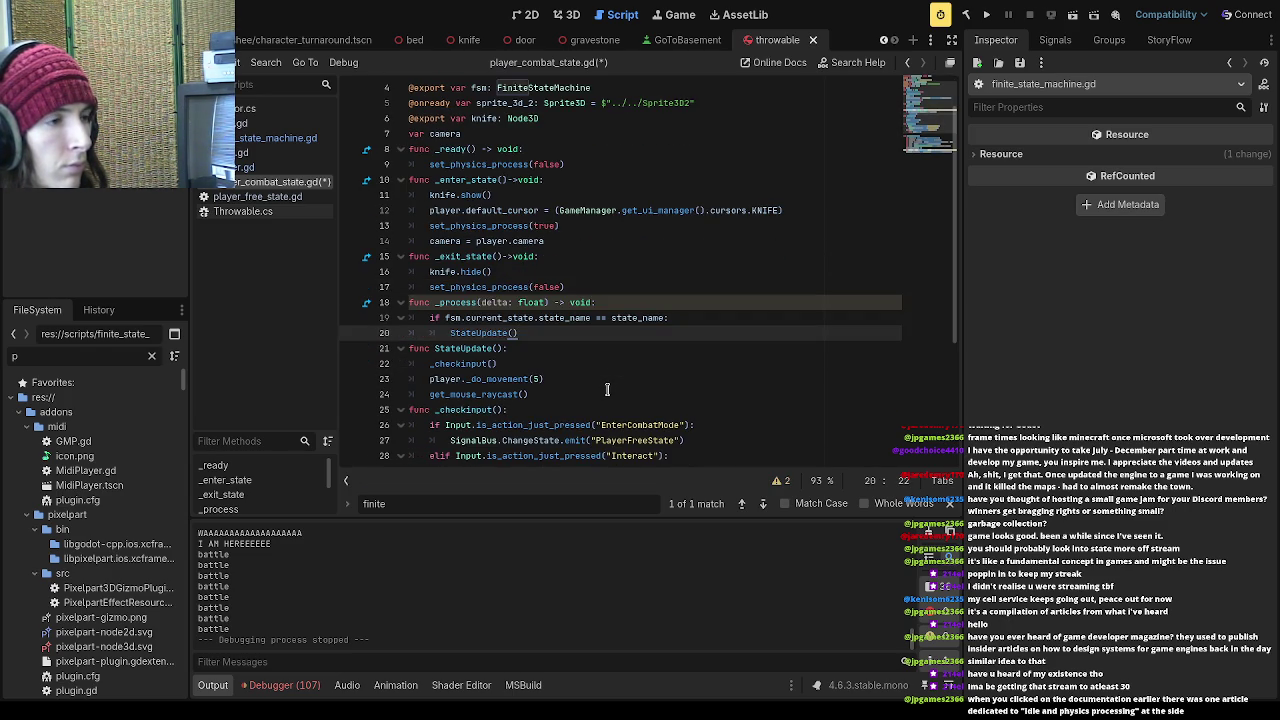
scroll(607, 390, "up", 1)
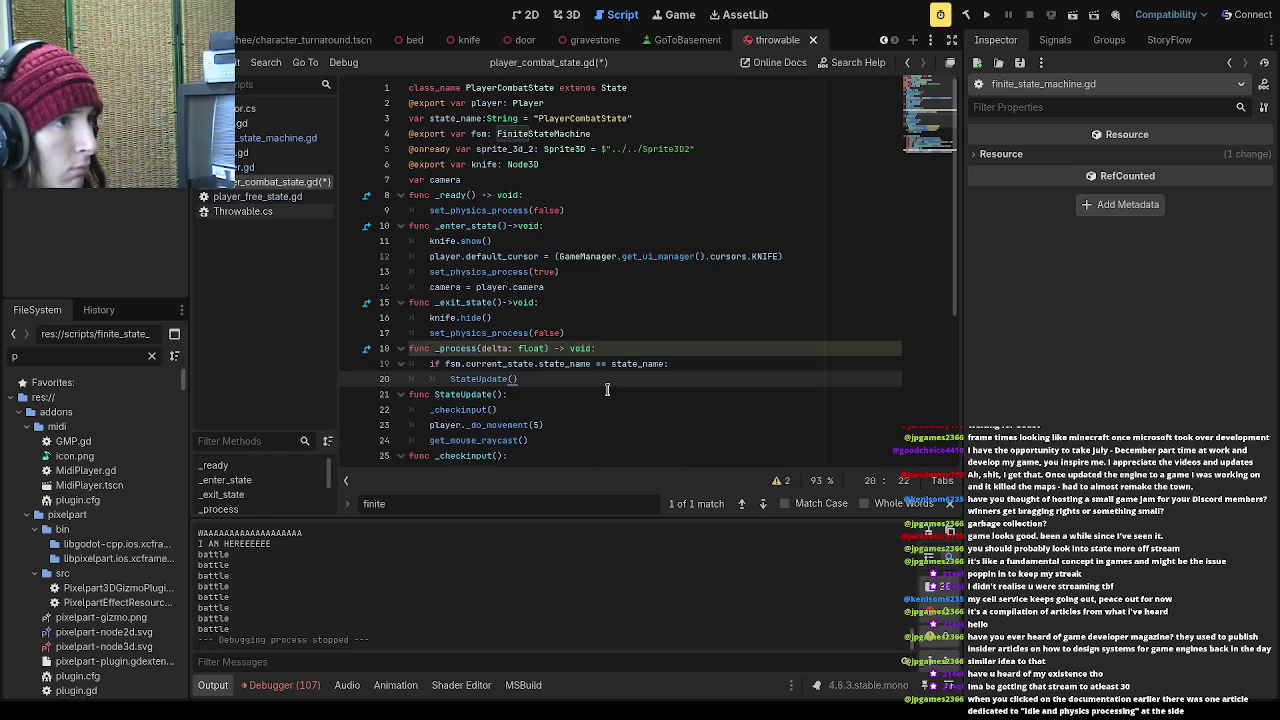
Step: Save the script, begin a print('W') line under StateUpdate(), and run the project
key("ctrl+s")
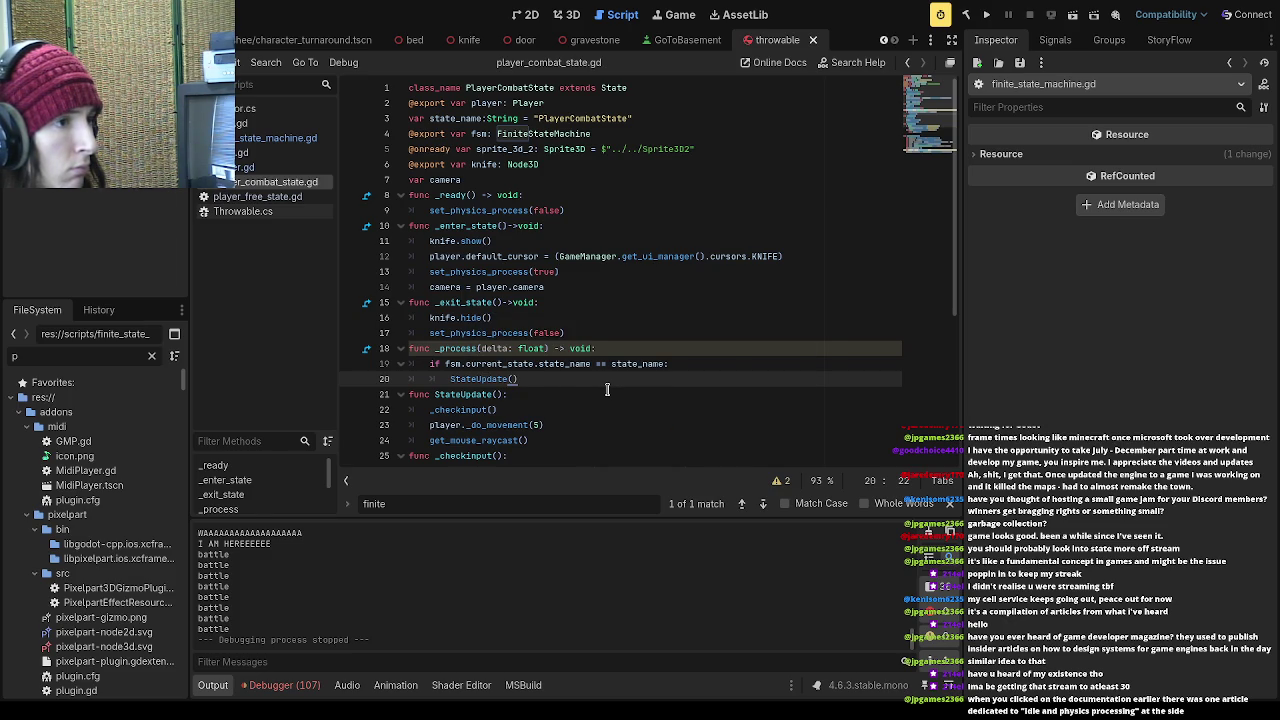
key("Return")
type("print('W")
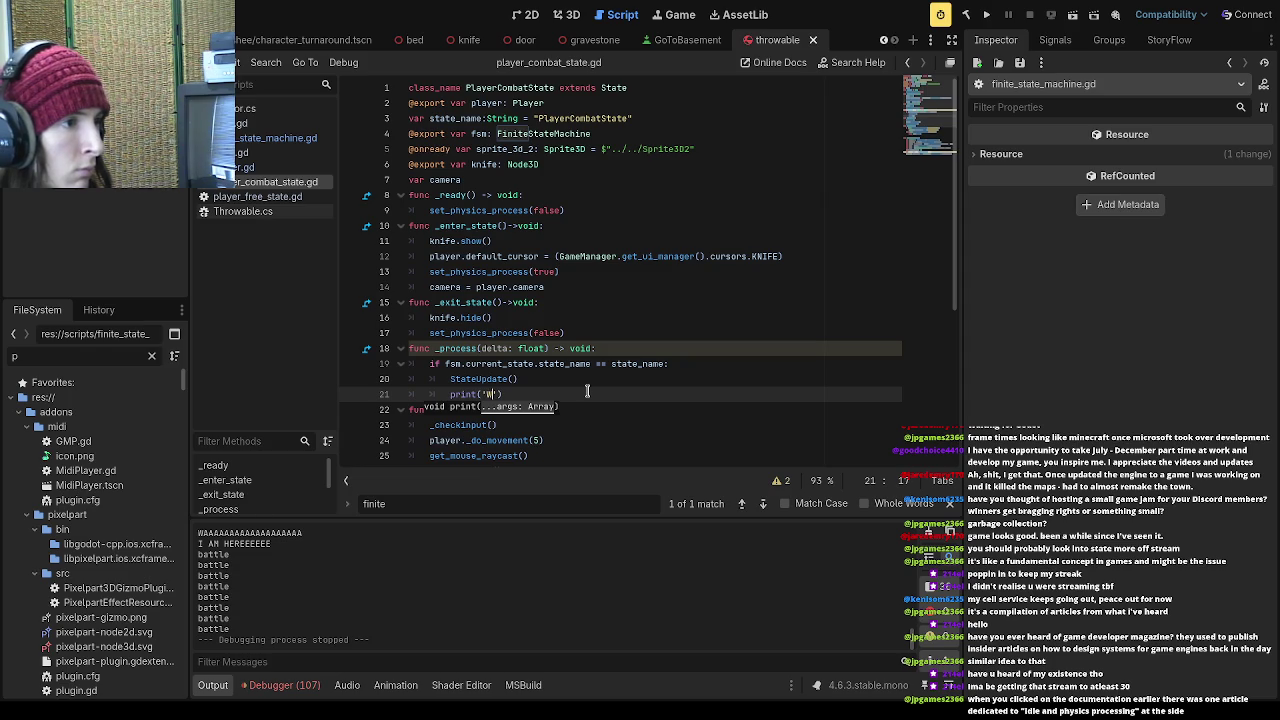
key("F5")
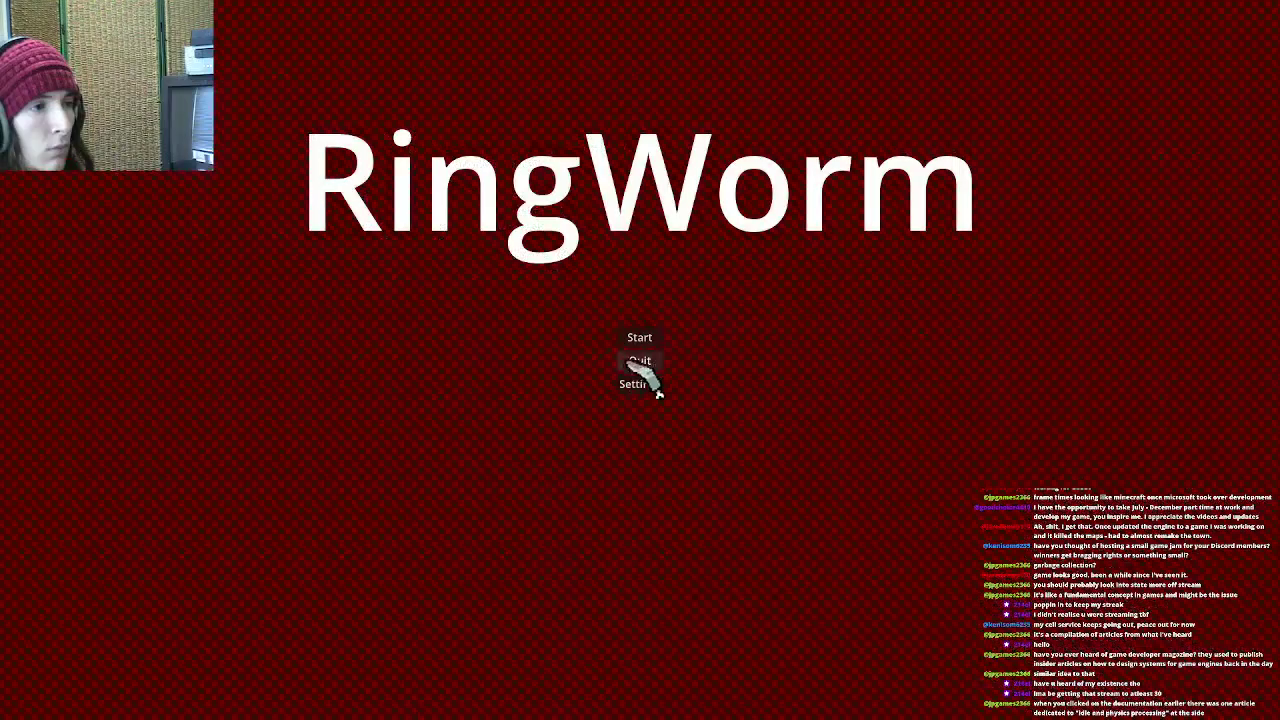
Step: Play past the title and Banshee screens, then restart the game with a fresh build
left_click(652, 376)
left_click(663, 520)
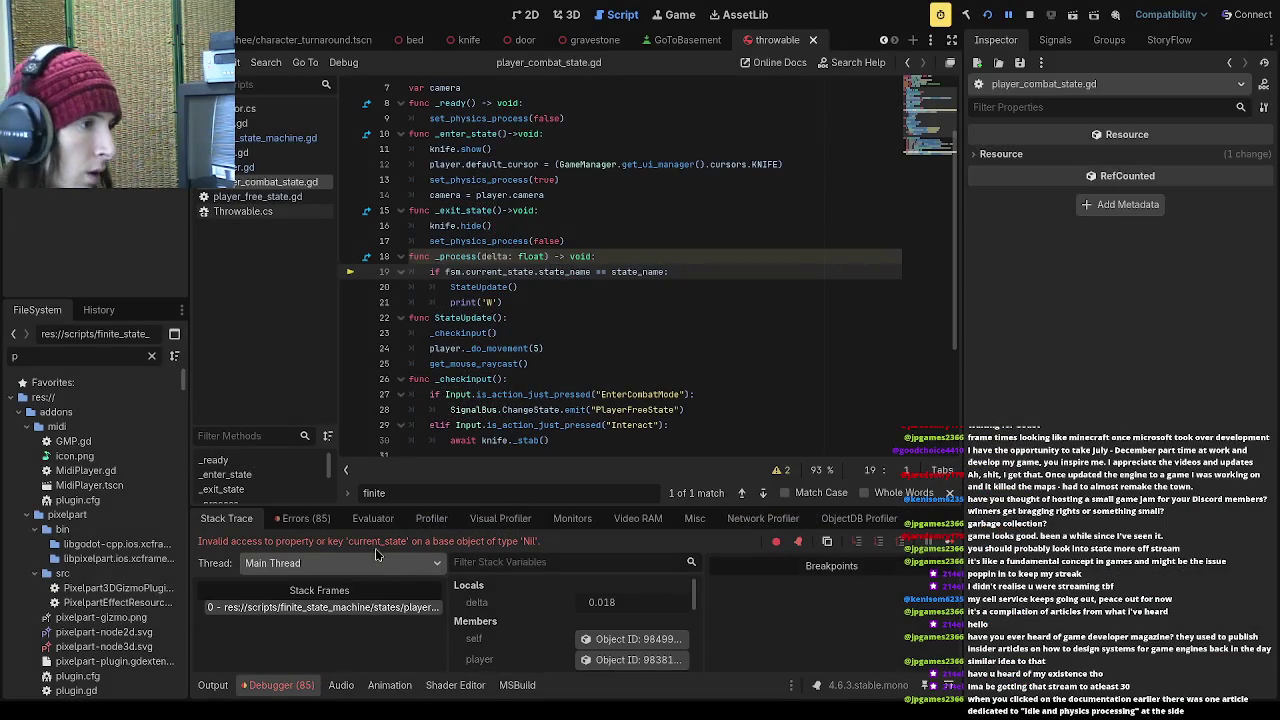
left_click(505, 379)
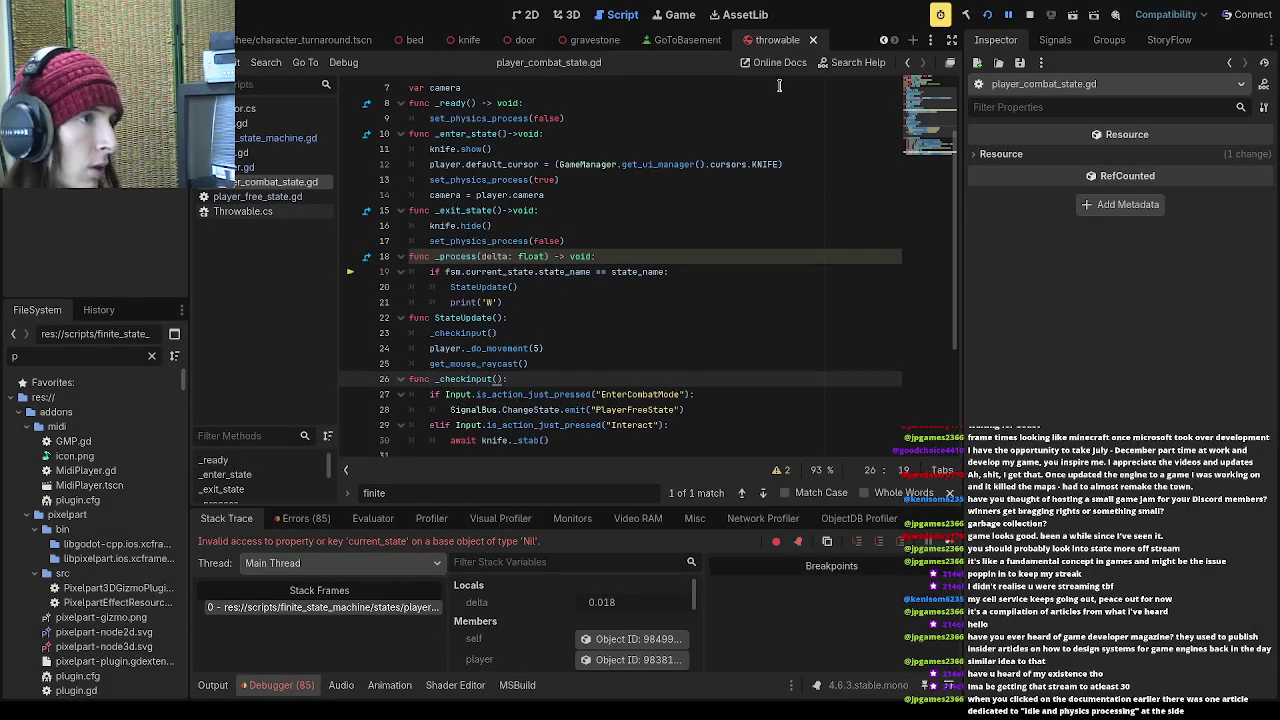
left_click(987, 14)
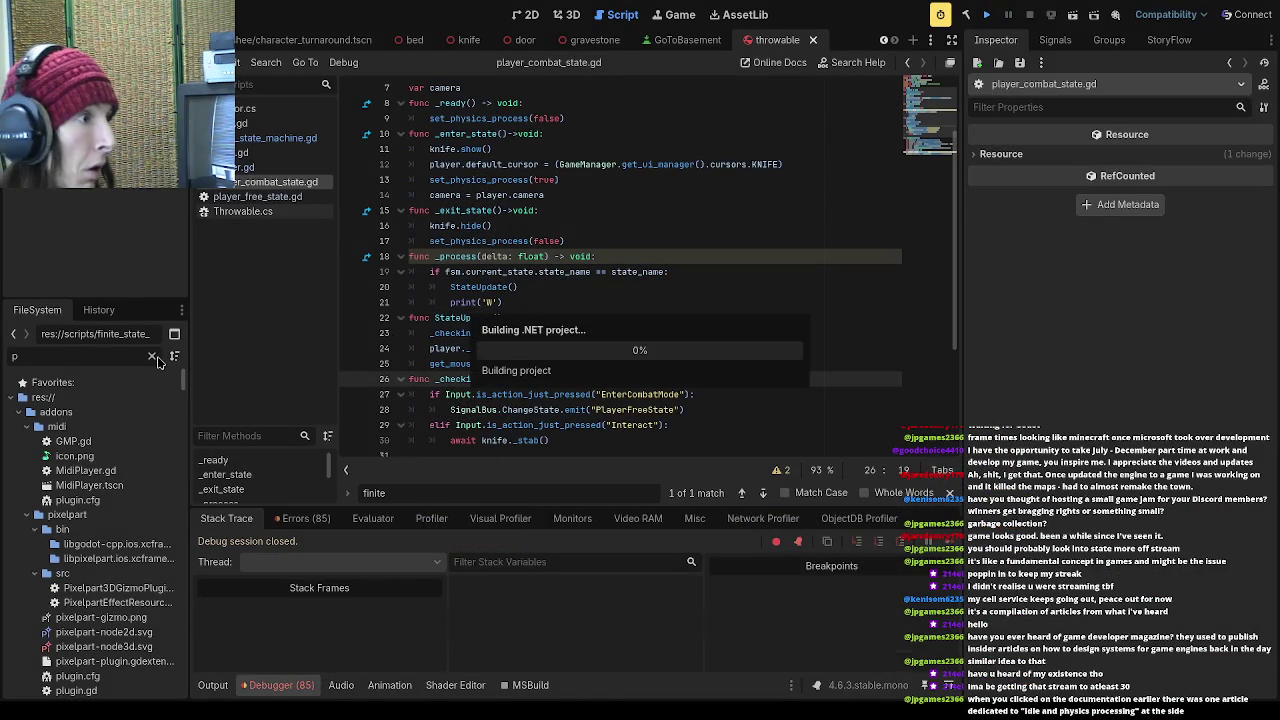
Step: In player.tscn, assign FiniteStateMachine to PlayerCombatState's Fsm property and rerun the game
left_click(151, 356)
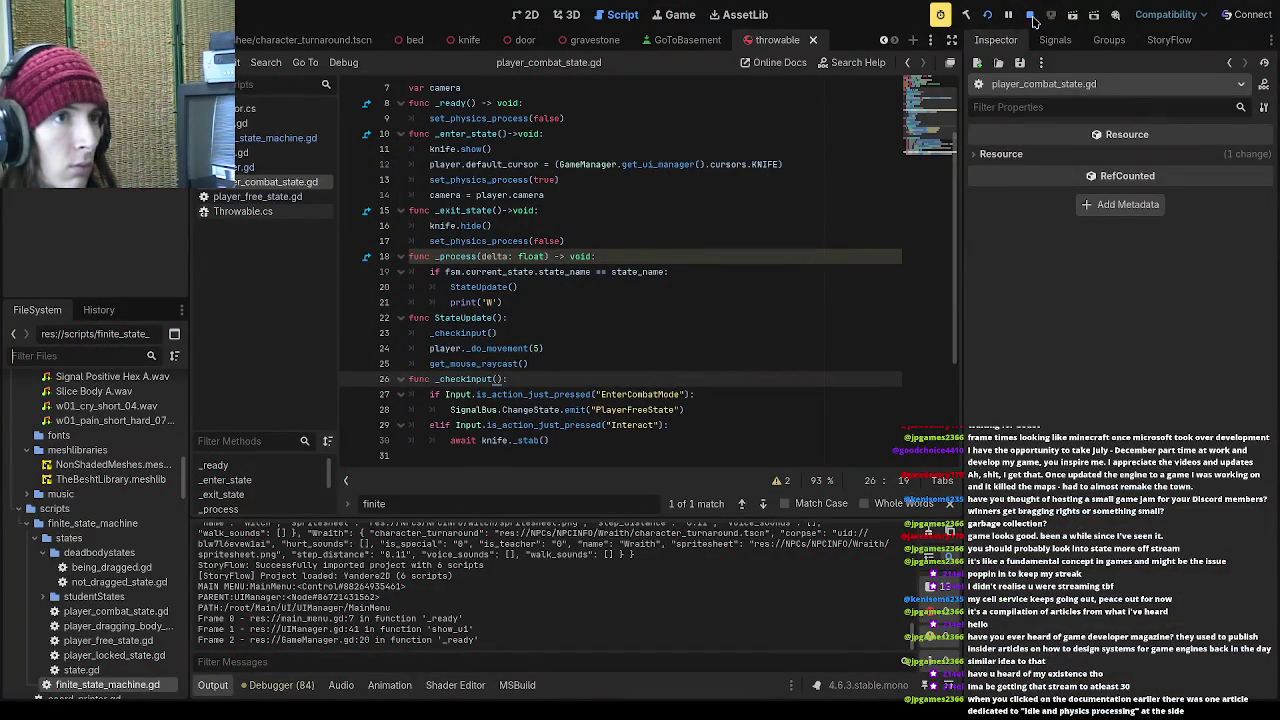
left_click(108, 352)
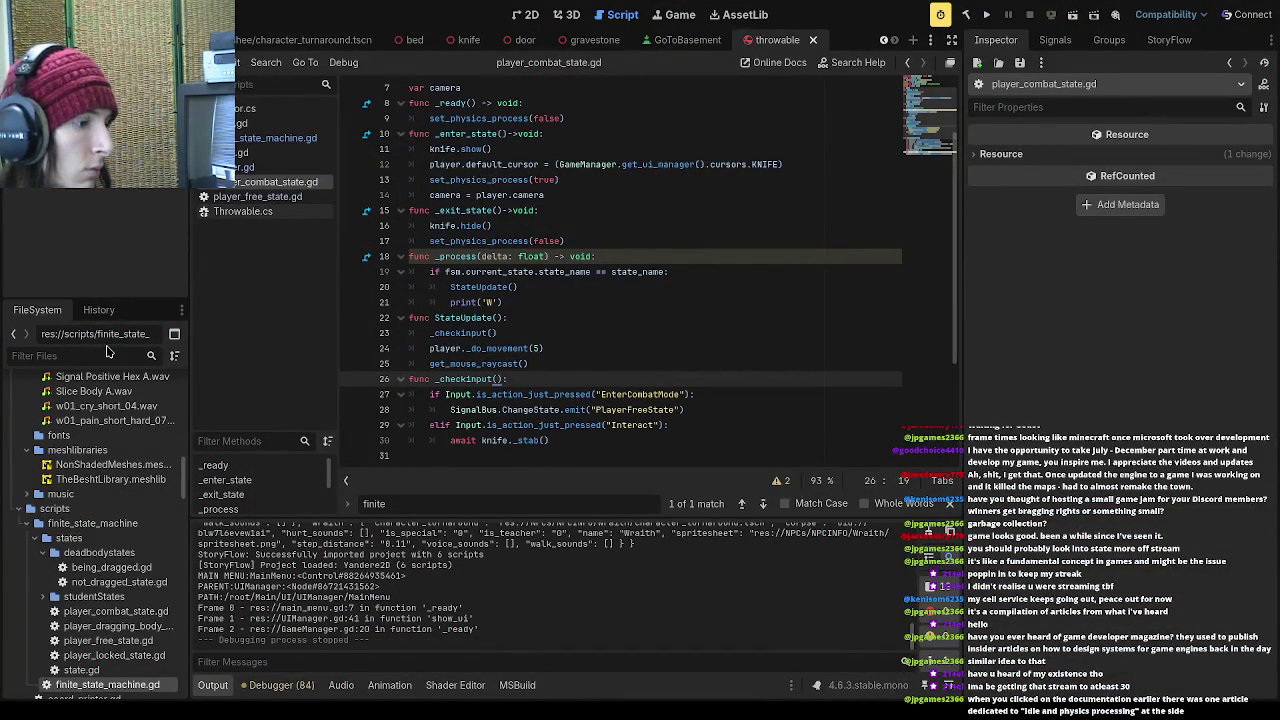
type("player")
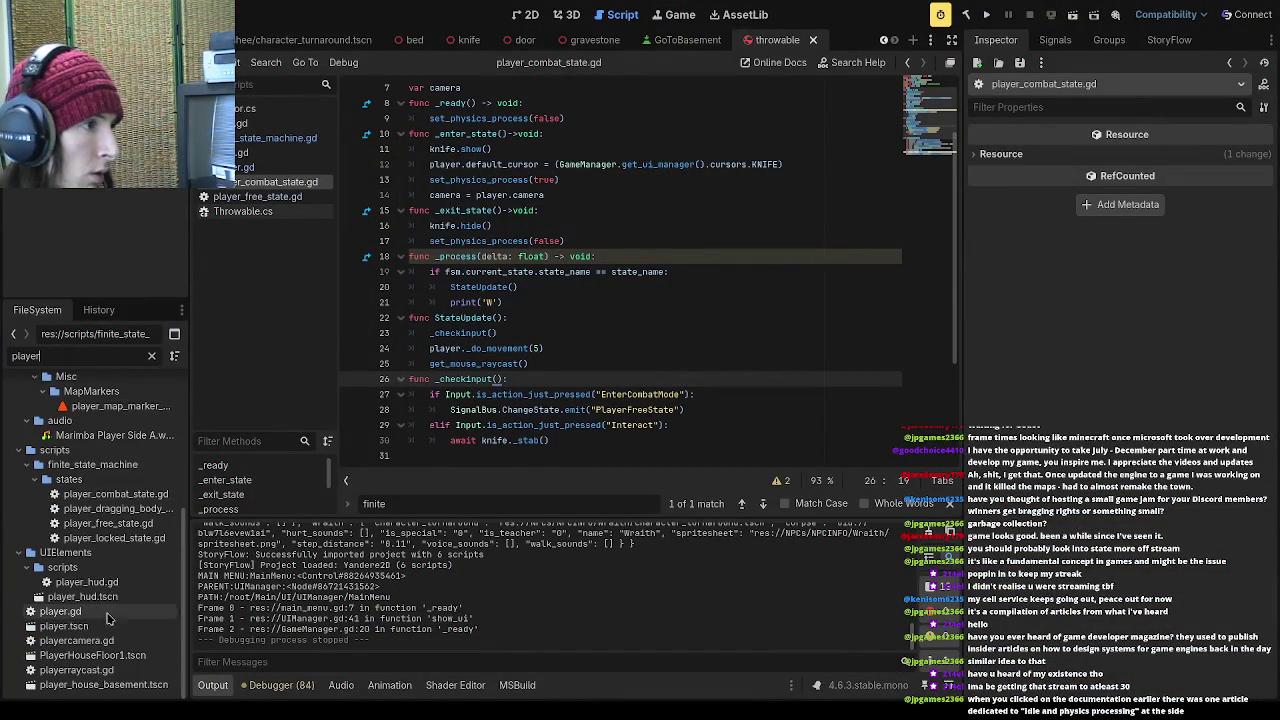
double_click(70, 626)
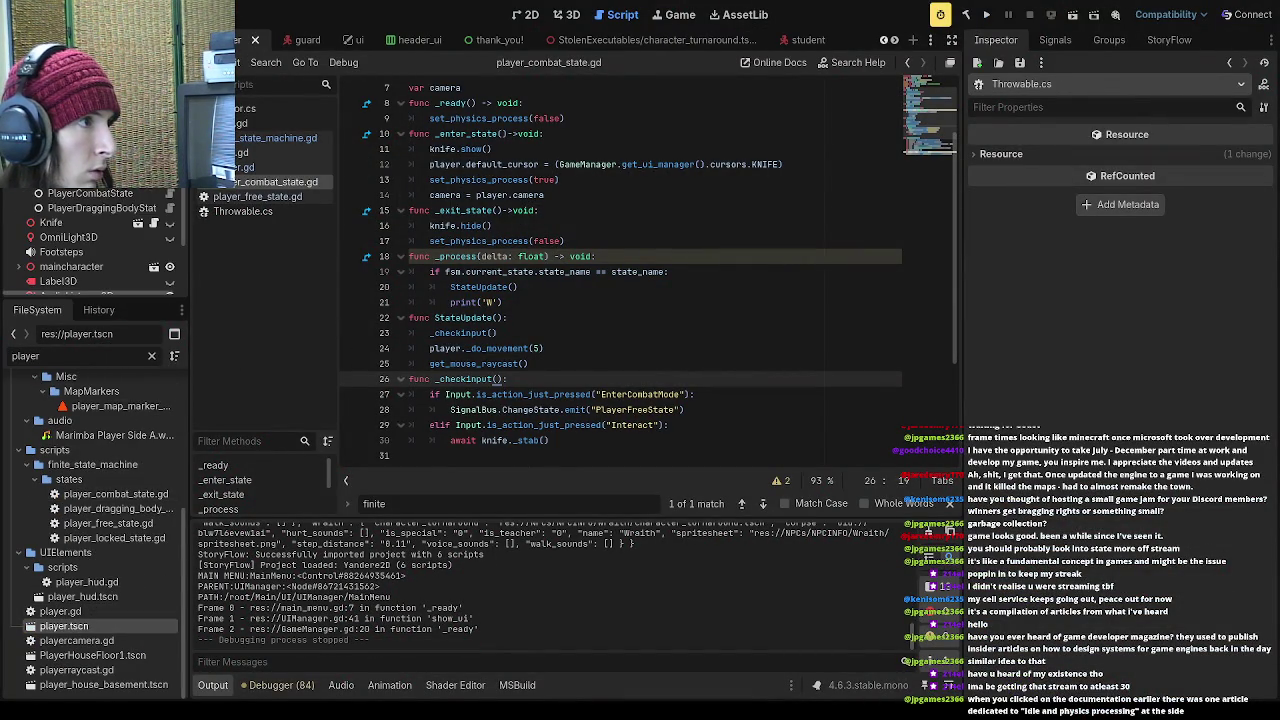
left_click(90, 193)
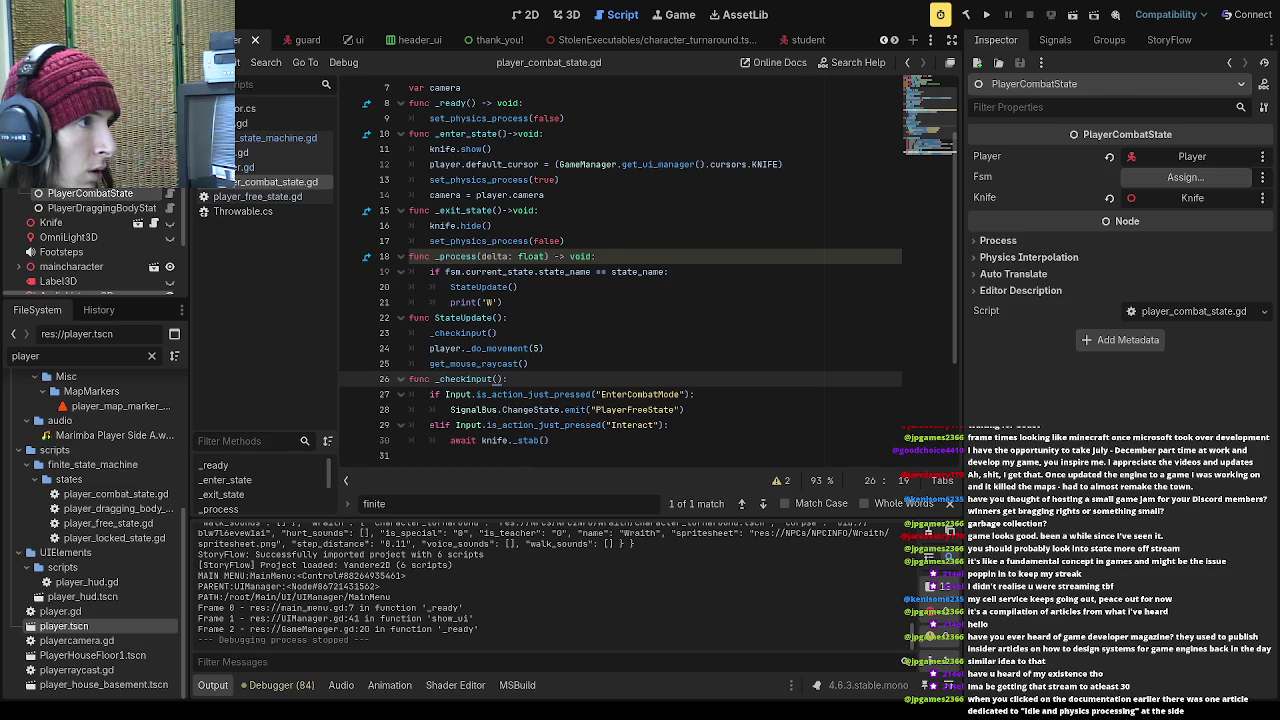
left_click_drag(323, 141, 1185, 177)
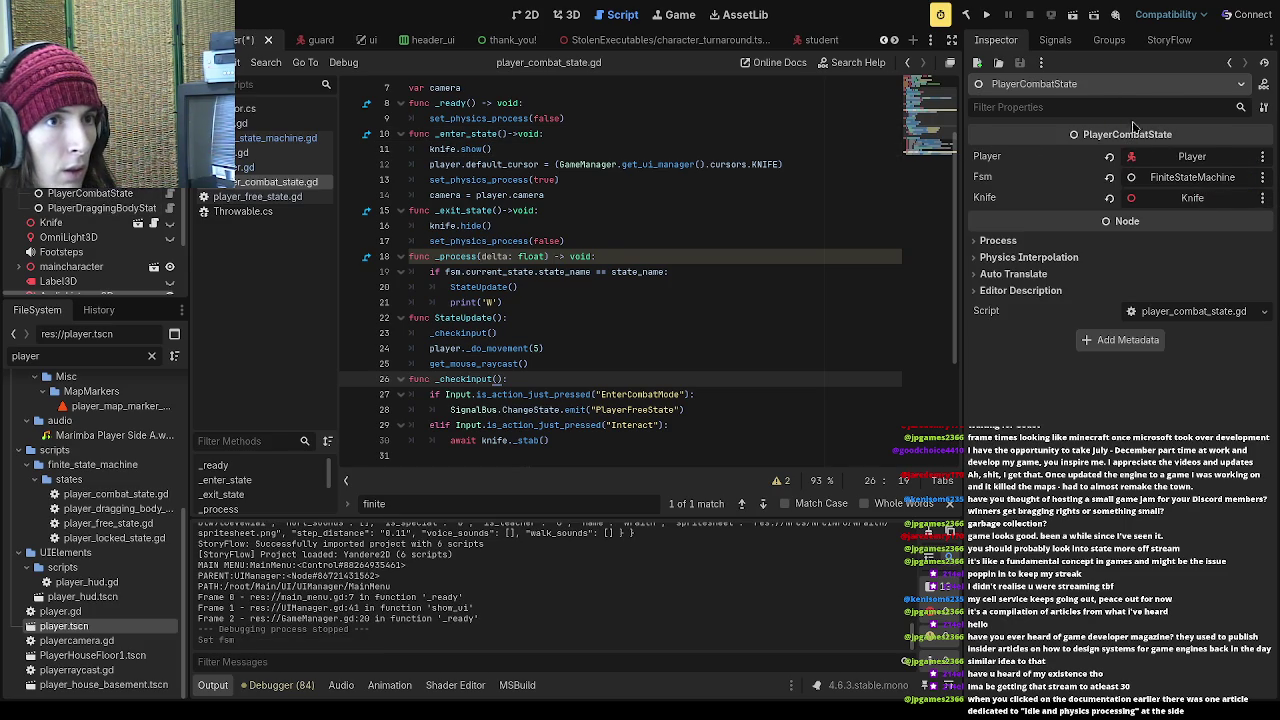
left_click(987, 13)
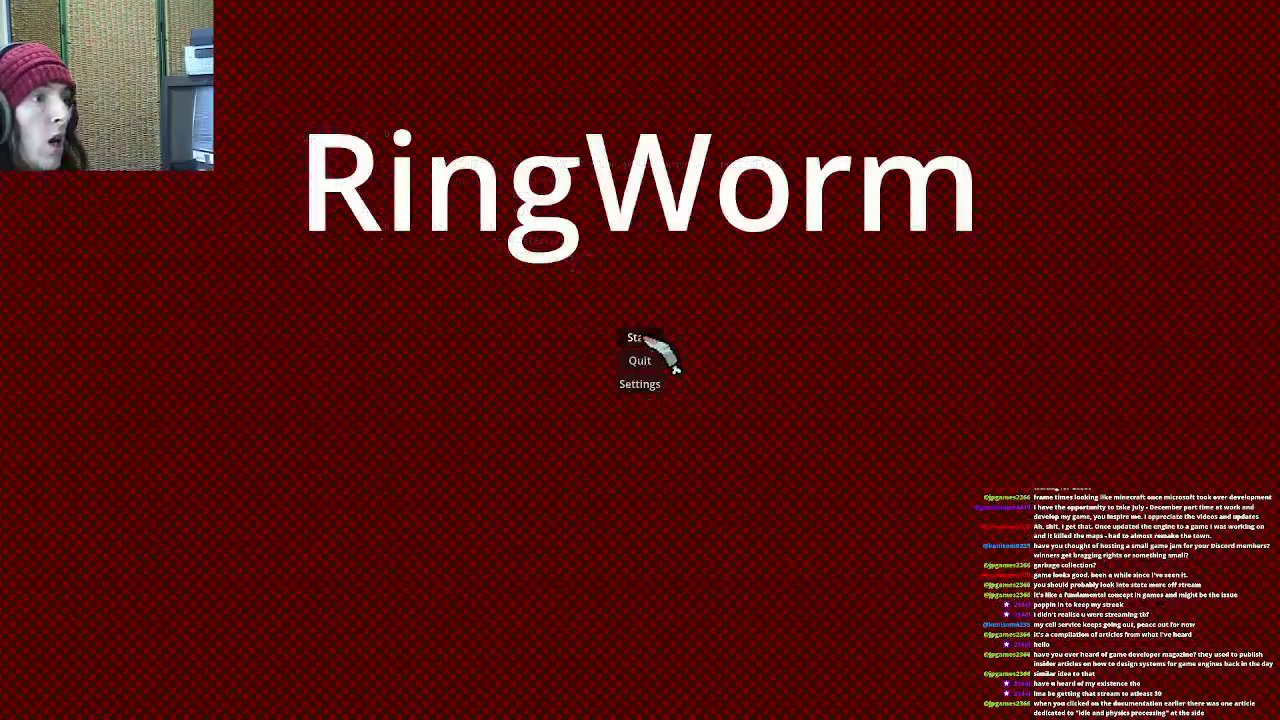
Step: Play through the title, Banshee, 'Okay...', SlitMouthWoman and 'Here Lies' screens
left_click(639, 338)
left_click(705, 505)
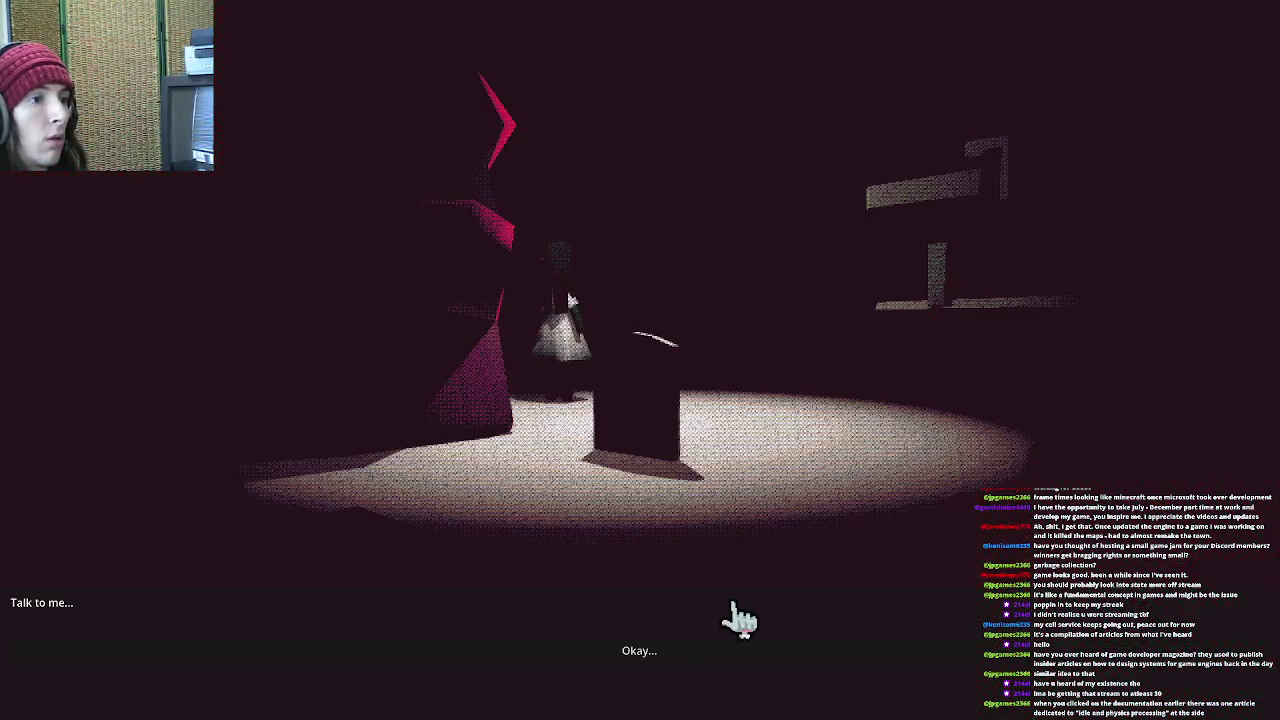
left_click(708, 656)
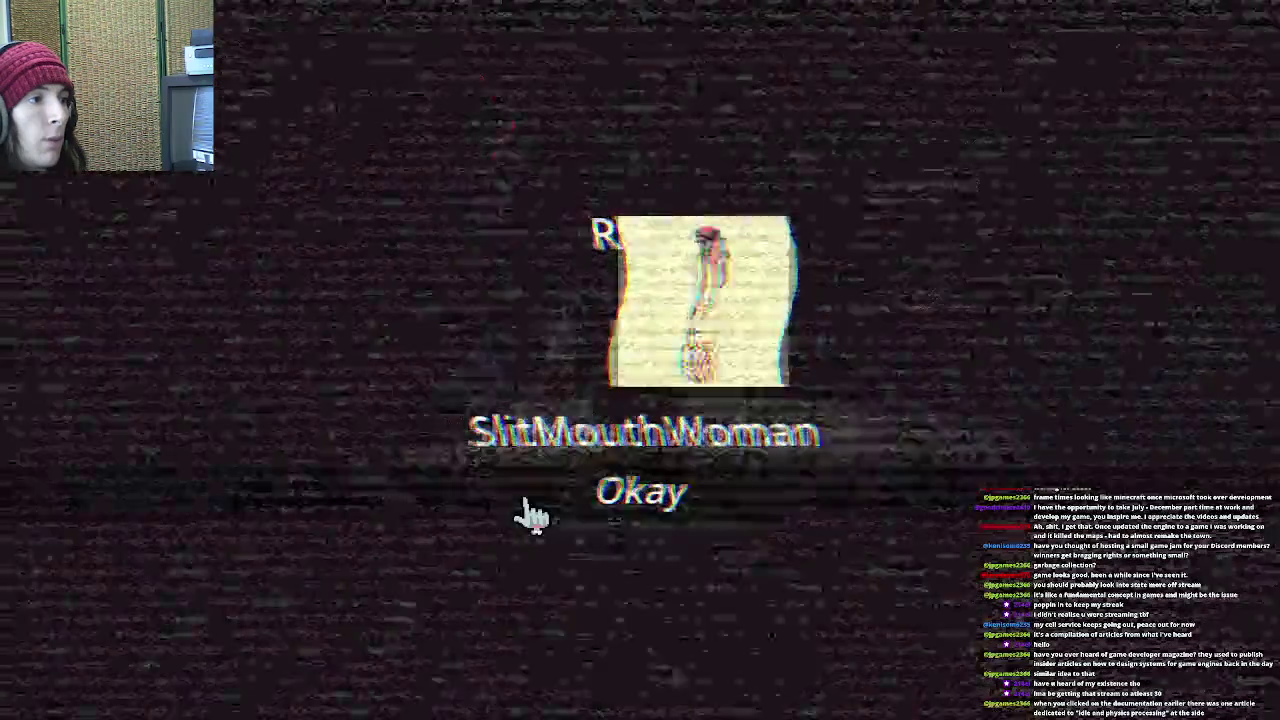
left_click(640, 490)
left_click(663, 366)
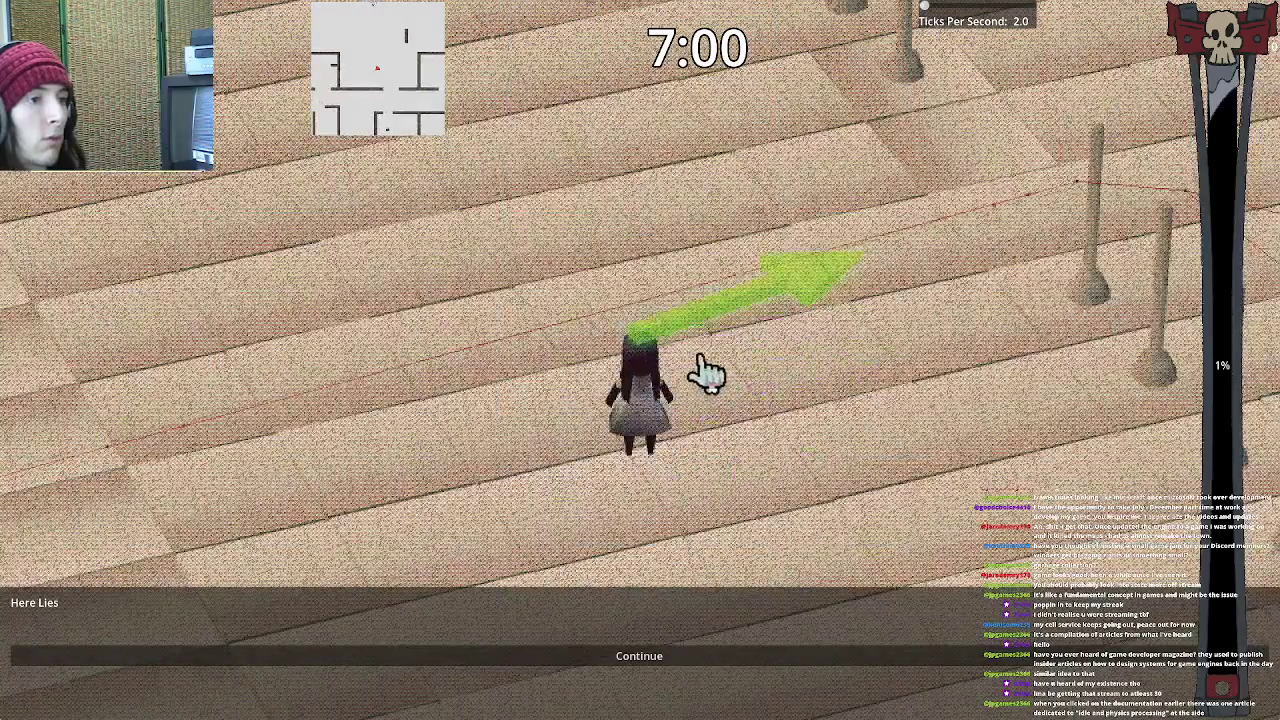
Step: Switch between game and editor, open and close the pause menu, ending on the combat script
key("alt+Tab")
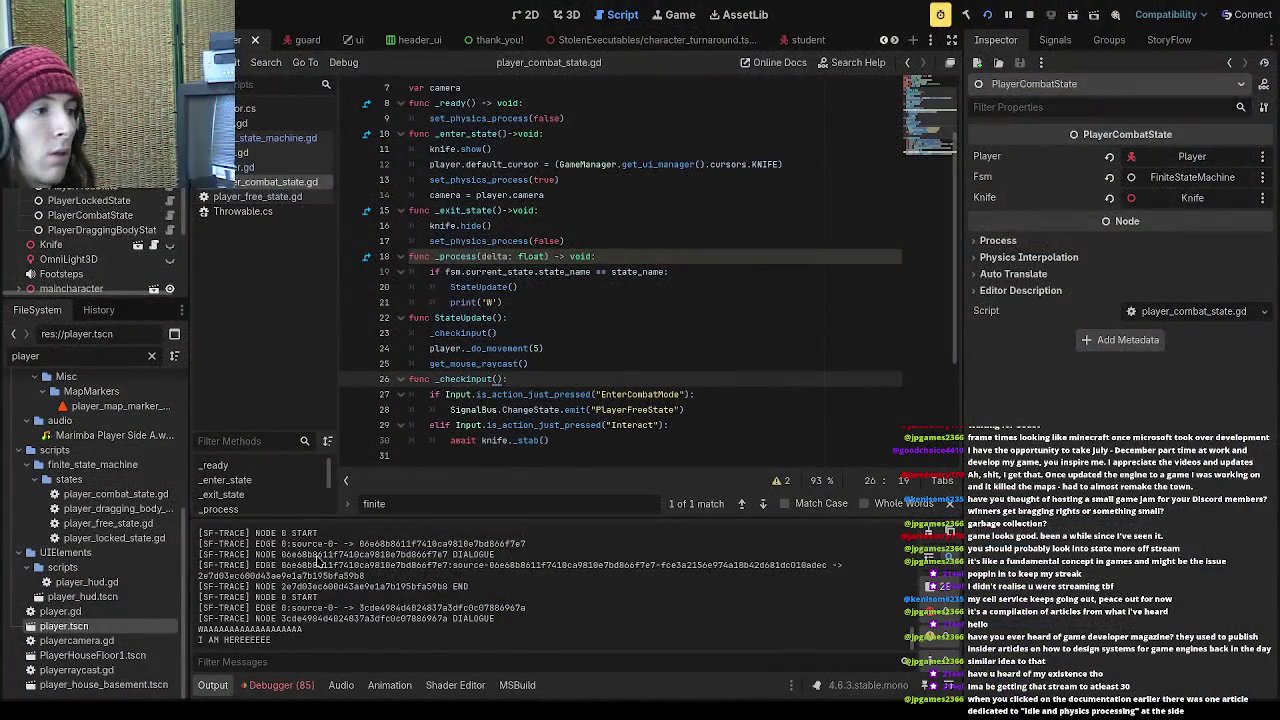
key("alt+Tab")
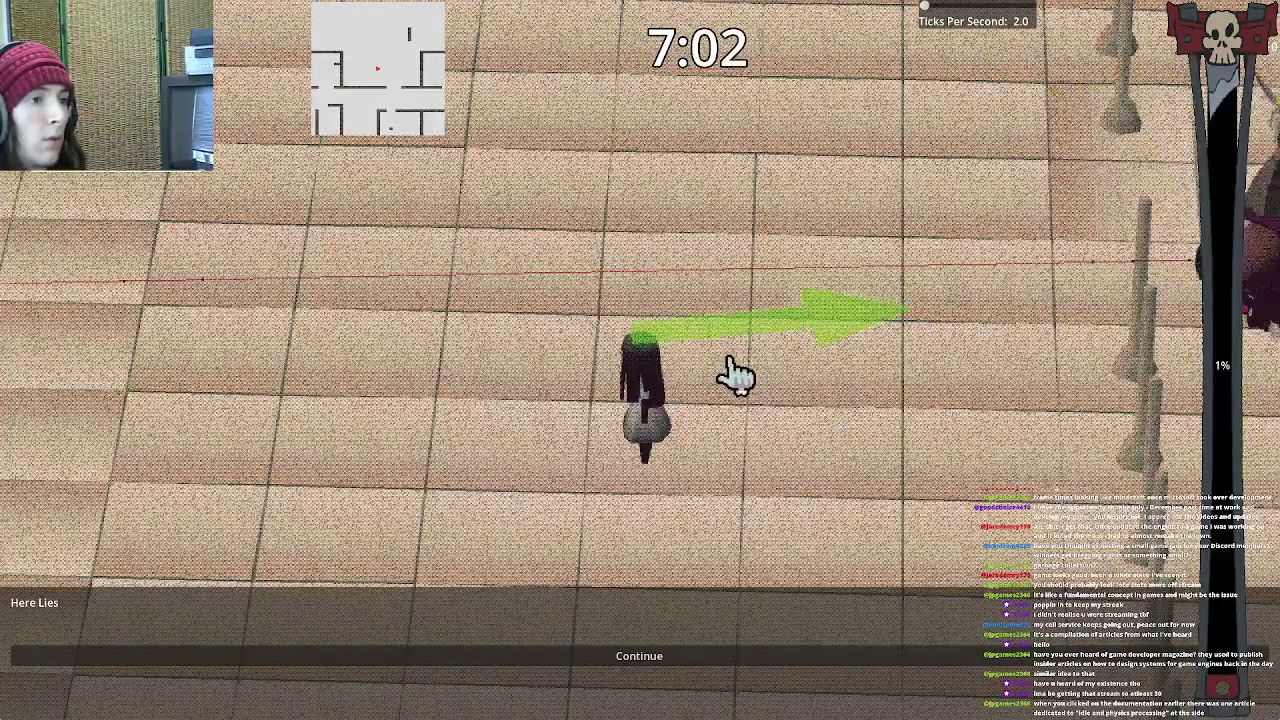
key("alt+Tab")
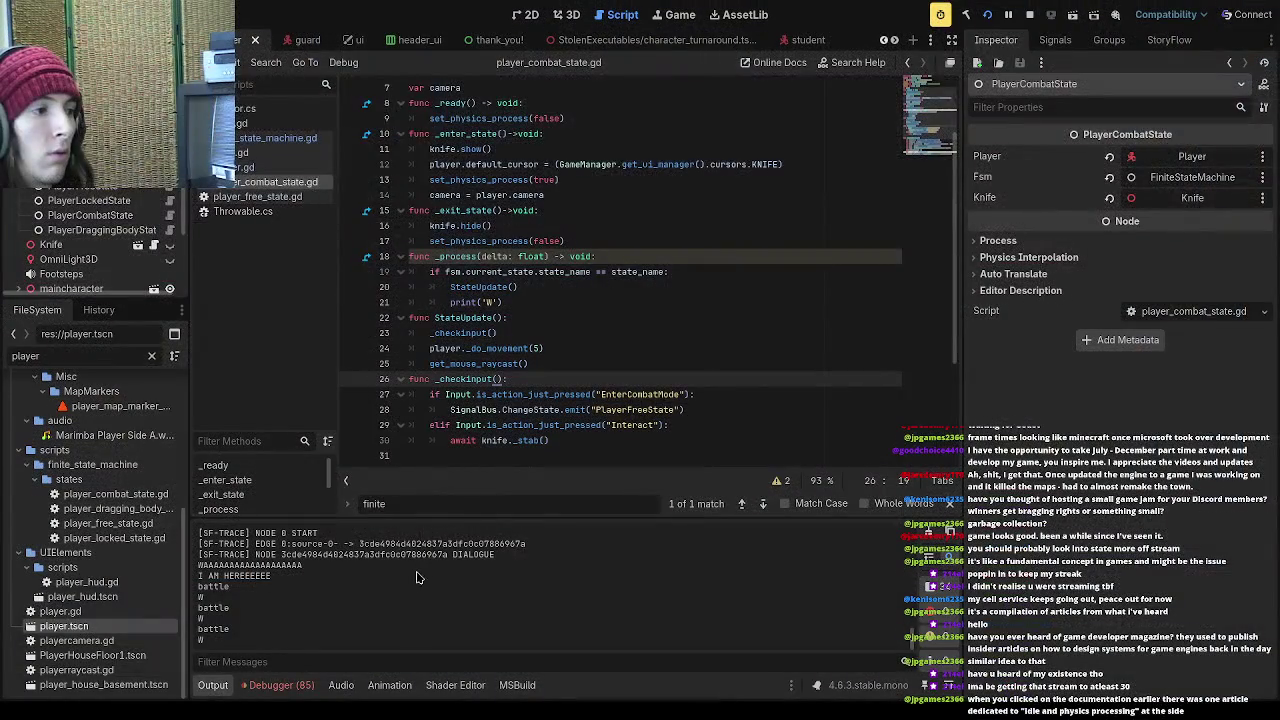
key("alt+Tab")
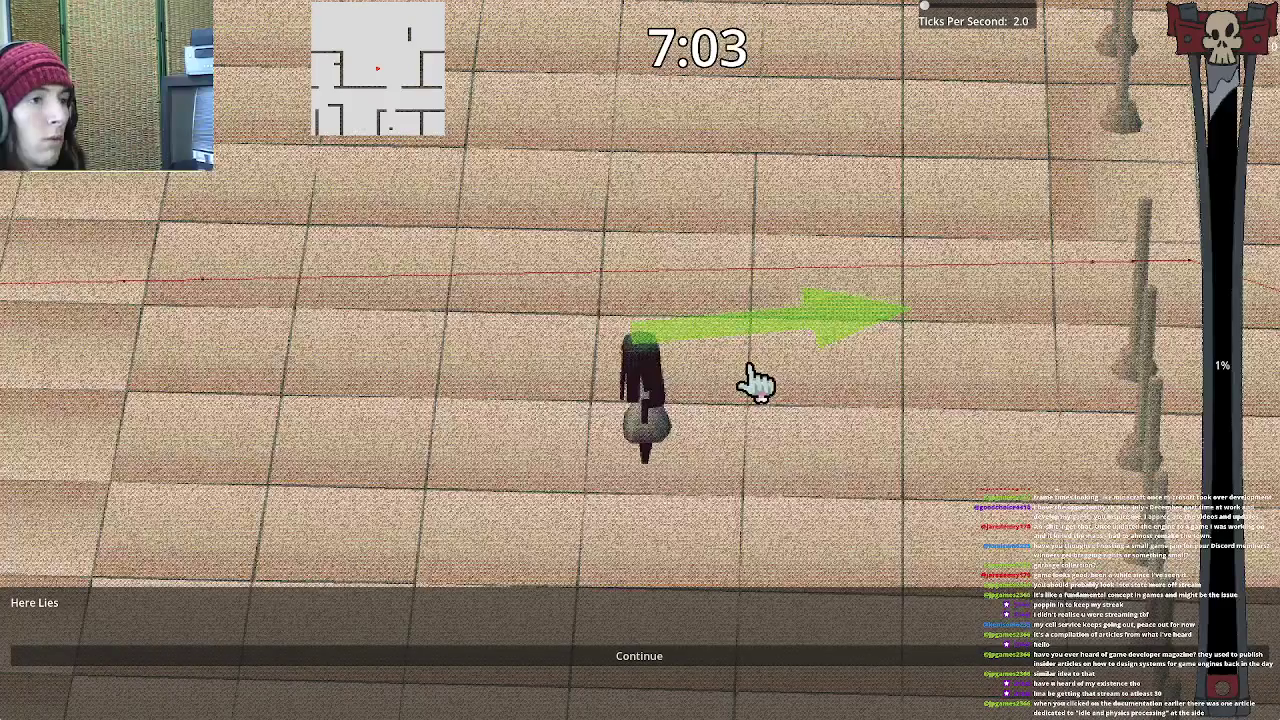
key("Escape")
left_click(745, 452)
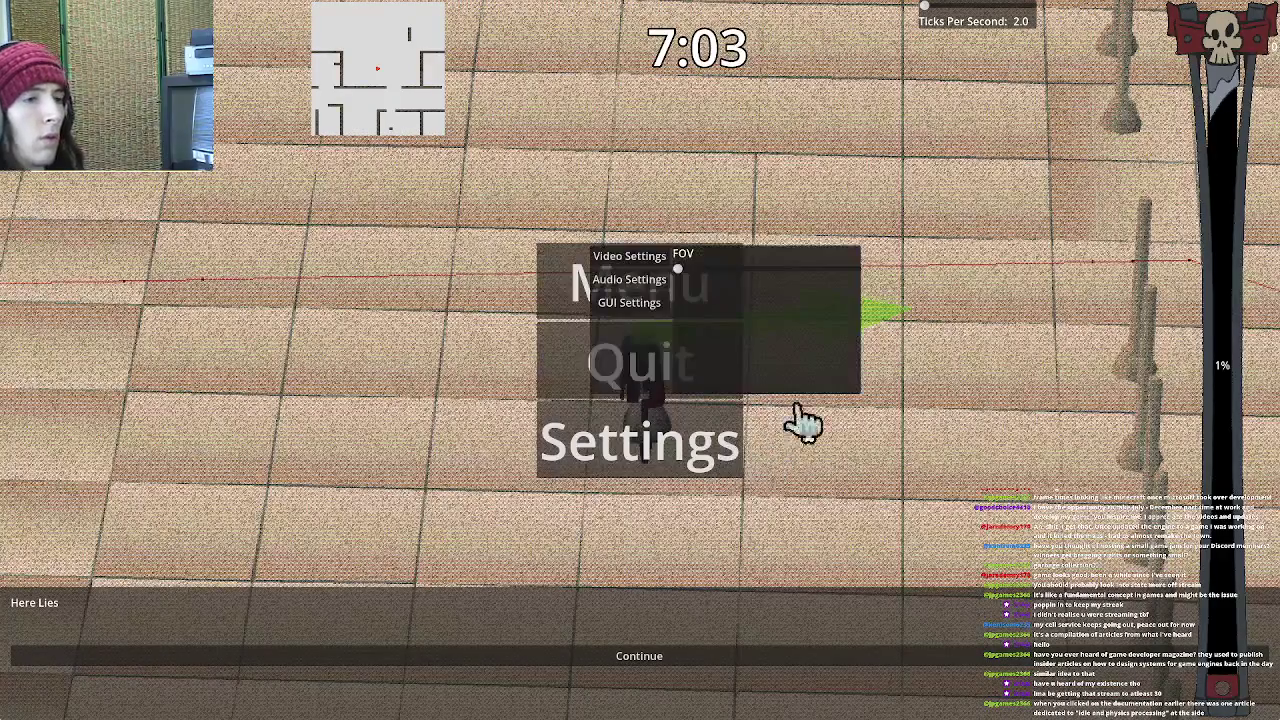
key("Escape")
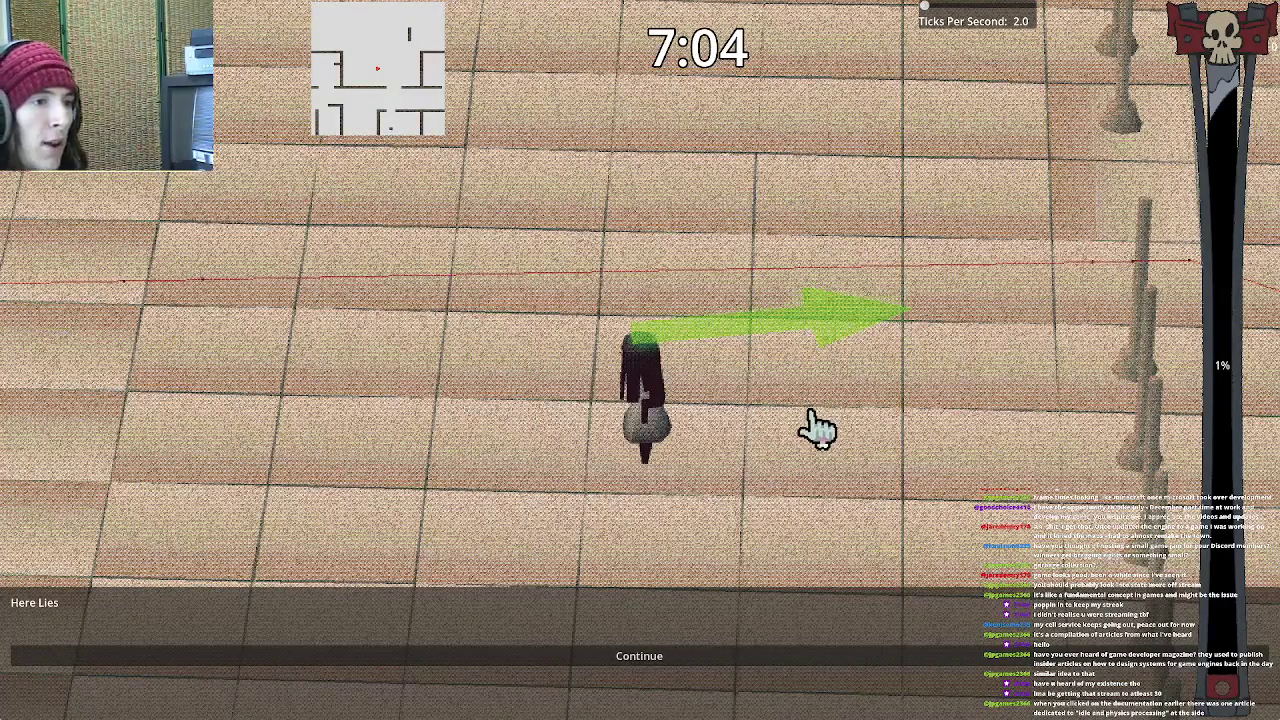
key("alt+Tab")
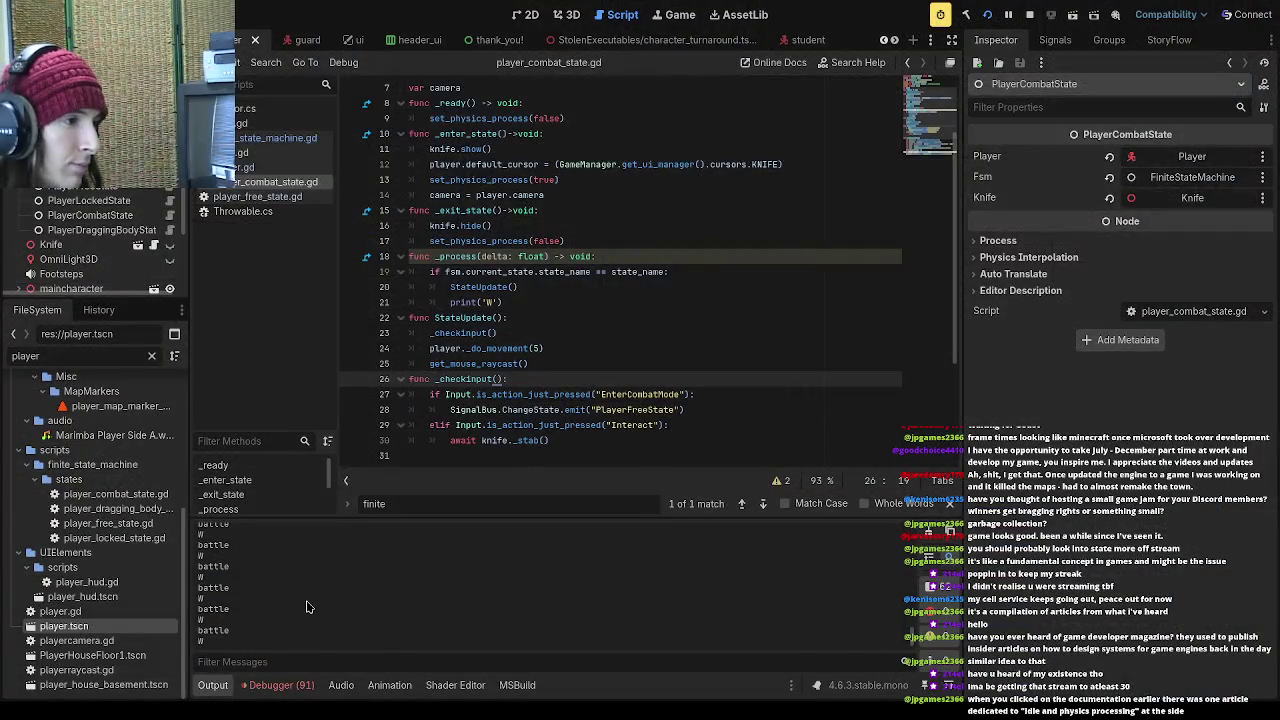
Step: Review the calls inside StateUpdate, including _checkinput() on line 23
left_click(637, 330)
left_click(613, 348)
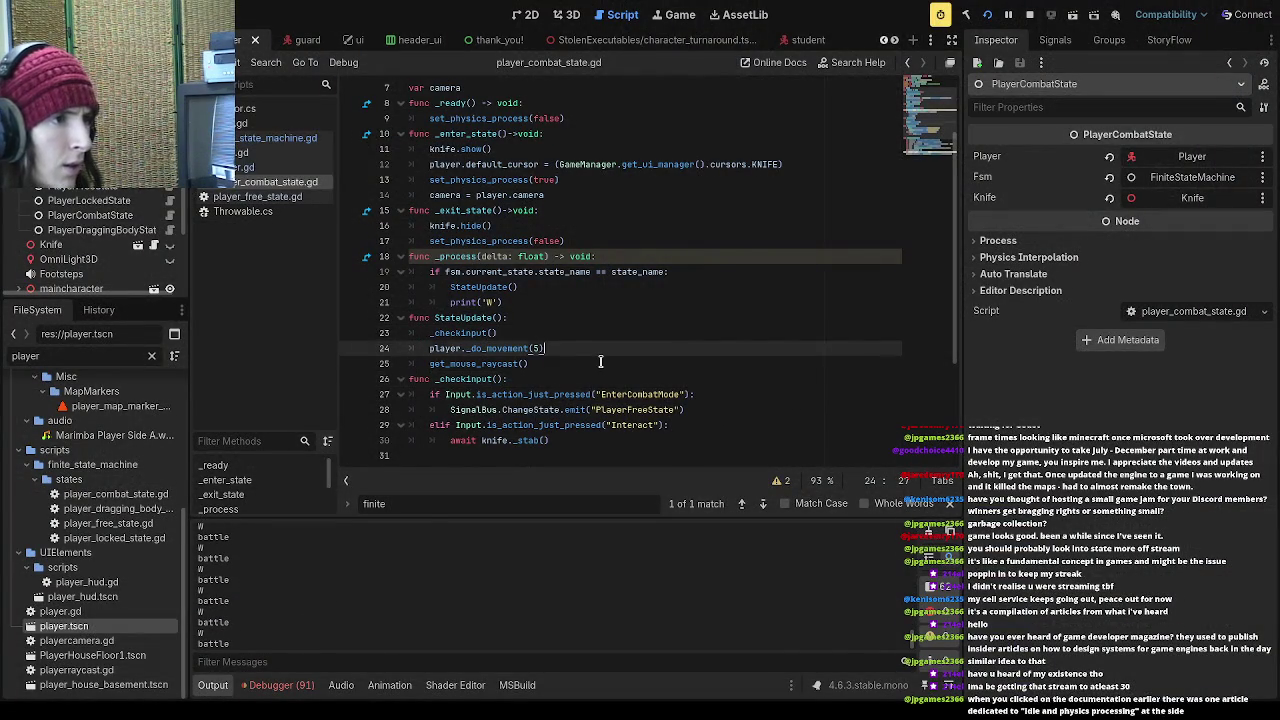
left_click(601, 362)
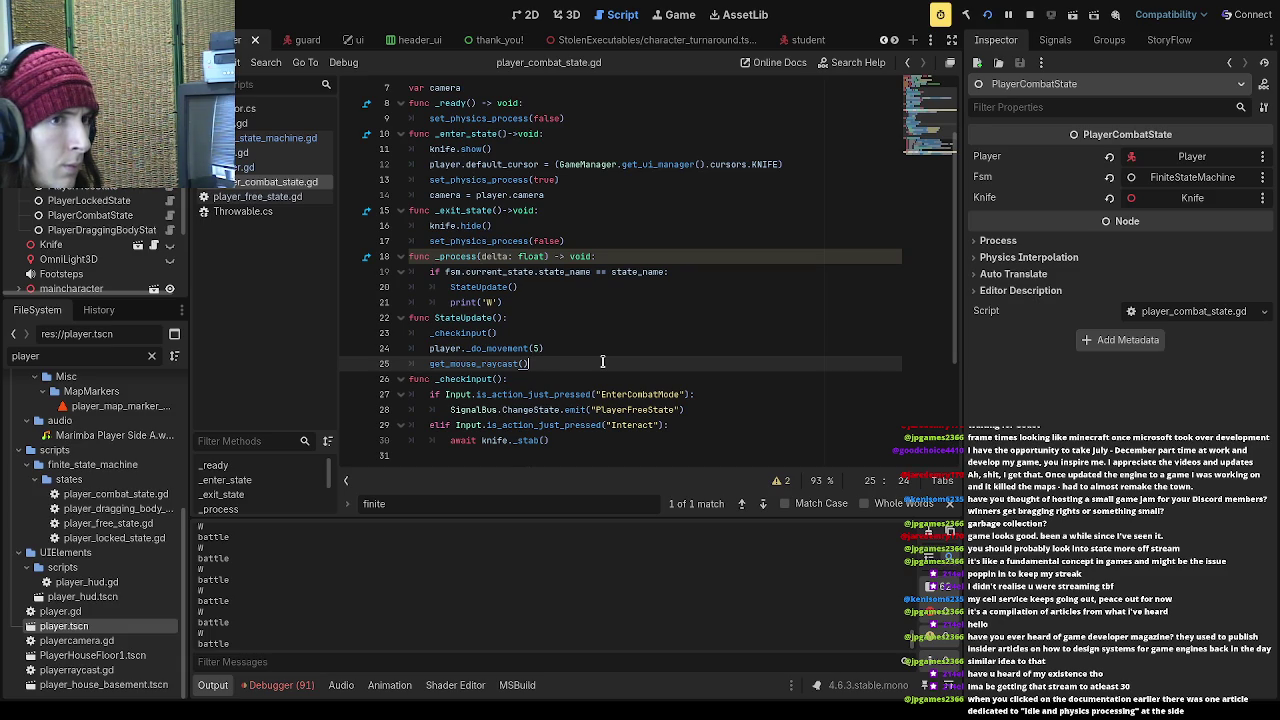
scroll(602, 361, "up", 2)
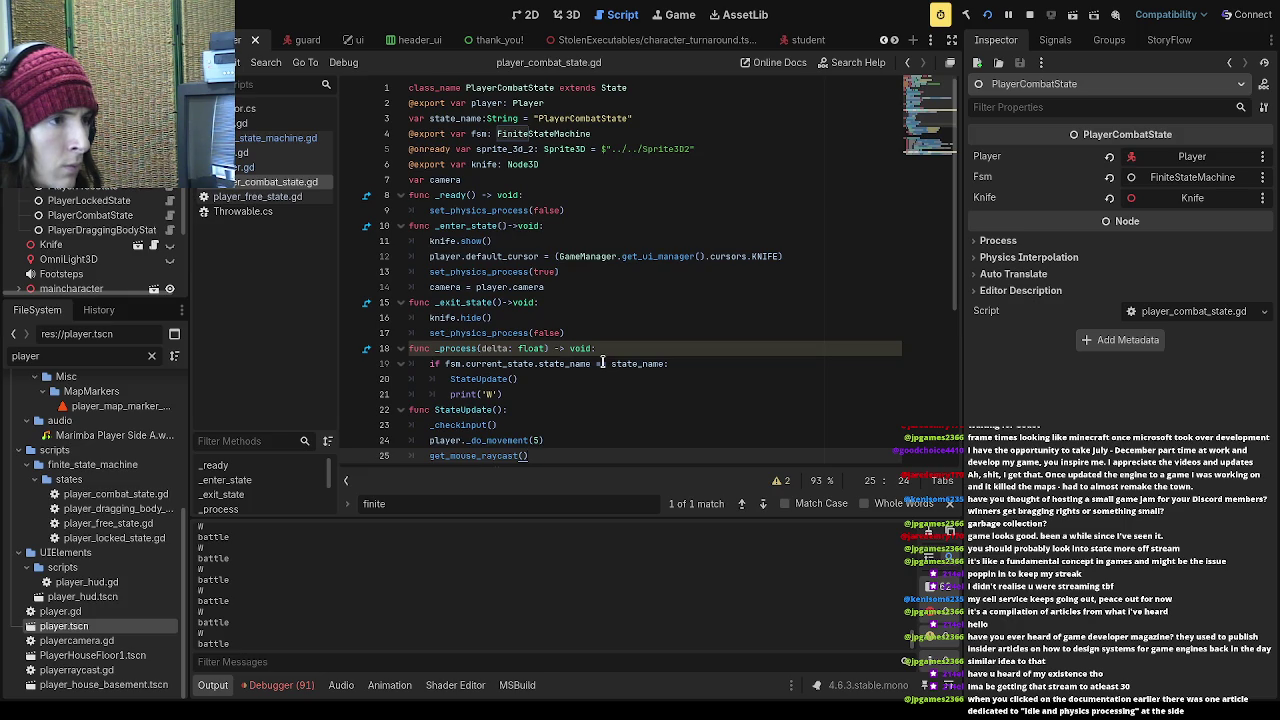
scroll(602, 361, "down", 4)
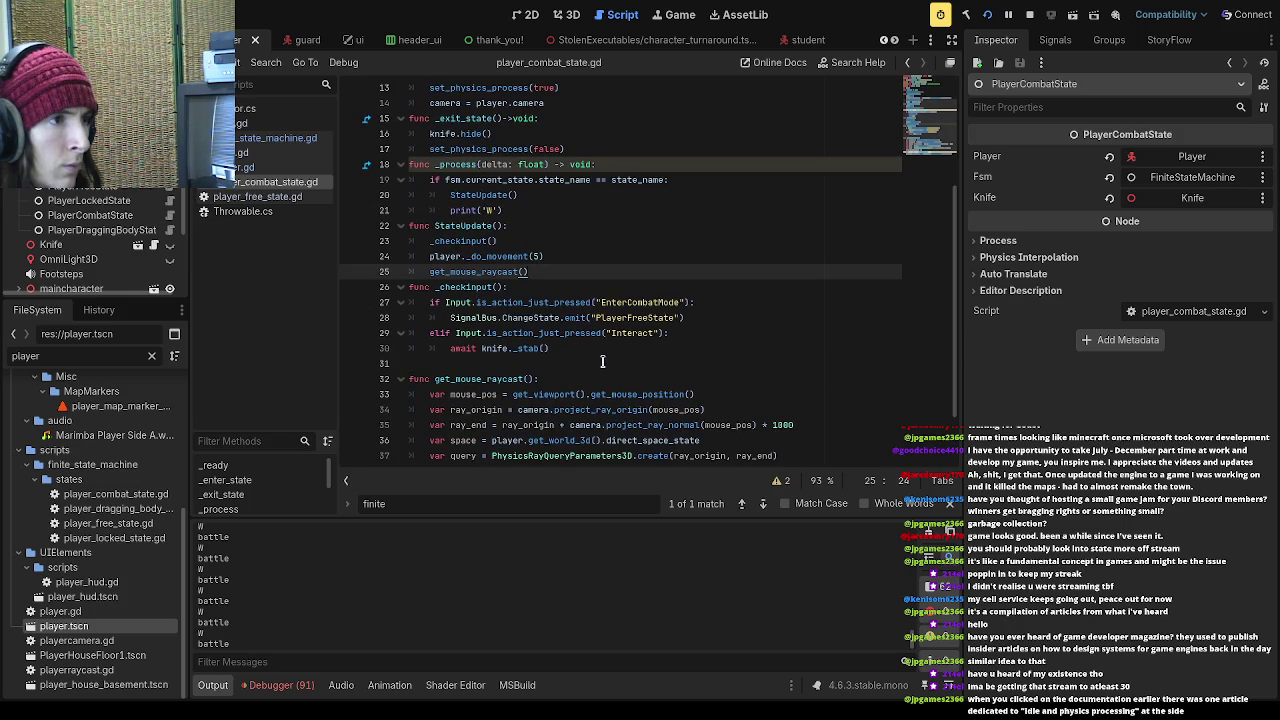
scroll(602, 361, "up", 1)
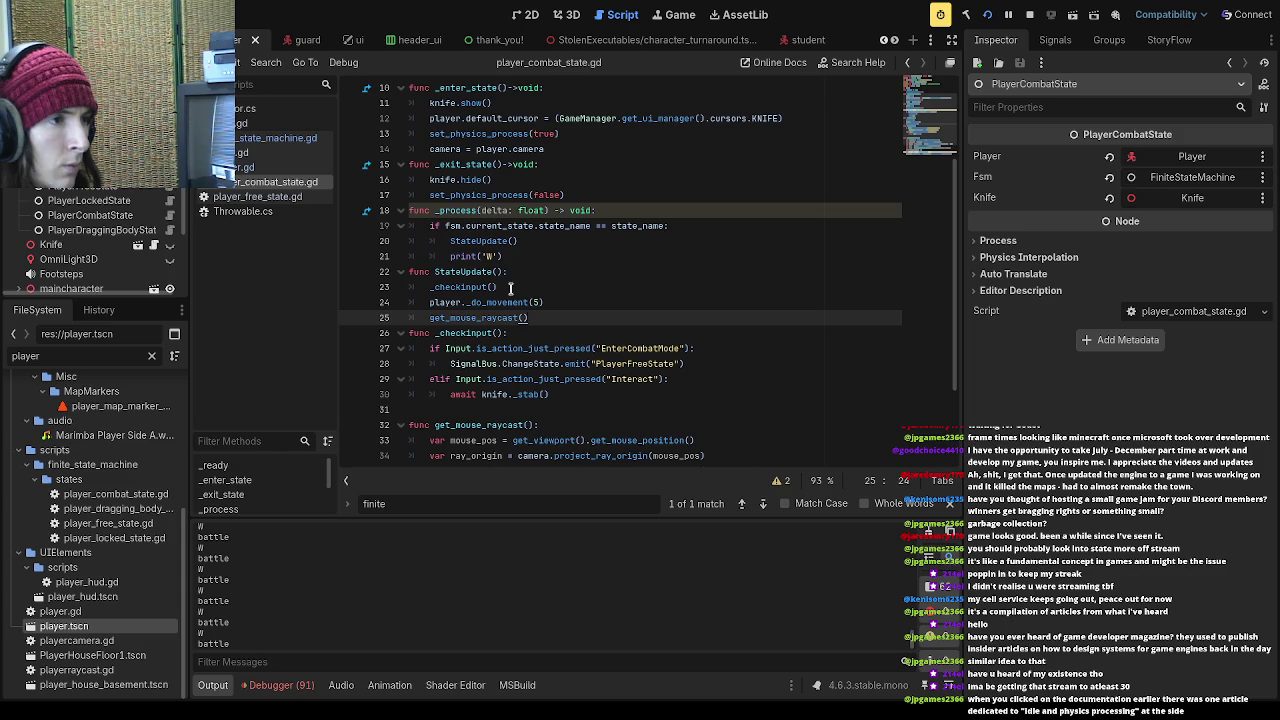
left_click_drag(510, 287, 430, 287)
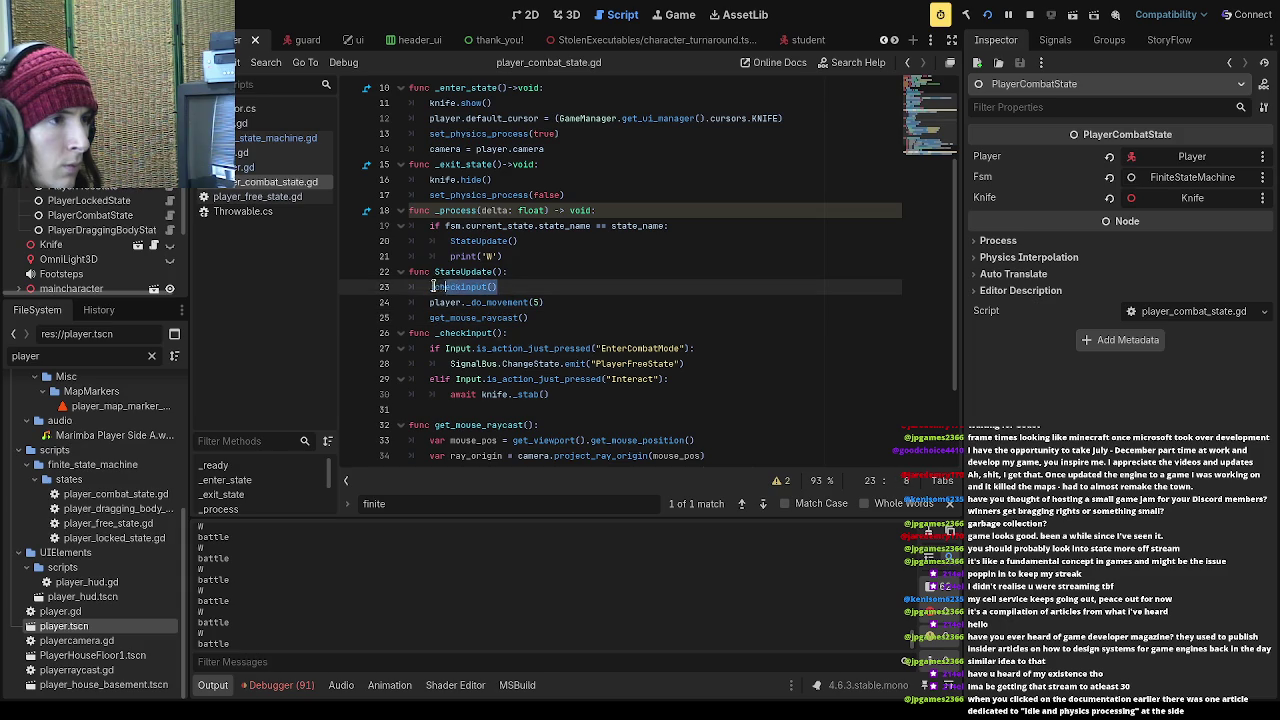
left_click(578, 324)
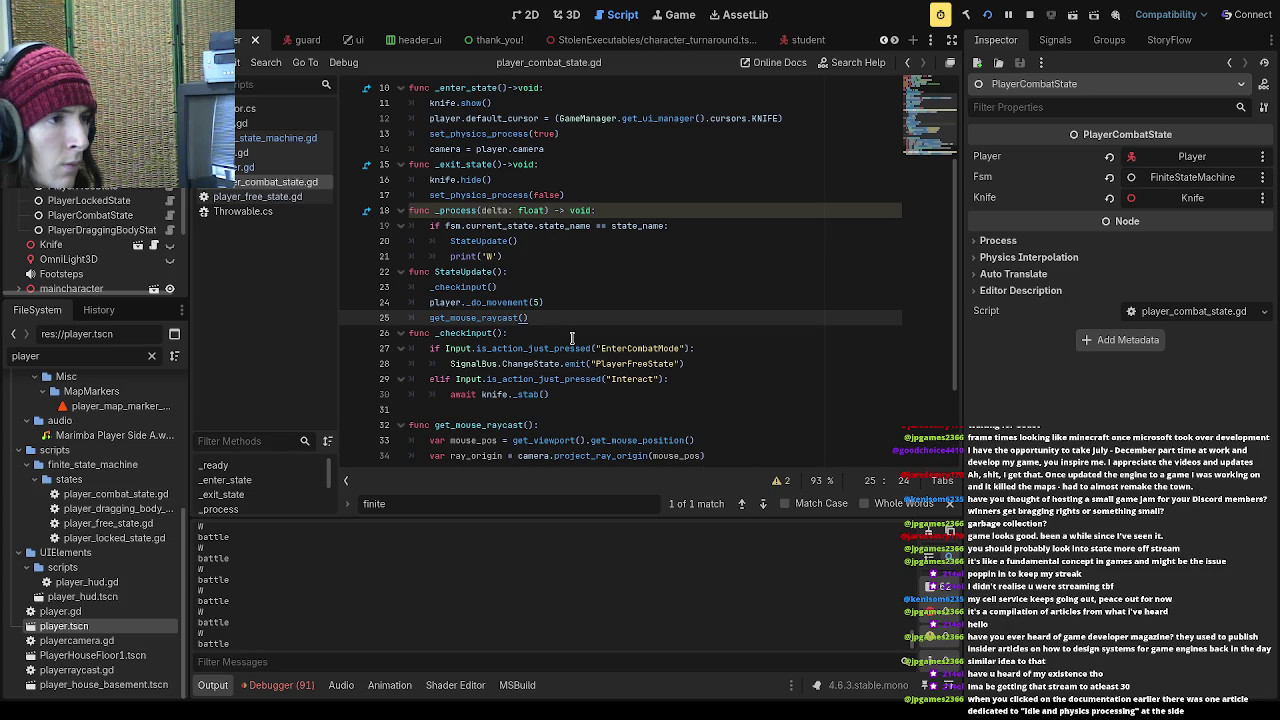
Step: Make _checkinput return immediately, save, and test camera turning in game
left_click(571, 345)
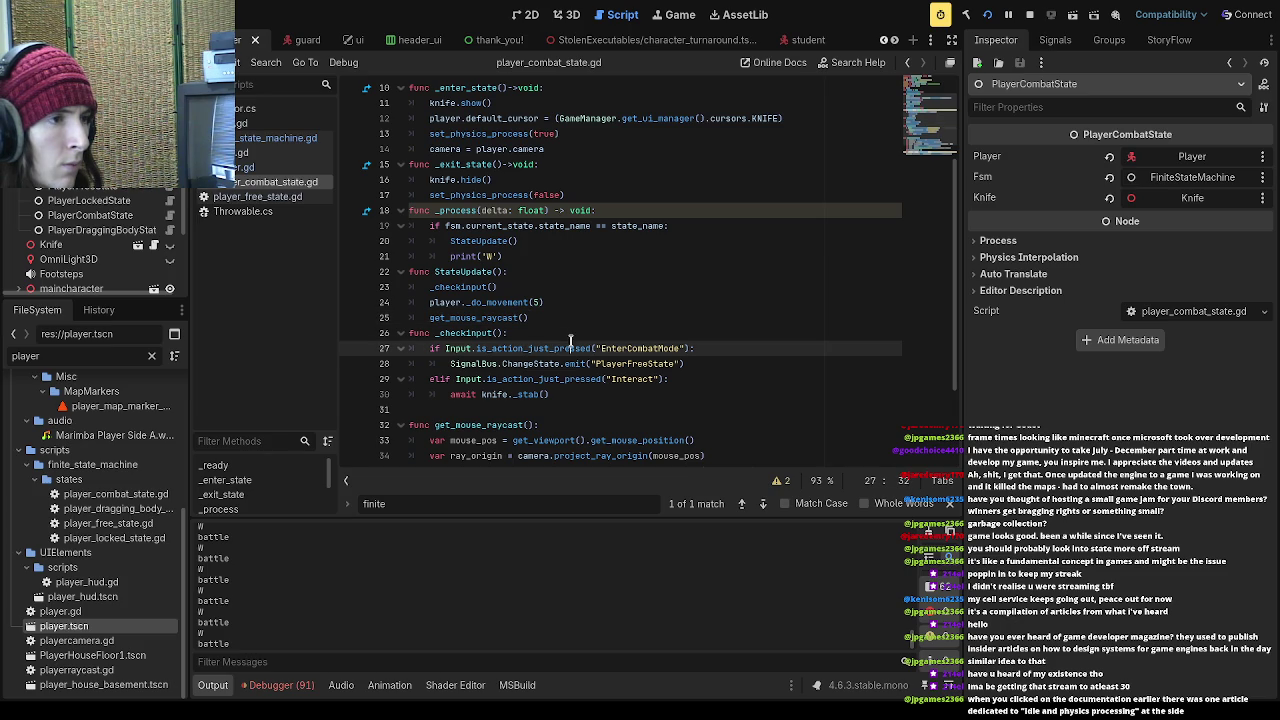
left_click(563, 338)
key("Return")
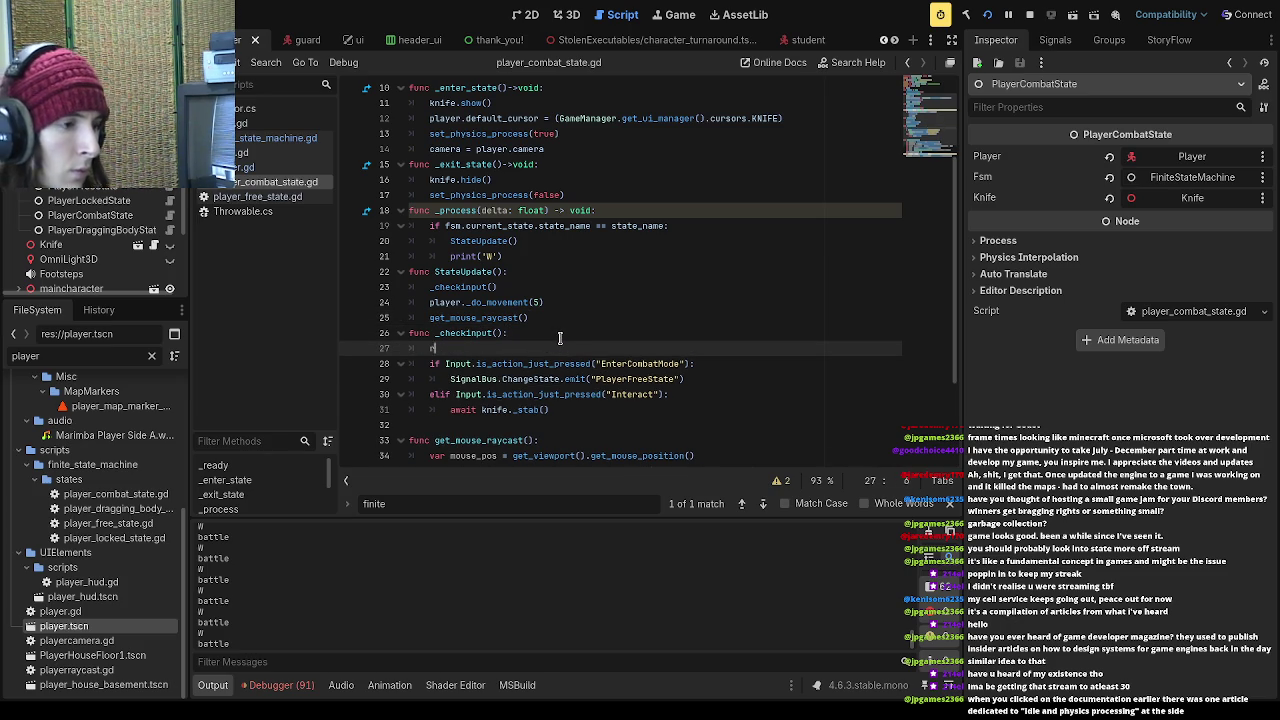
type("return")
key("ctrl+s")
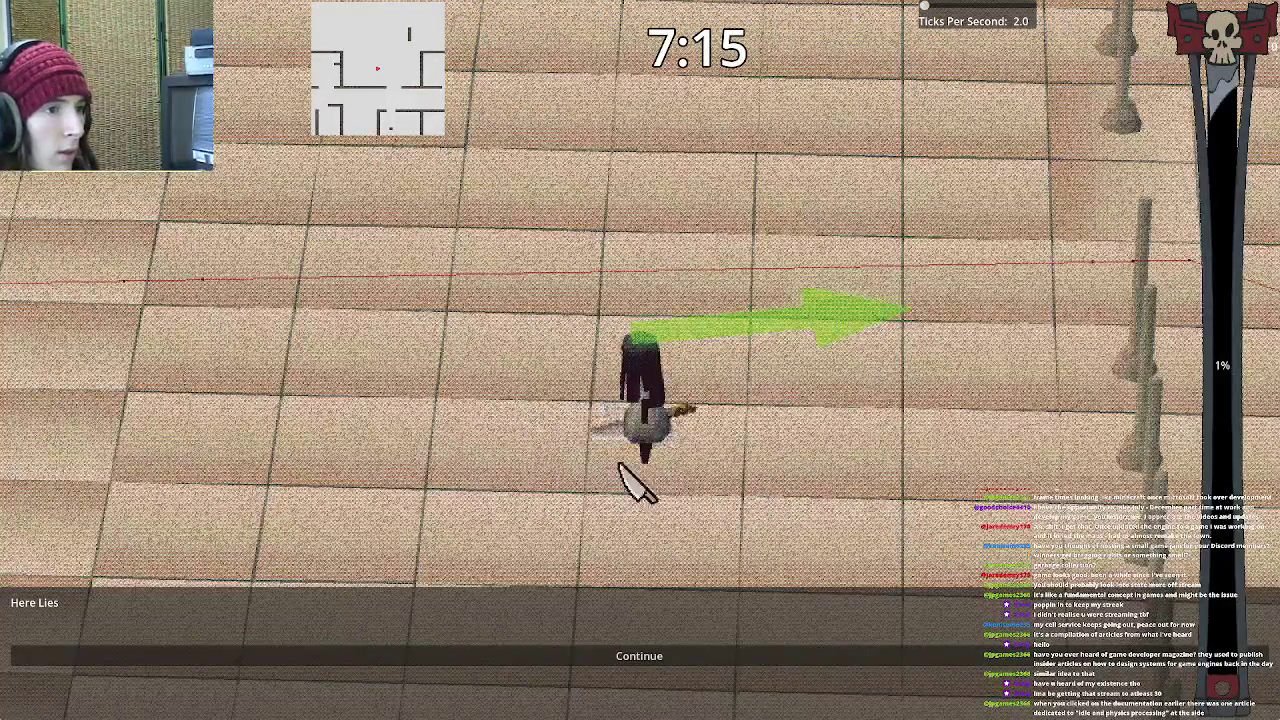
left_click(280, 615)
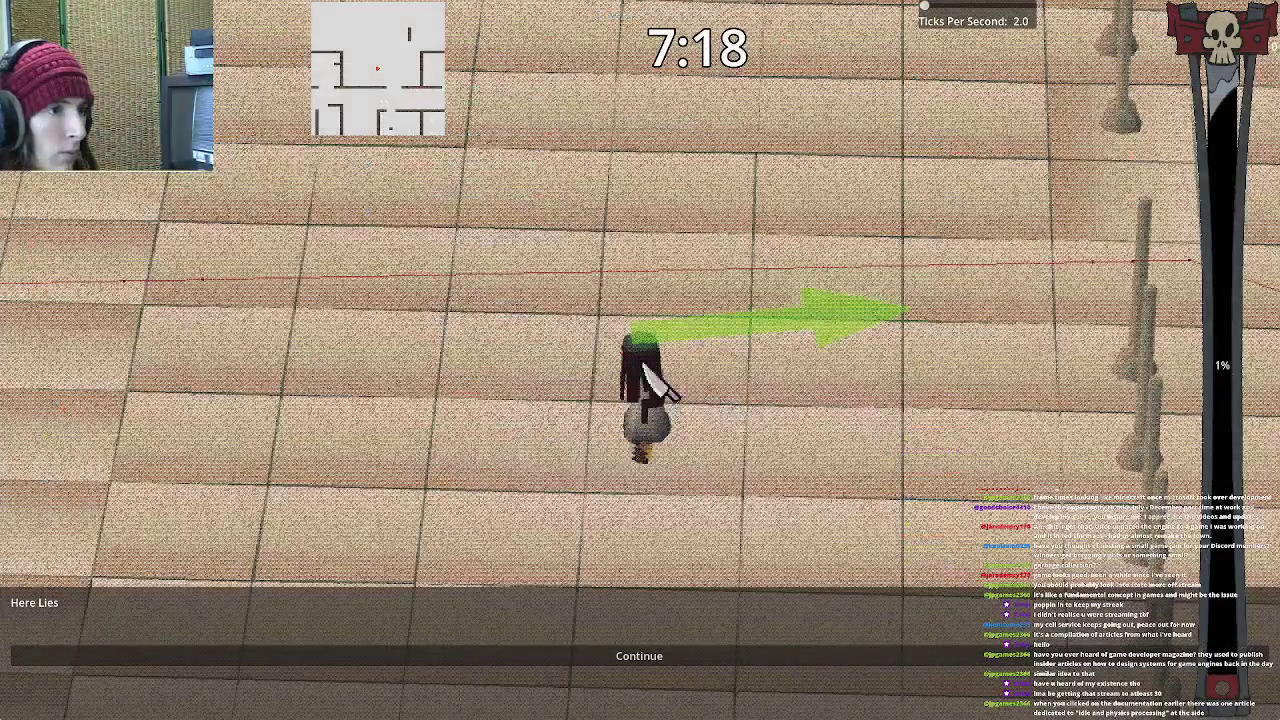
key("q")
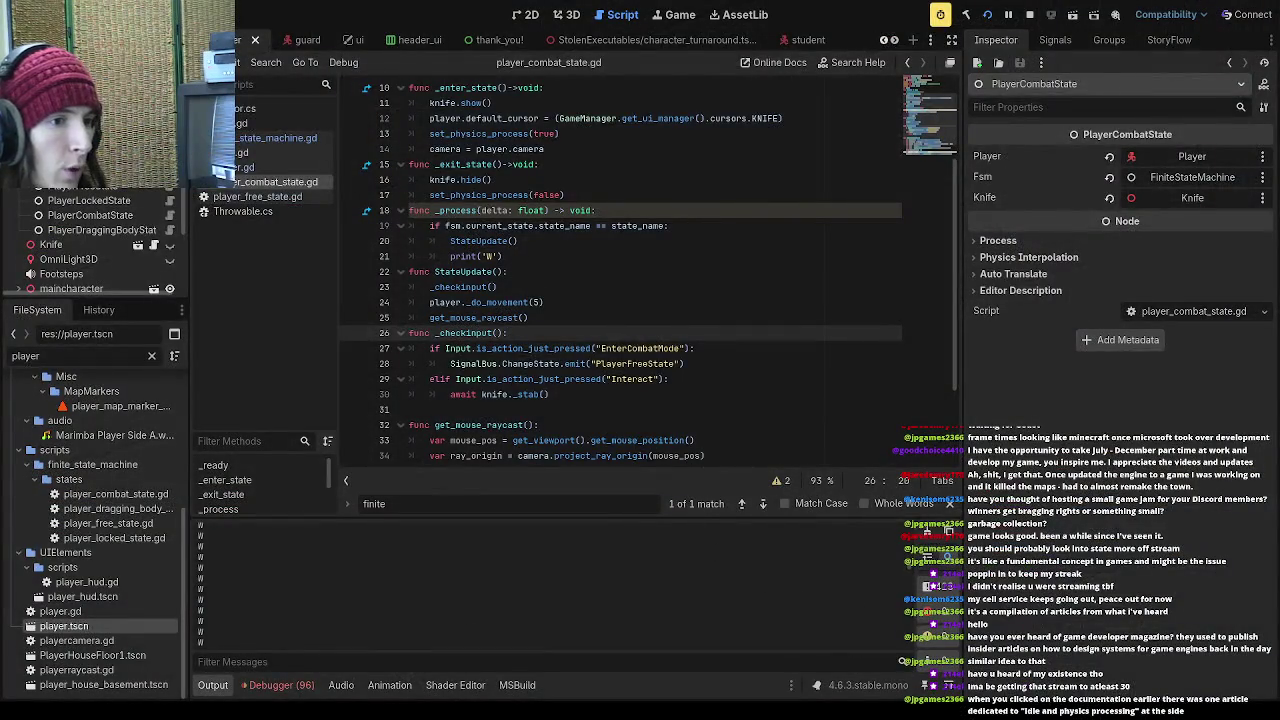
key("e")
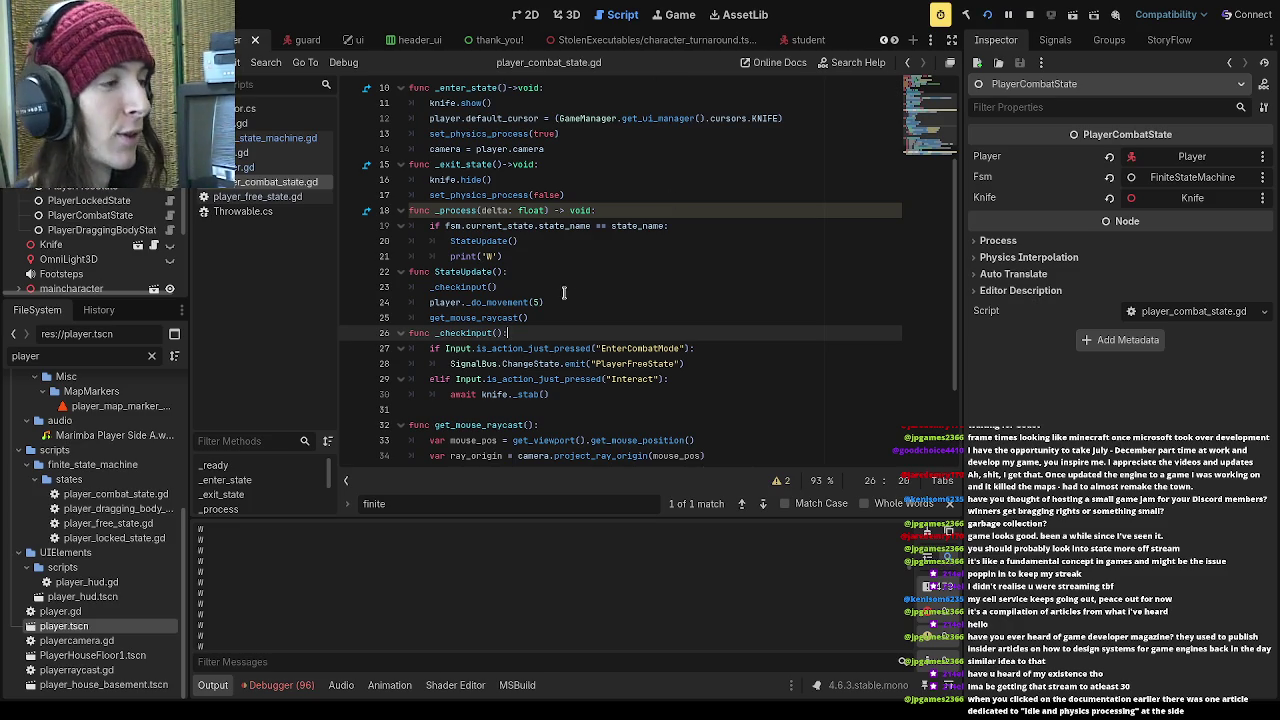
Step: Inspect the EnterCombatMode branch on lines 27–28, then go back to the running game
left_click_drag(602, 348, 706, 363)
left_click(724, 376)
left_click(581, 350)
left_click(579, 334)
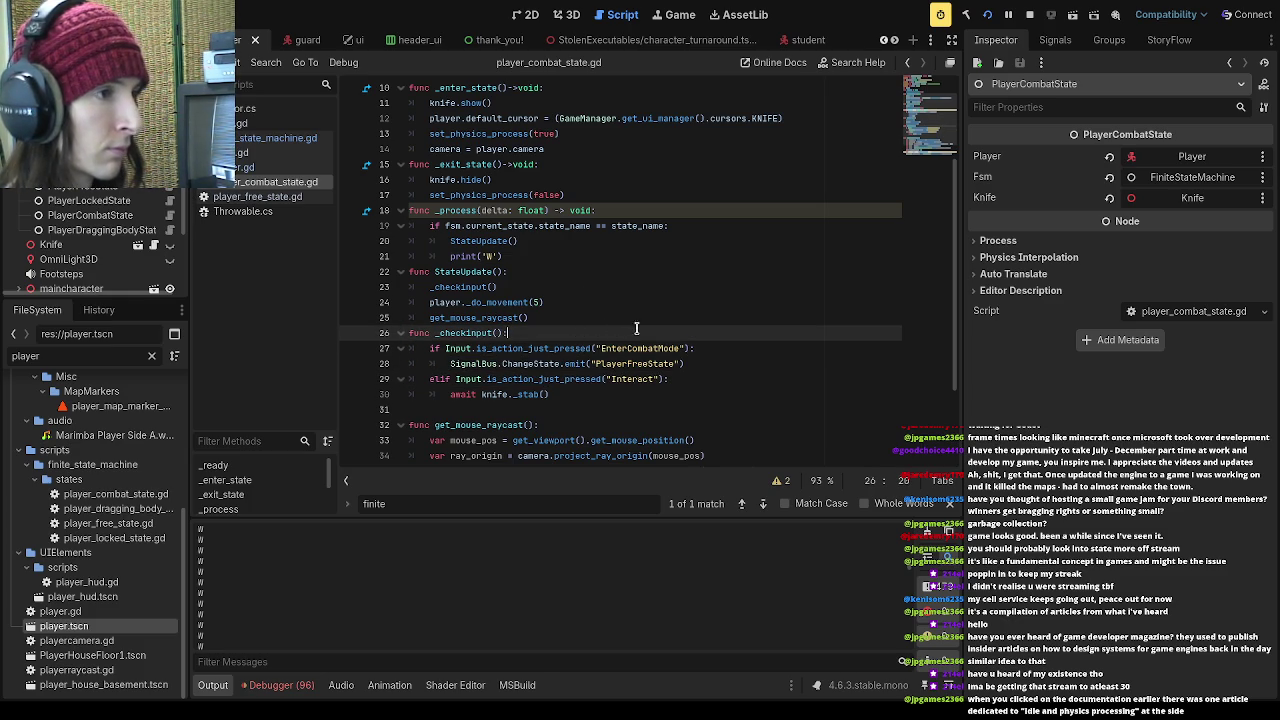
left_click_drag(601, 348, 690, 348)
left_click(723, 358)
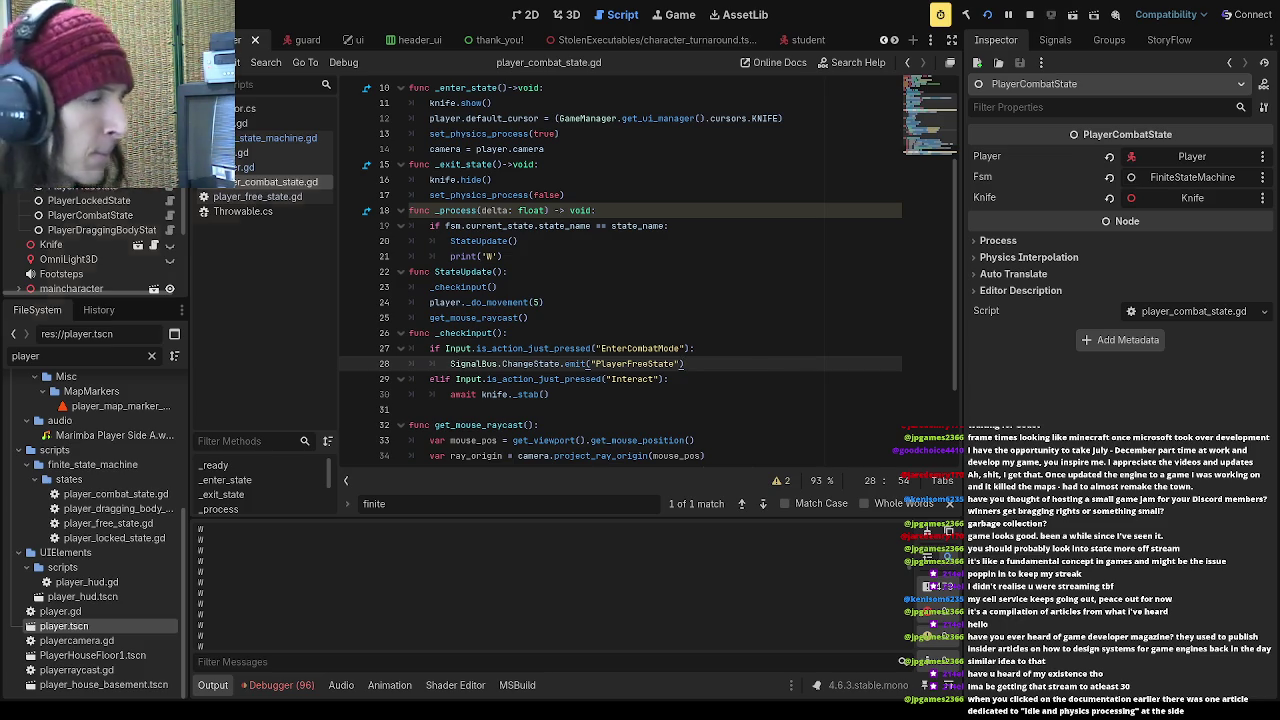
key("alt+Tab")
key("alt+Tab")
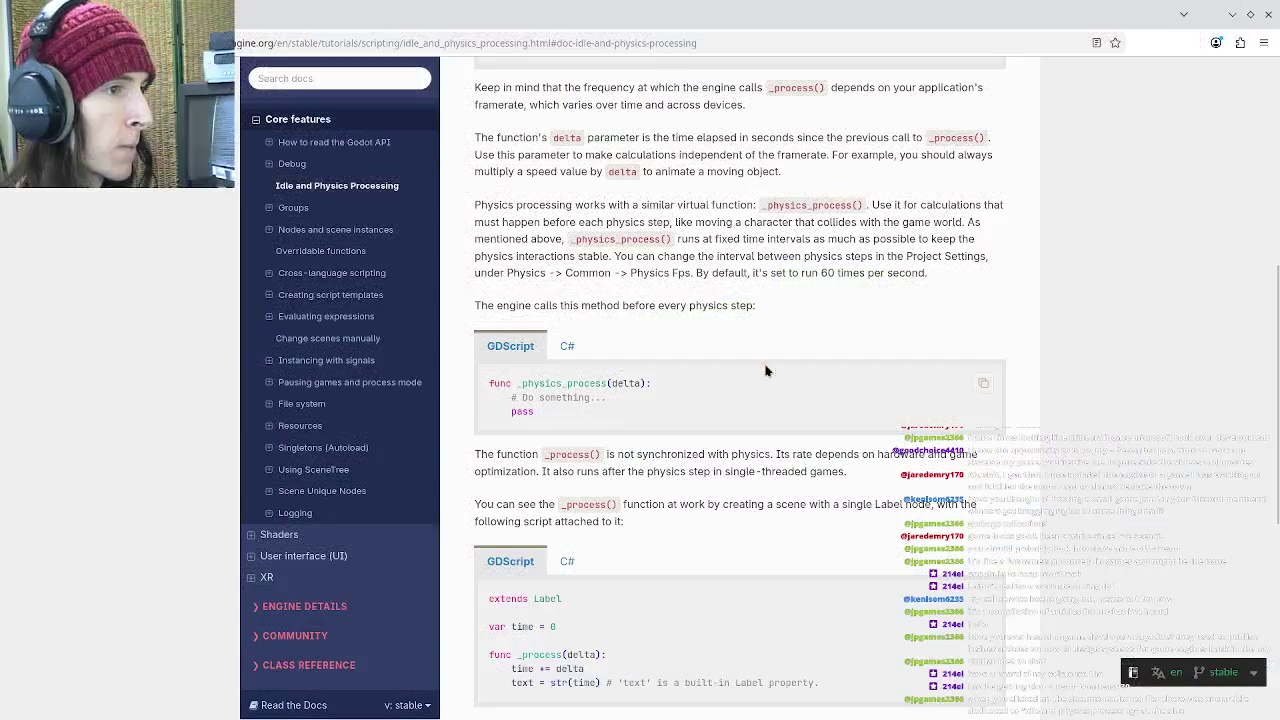
Step: Search the docs for 'input' and open the Input examples page
left_click(330, 79)
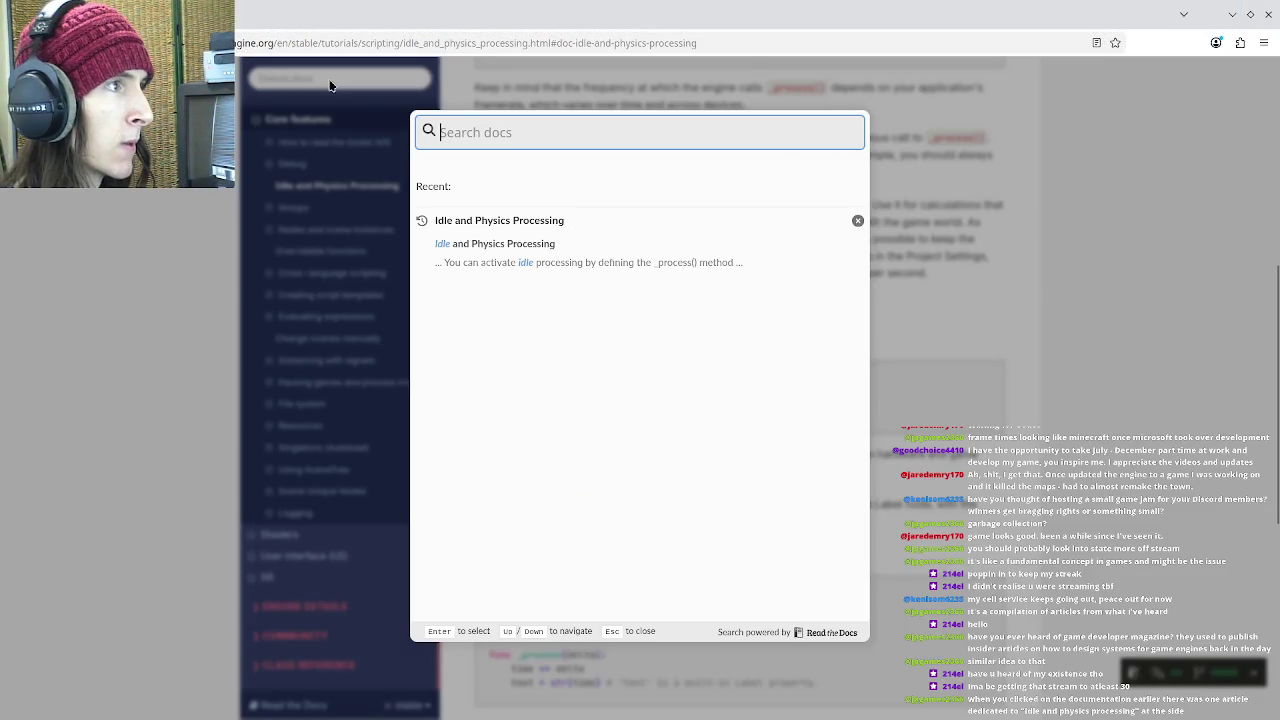
type("input")
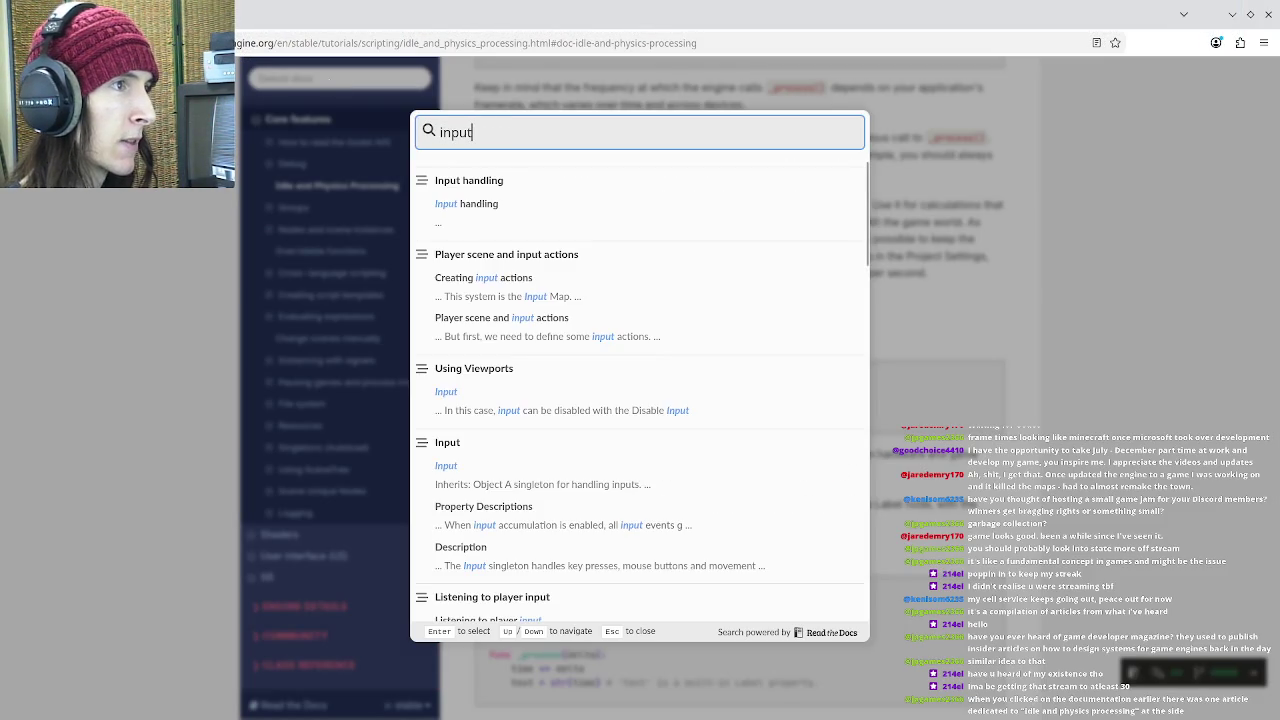
left_click(519, 183)
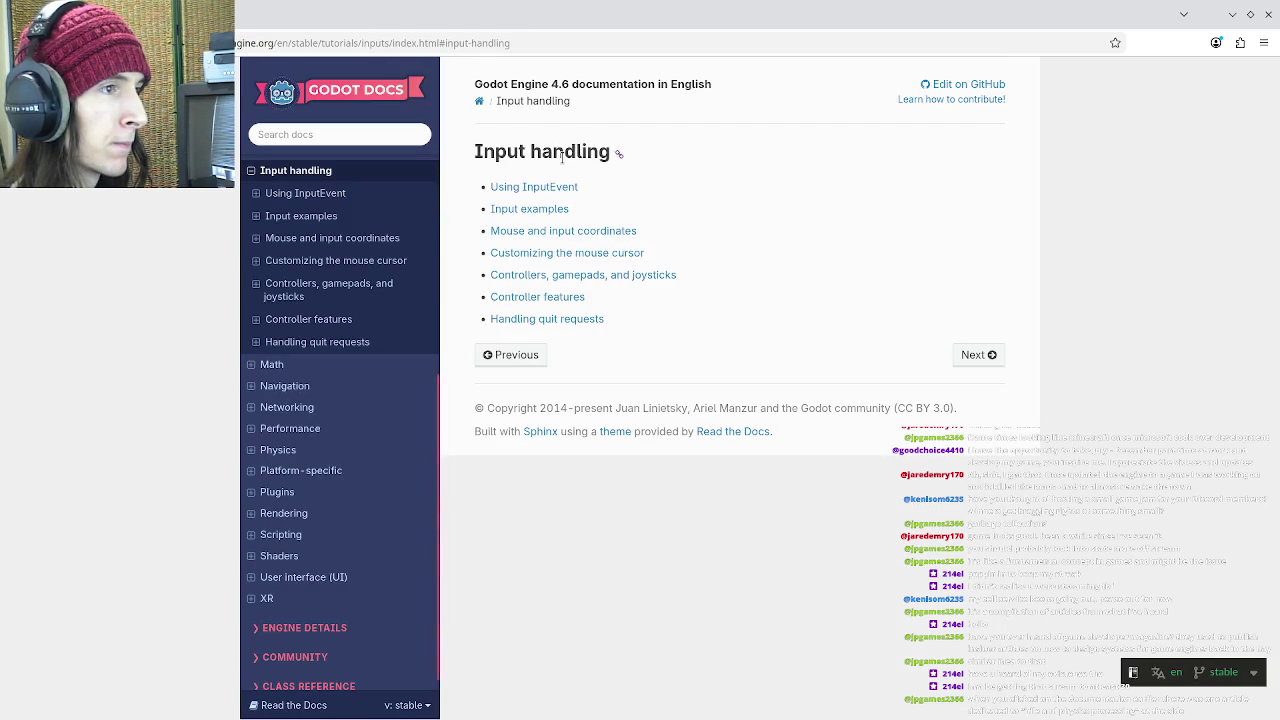
left_click(560, 208)
scroll(678, 258, "down", 3)
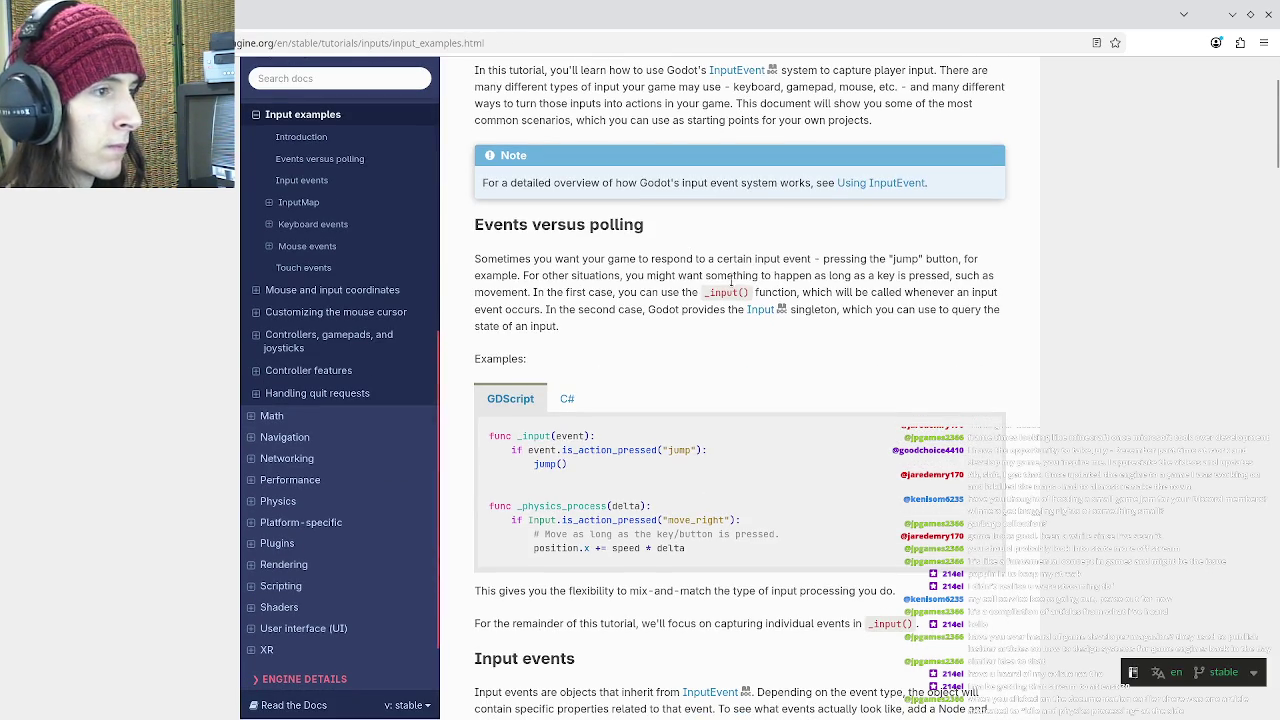
Step: Check the script, selecting PlayerFreeState on line 28
key("alt+Tab")
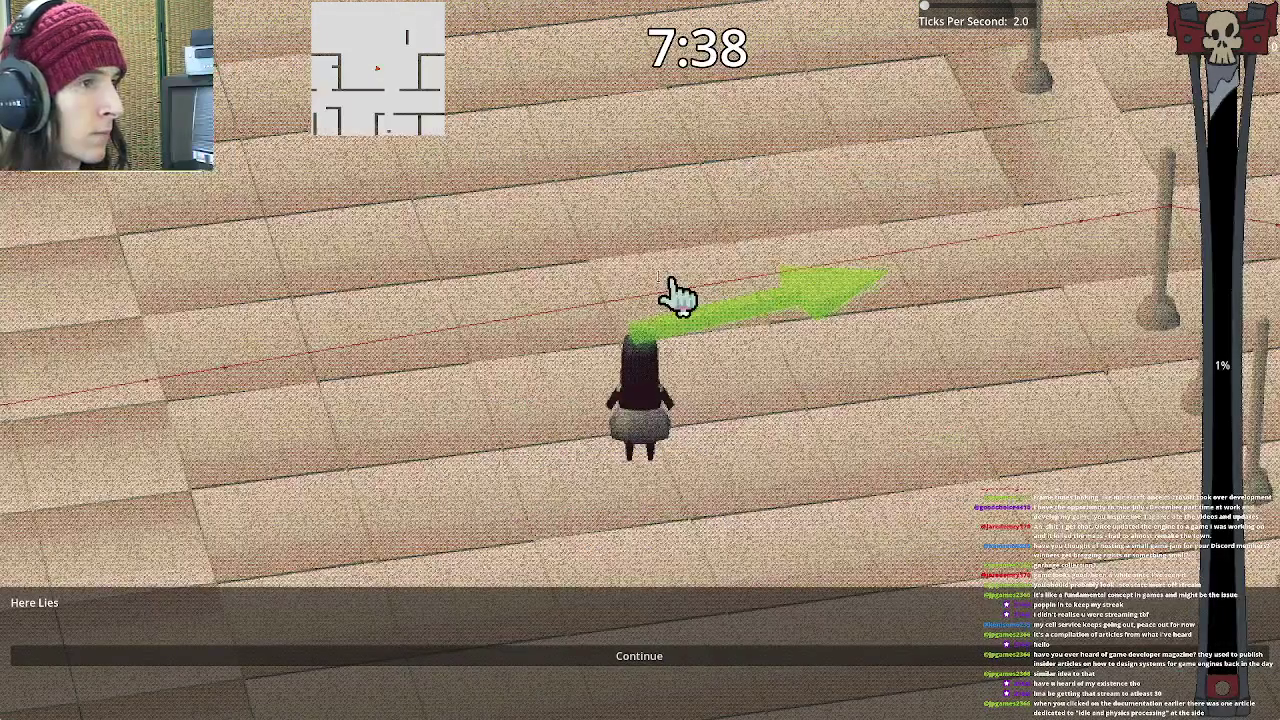
key("alt+Tab")
left_click(562, 332)
key("Down")
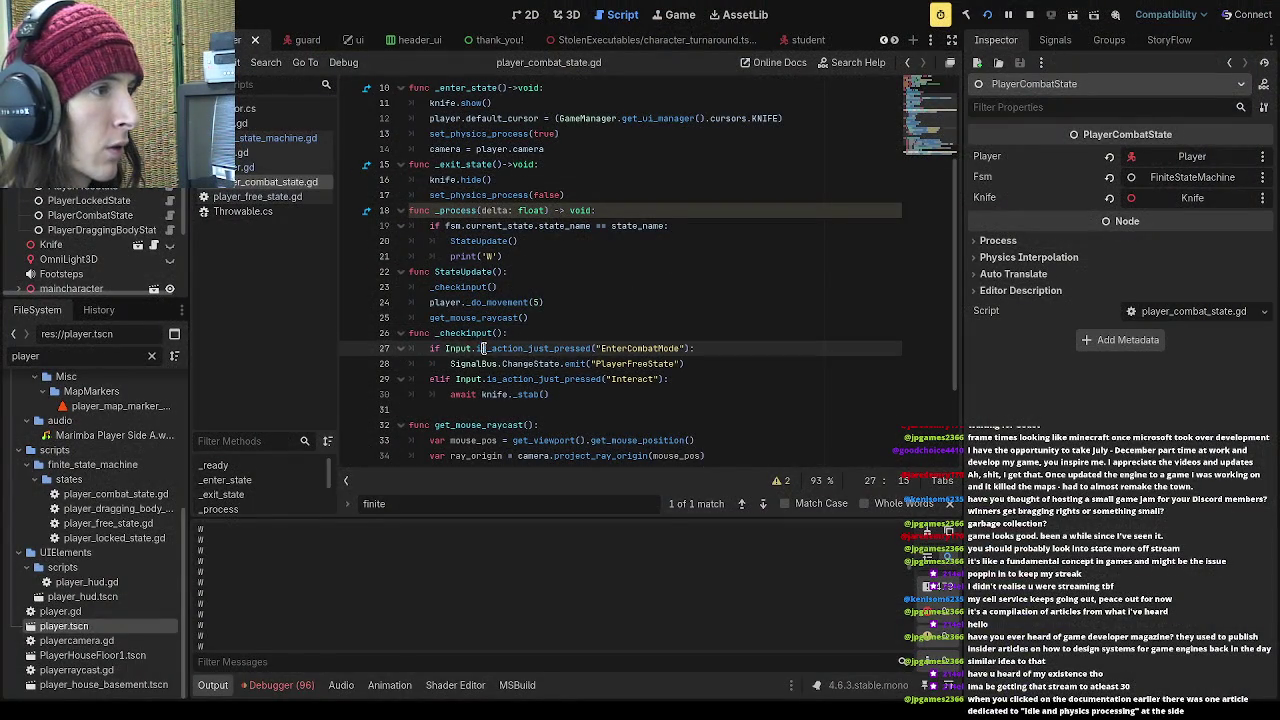
key("Down")
double_click(611, 364)
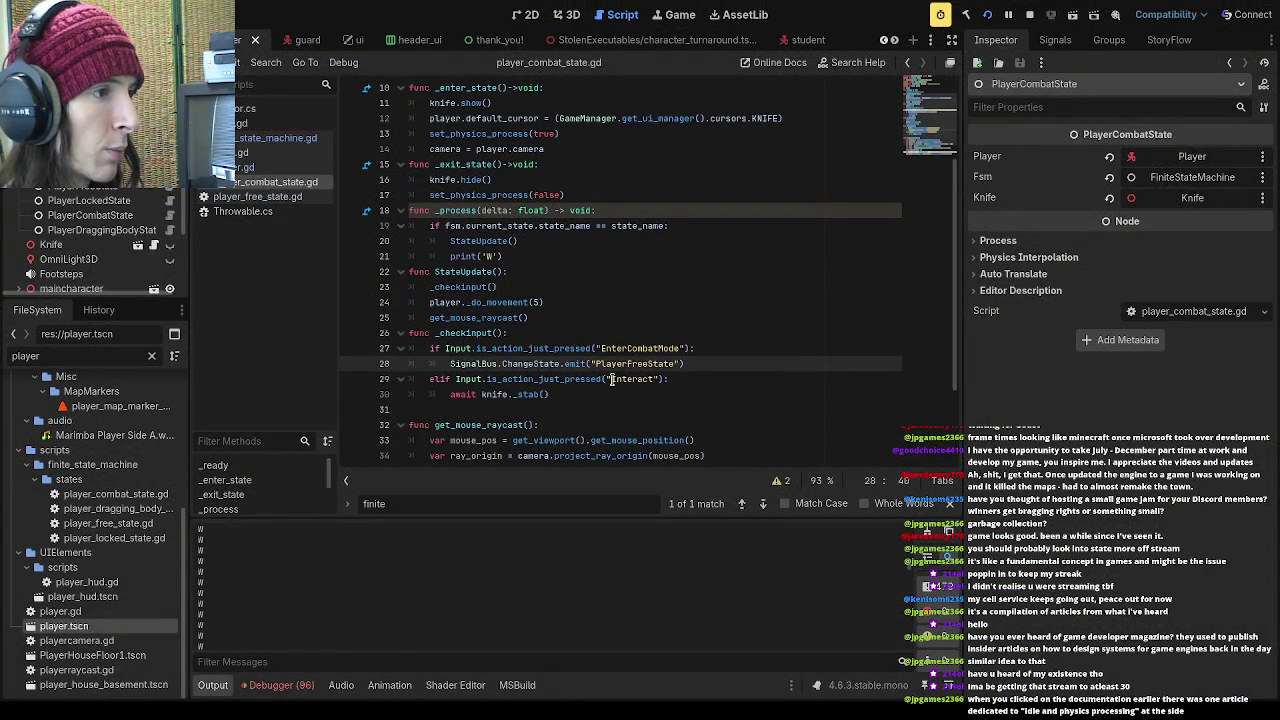
Step: Read the polling example in the docs, marking its _physics_process line
key("alt+Tab")
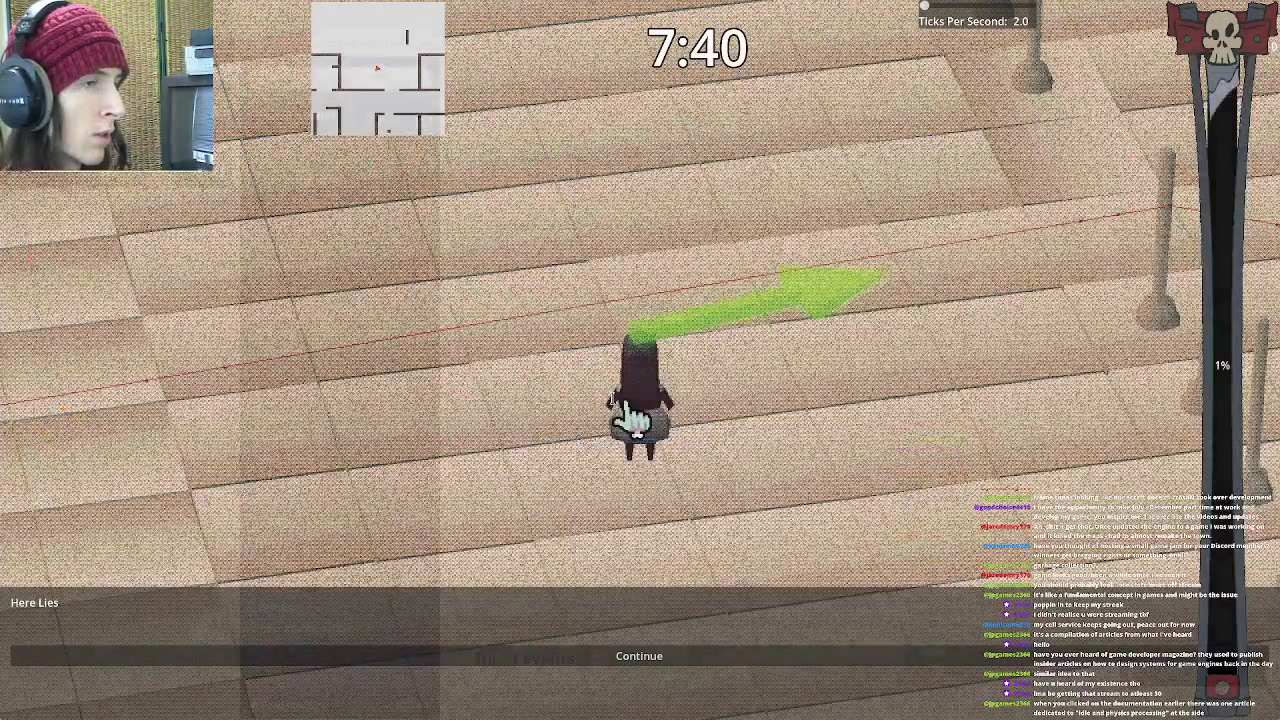
key("alt+Tab")
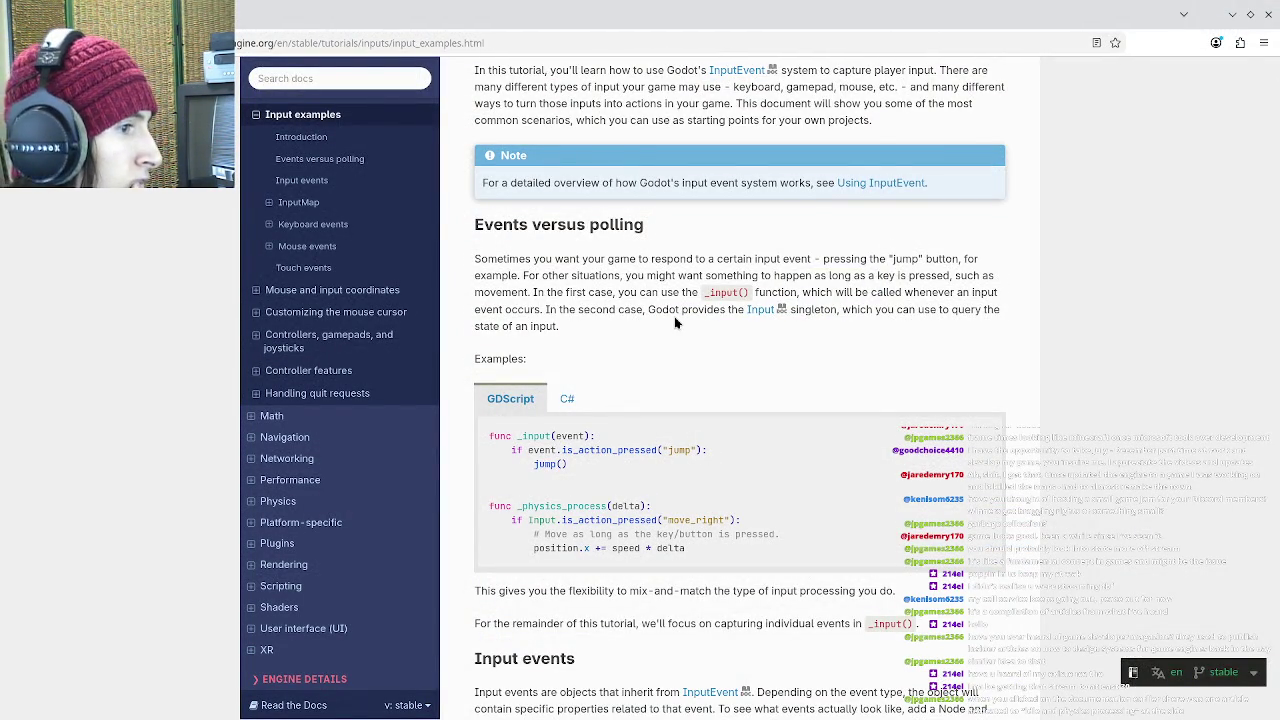
left_click_drag(607, 506, 520, 505)
left_click(520, 505)
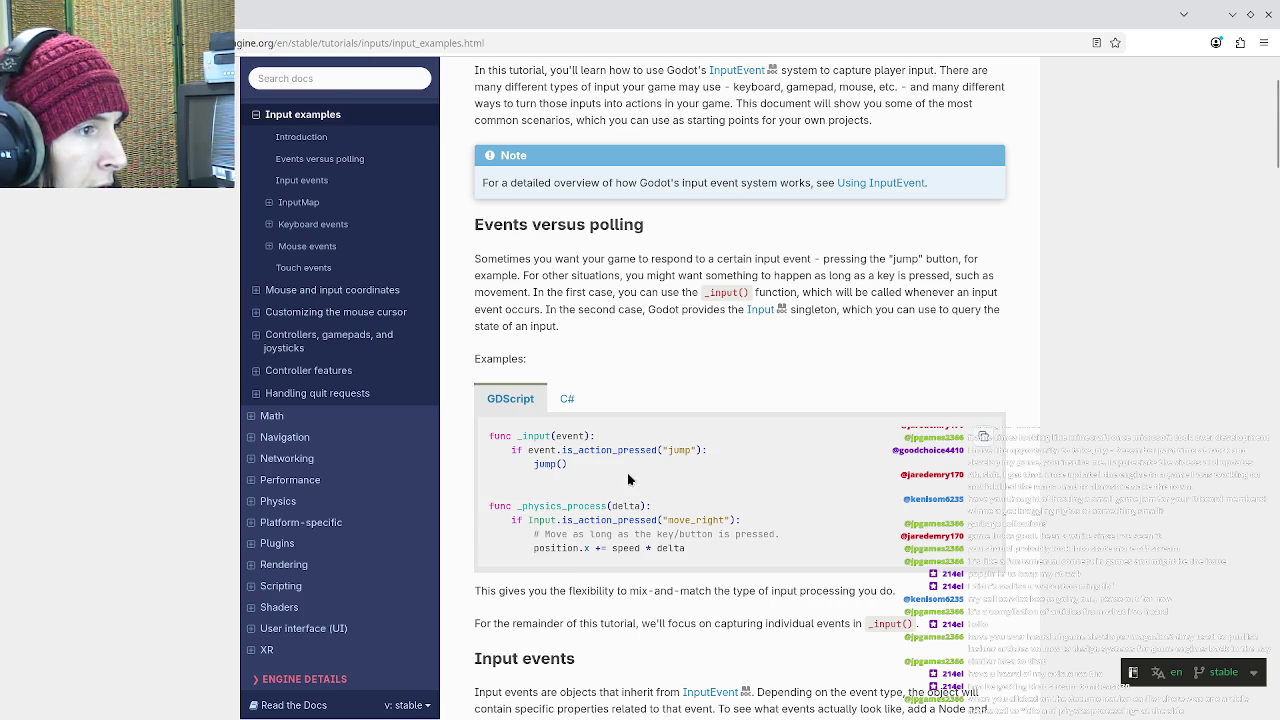
scroll(645, 495, "down", 3)
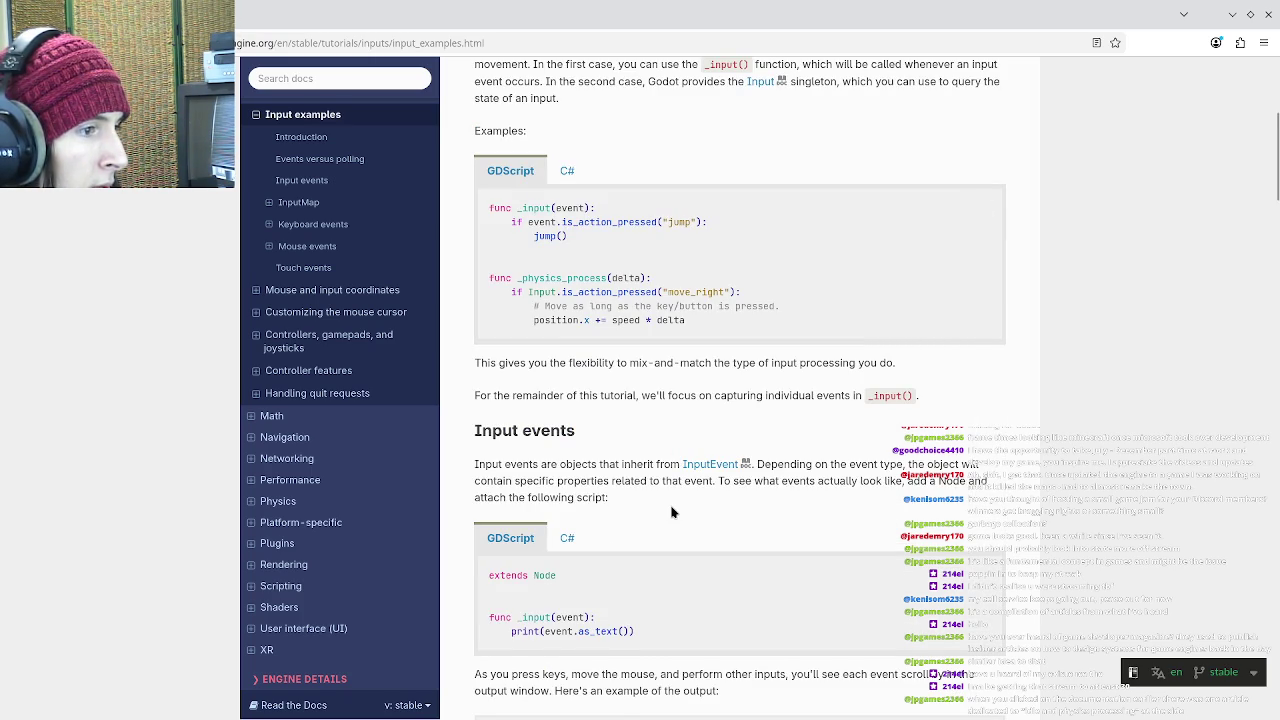
scroll(672, 512, "down", 1)
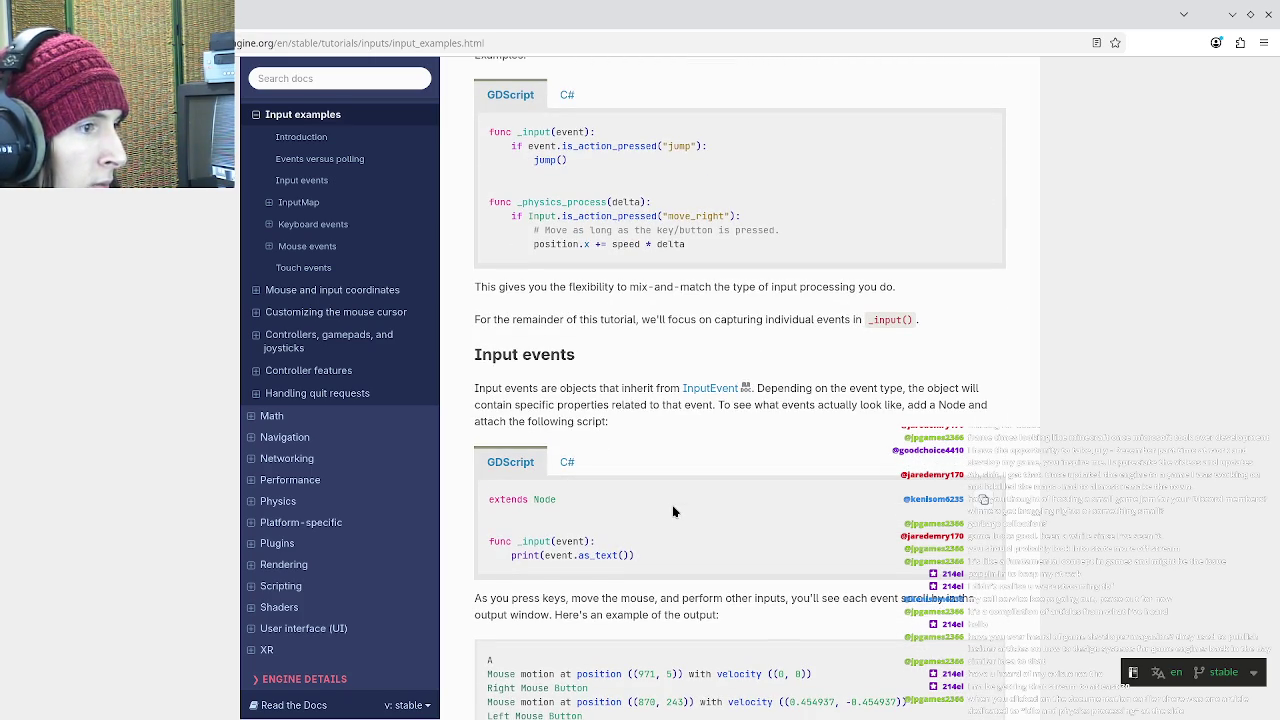
scroll(672, 512, "down", 1)
Step: Compare the input events example in C# and GDScript, marking the AsText call
left_click(567, 386)
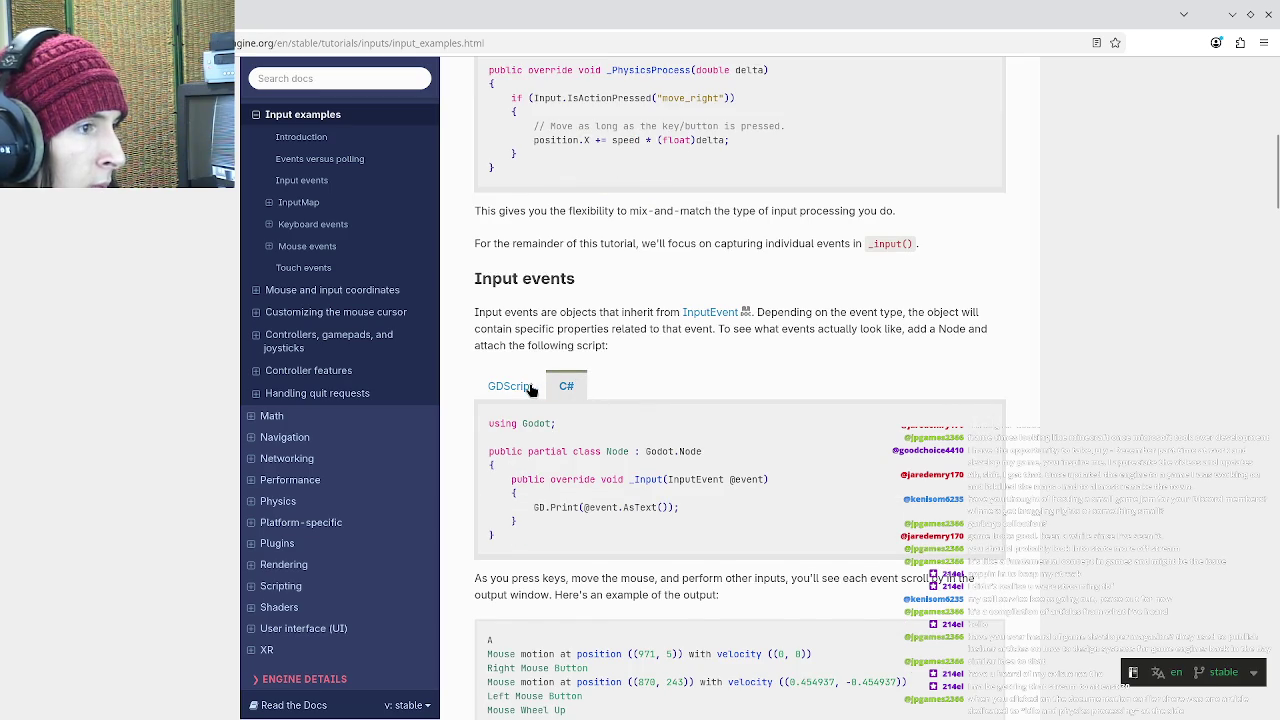
left_click(532, 390)
left_click(561, 396)
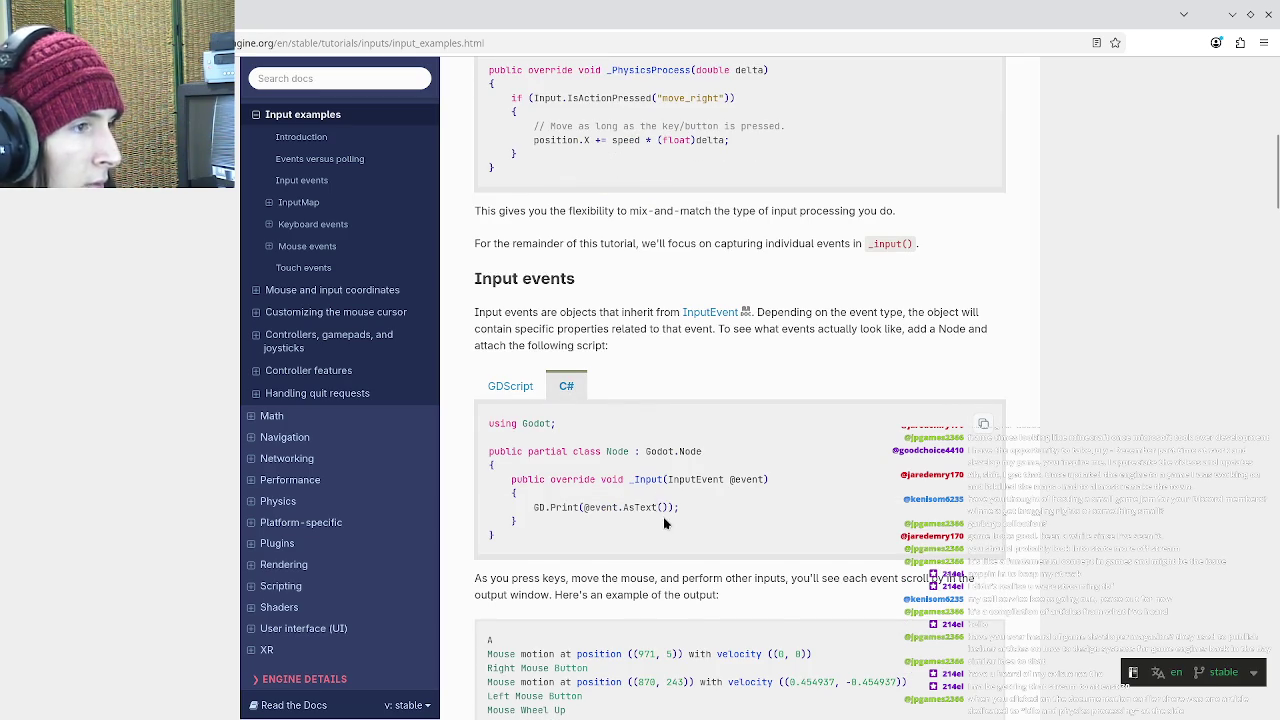
left_click_drag(624, 507, 646, 510)
left_click(646, 512)
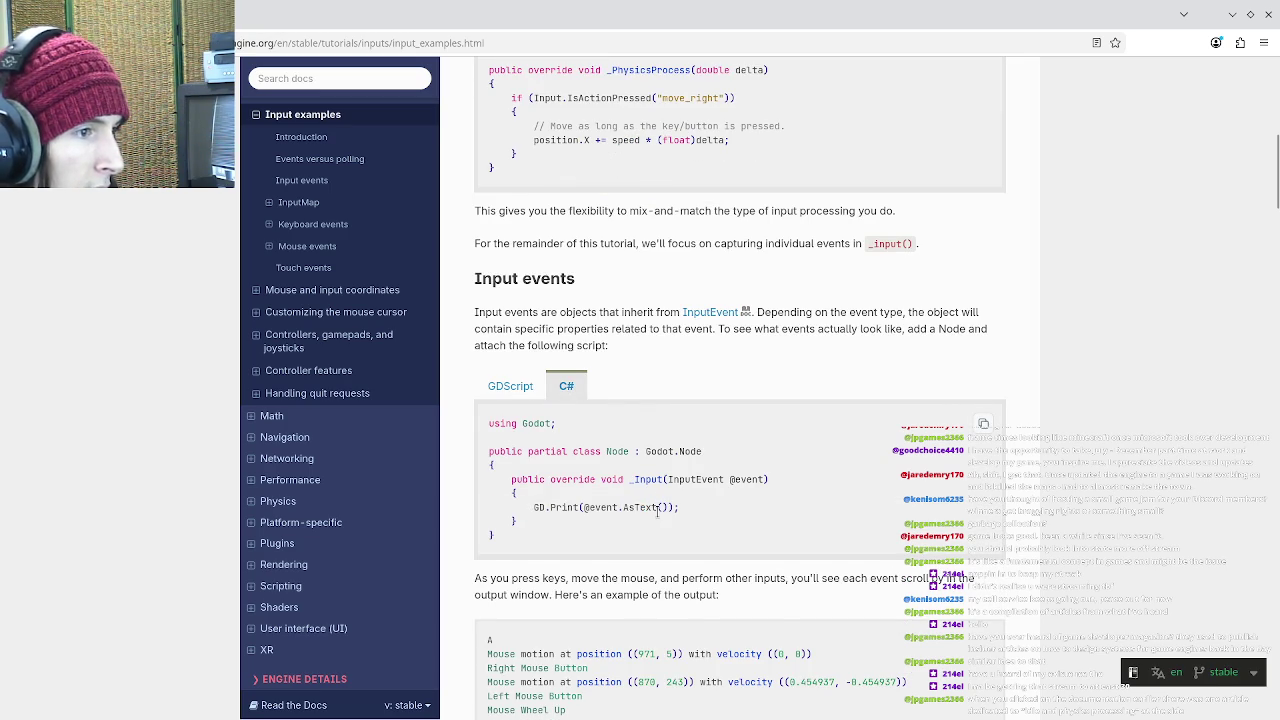
left_click(521, 386)
Step: Look back over the polling example, then return to the script's line 27 Input check
scroll(619, 440, "down", 2)
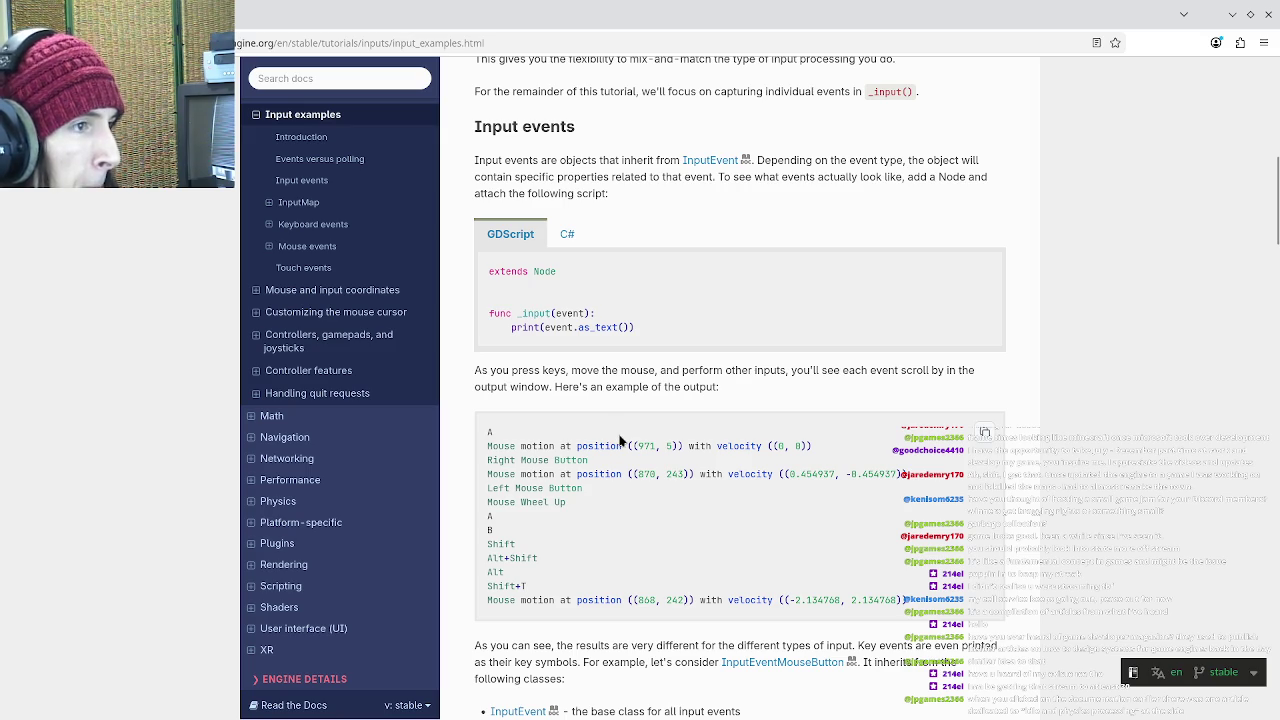
scroll(620, 440, "up", 2)
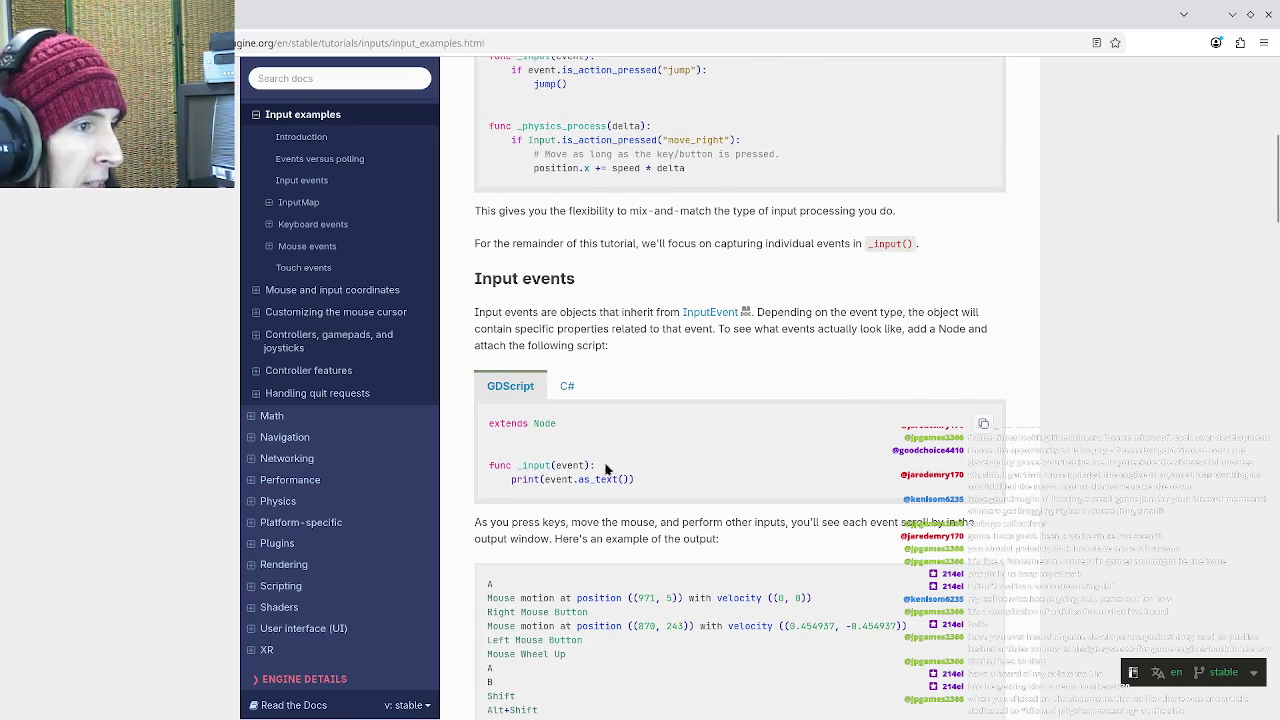
scroll(593, 467, "up", 1)
scroll(593, 467, "up", 2)
scroll(620, 485, "down", 3)
mouse_move(643, 508)
left_mouse_down()
mouse_move(477, 467)
mouse_move(637, 432)
left_mouse_up()
scroll(578, 394, "up", 3)
left_click(662, 470)
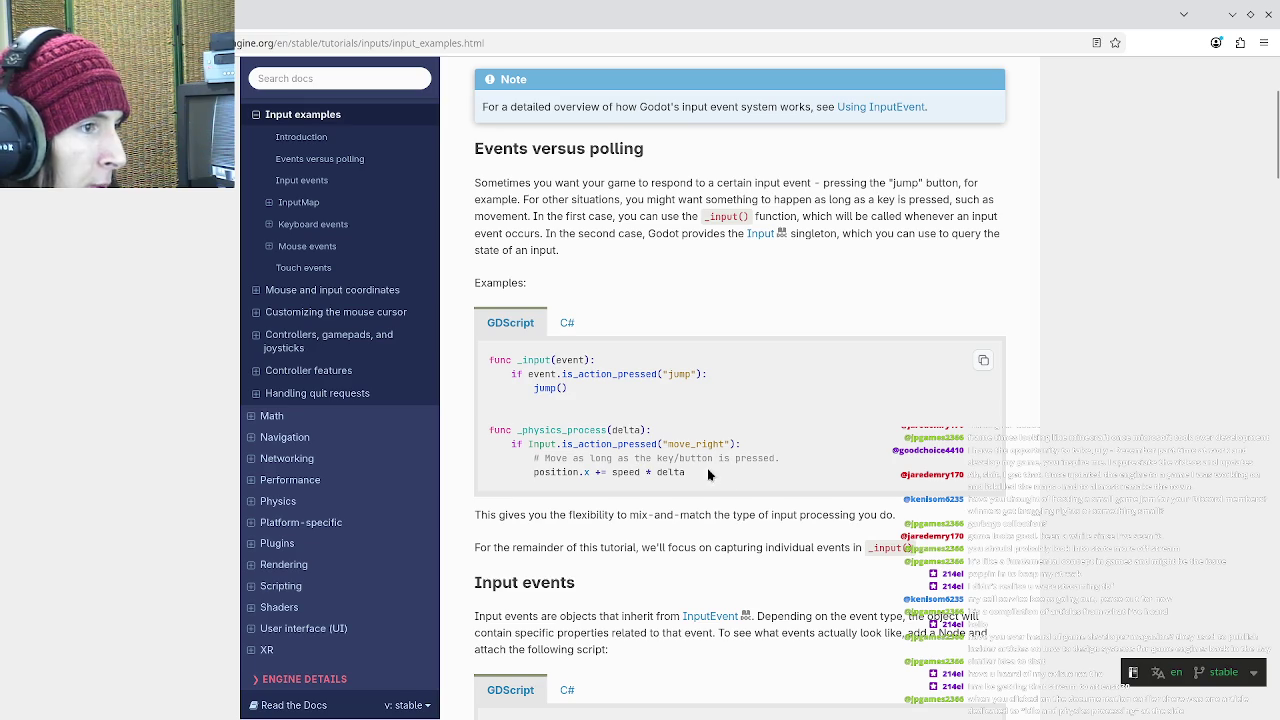
key("alt+Tab")
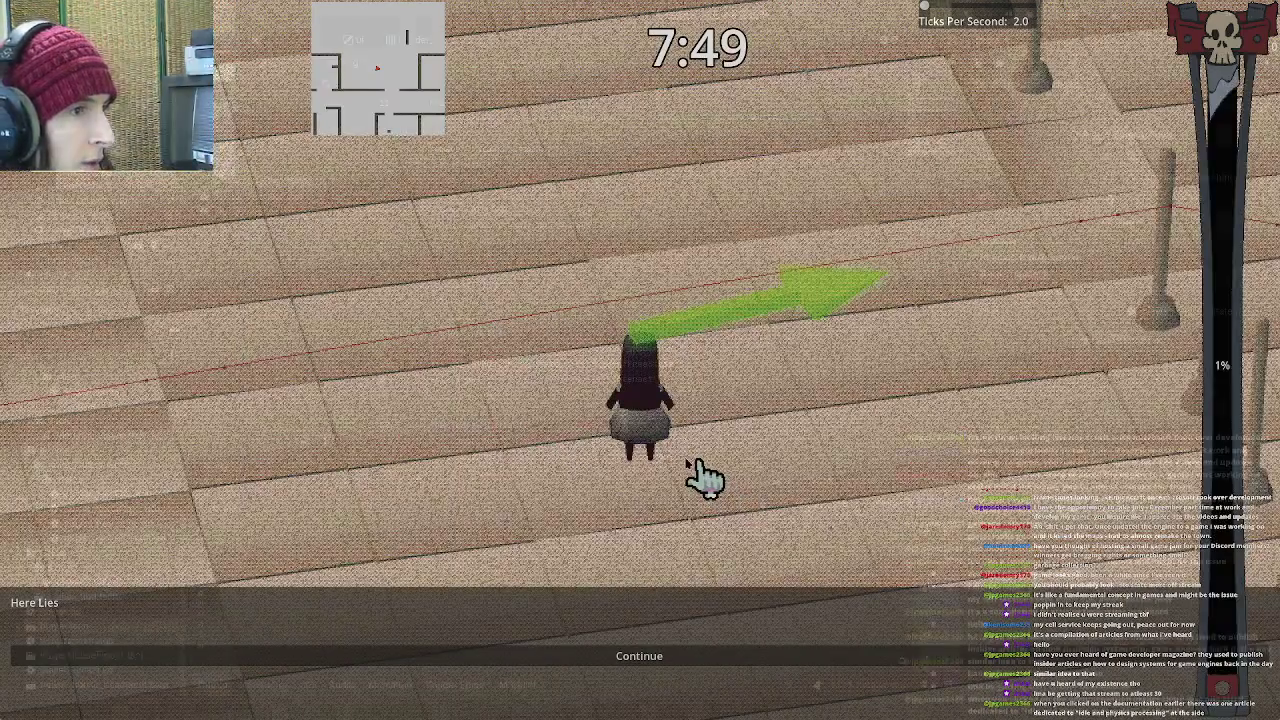
key("alt+Tab")
left_click(453, 349)
Step: Highlight the Input uses and step through the Interact and knife stab lines
double_click(453, 349)
left_click(521, 379)
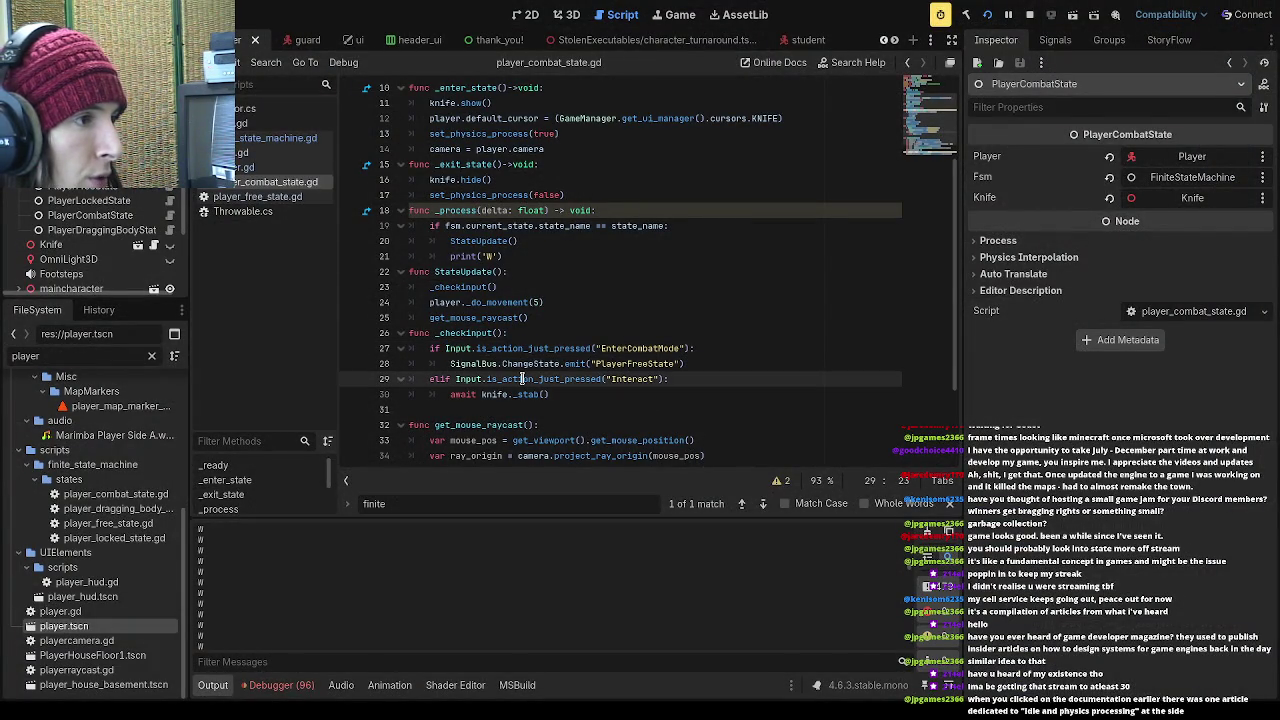
left_click(517, 349)
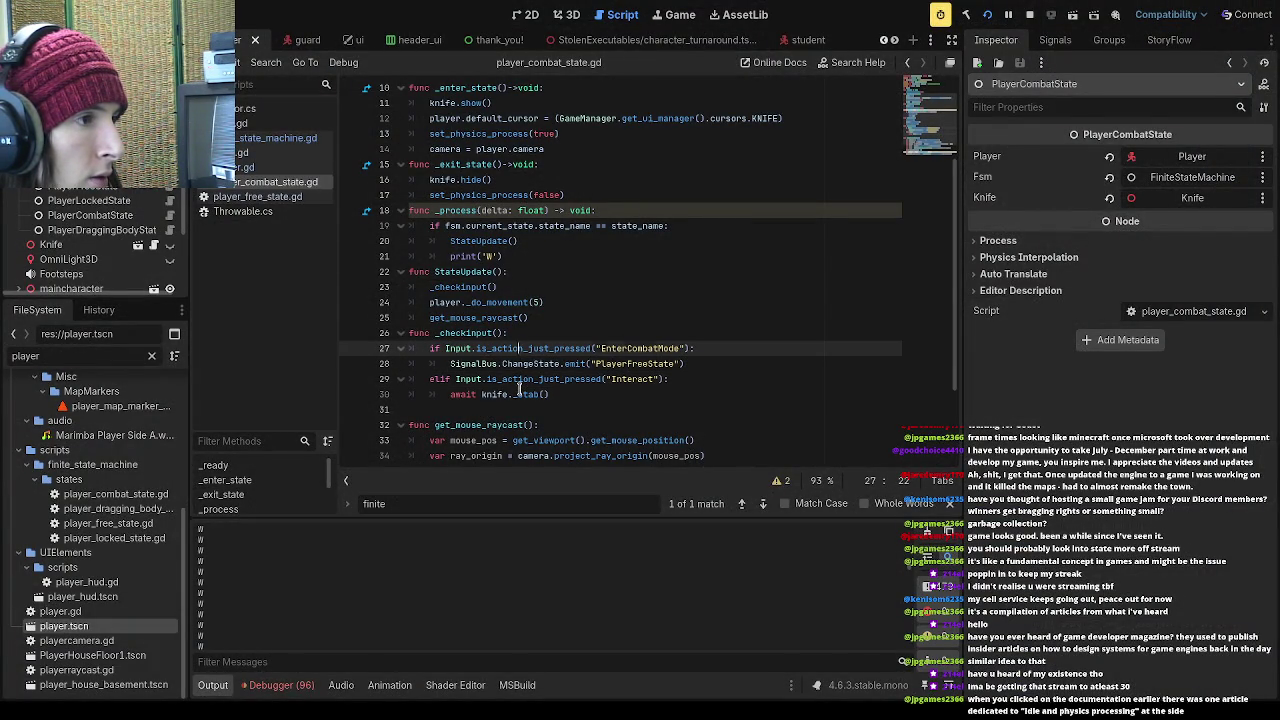
left_click(519, 393)
left_click(568, 395)
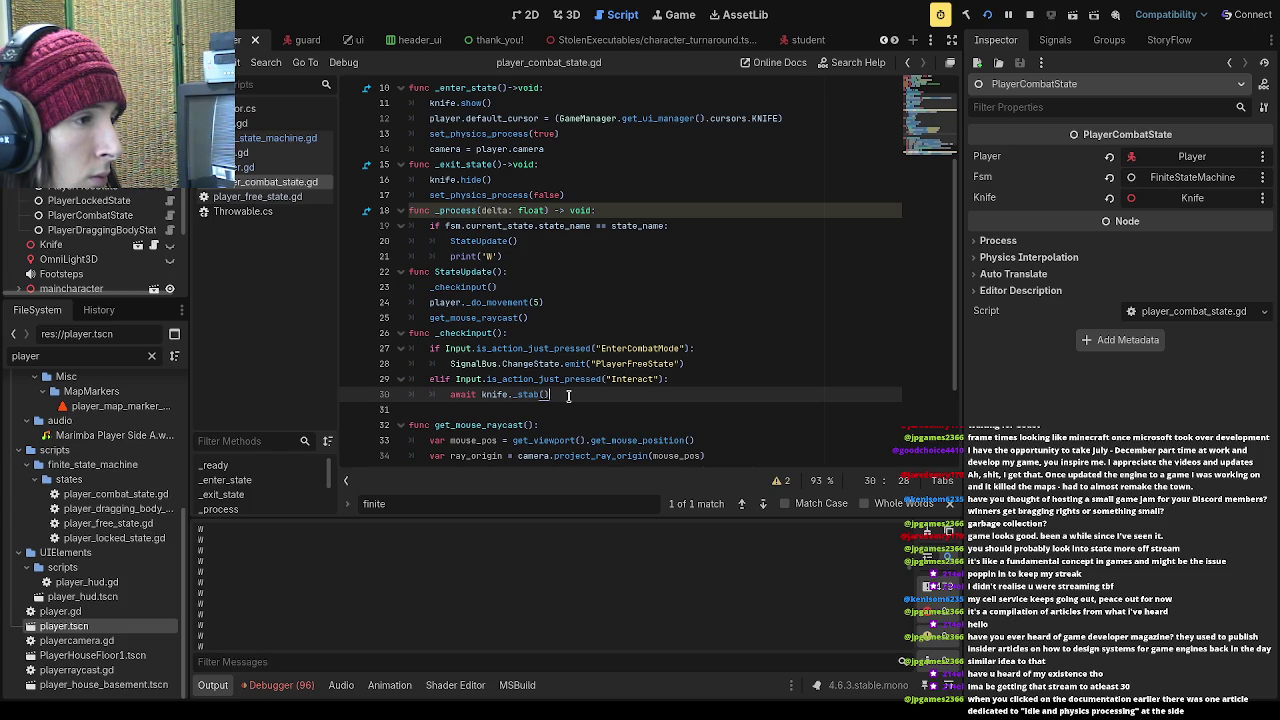
scroll(568, 395, "up", 3)
scroll(568, 395, "down", 4)
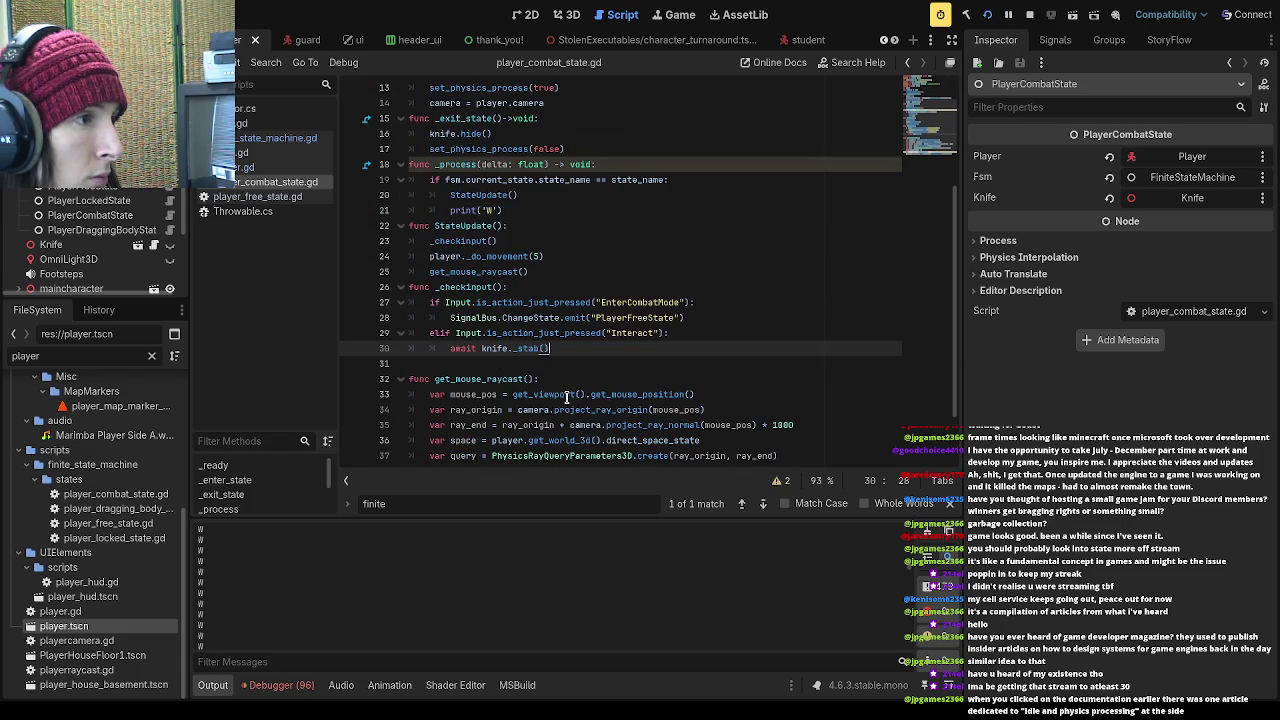
Step: Review the whole _checkinput function through line 30
mouse_move(436, 287)
left_mouse_down()
mouse_move(510, 290)
mouse_move(623, 346)
left_mouse_up()
left_click(623, 346)
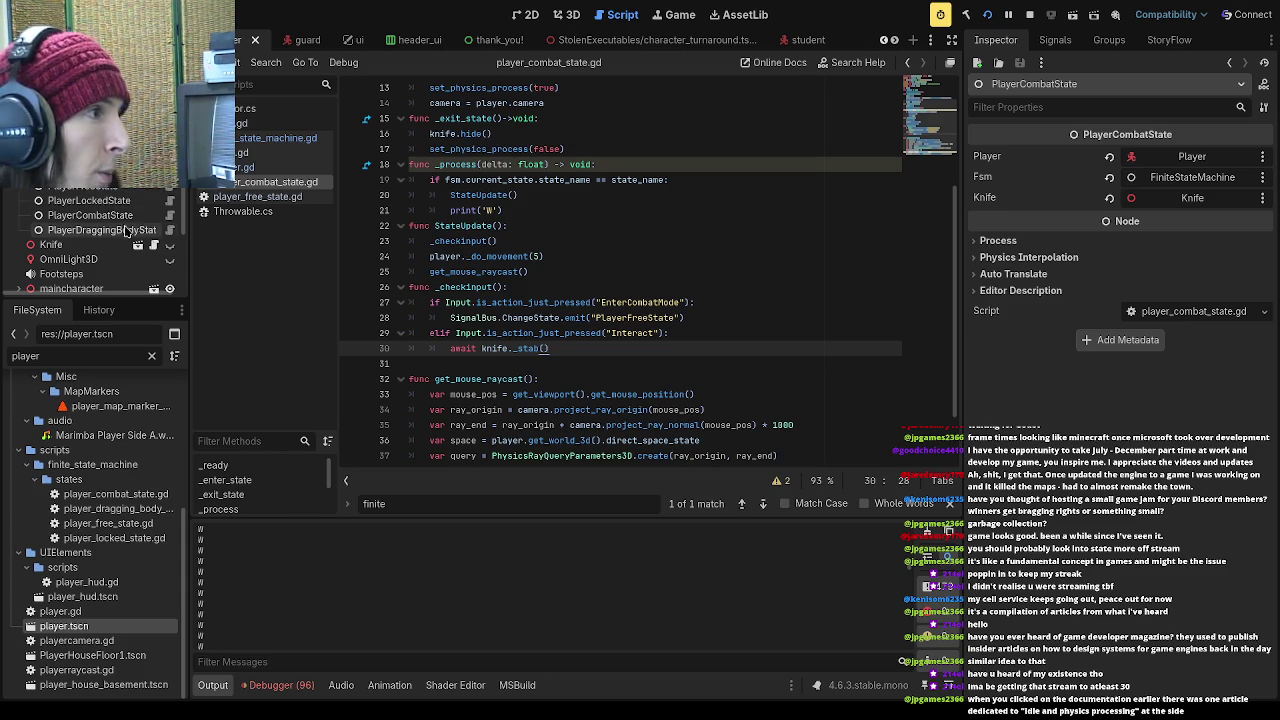
scroll(546, 310, "up", 3)
scroll(546, 310, "down", 3)
left_click(508, 286)
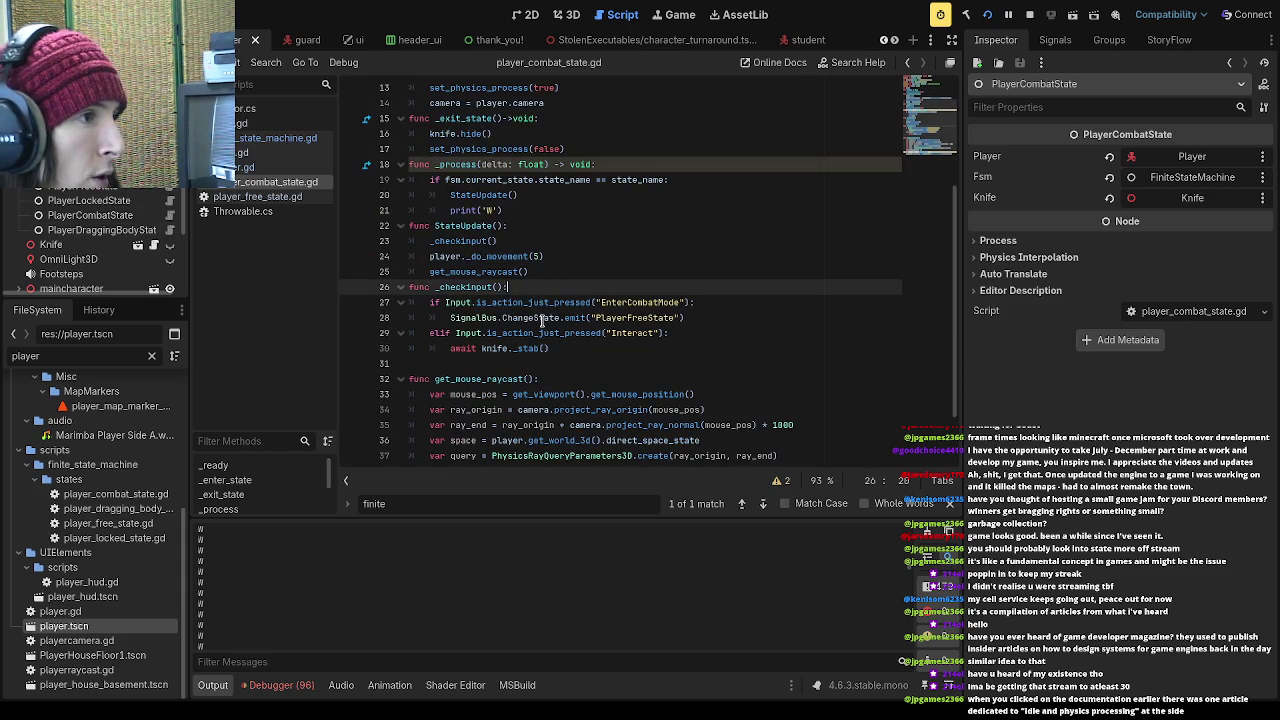
scroll(507, 274, "up", 1)
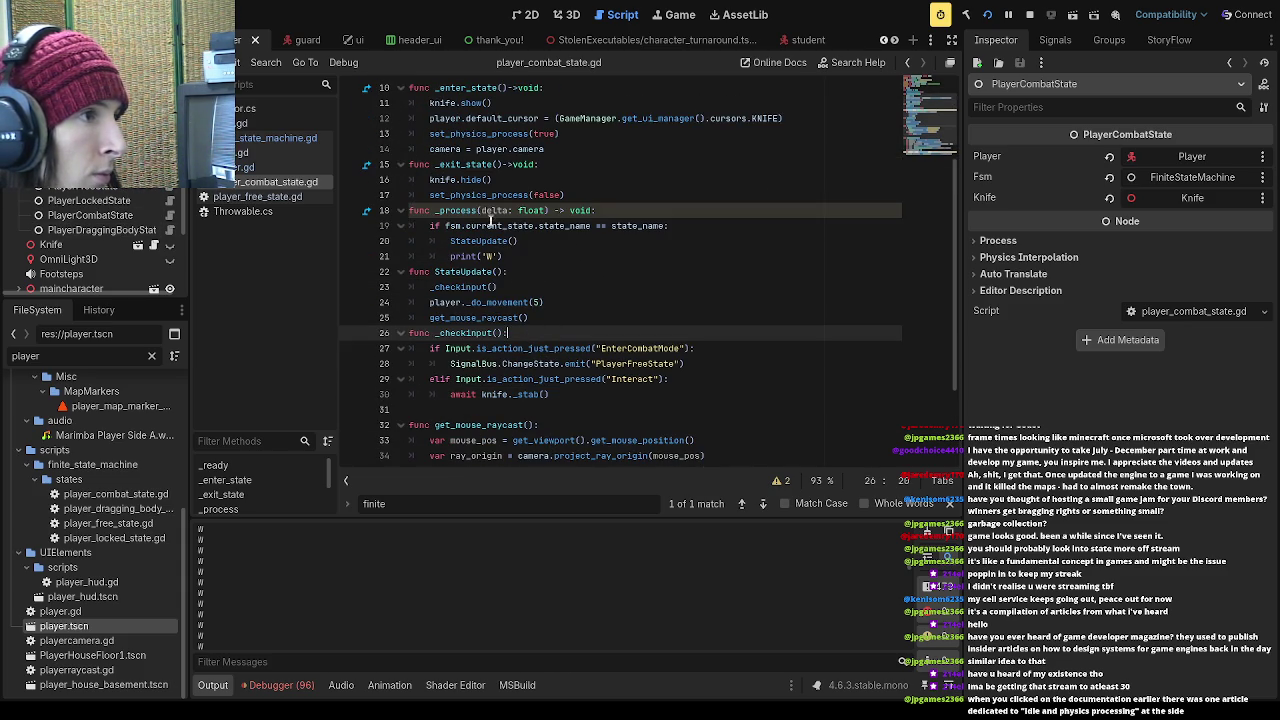
Step: Check the _process state-name test and StateUpdate() call, then run the project with F5
left_click(449, 226)
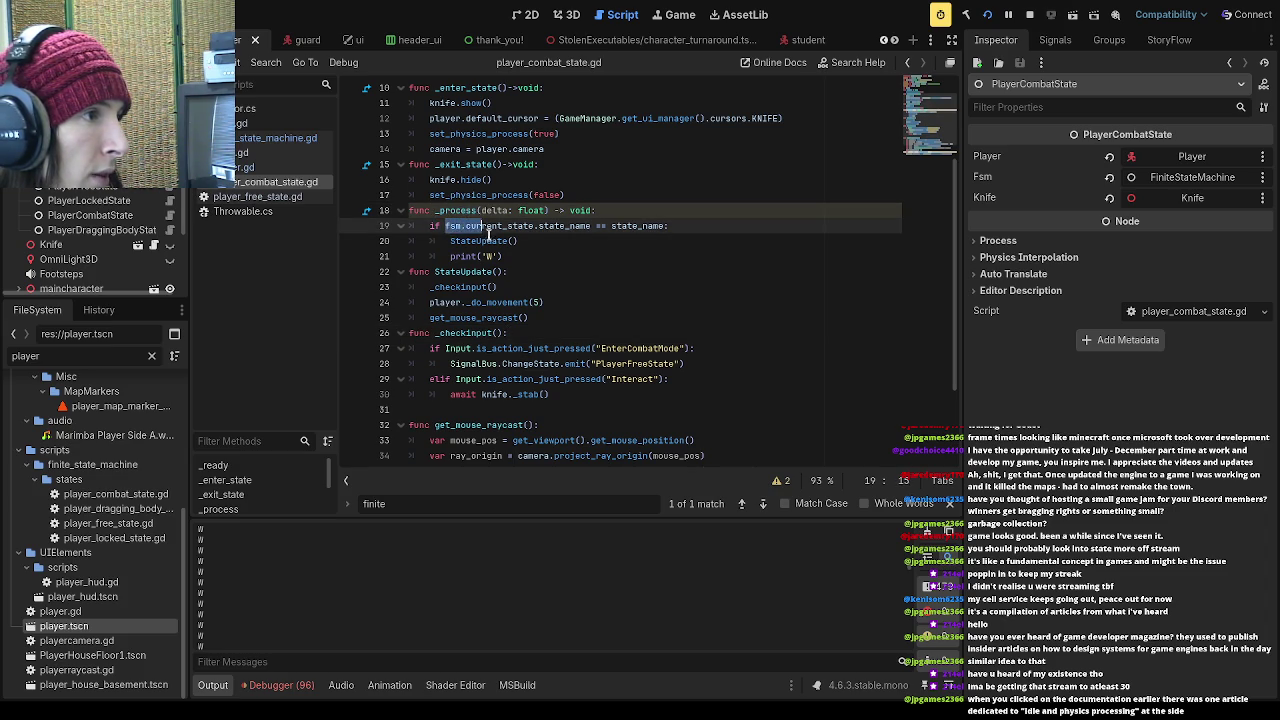
left_click(576, 264)
left_click(532, 241)
key("shift+Home")
left_click(557, 259)
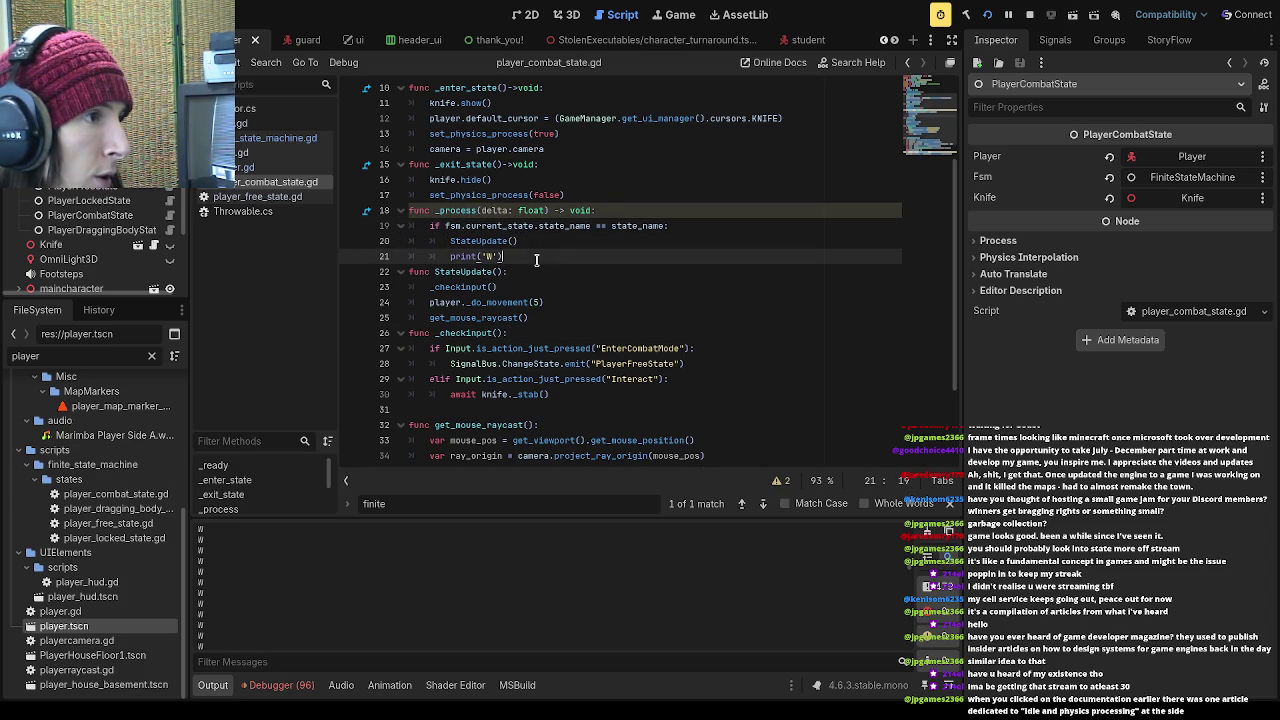
scroll(535, 290, "down", 2)
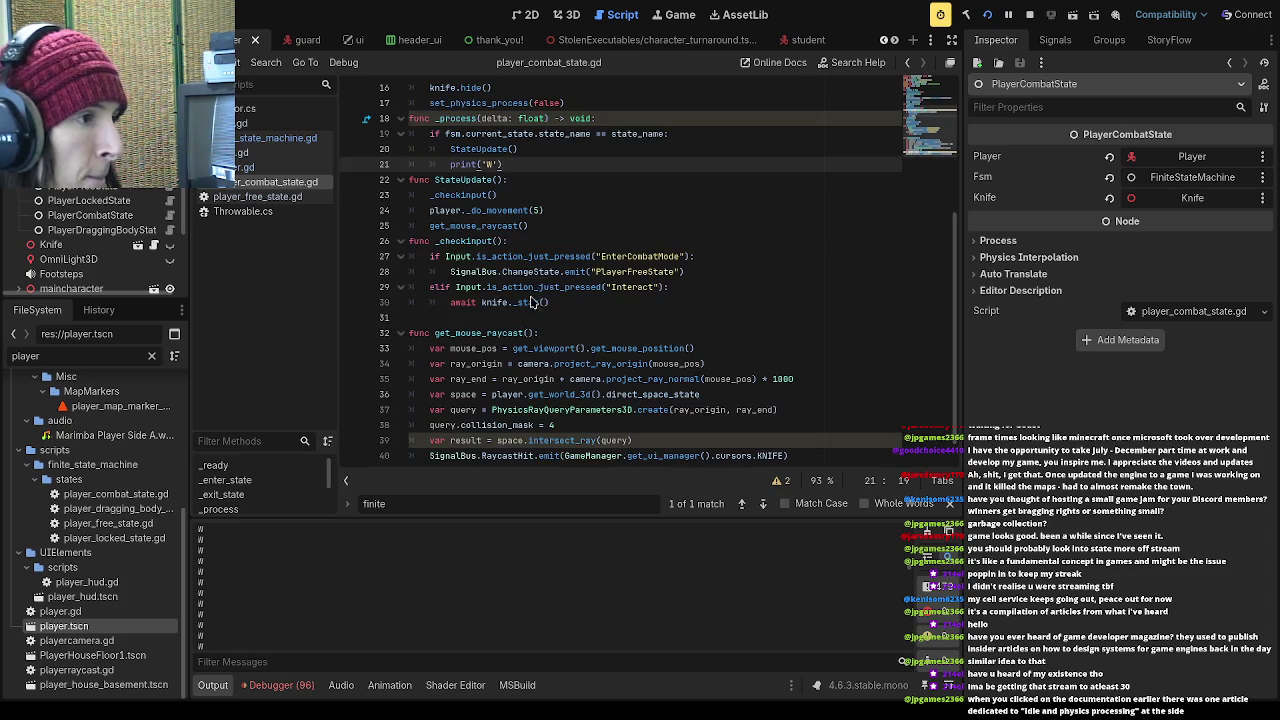
key("F5")
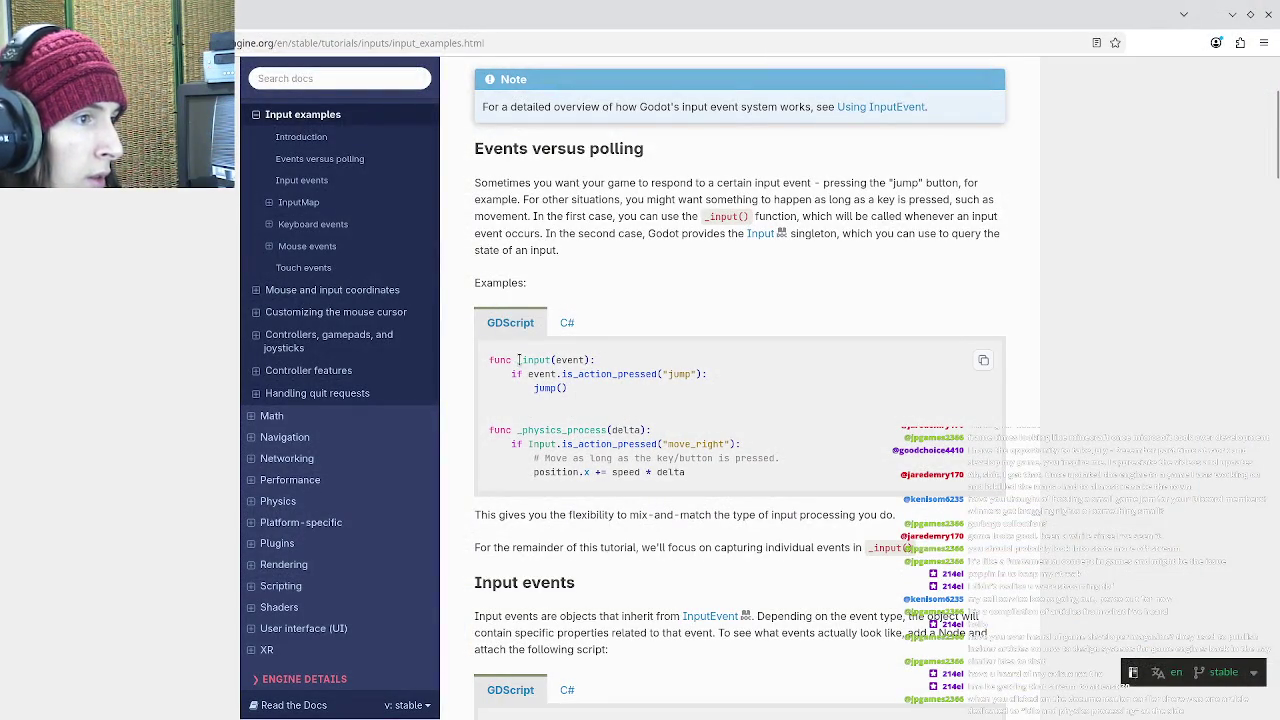
Step: Highlight _input(event): in the first GDScript Events versus polling example
mouse_move(517, 360)
left_mouse_down()
mouse_move(556, 361)
mouse_move(512, 362)
left_mouse_up()
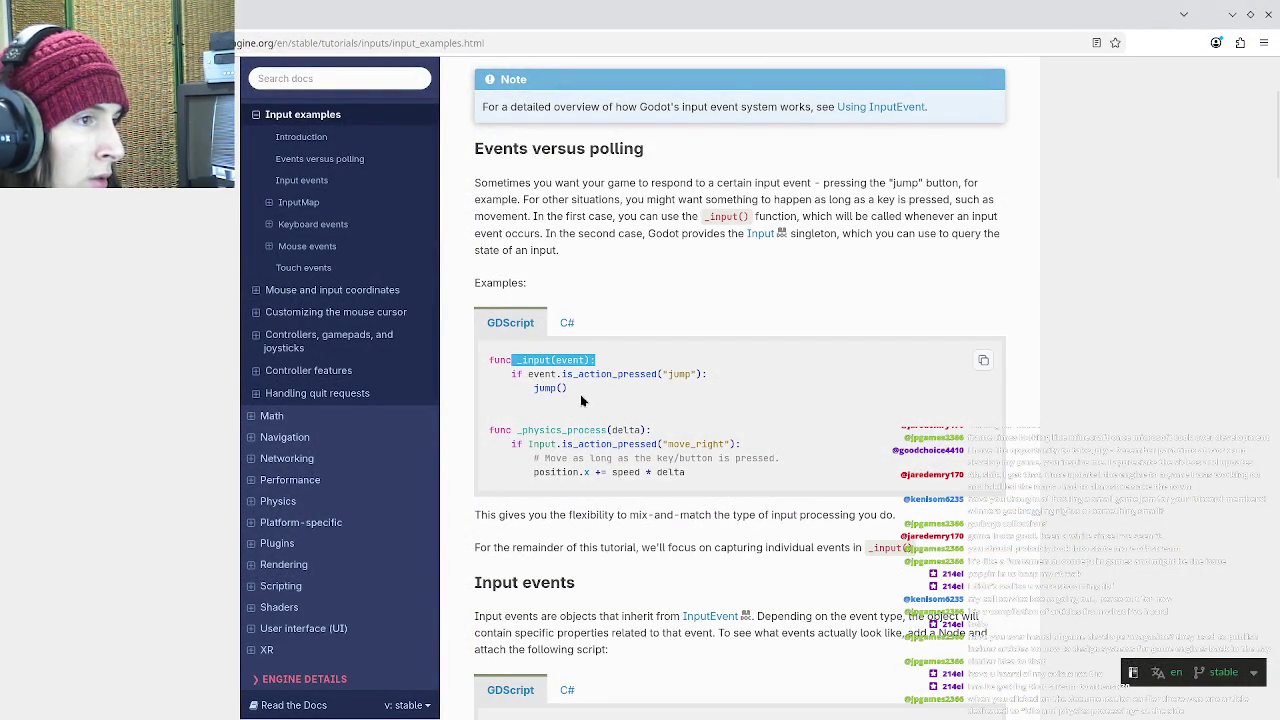
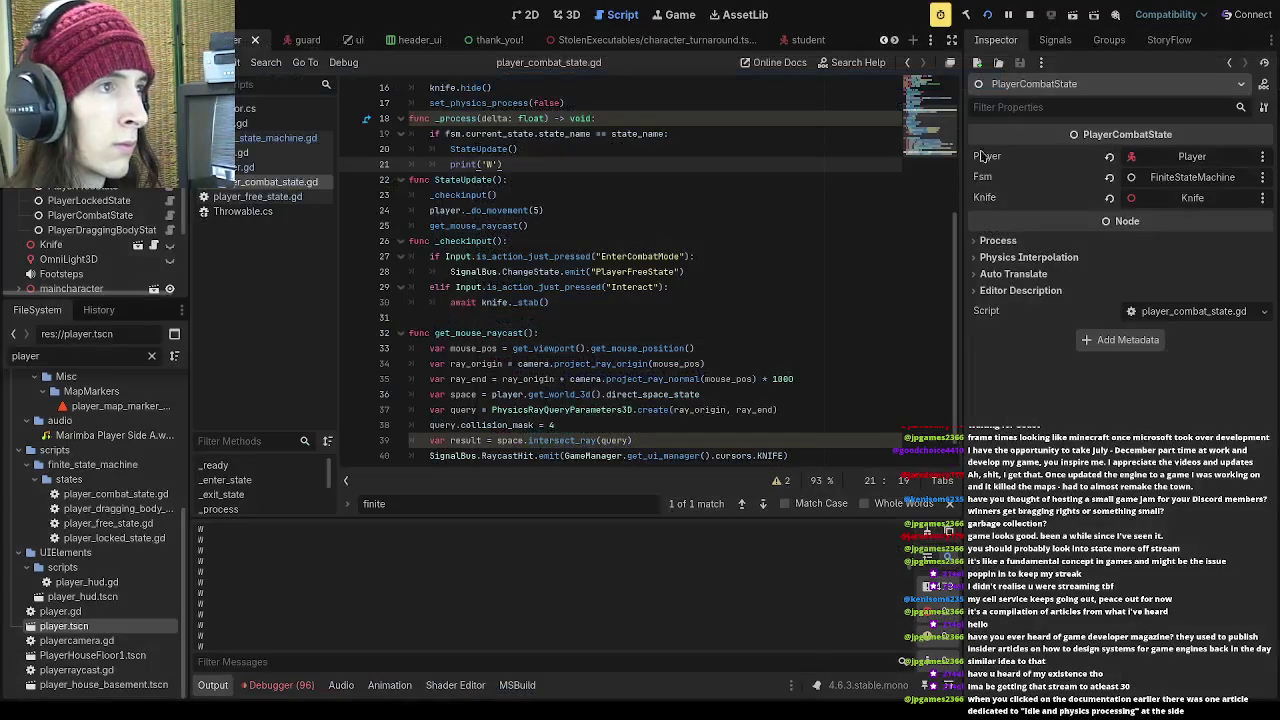
Step: Add an _input(event) function below _checkinput using autocomplete
left_click(617, 256)
key("Up")
left_click(640, 305)
left_click(644, 314)
key("Return")
key("Return")
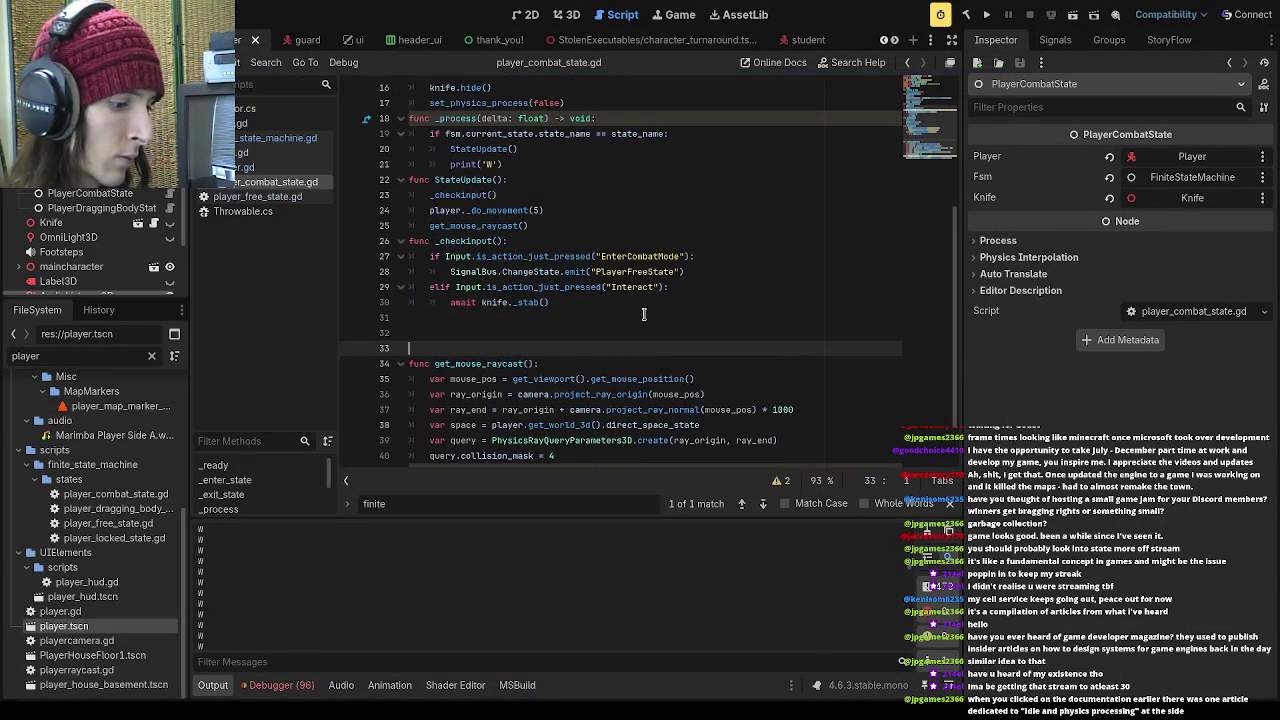
left_click(641, 326)
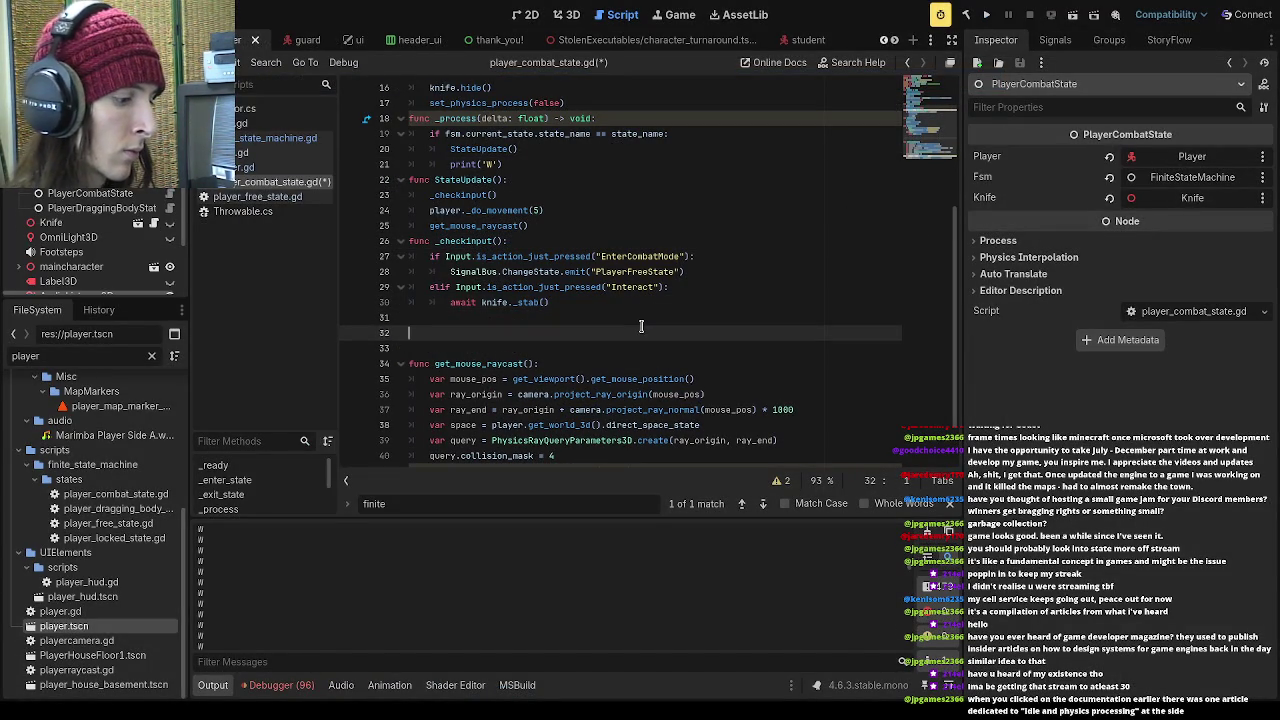
type("func _inpu")
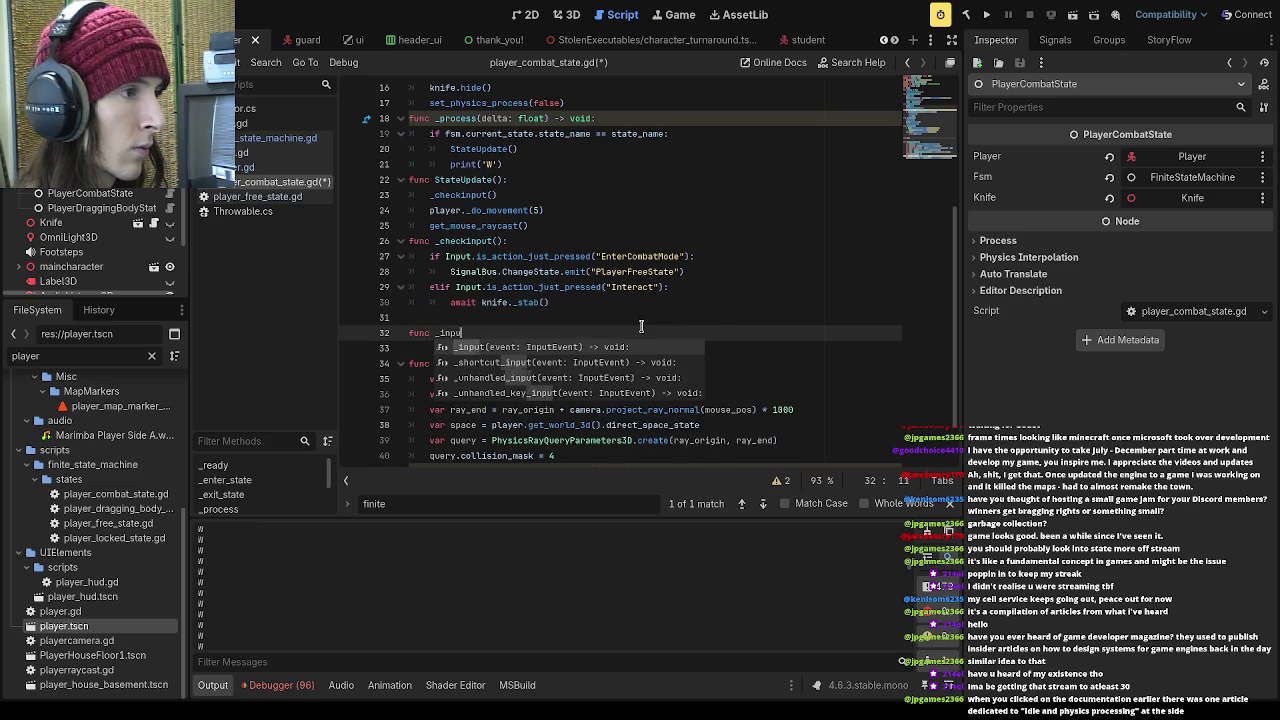
key("Return")
key("Return")
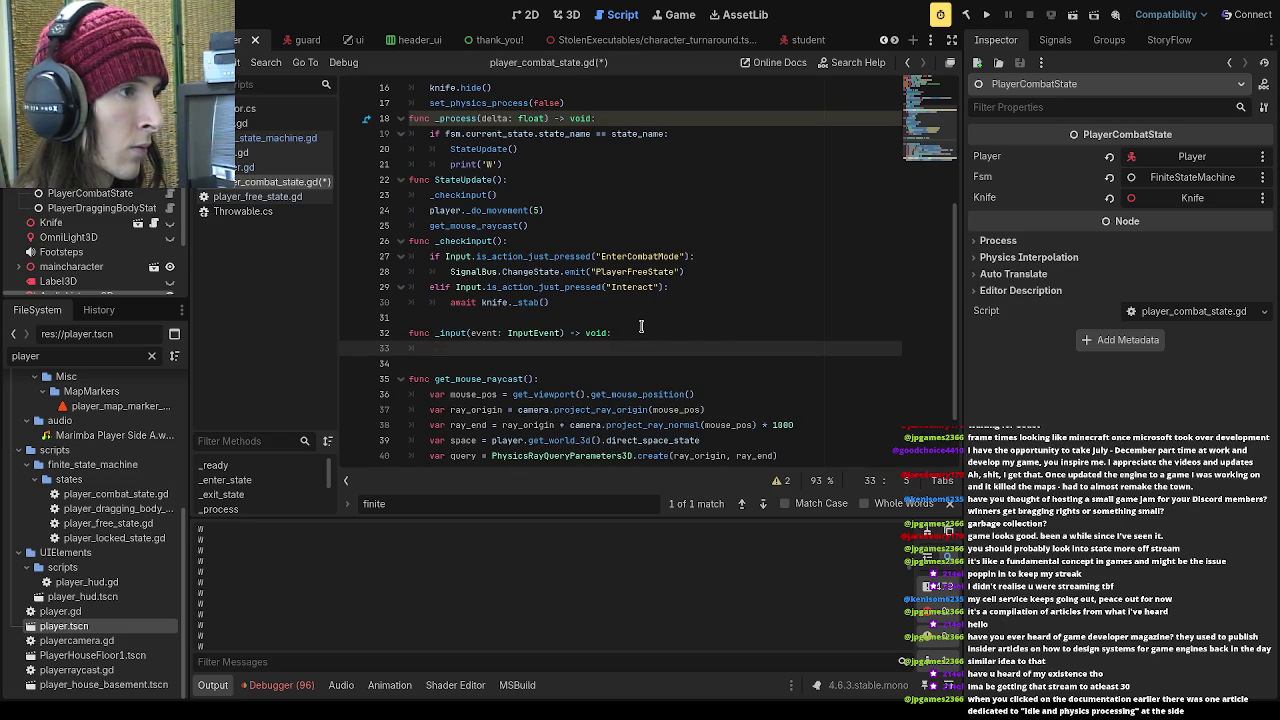
Step: Copy the 'if fsm.current_state.state_name == state_name:' check from _process into _input
type("if")
left_click(703, 113)
scroll(680, 250, "up", 4)
left_click_drag(668, 318, 426, 316)
key("ctrl+c")
scroll(470, 340, "down", 4)
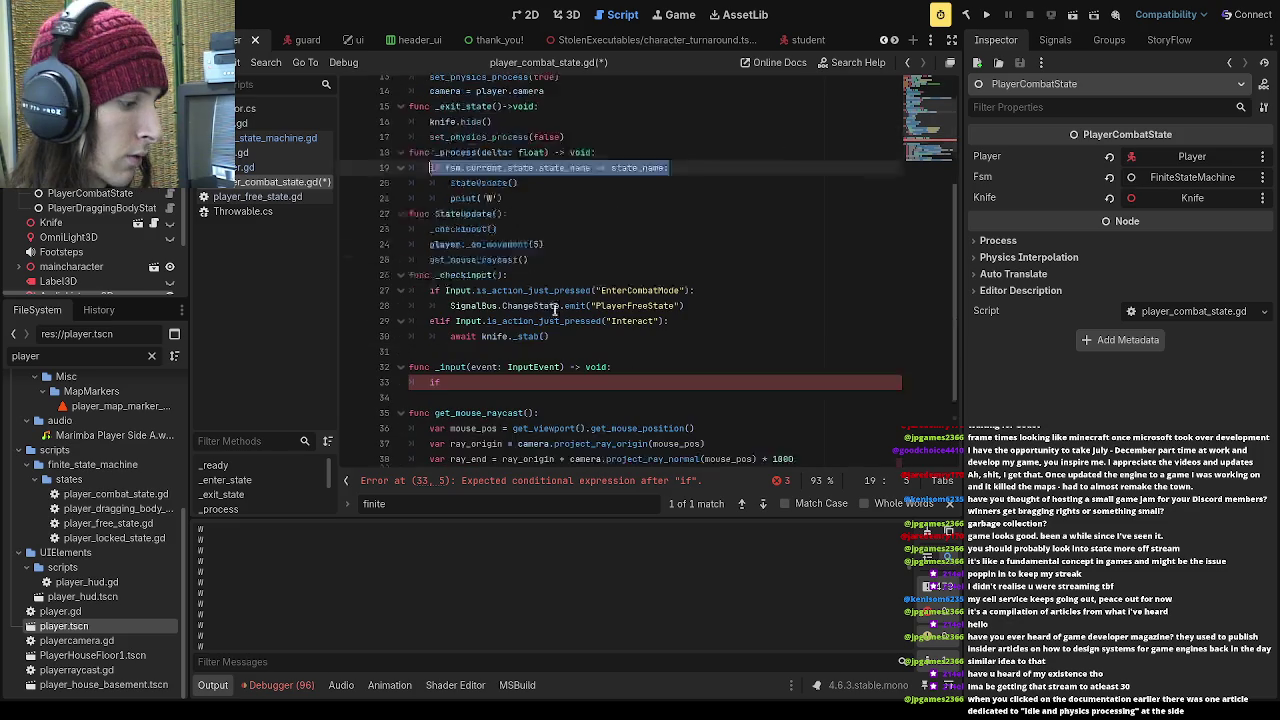
left_click(460, 347)
key("BackSpace")
key("BackSpace")
key("ctrl+v")
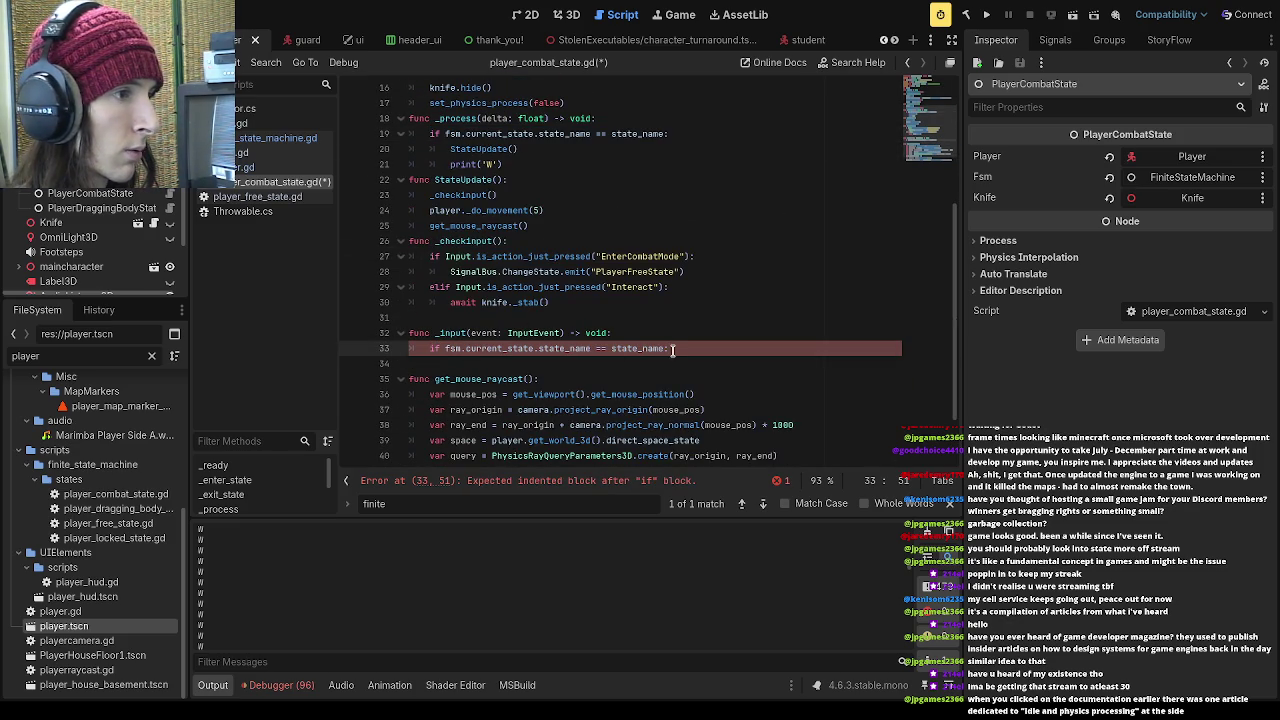
key("Return")
type("if")
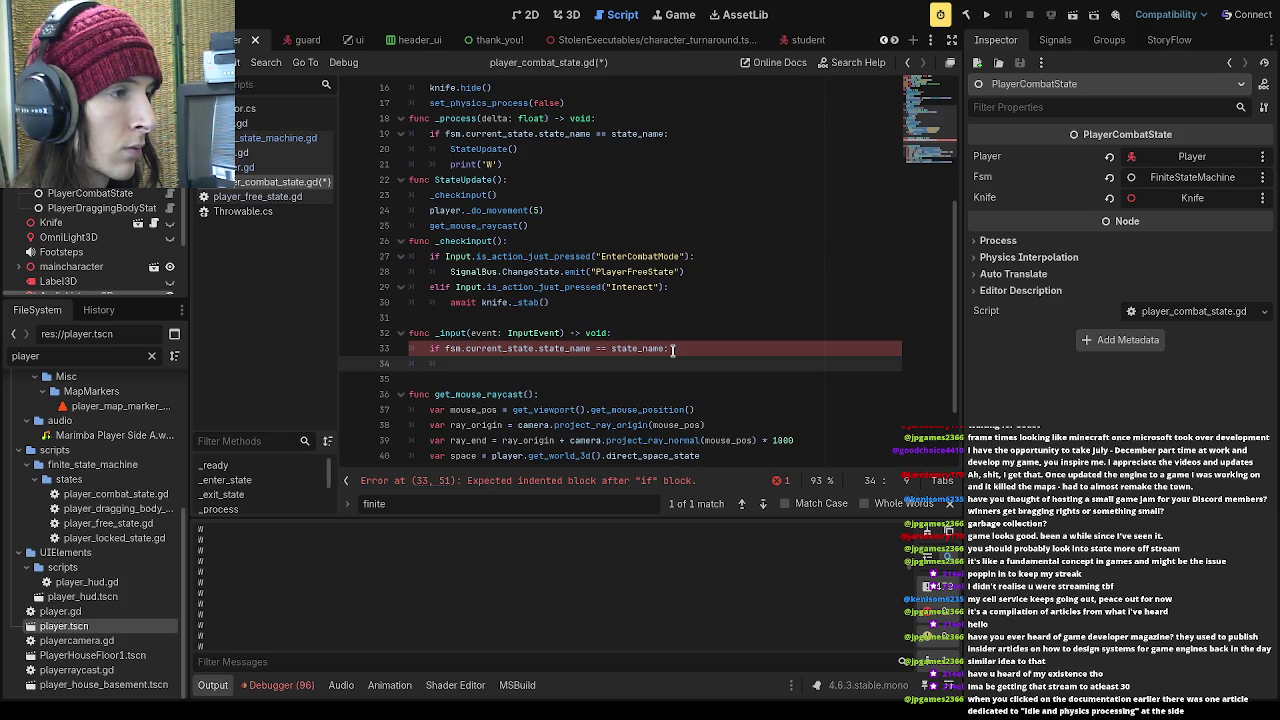
Step: Try a negated state check with return and else, then revert to an unfinished inner if
key("Up")
type("!")
key("Escape")
key("Down")
type("return")
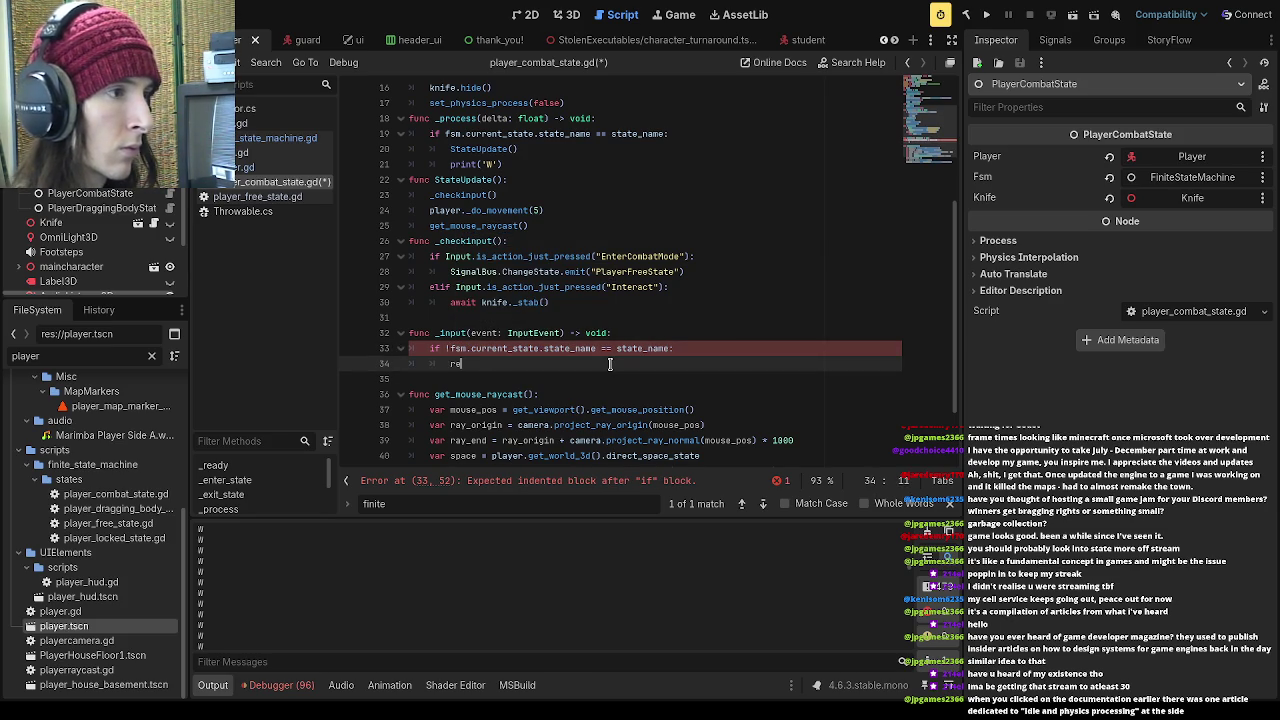
key("Return")
type("else:")
key("Return")
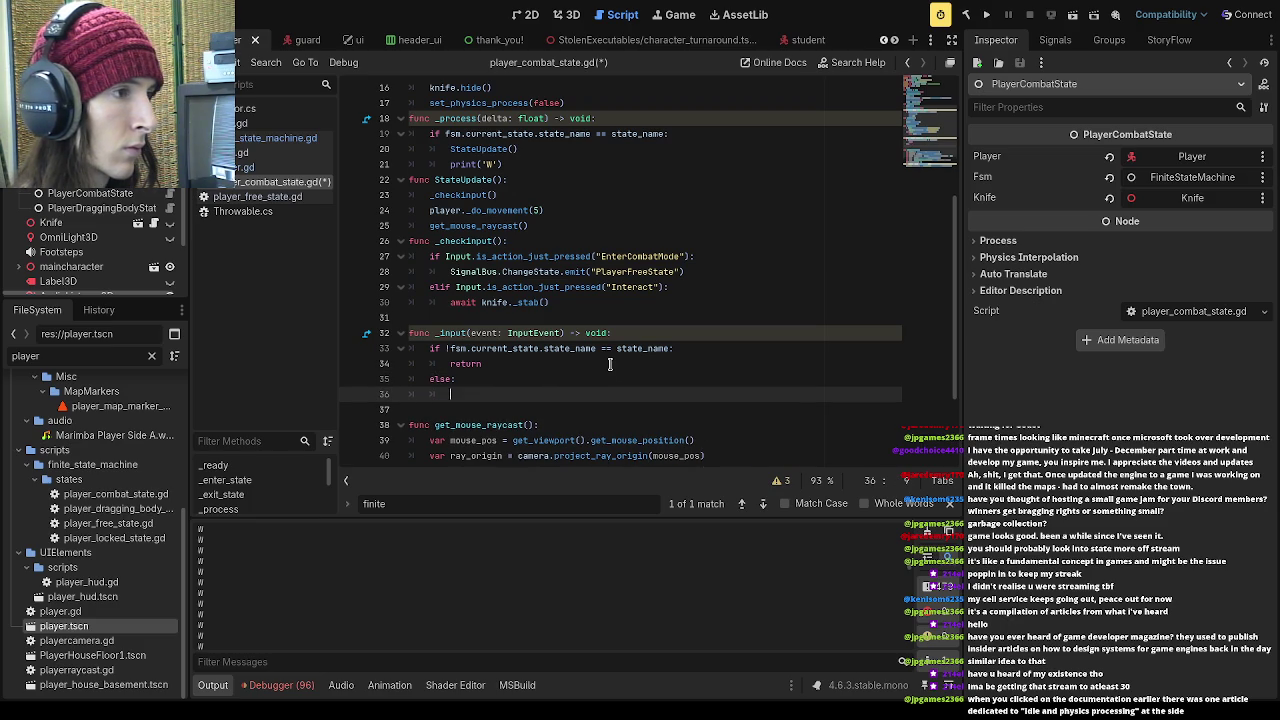
key("BackSpace")
key("BackSpace")
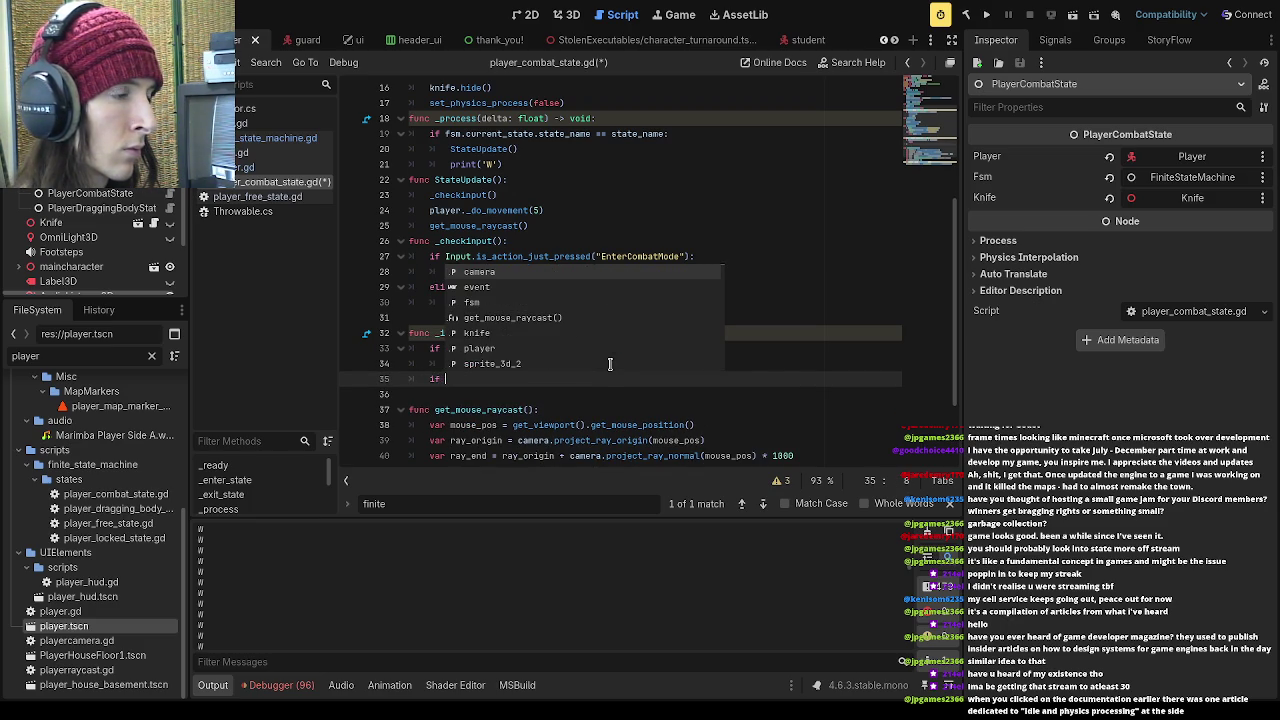
left_click(627, 388)
left_click(549, 378)
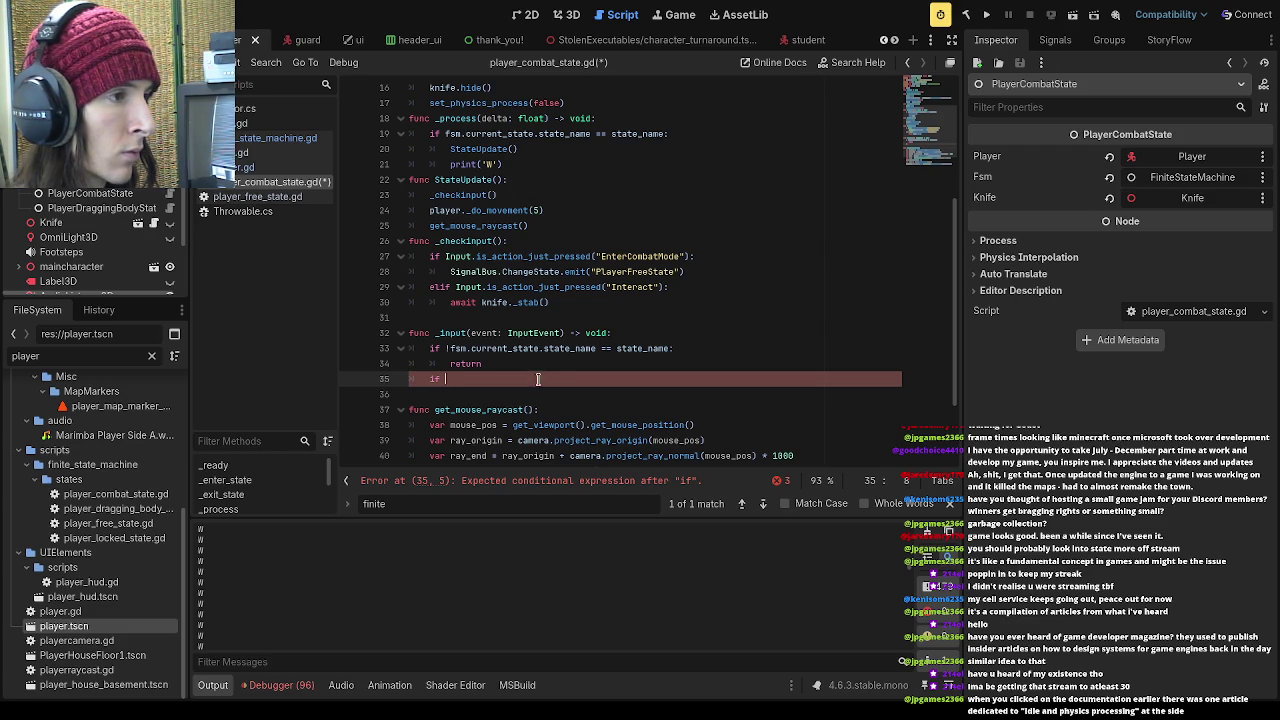
key("BackSpace")
key("BackSpace")
key("BackSpace")
key("BackSpace")
key("BackSpace")
key("BackSpace")
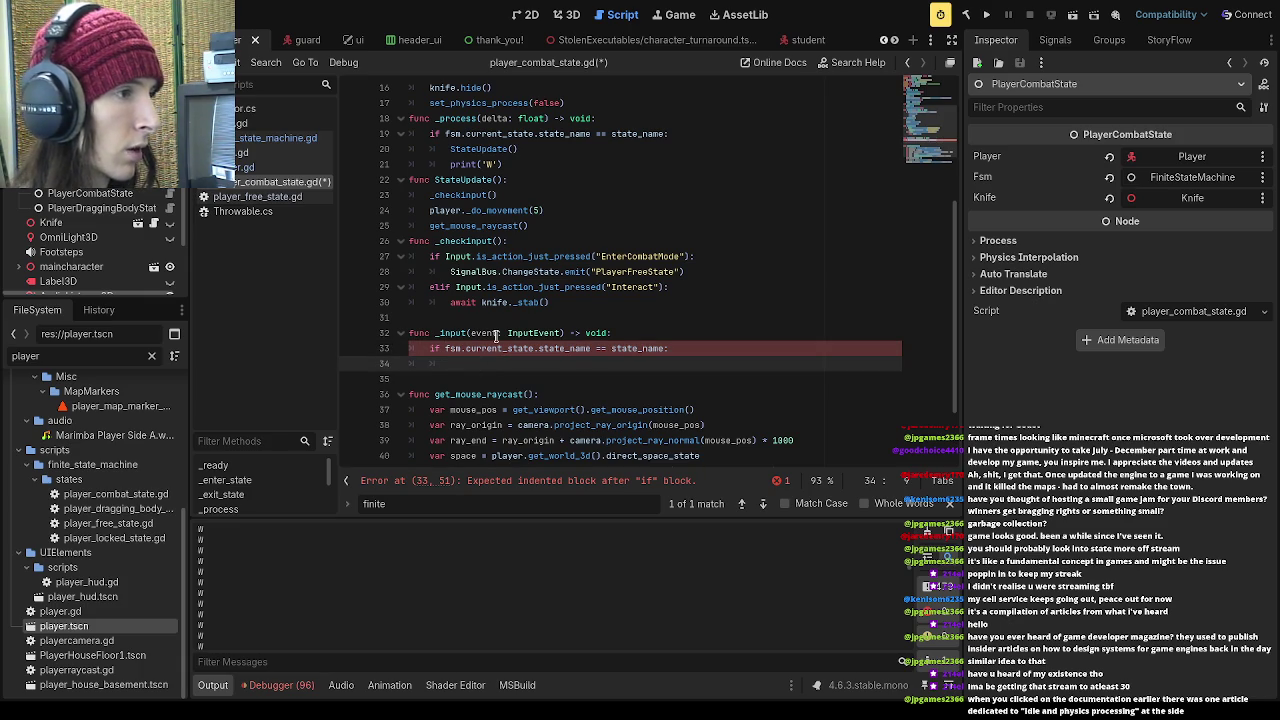
type("if")
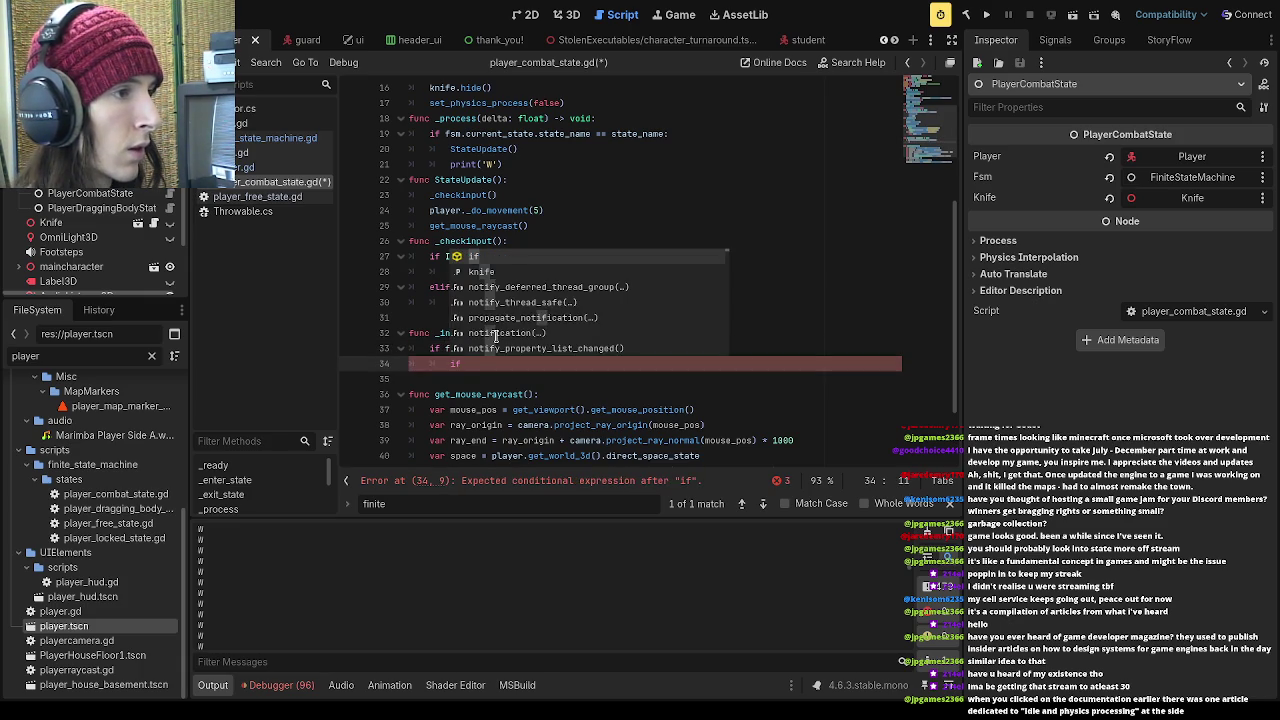
left_click(550, 225)
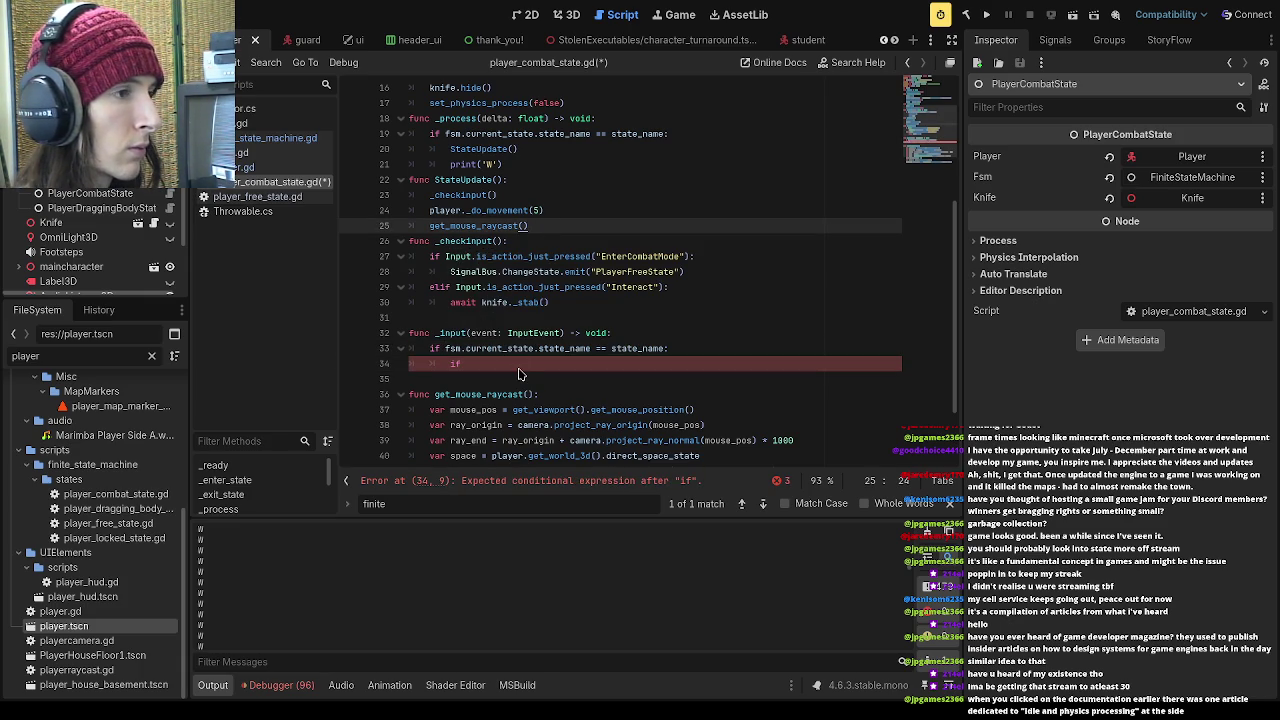
Step: Consult the _input example code in the Godot input documentation
key("alt+Tab")
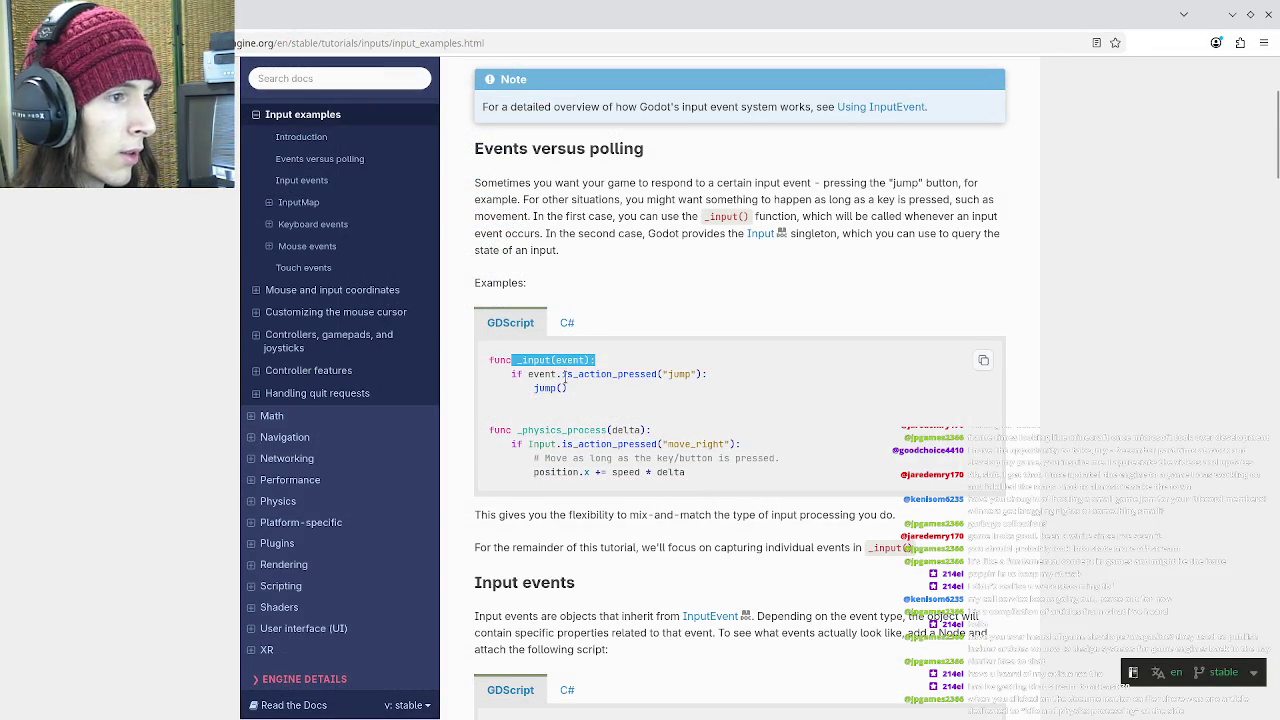
left_click(565, 371)
left_click_drag(531, 371, 584, 373)
left_click(573, 425)
left_click_drag(545, 429, 574, 443)
left_click(566, 427)
key("alt+Tab")
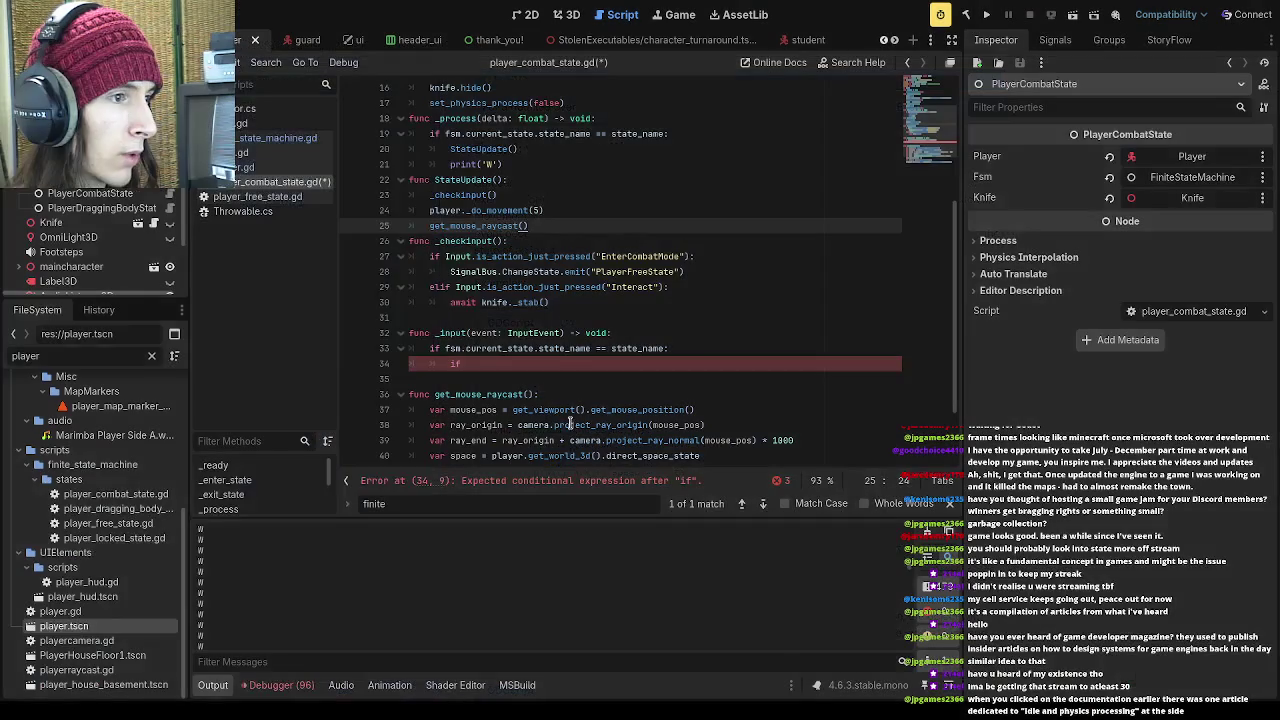
Step: Paste the EnterCombatMode check and its signal emit into _input, indented under the state check
left_click(489, 364)
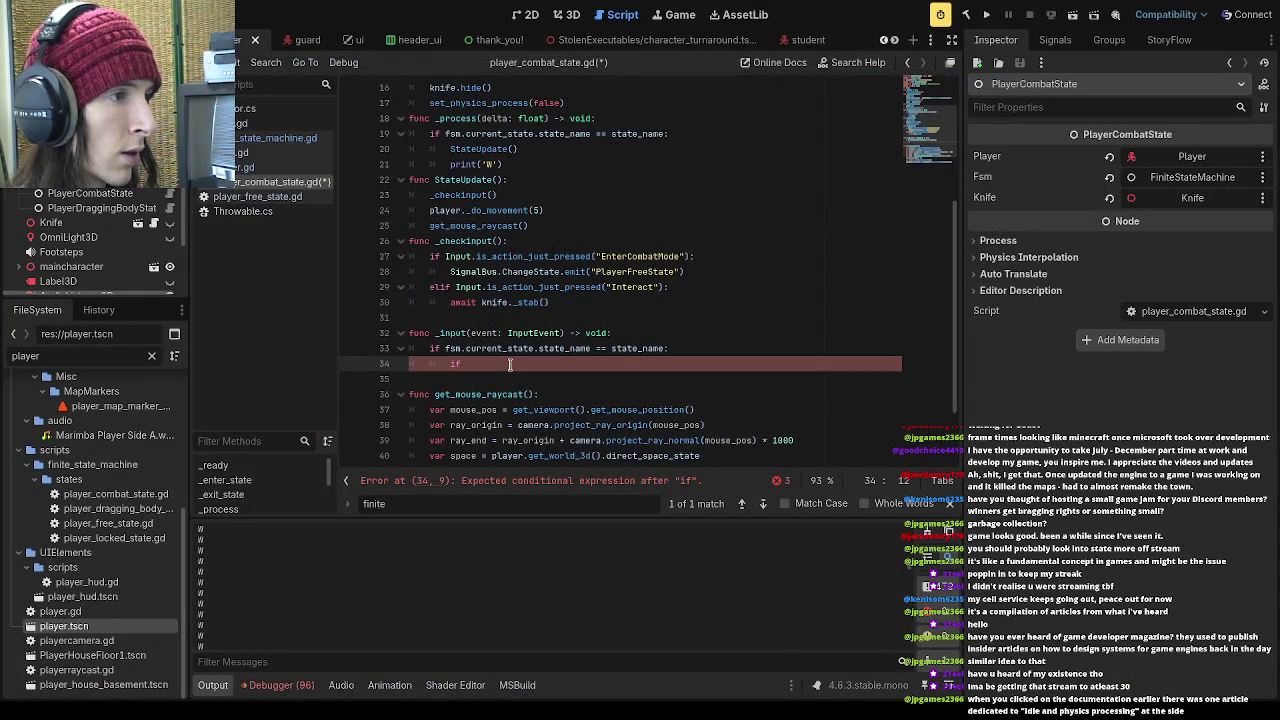
type("event.is")
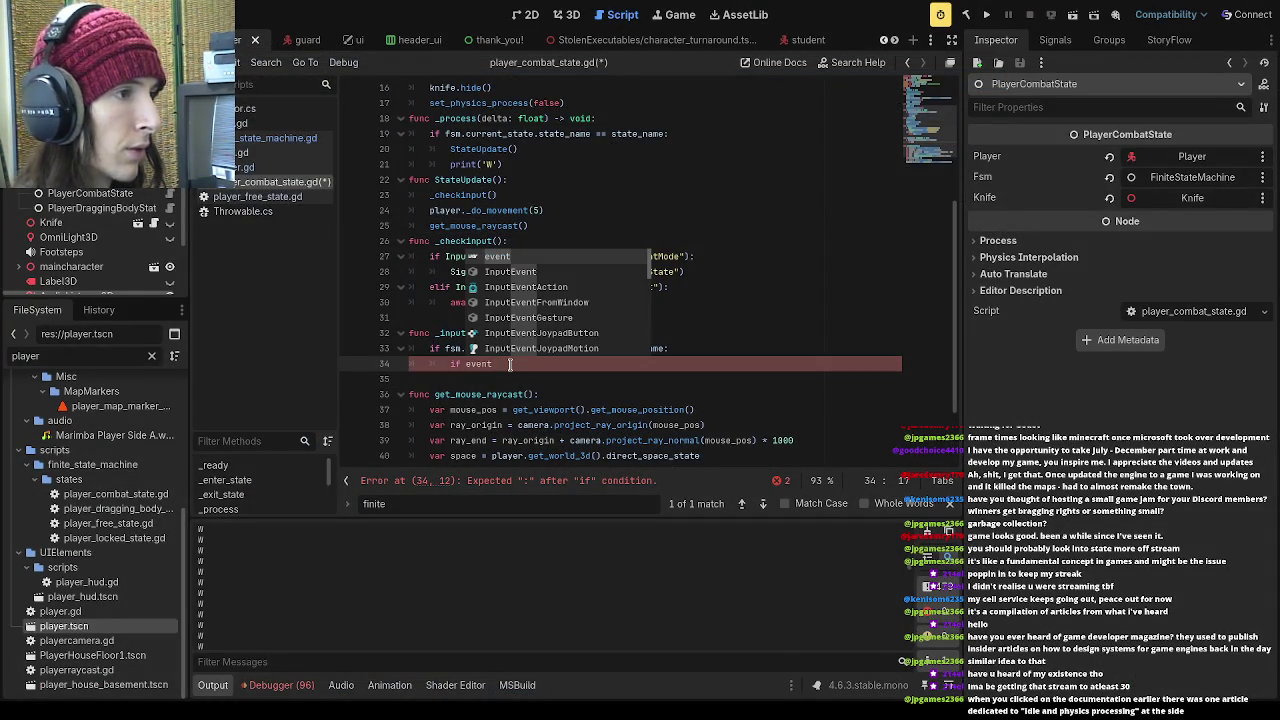
left_click(666, 388)
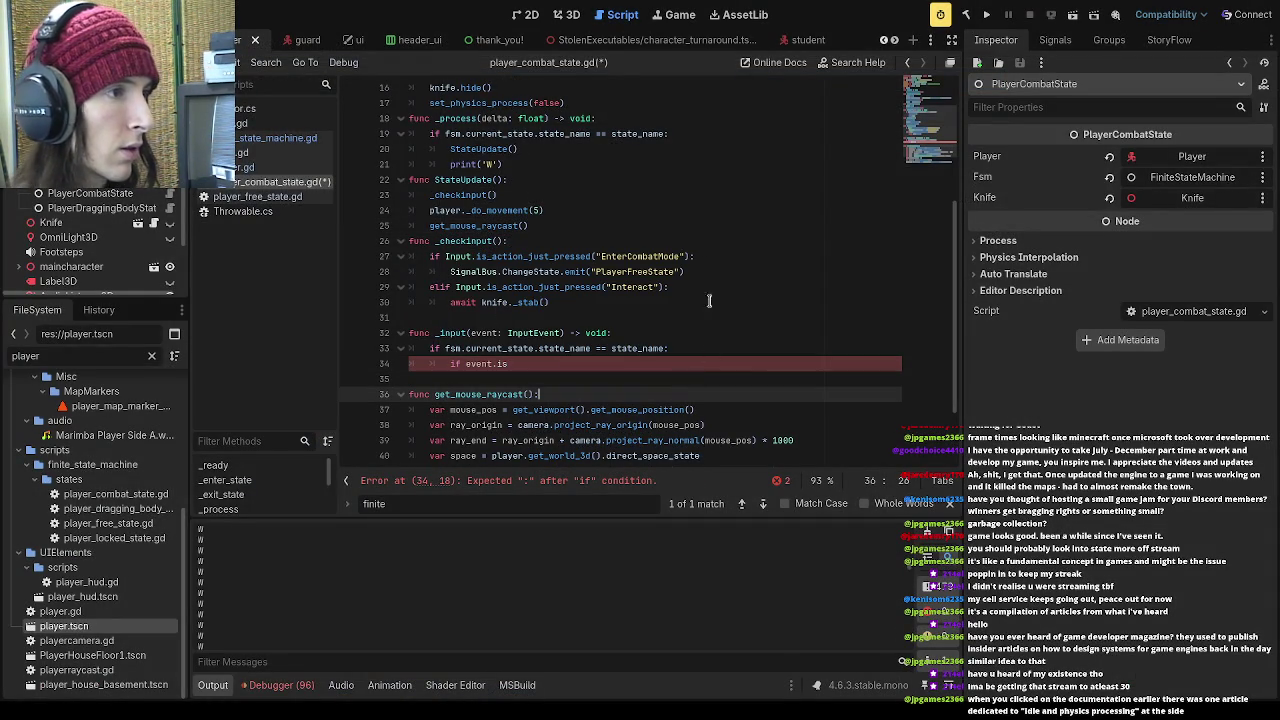
left_click_drag(681, 271, 471, 257)
mouse_move(508, 364)
left_mouse_down()
mouse_move(476, 364)
mouse_move(491, 363)
left_mouse_up()
type(".is_action_just_pressed(\"EnterCombatMode\"): \t\tSignalBus.ChangeState.emit(\"PlayerFreeState\")")
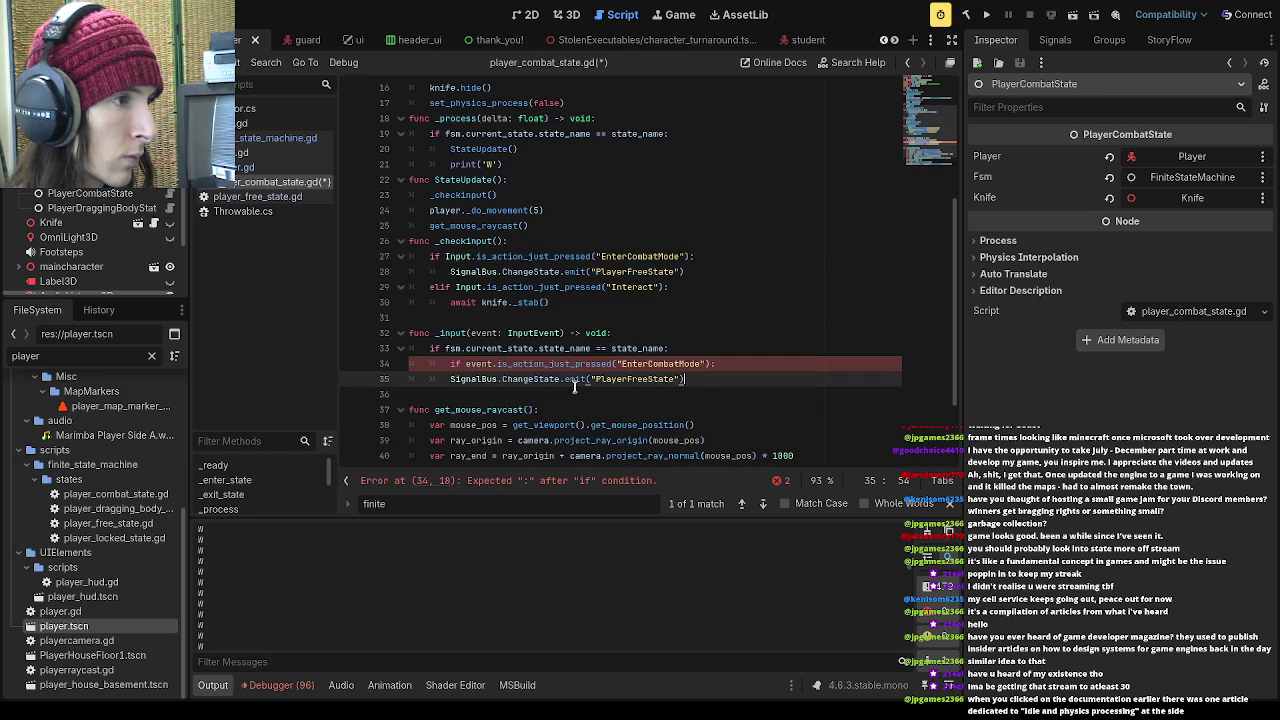
left_click(451, 379)
key("Tab")
left_click(732, 378)
key("Return")
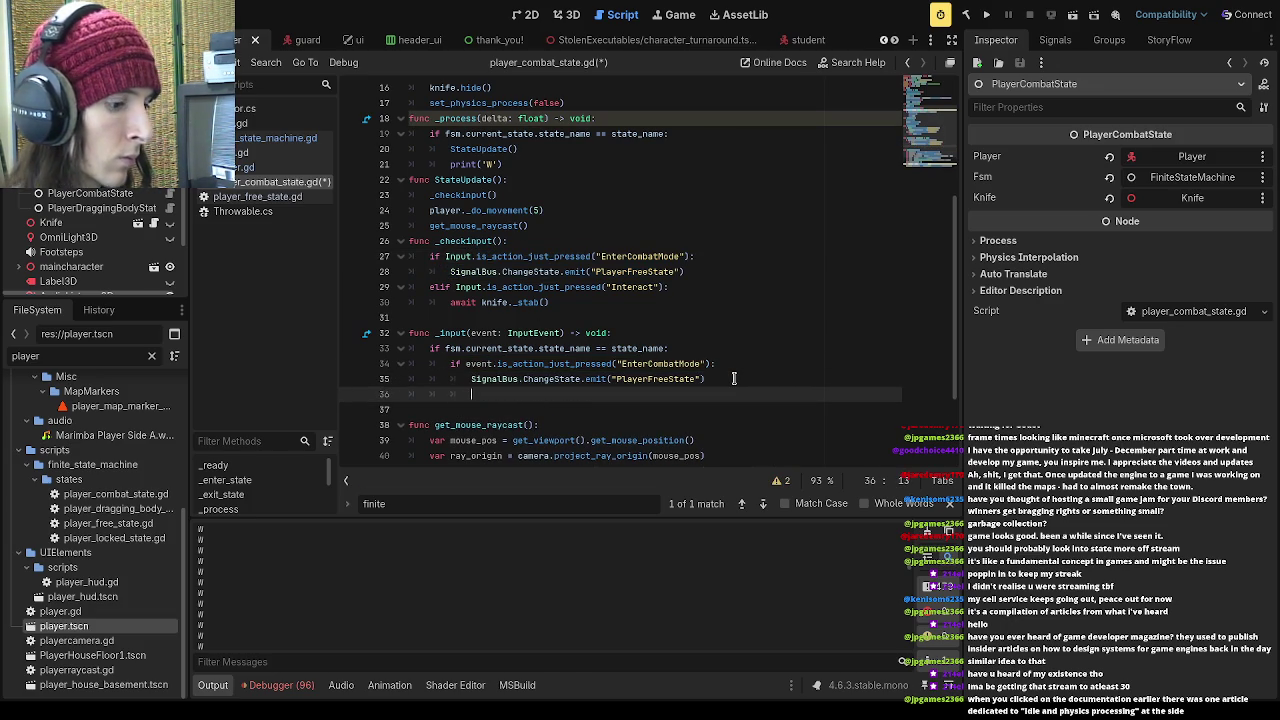
Step: Paste the Interact check into _input and change Input to event
left_click_drag(560, 302, 436, 298)
key("ctrl+c")
left_click(468, 396)
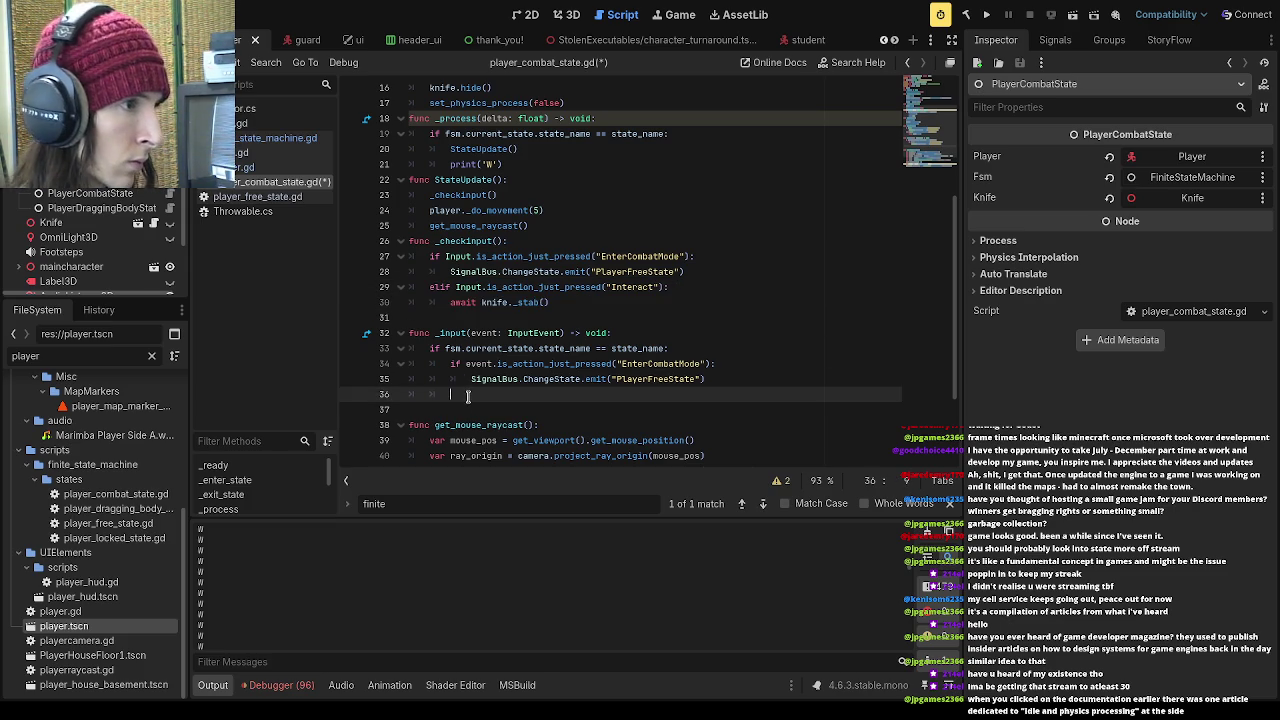
key("ctrl+v")
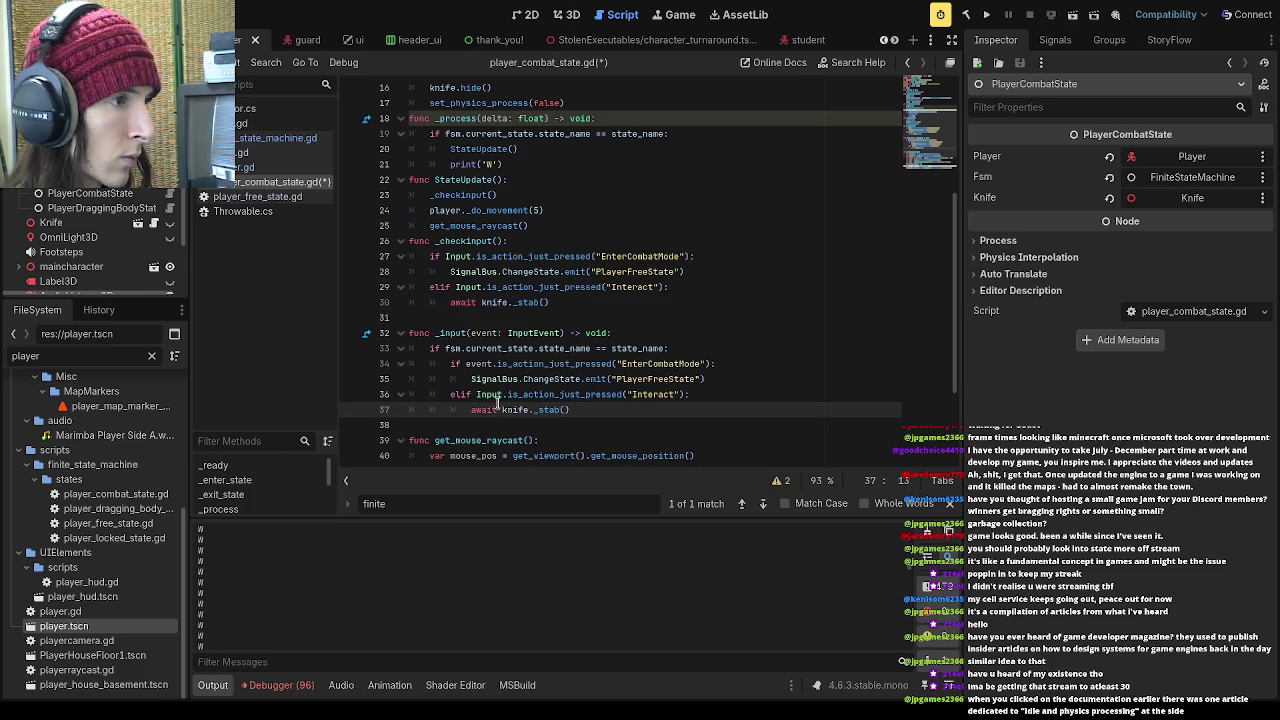
left_click_drag(507, 397, 477, 397)
type("event")
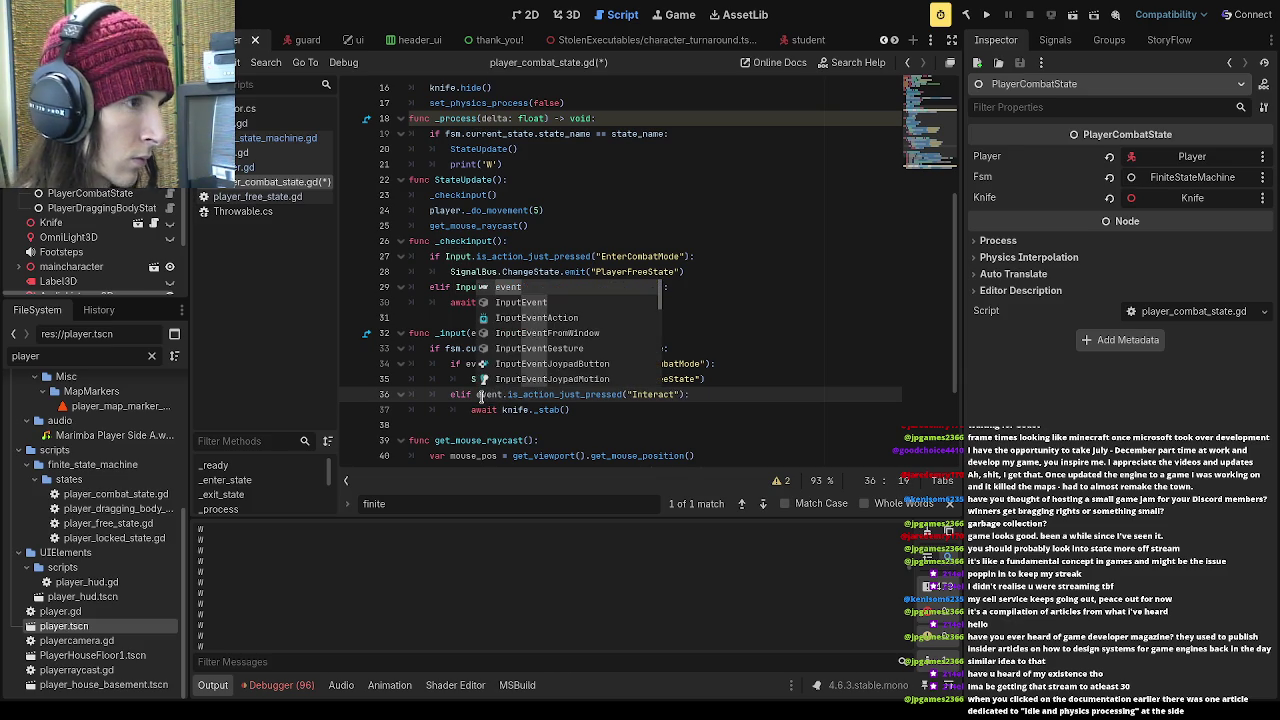
Step: Comment out the _checkinput() call in StateUpdate and save the script
left_click(503, 260)
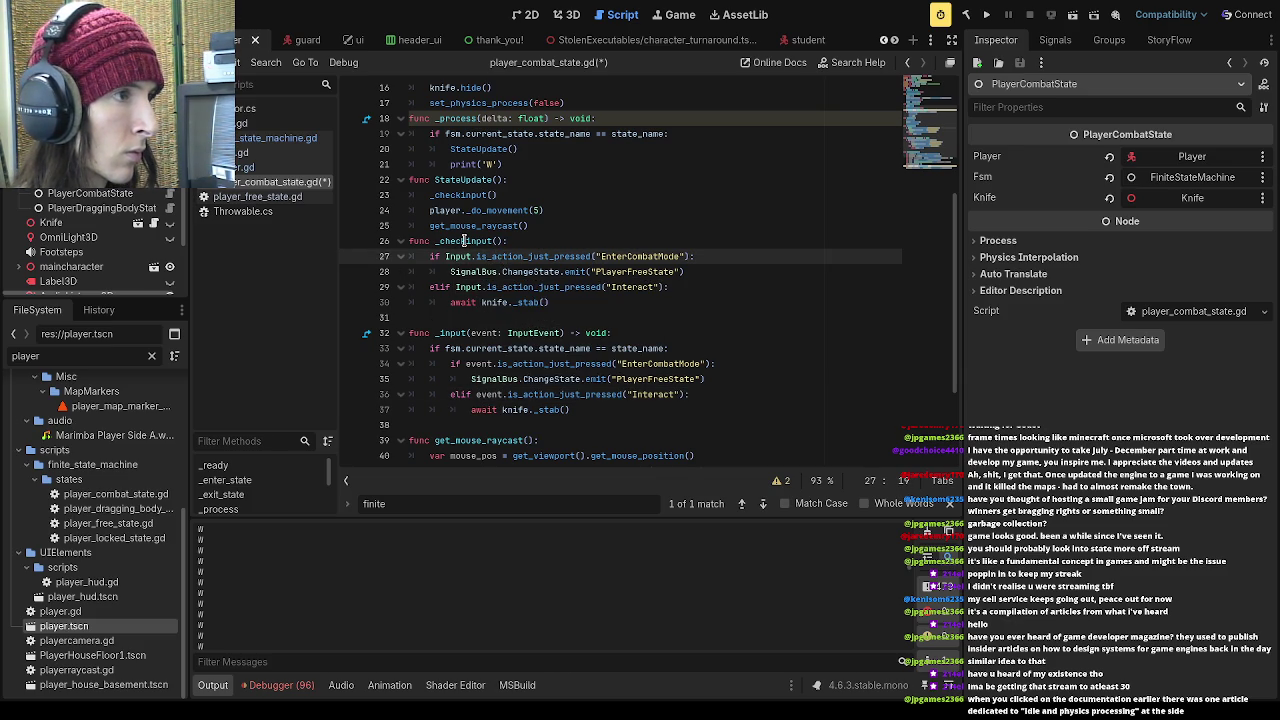
key("Up")
key("Up")
key("Up")
key("shift+Home")
key("shift+Home")
key("BackSpace")
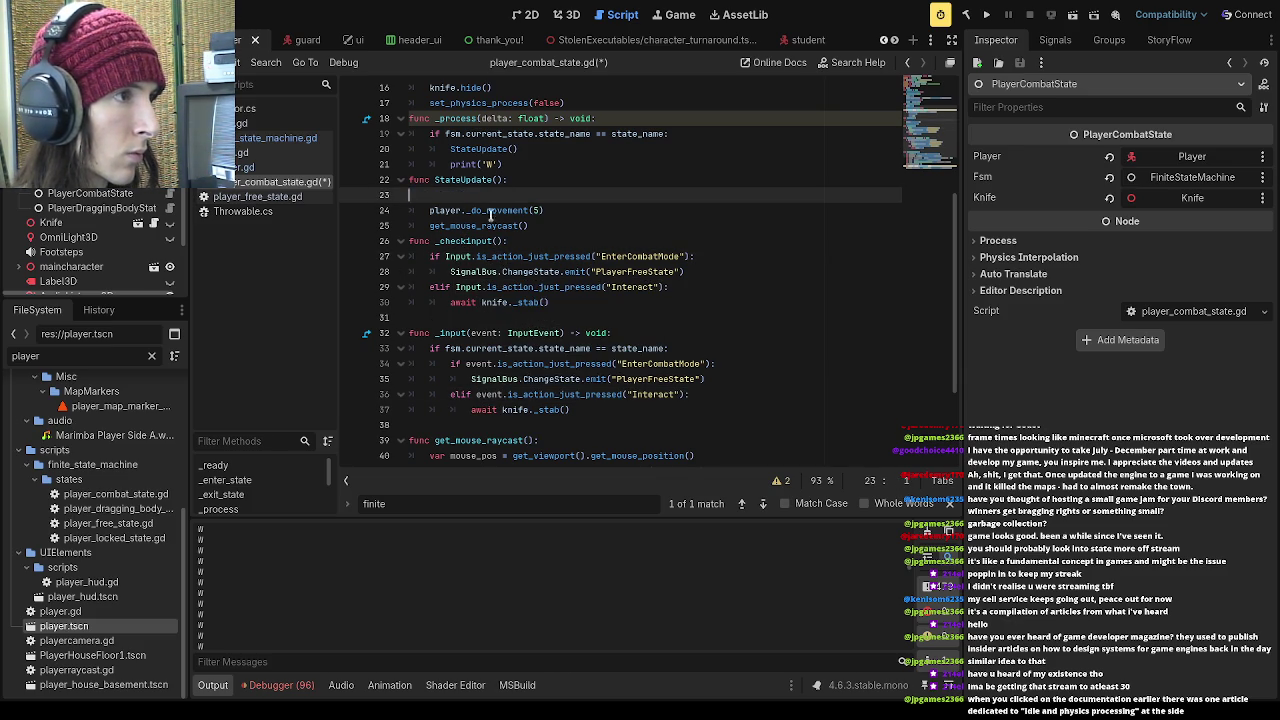
key("ctrl+s")
left_click(572, 224)
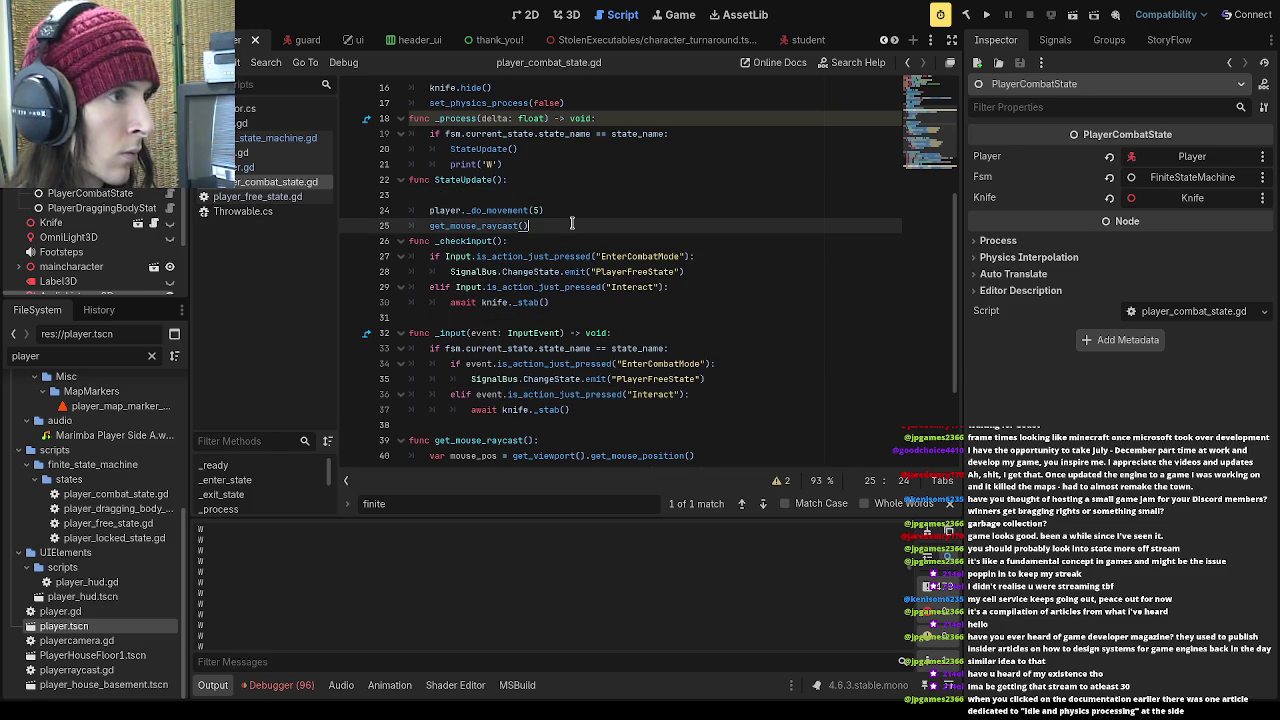
key("ctrl+z")
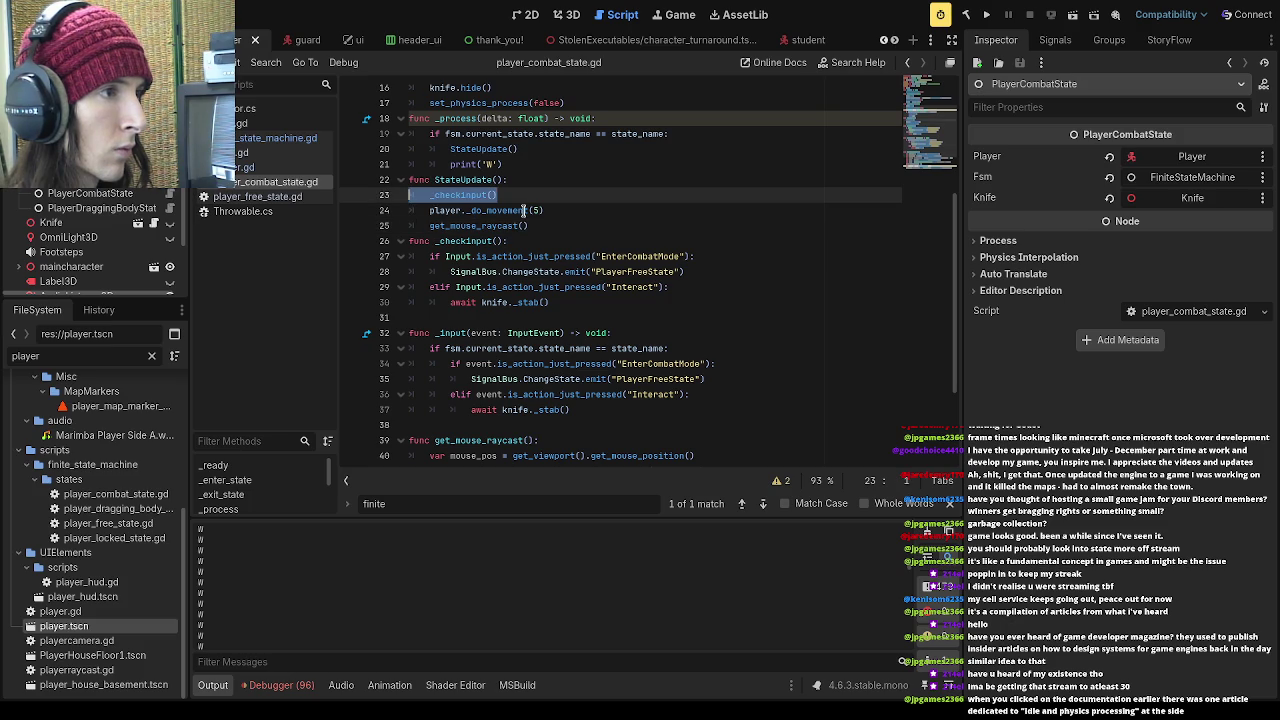
key("ctrl+k")
left_click(573, 221)
key("Return")
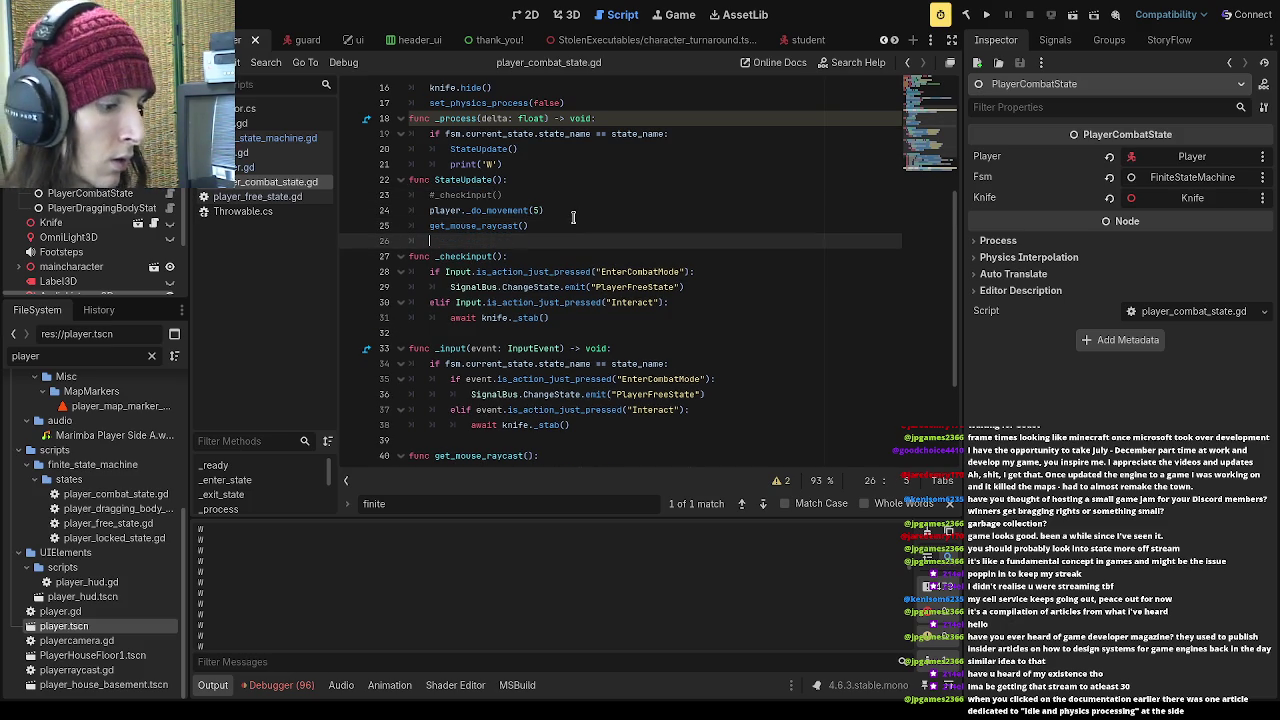
Step: Run the game, start a new game, go to the school level and press E to test combat input
left_click(986, 15)
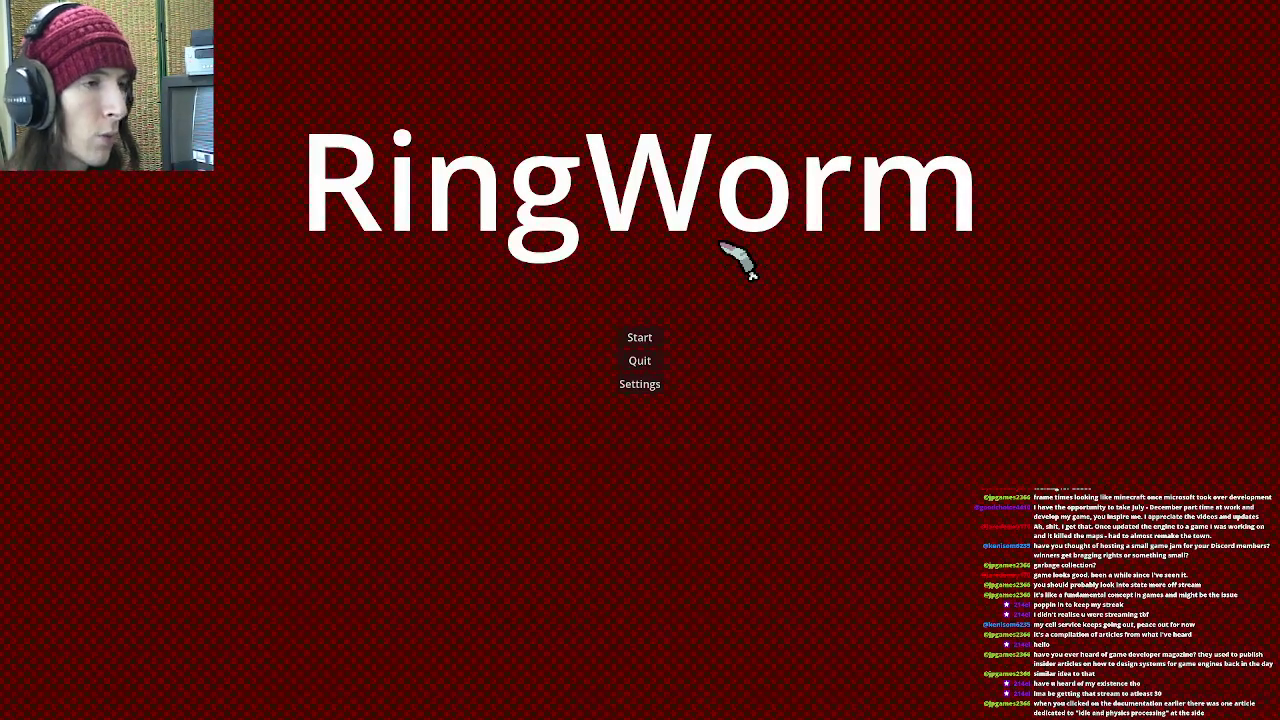
left_click(645, 339)
left_click(730, 495)
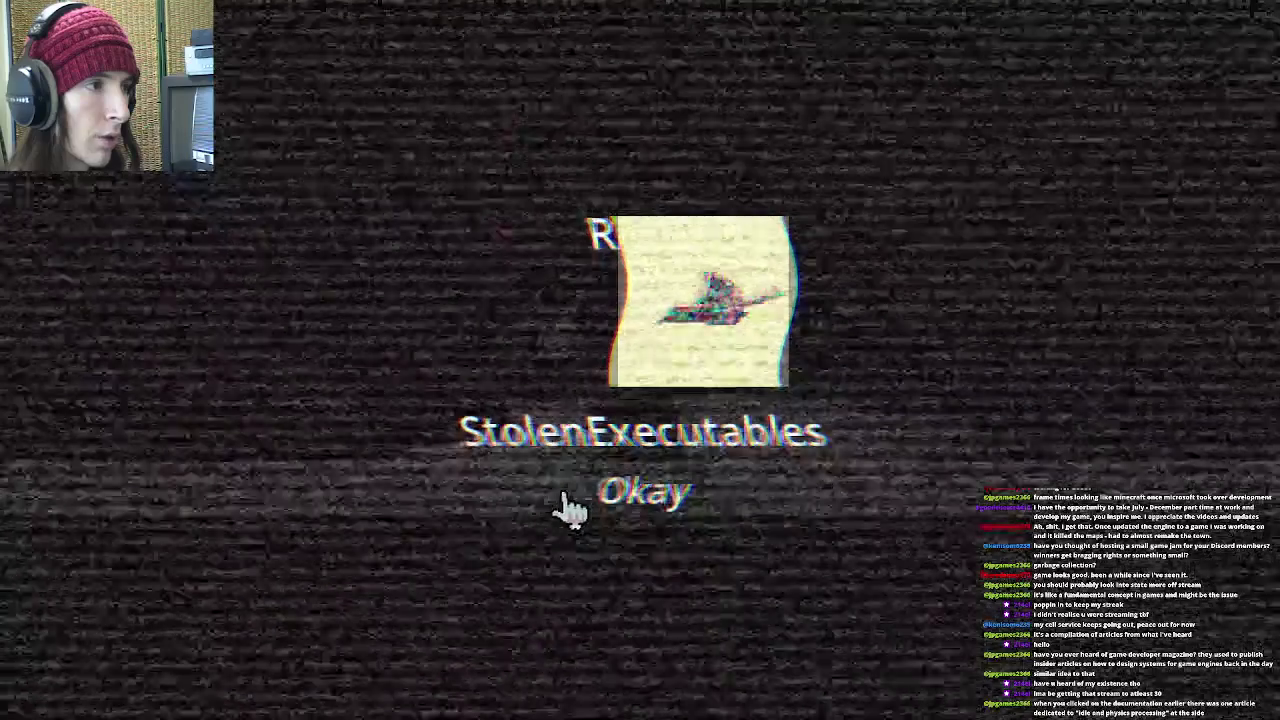
left_click(566, 507)
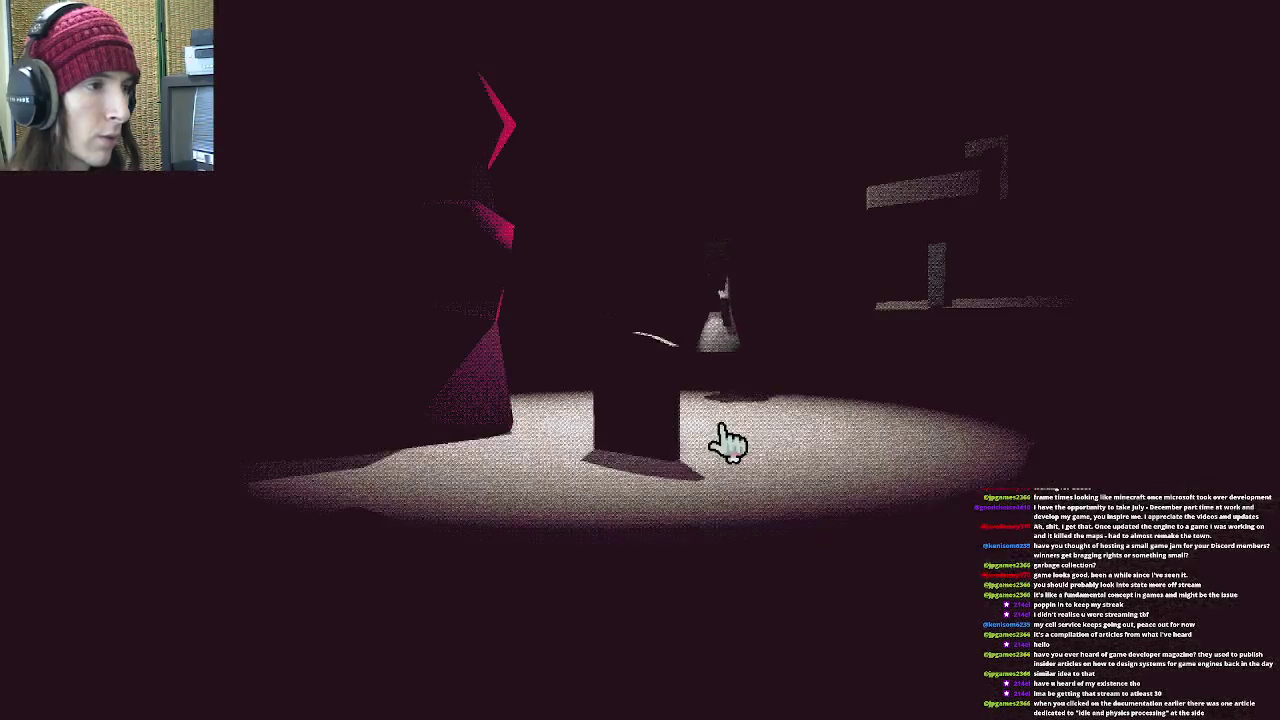
left_click(608, 380)
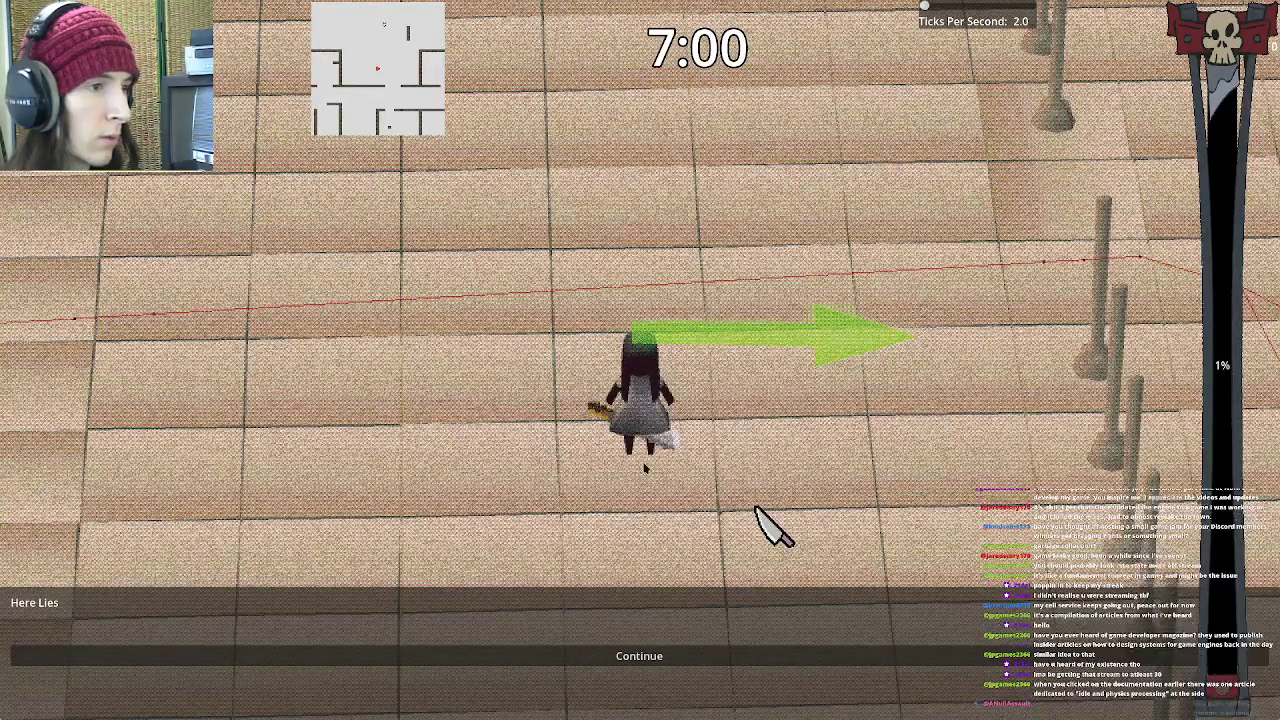
key("e")
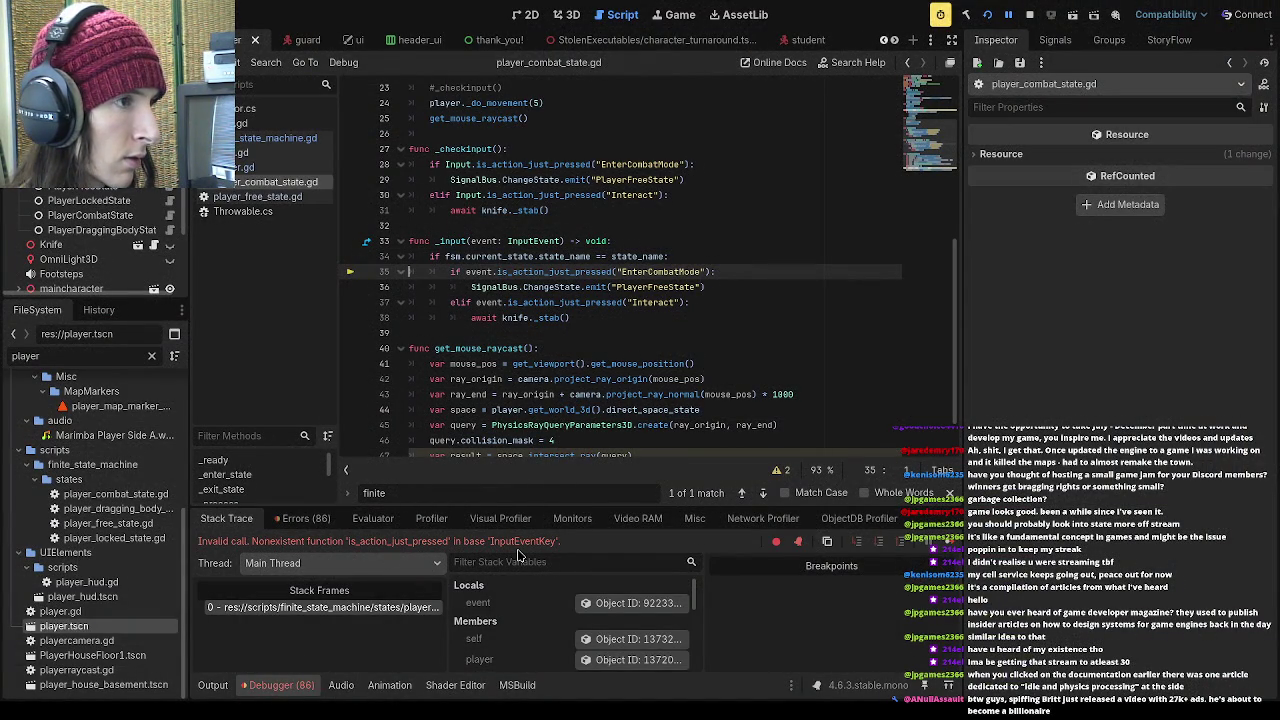
Step: Try adding an 'if event.is_action' line under line 34, then delete it
key("F12")
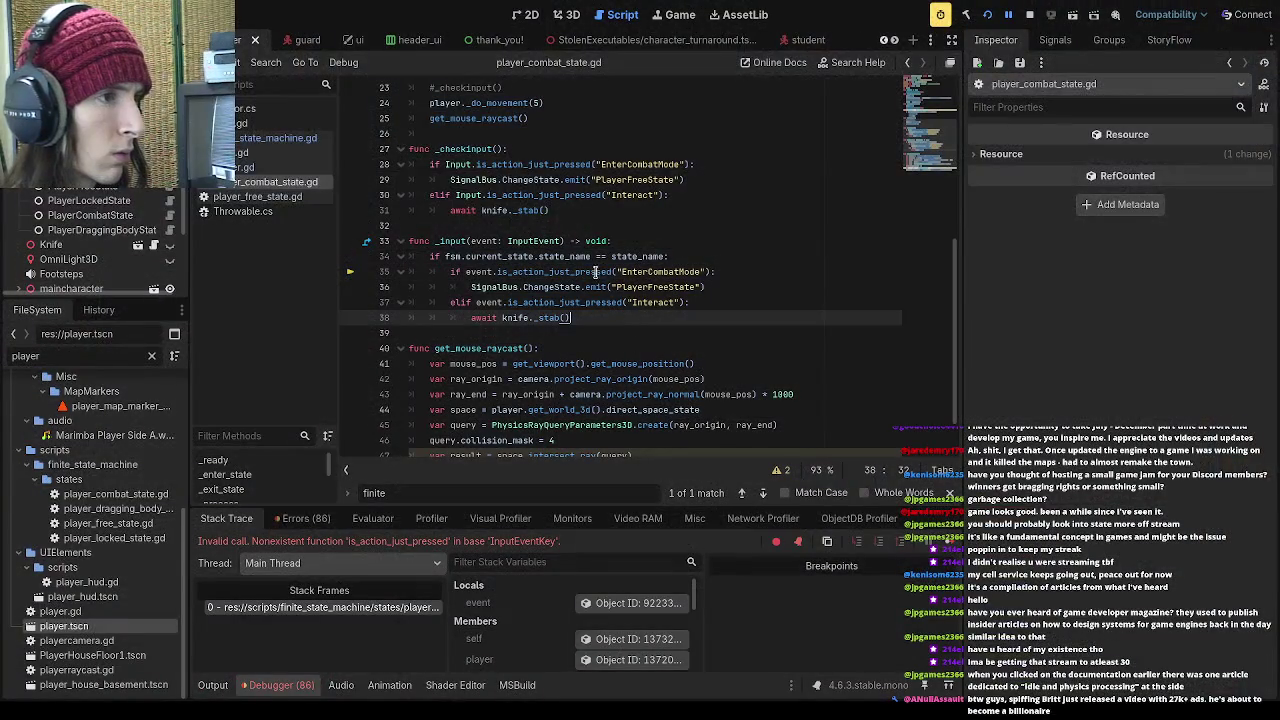
left_click(697, 256)
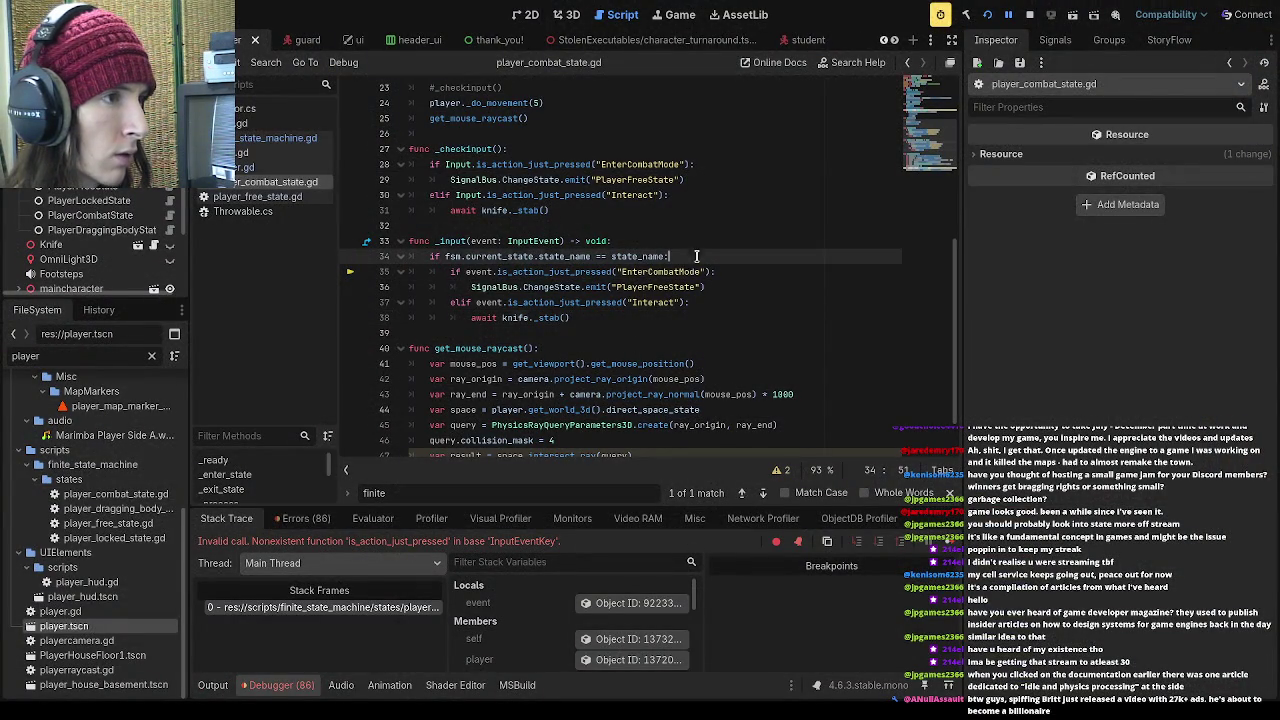
key("Return")
type("if even")
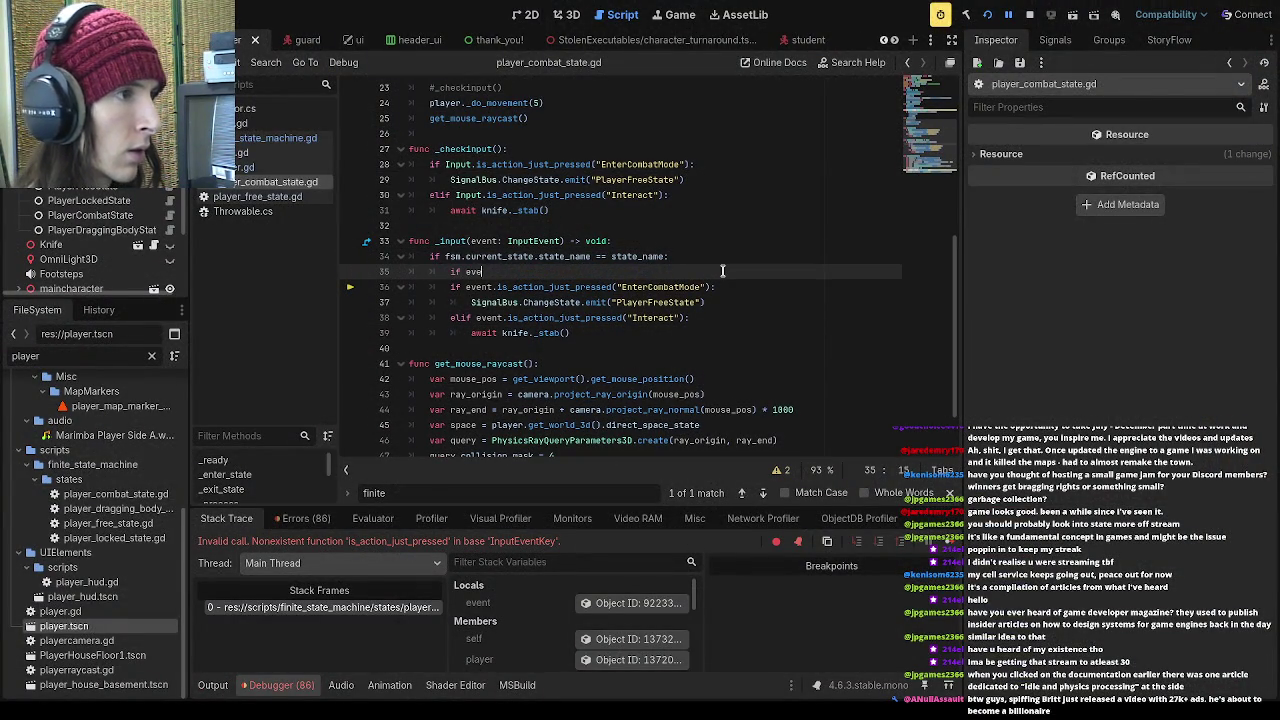
type("t.is_action")
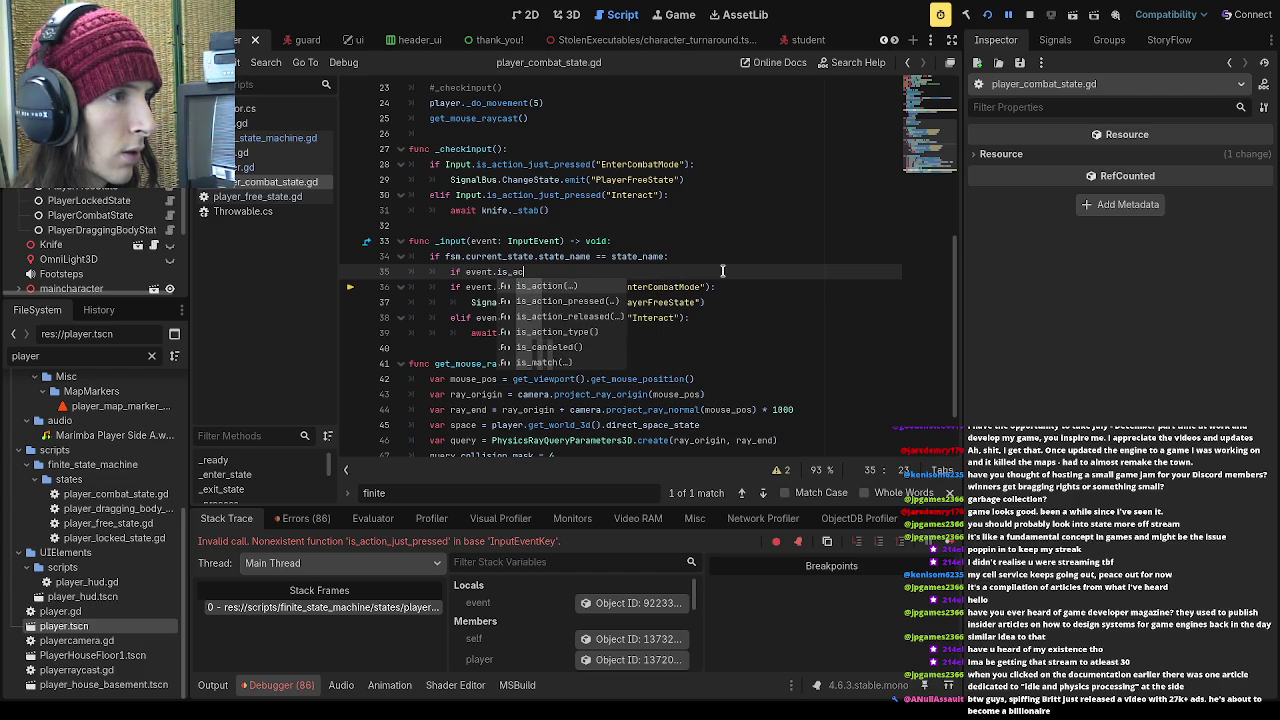
key("Escape")
triple_click(660, 272)
key("BackSpace")
Step: Change the checks on lines 35 and 37 to is_action_pressed, save, and rerun the game
left_click(573, 272)
key("BackSpace")
key("BackSpace")
key("BackSpace")
left_click(574, 303)
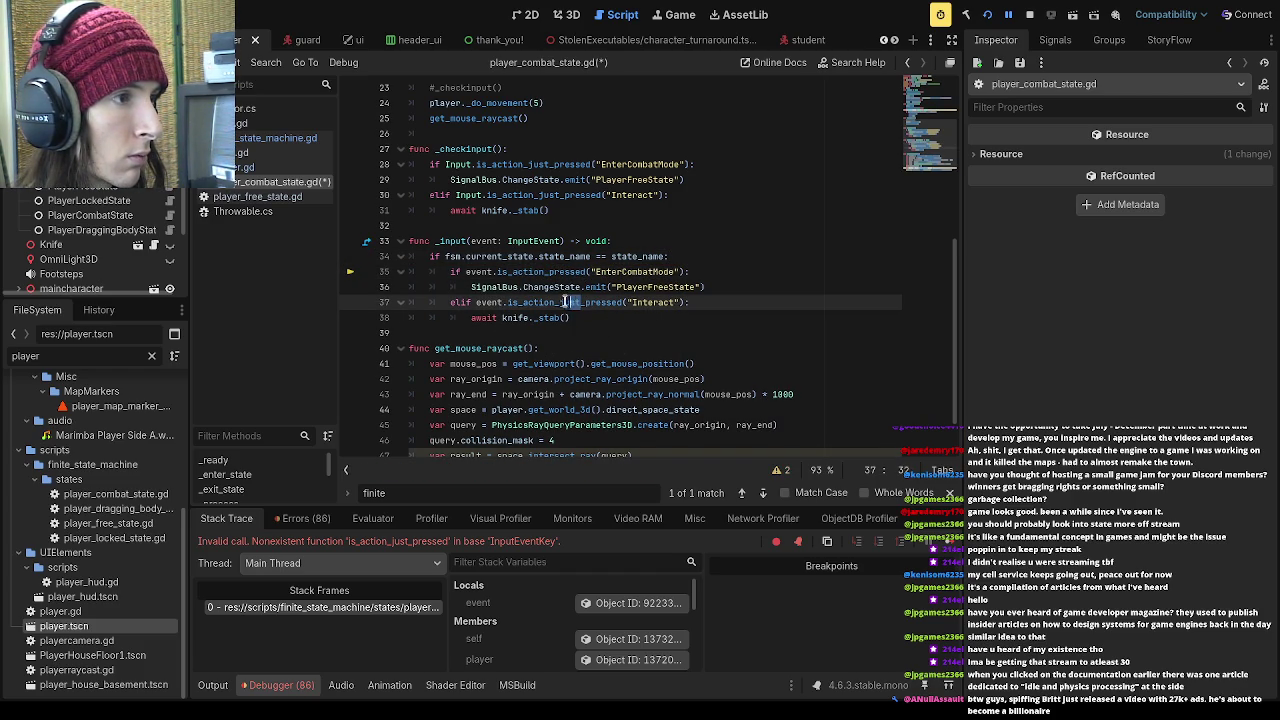
key("Delete")
key("Delete")
key("Delete")
key("ctrl+s")
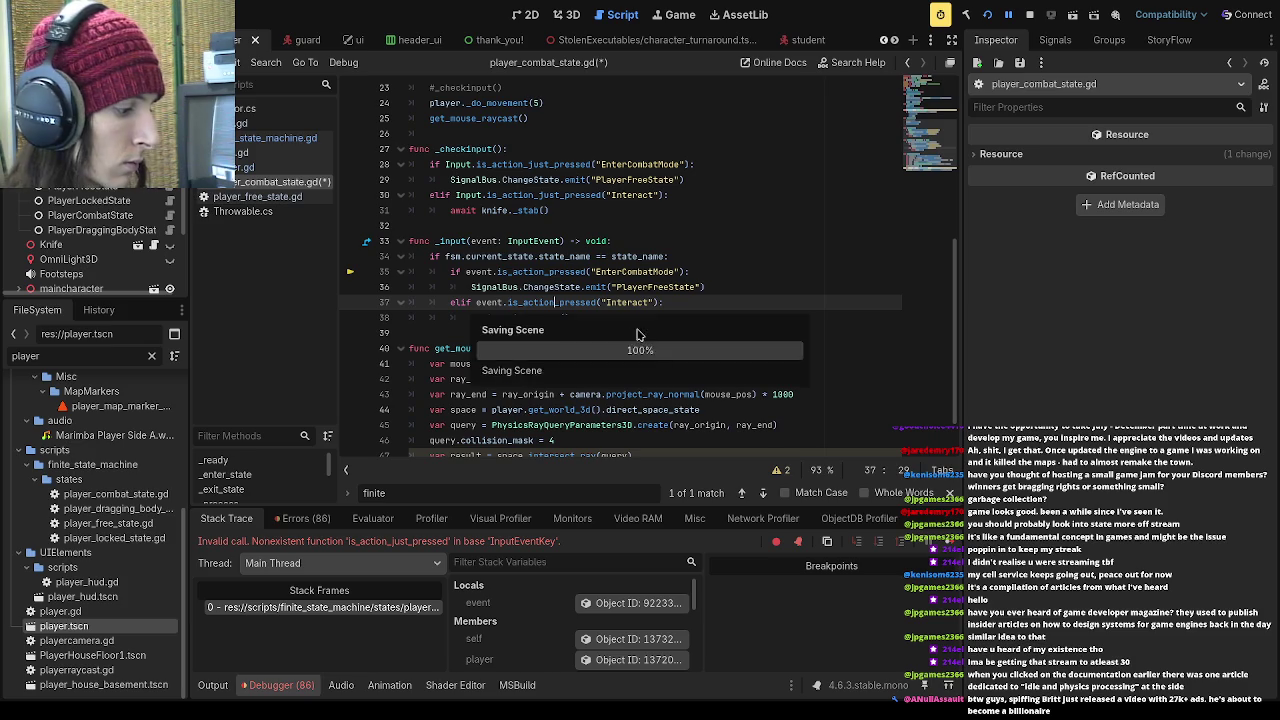
left_click(987, 14)
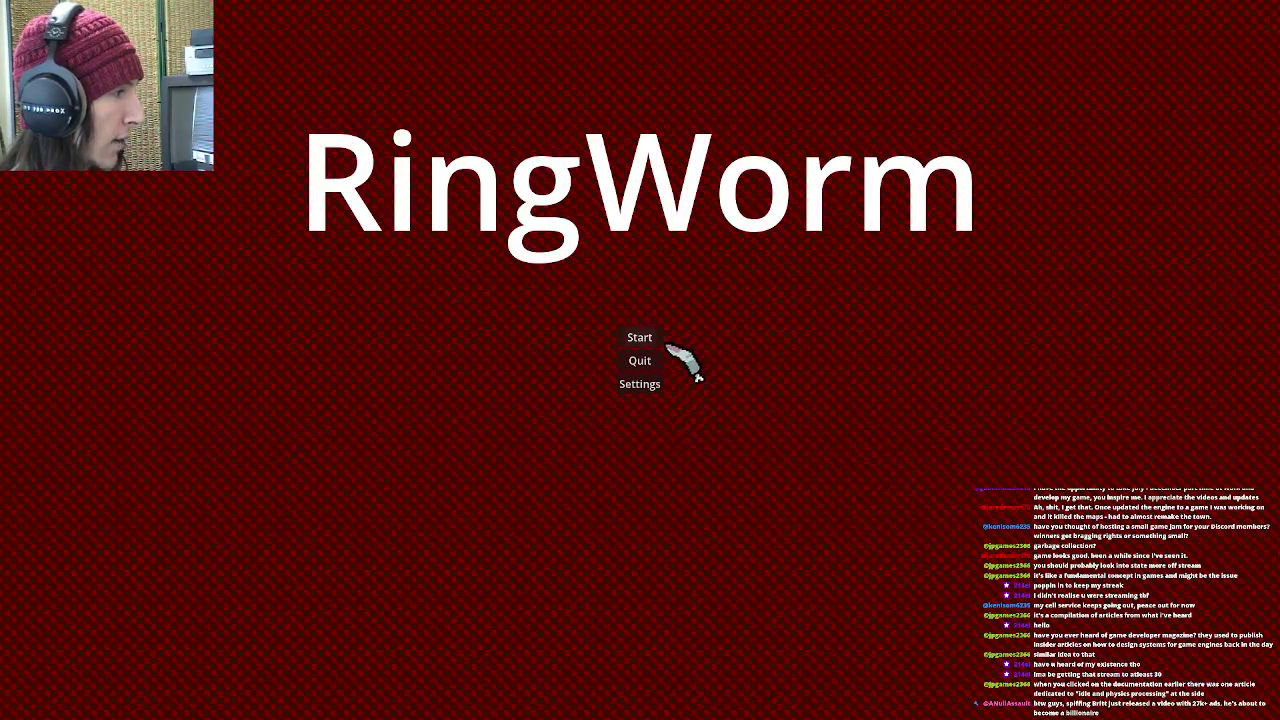
Step: Start a new game, accept the character screen, and continue past the Talk to me dialog
left_click(645, 338)
left_click(662, 500)
left_click(652, 660)
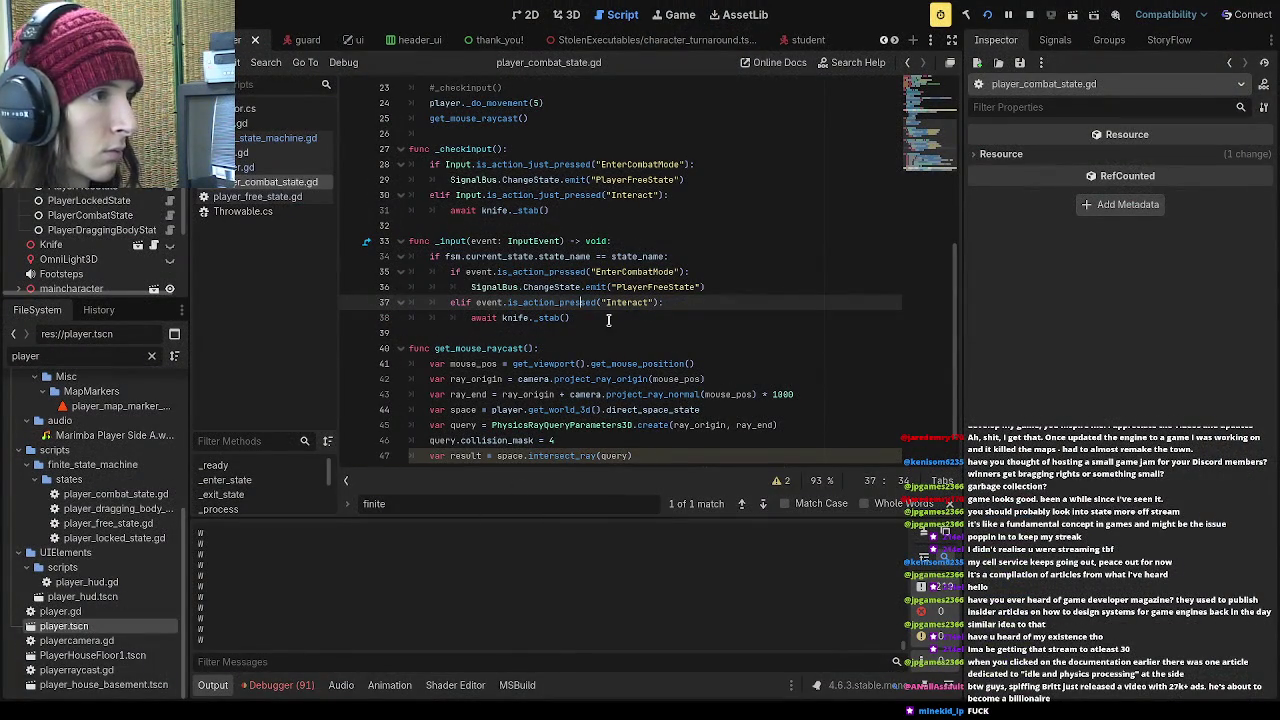
Step: Quit the test run from the pause menu and open the Debugger's Profiler
left_click(608, 319)
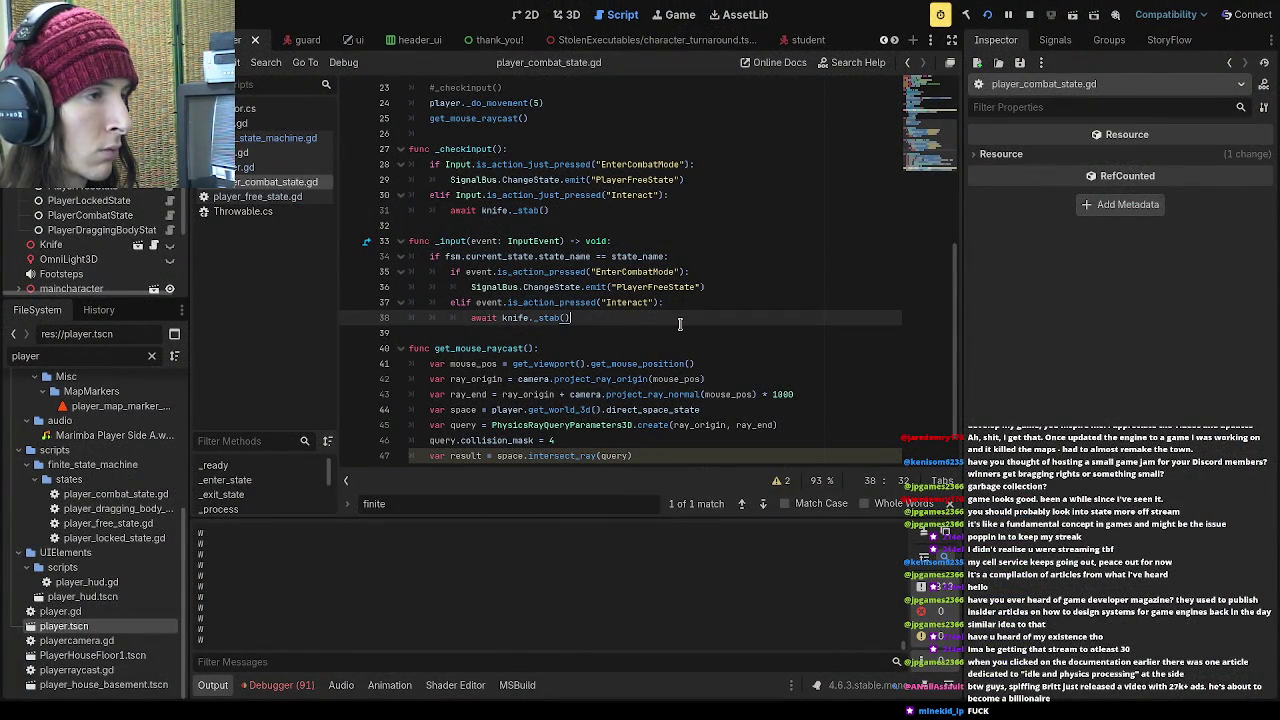
left_click(598, 287)
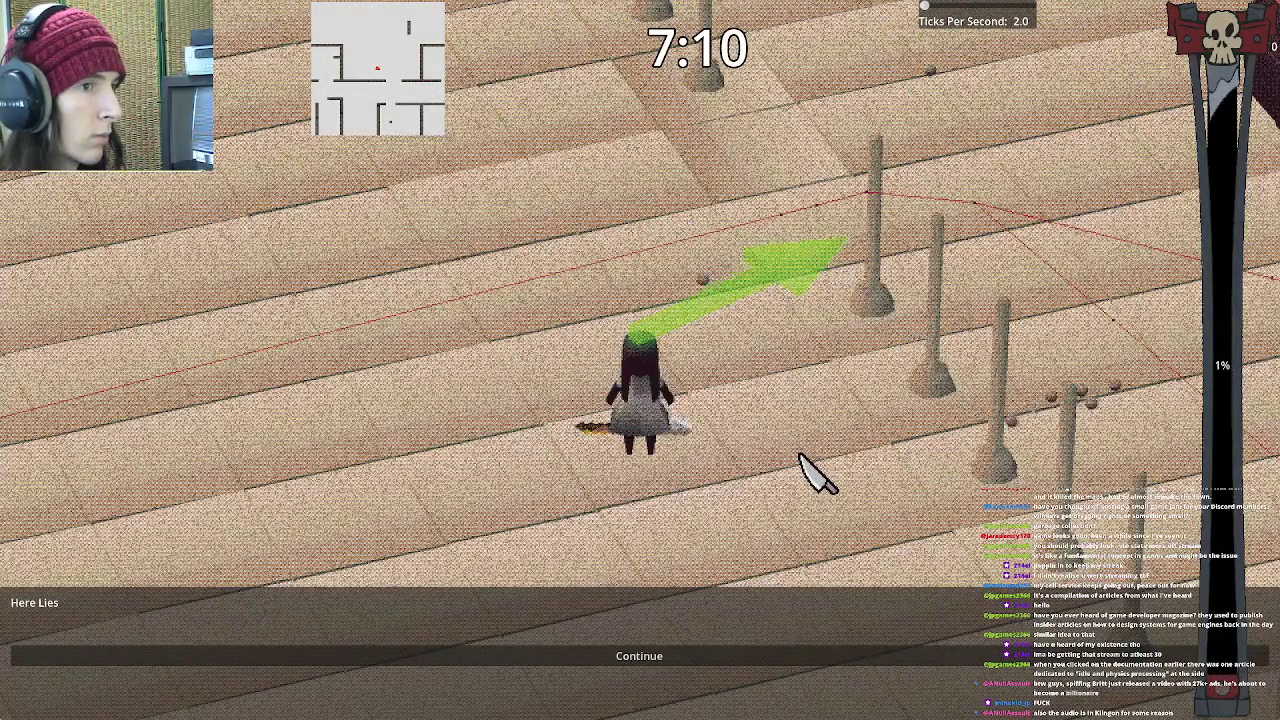
key("Escape")
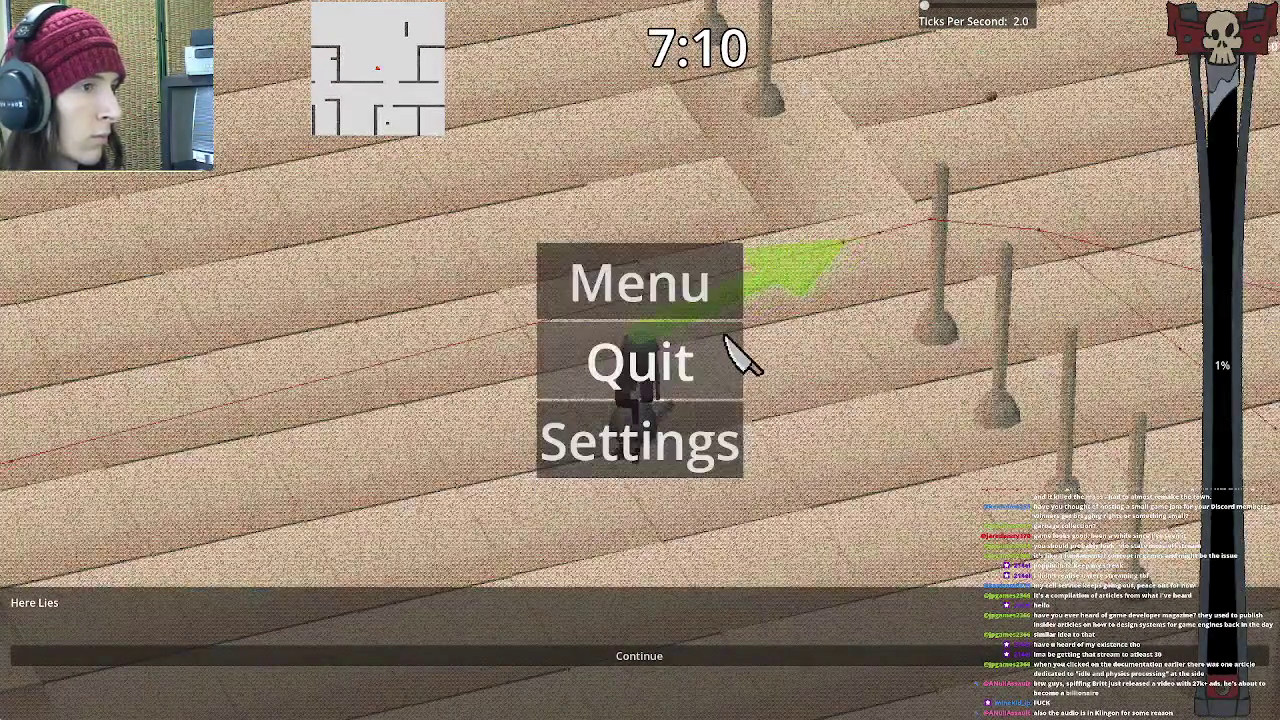
left_click(726, 340)
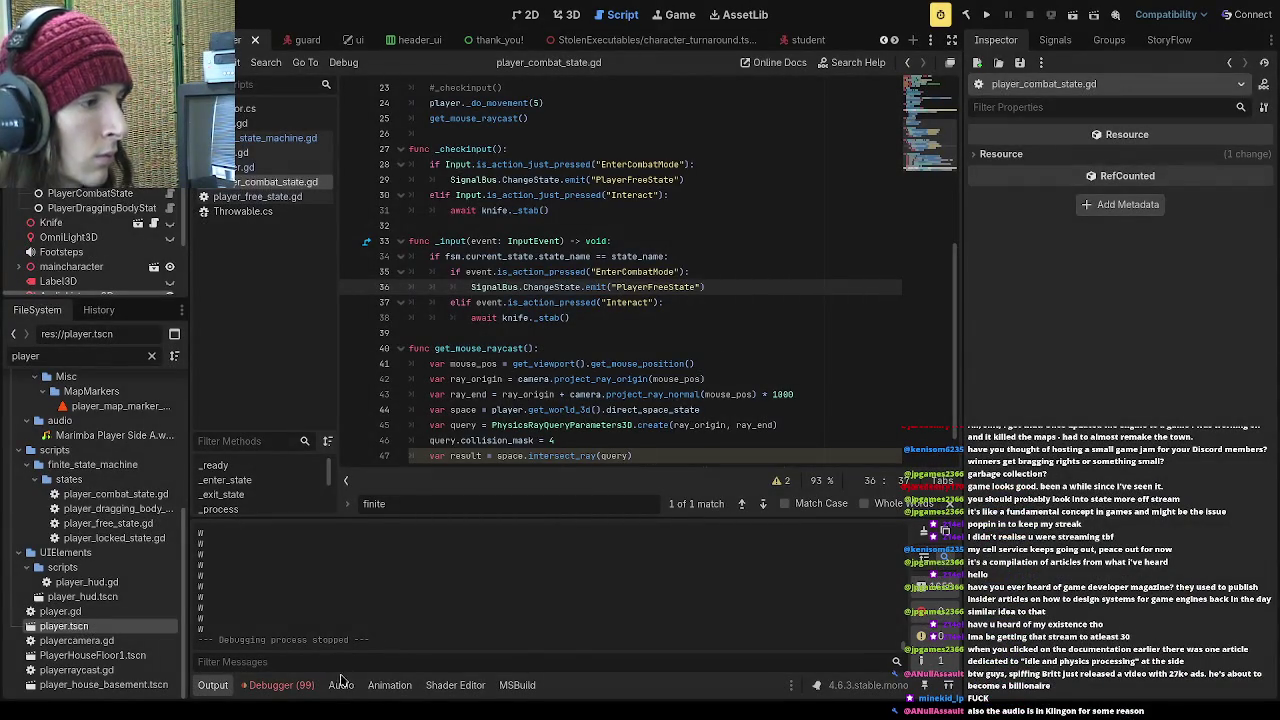
left_click(280, 685)
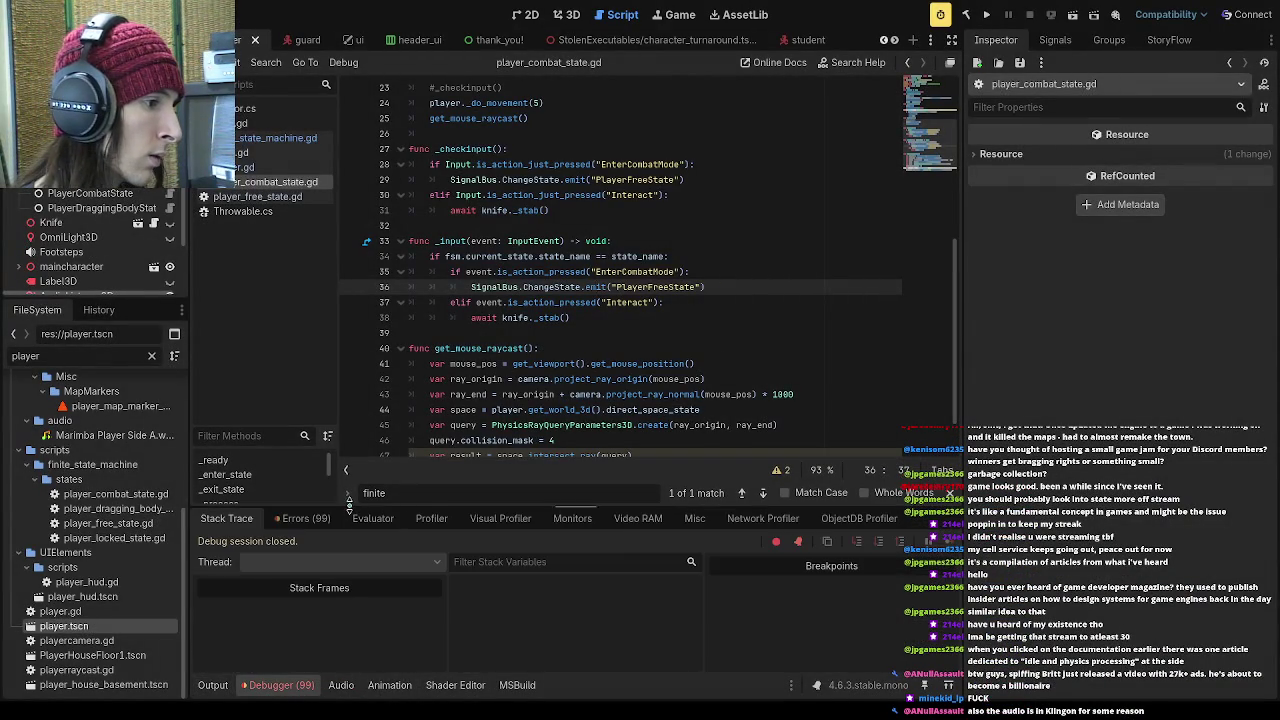
left_click(431, 518)
Step: Rerun the game with the Profiler recording and enlarge the profiler panel over the script editor
mouse_move(500, 615)
left_mouse_down()
mouse_move(593, 615)
mouse_move(499, 618)
mouse_move(511, 625)
mouse_move(519, 609)
left_mouse_up()
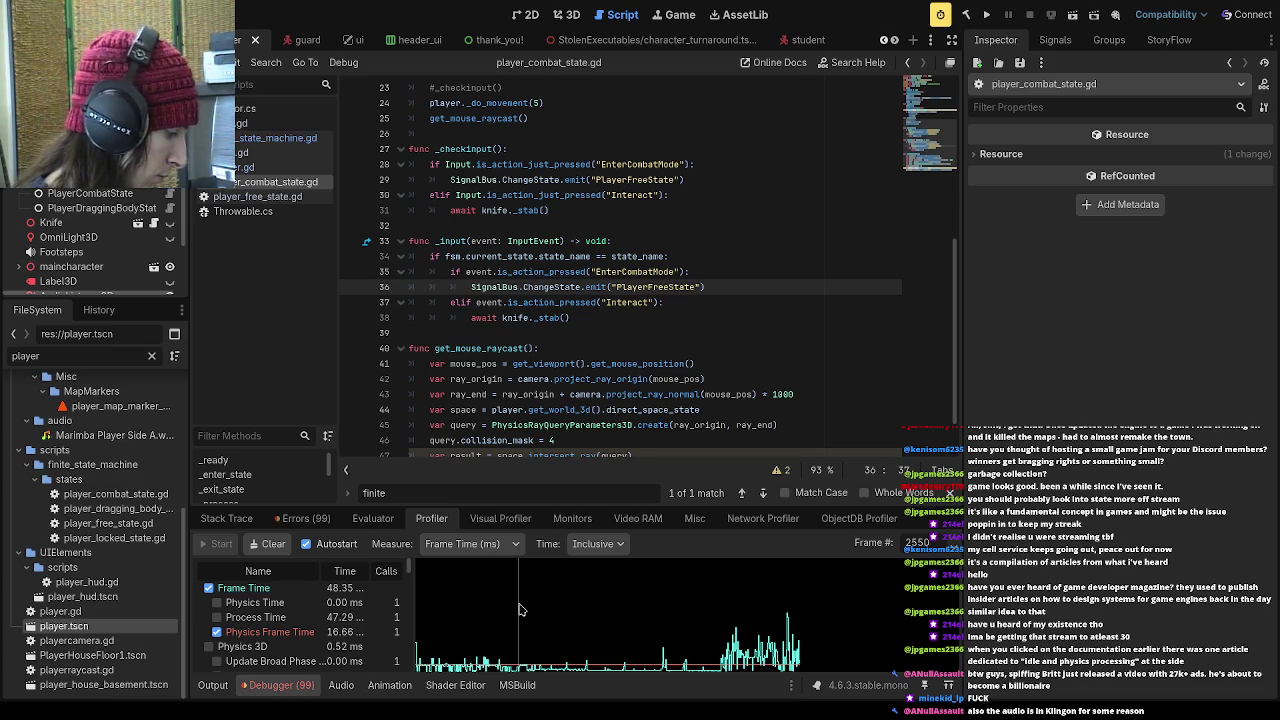
left_click_drag(519, 609, 533, 596)
left_click(986, 14)
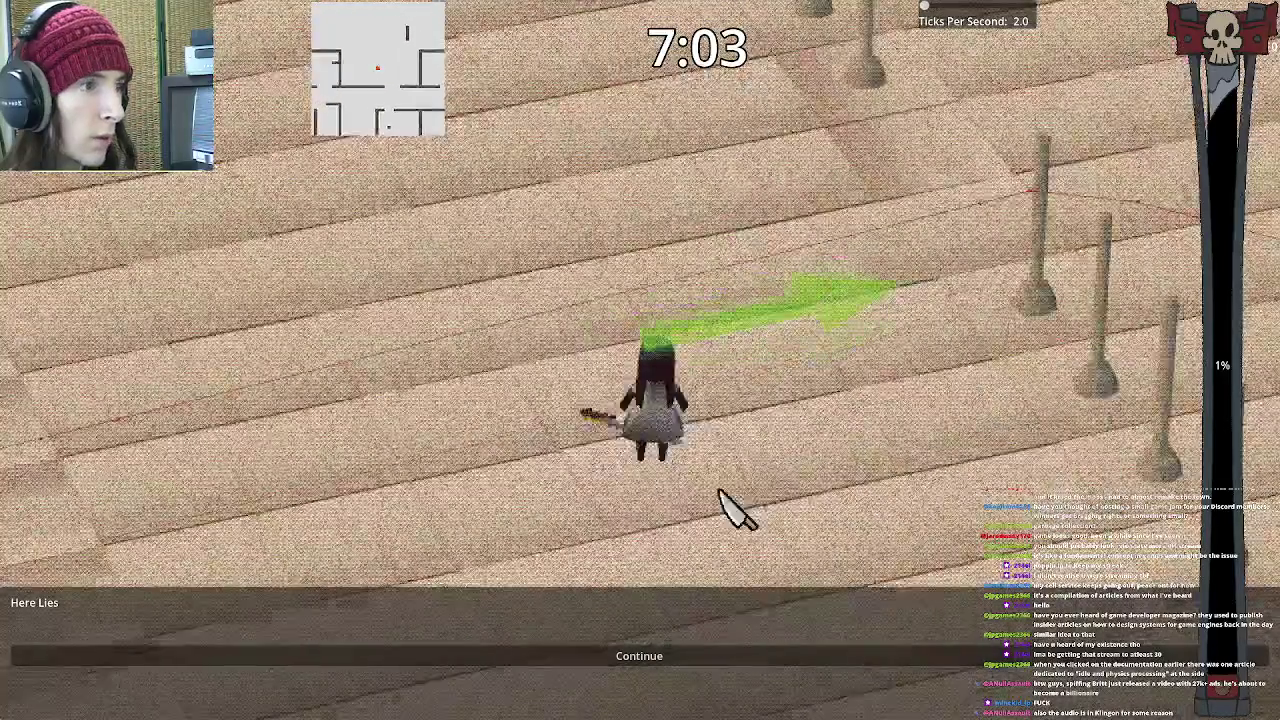
key("alt+Tab")
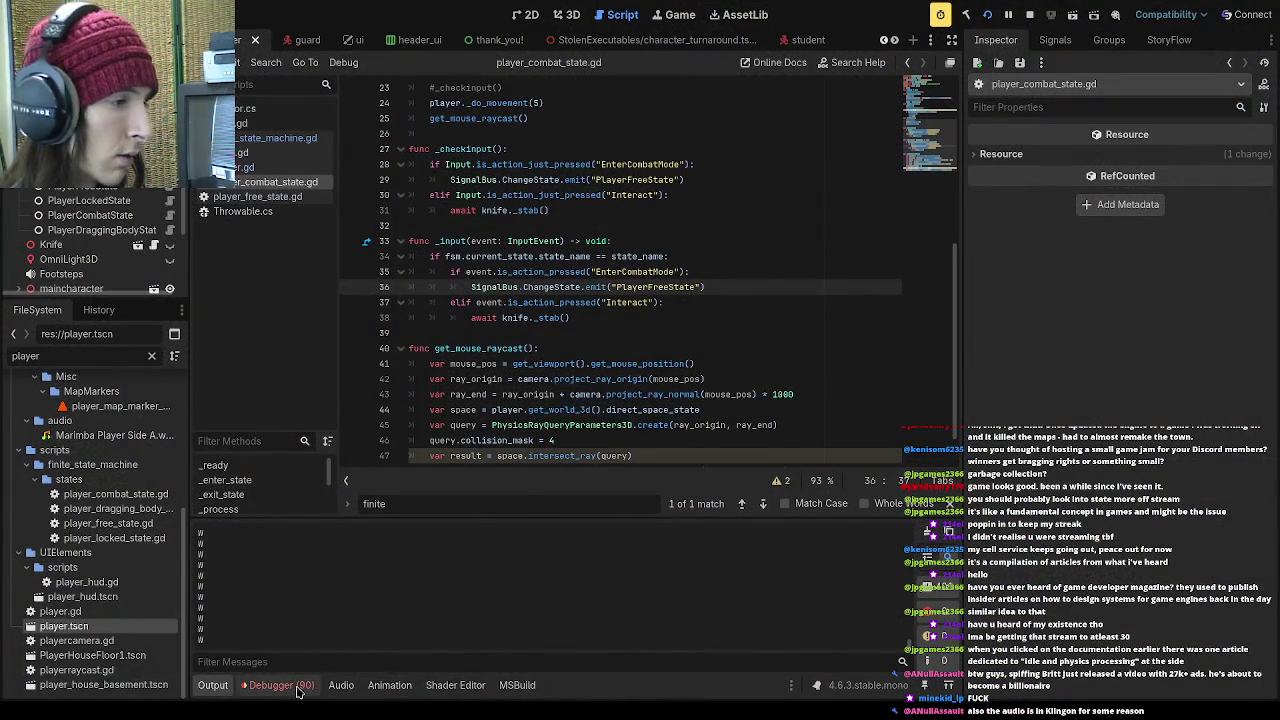
left_click(290, 688)
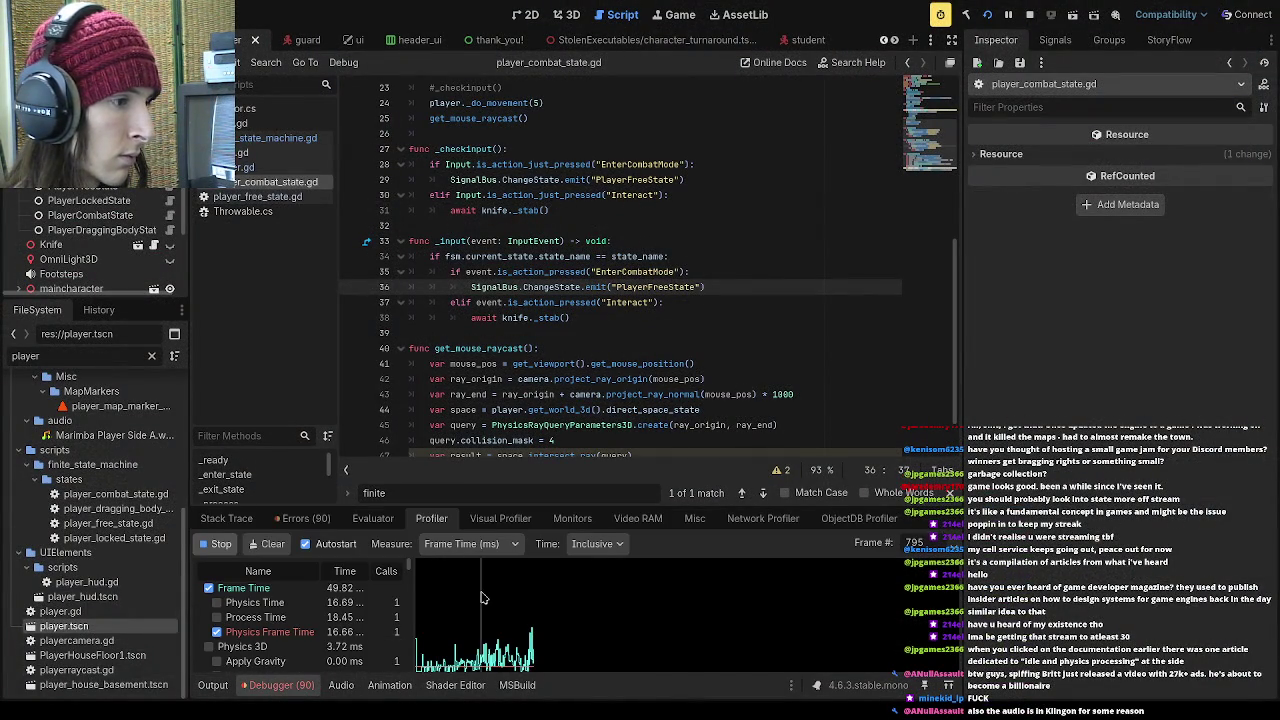
left_click_drag(548, 508, 548, 120)
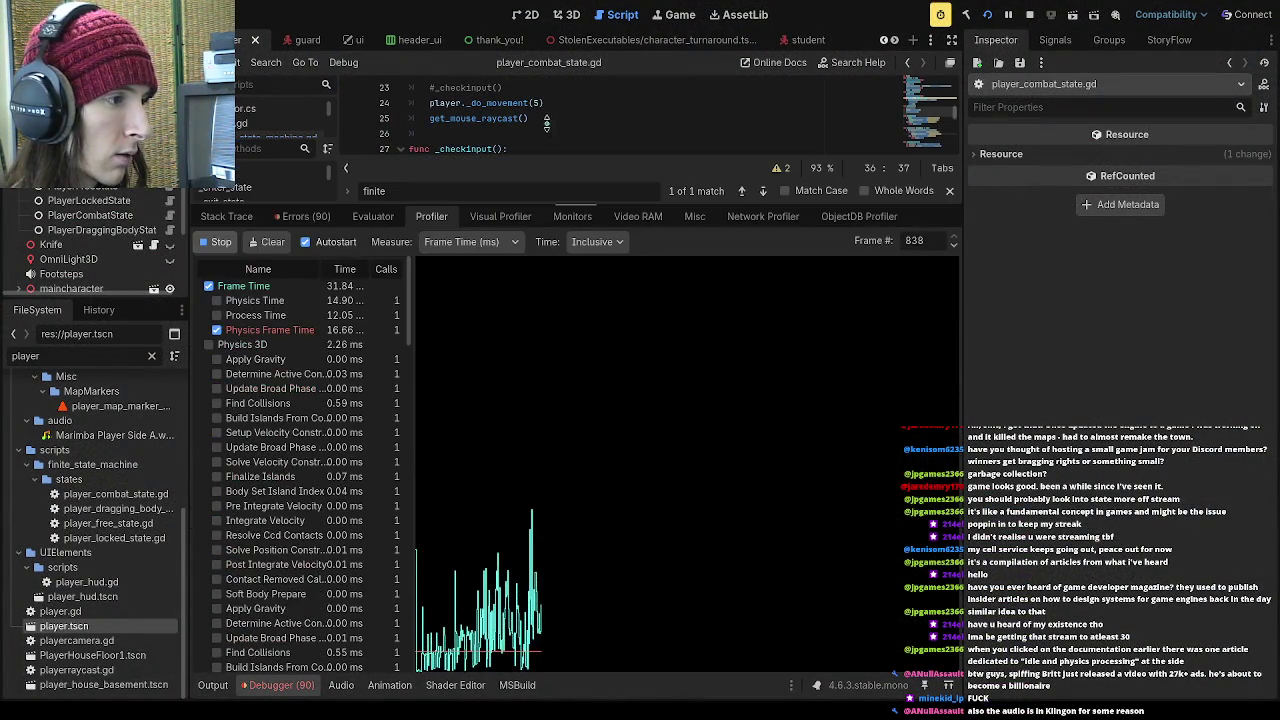
Step: Widen the profiler graph and inspect the timings for frames 44, 45 and 46
left_click_drag(410, 330, 420, 503)
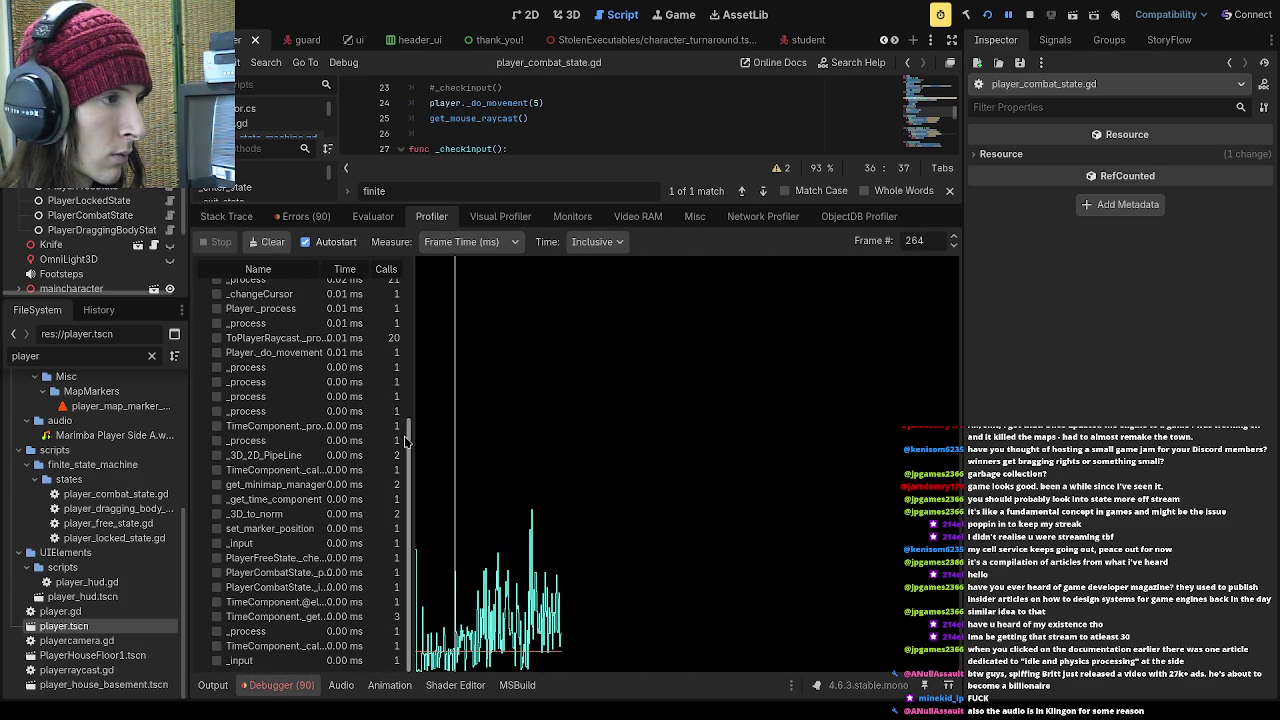
scroll(408, 455, "up", 3)
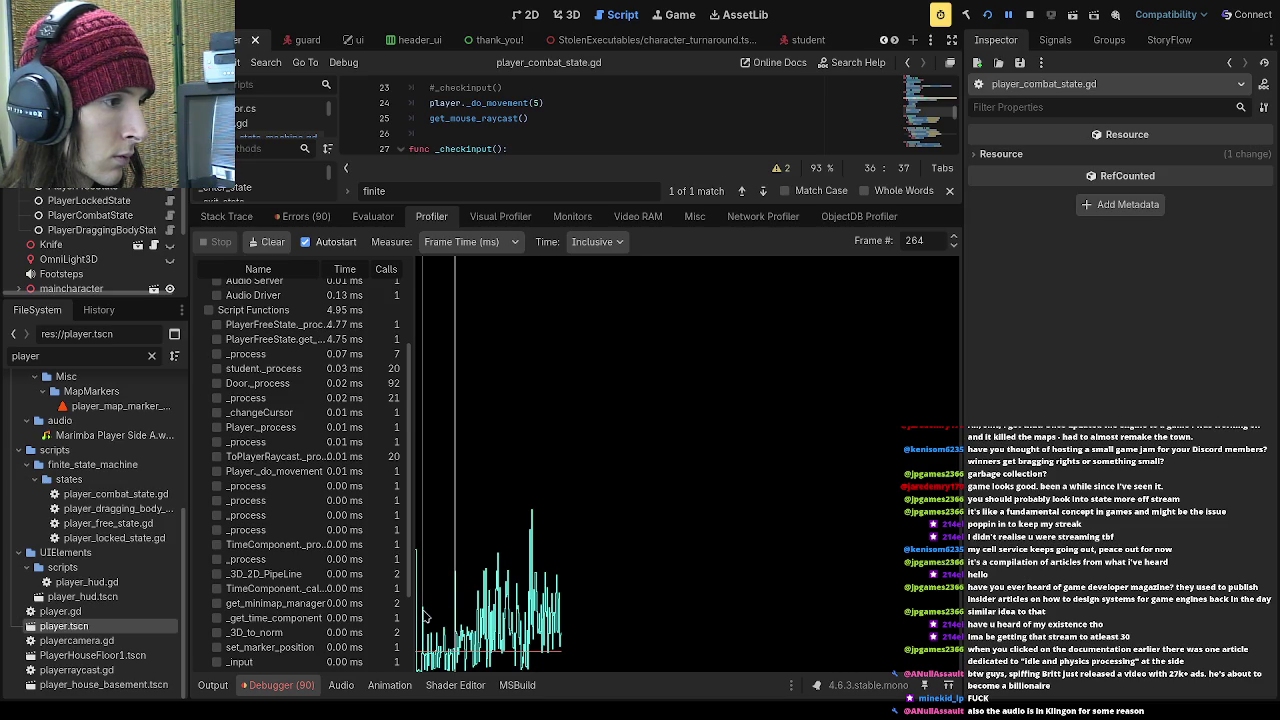
left_click(423, 615)
mouse_move(444, 615)
left_mouse_down()
mouse_move(507, 618)
mouse_move(468, 622)
left_mouse_up()
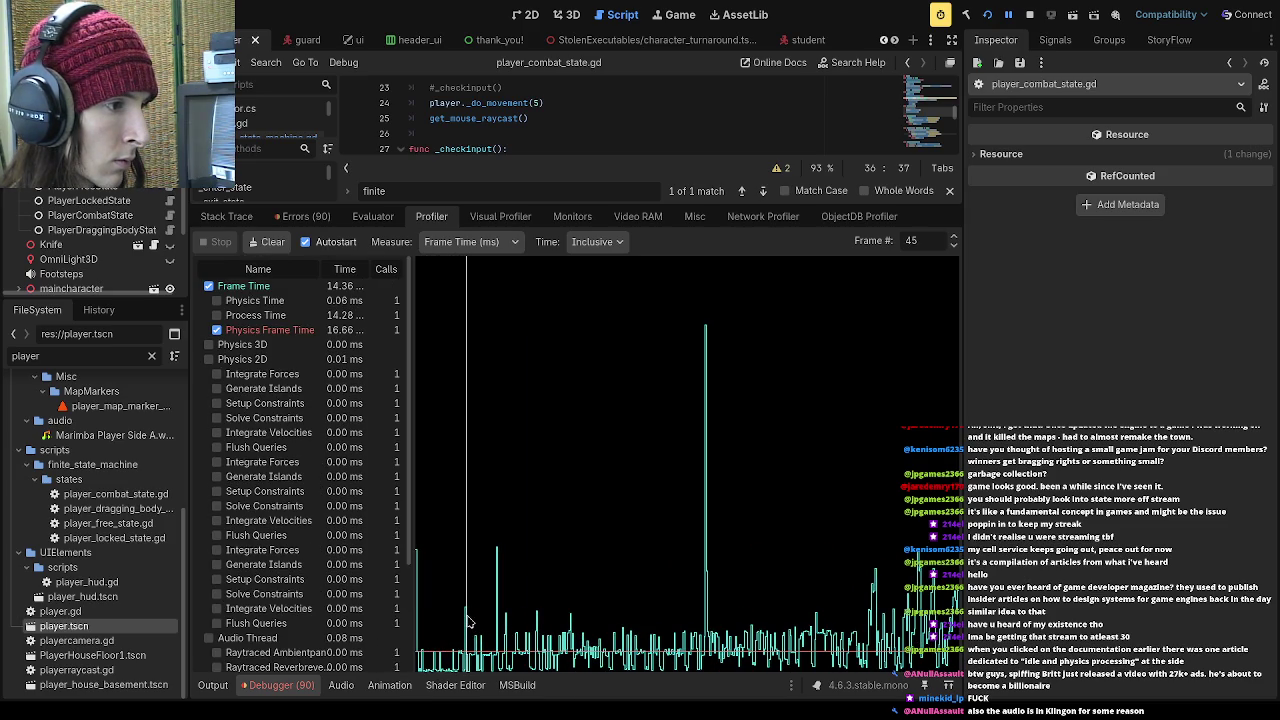
scroll(398, 580, "down", 5)
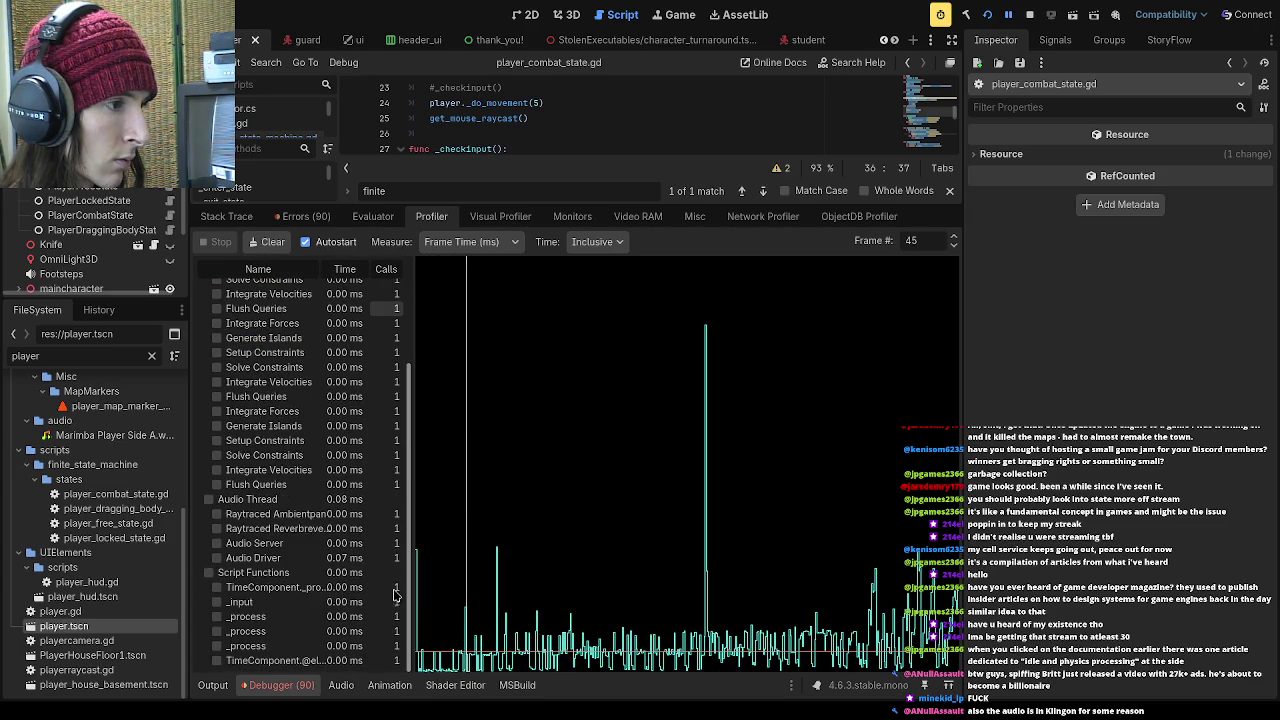
scroll(406, 350, "up", 5)
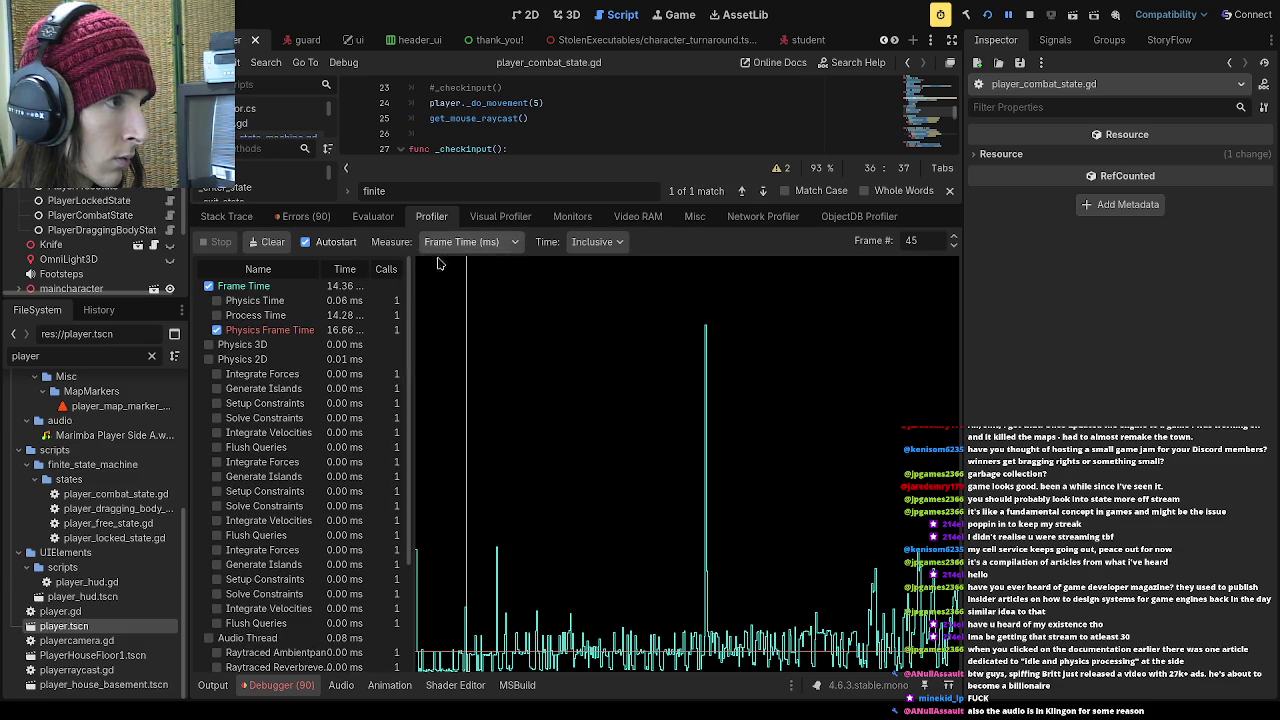
left_click_drag(408, 440, 402, 470)
left_click(462, 591)
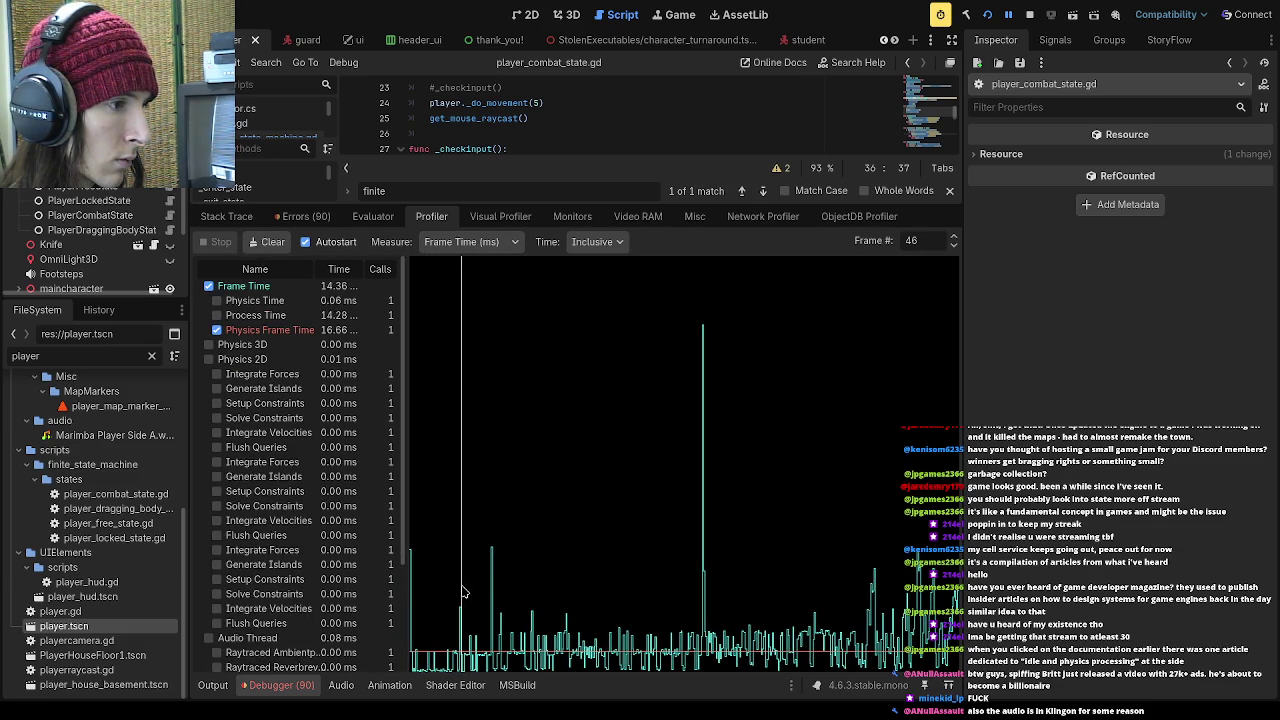
left_click(462, 591)
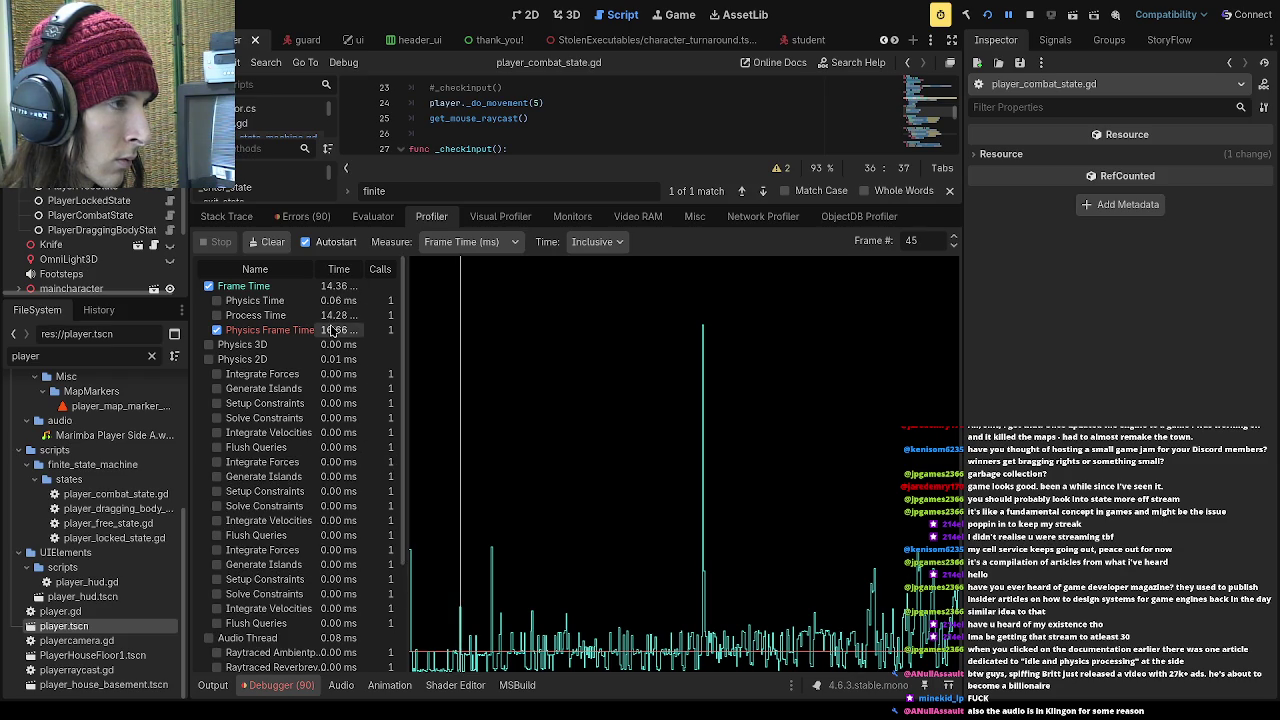
left_click(463, 555)
left_click(459, 557)
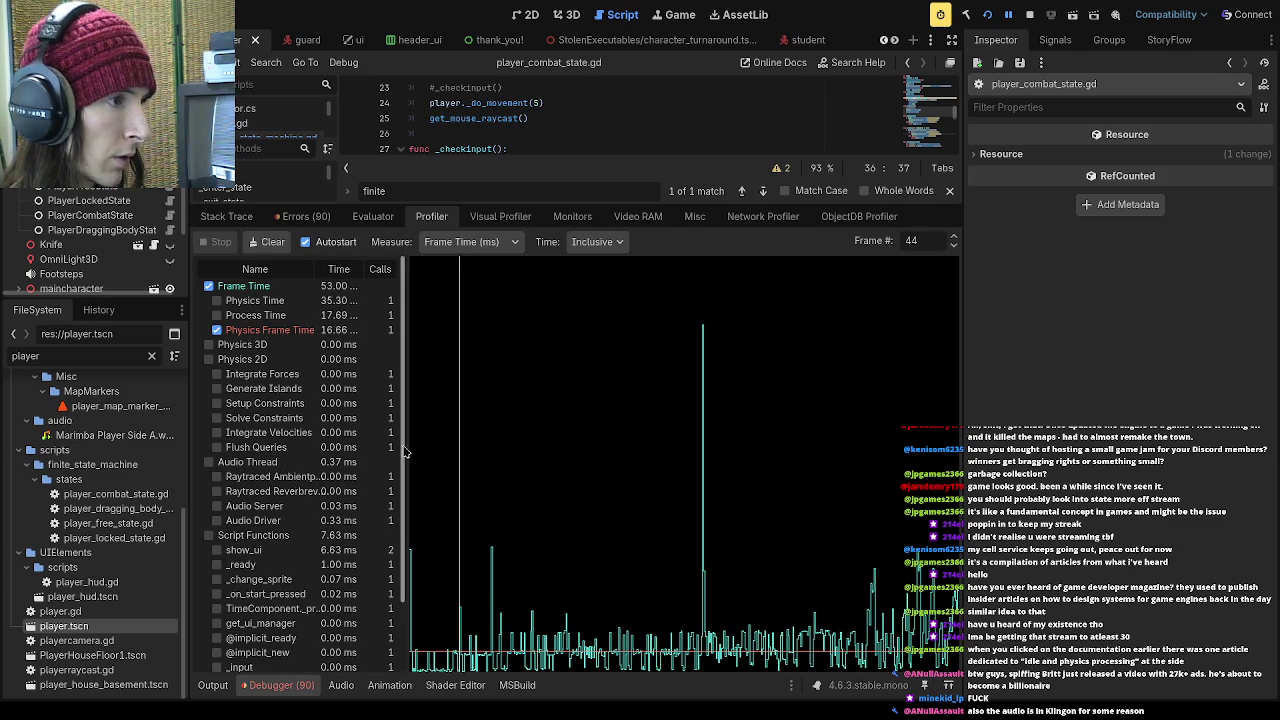
scroll(385, 420, "down", 3)
scroll(389, 575, "up", 3)
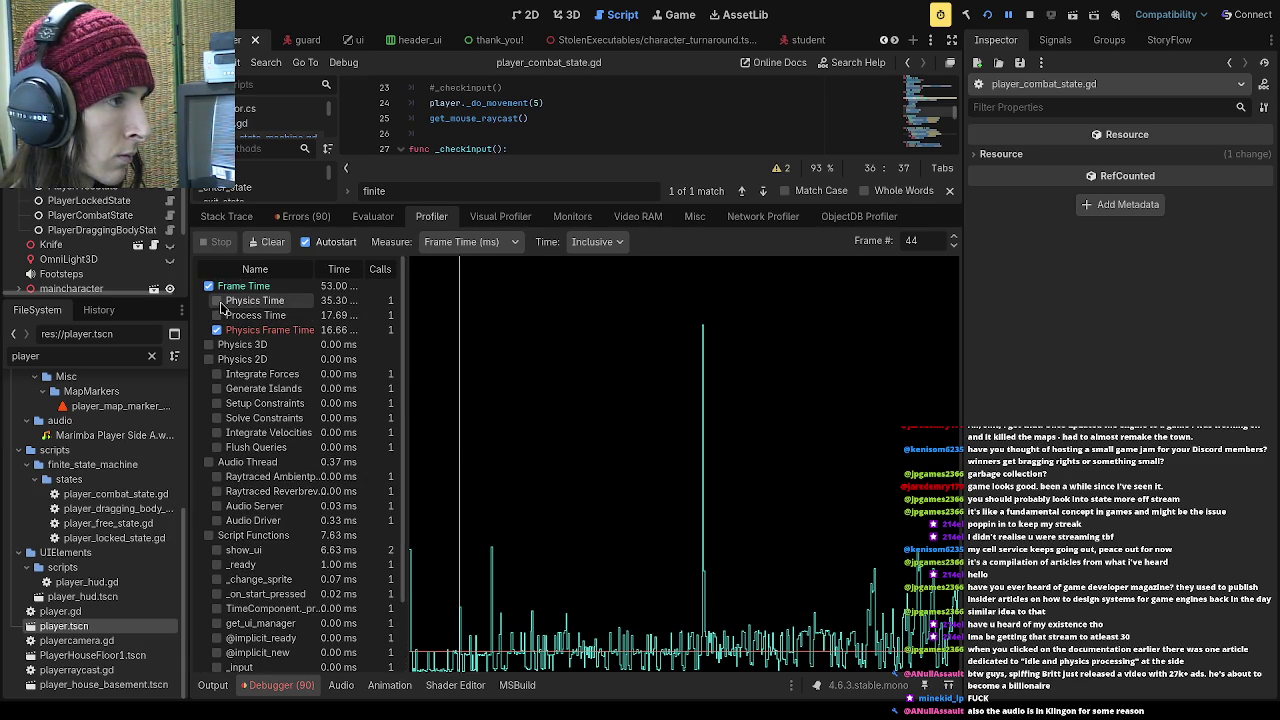
Step: Toggle the Physics Time graph on and off, then select frame 72 to view its costs
left_click(217, 301)
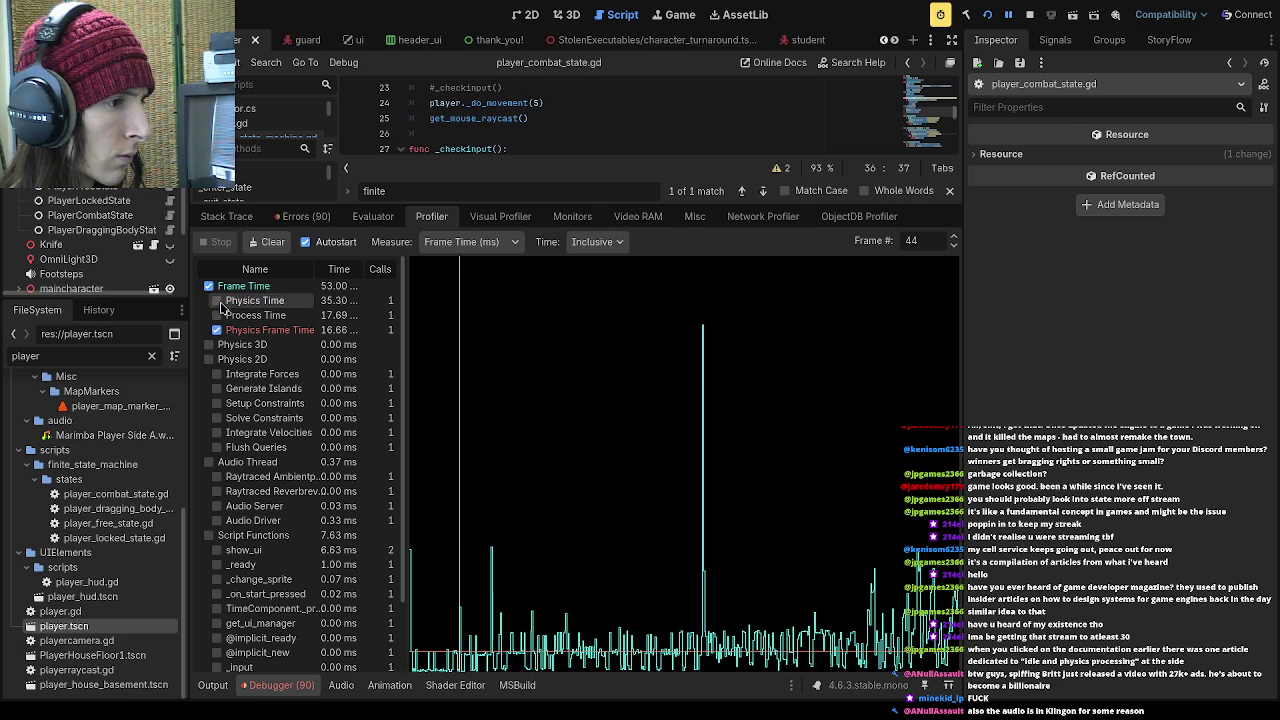
left_click(221, 307)
left_click(221, 307)
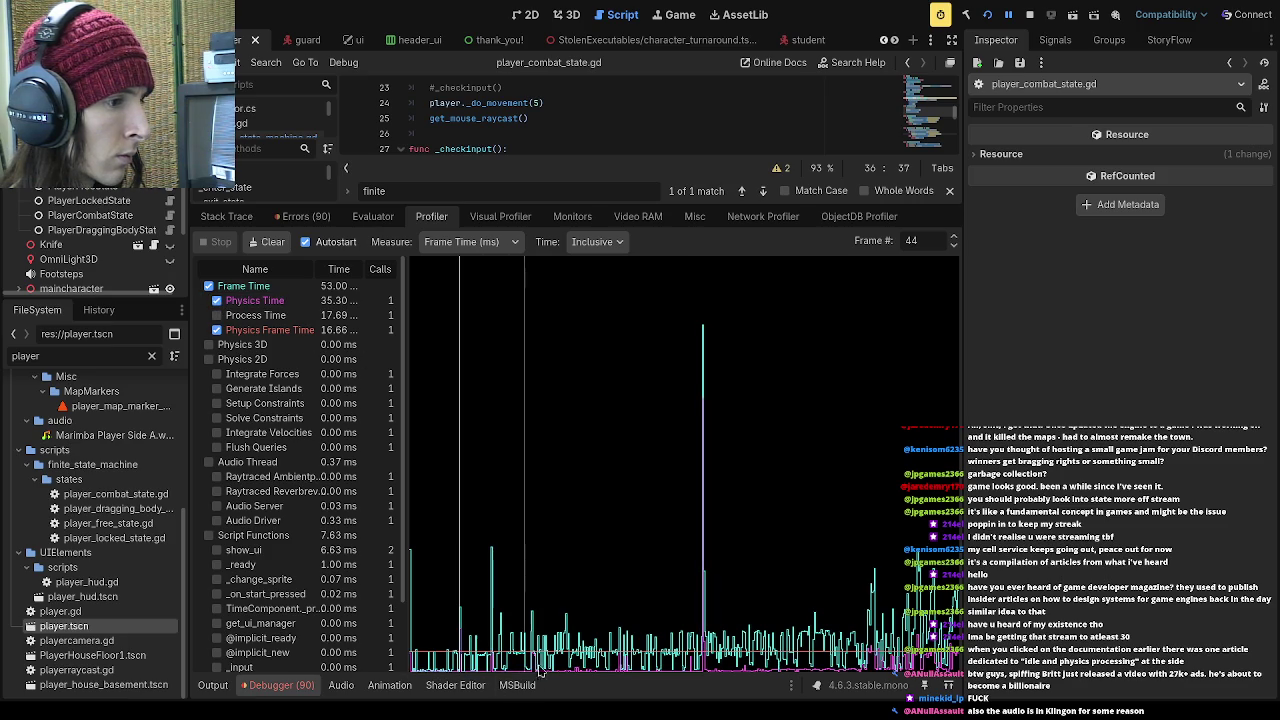
left_click(218, 301)
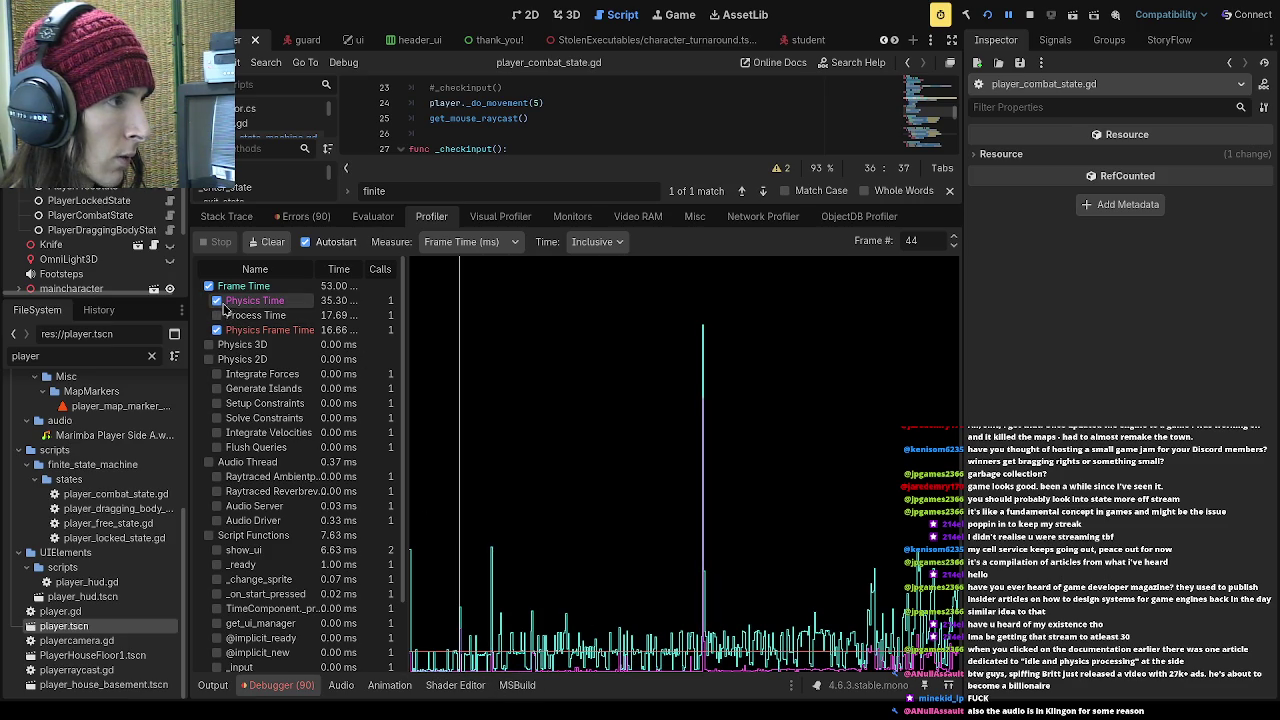
scroll(281, 437, "down", 3)
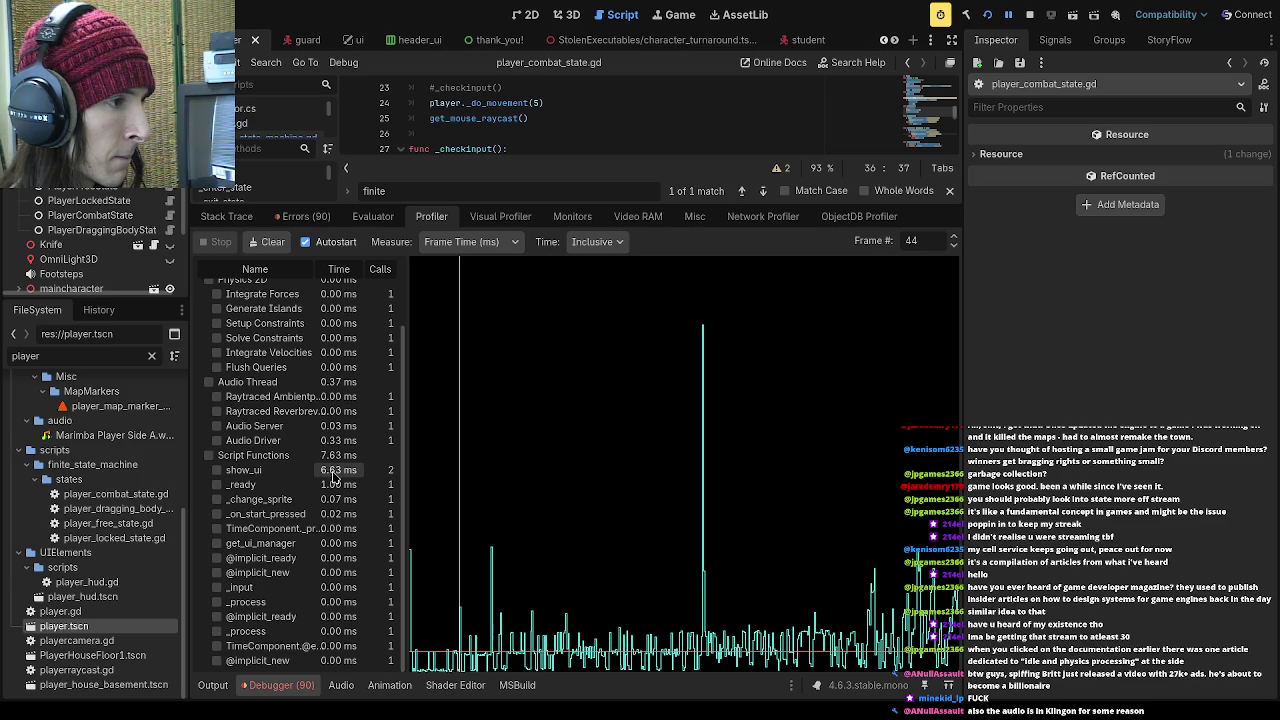
left_click(493, 538)
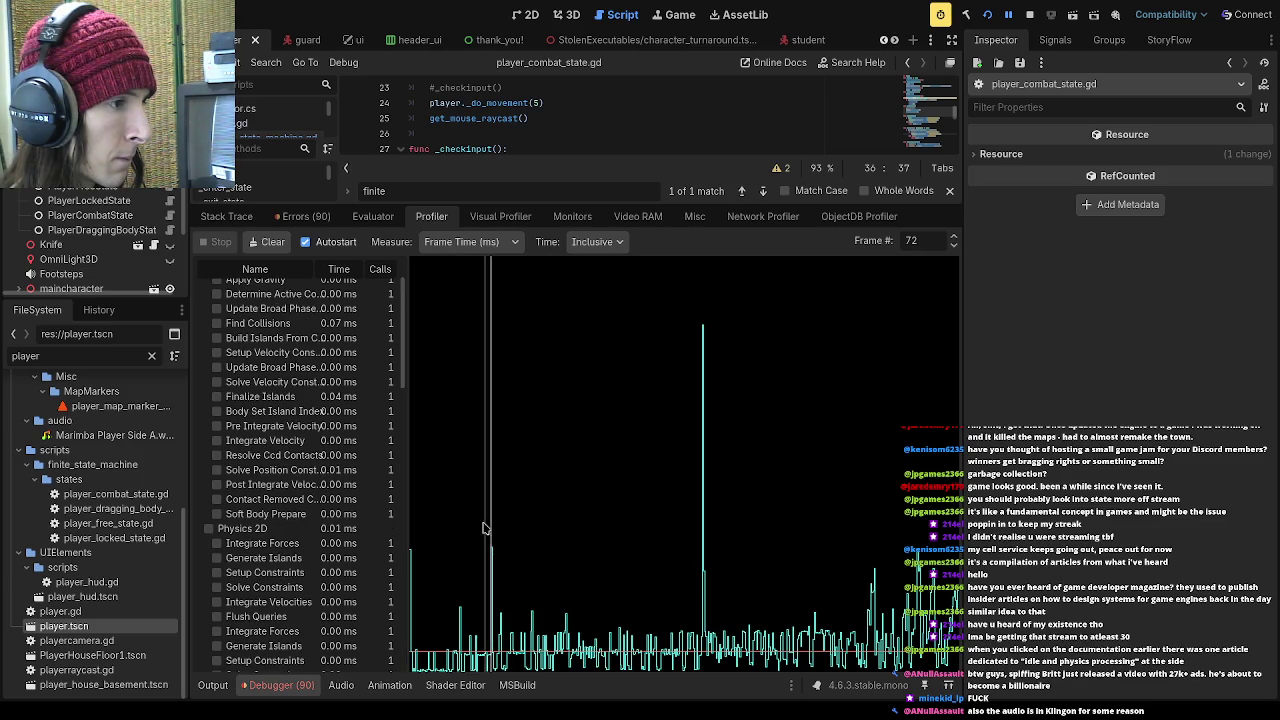
scroll(337, 492, "up", 5)
scroll(337, 492, "down", 12)
scroll(337, 492, "down", 5)
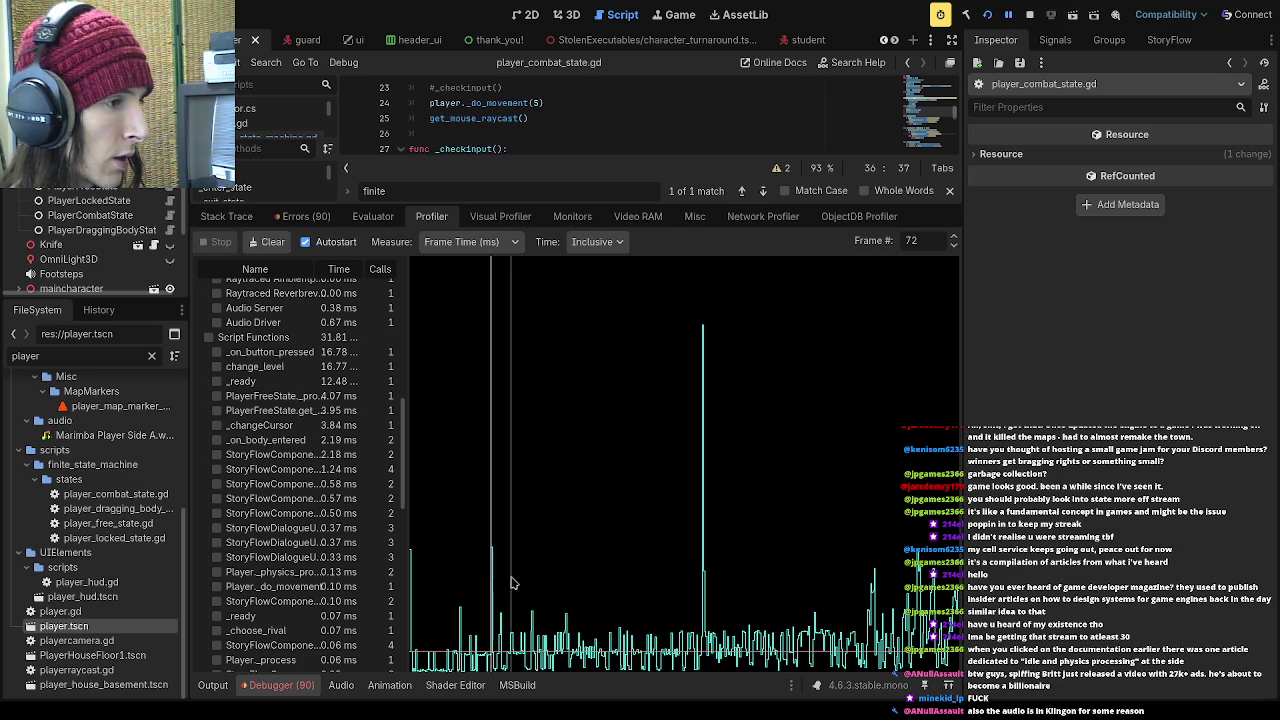
Step: Inspect the profiler function timings for spike frames 260, 350 and 409
left_click(703, 500)
scroll(352, 410, "up", 5)
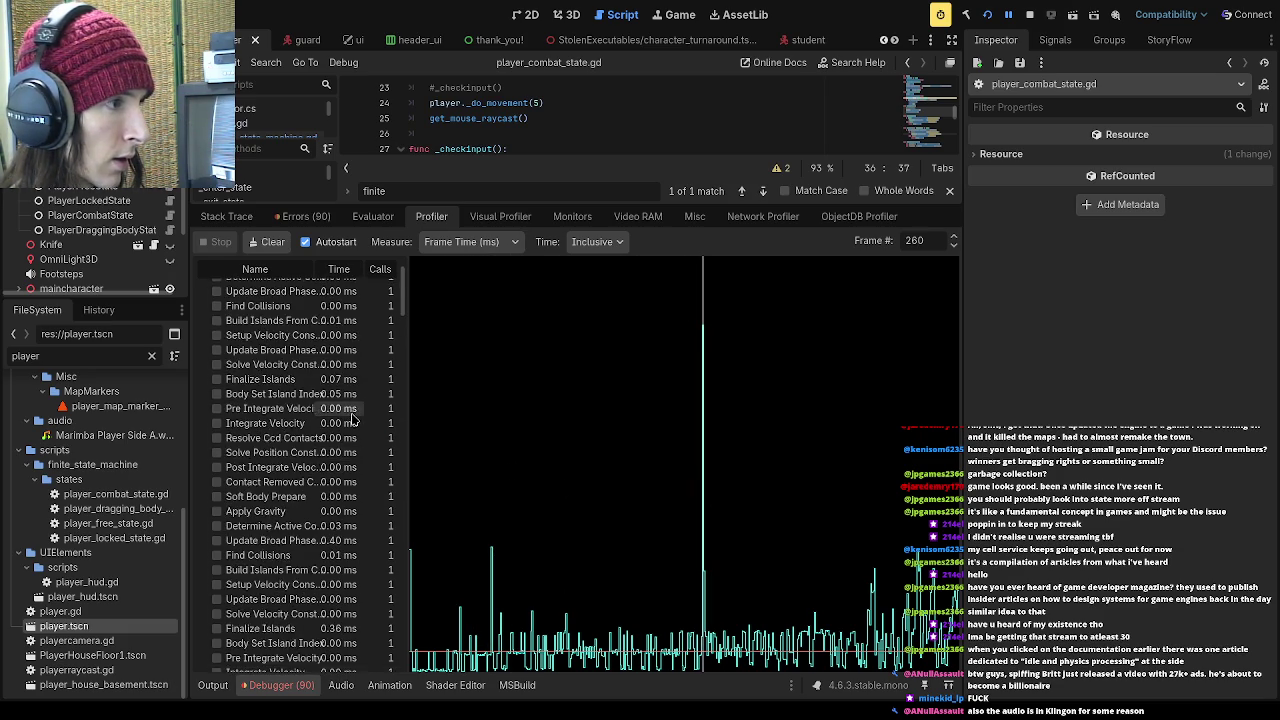
scroll(349, 436, "down", 5)
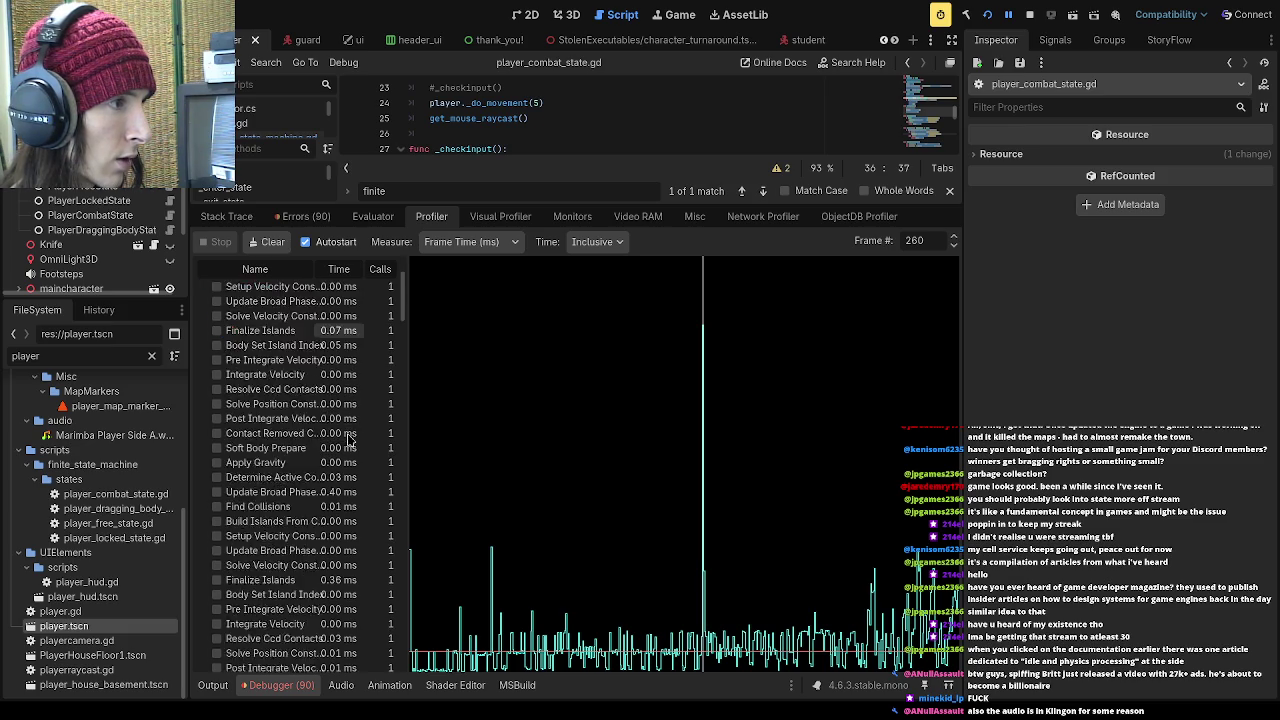
scroll(349, 440, "down", 6)
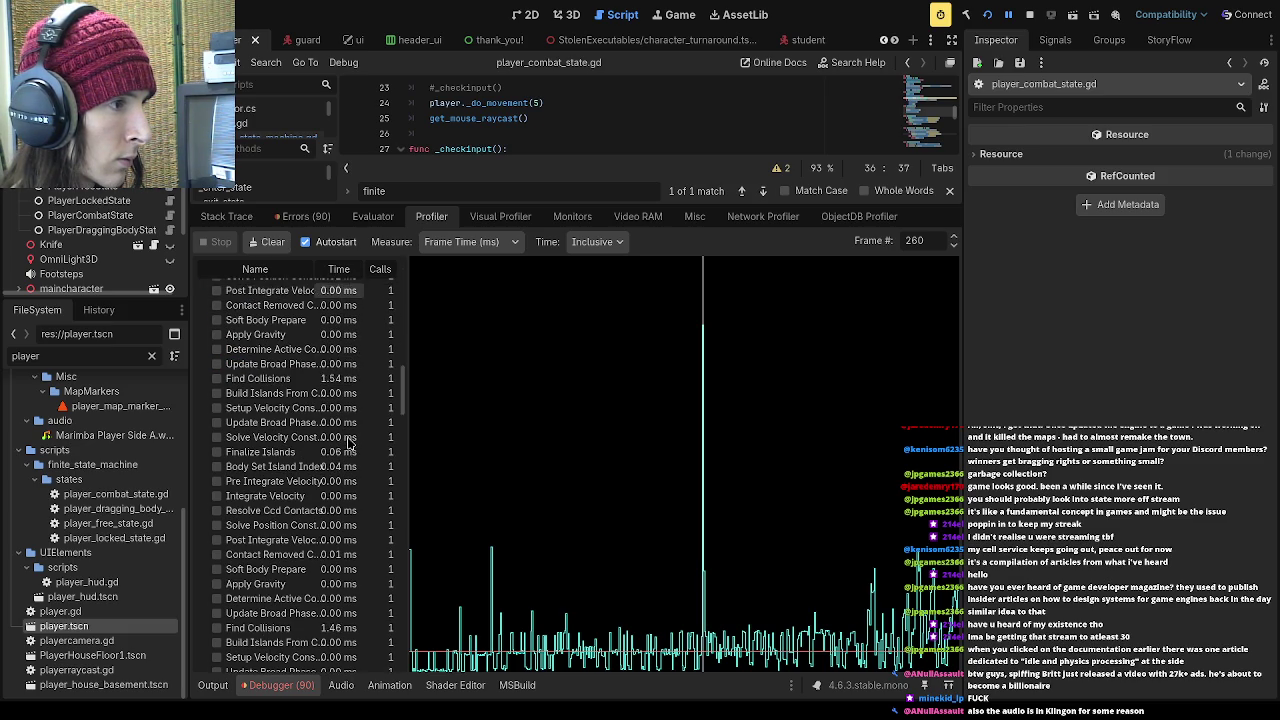
scroll(349, 449, "down", 10)
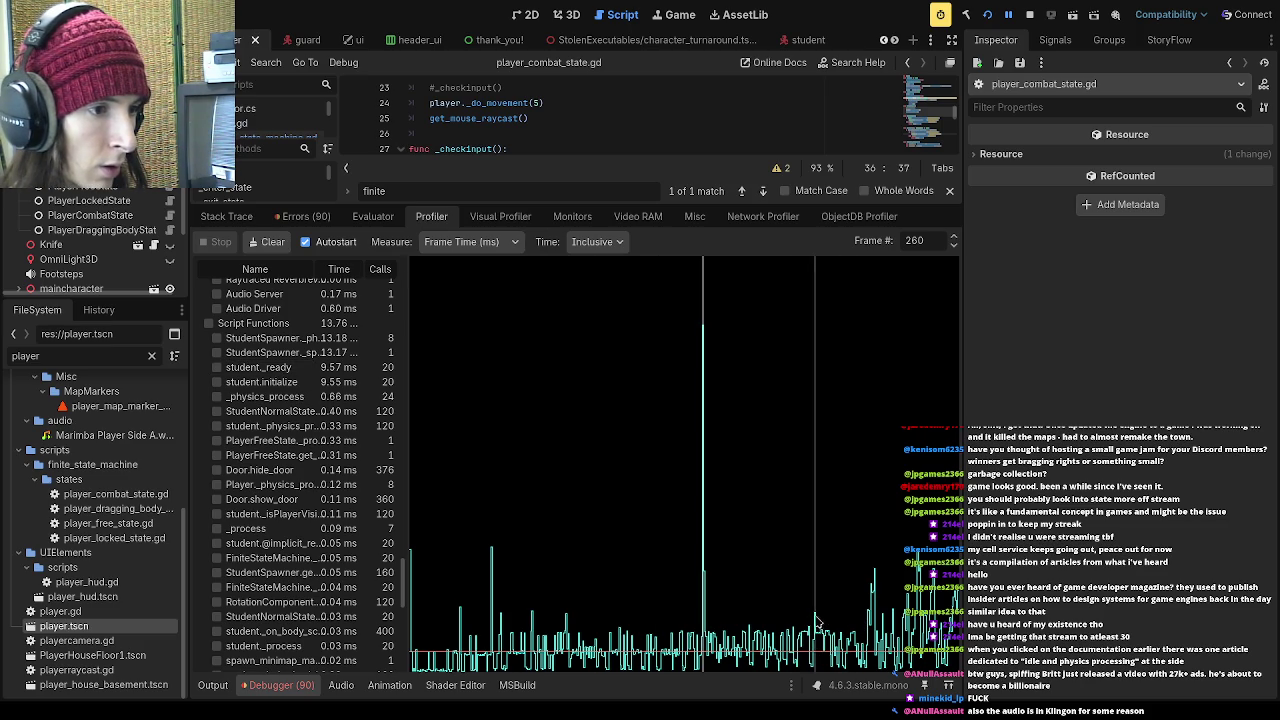
left_click(805, 622)
scroll(295, 483, "down", 5)
scroll(295, 483, "up", 5)
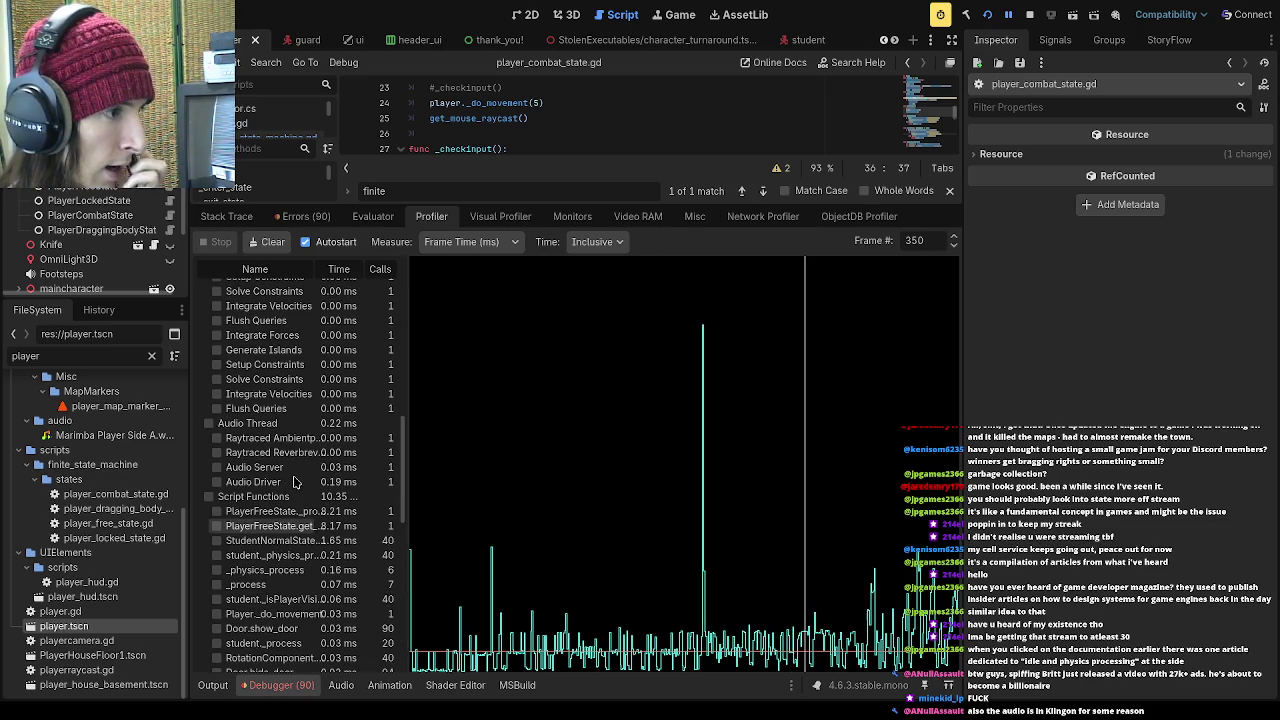
scroll(295, 483, "down", 8)
scroll(295, 483, "up", 6)
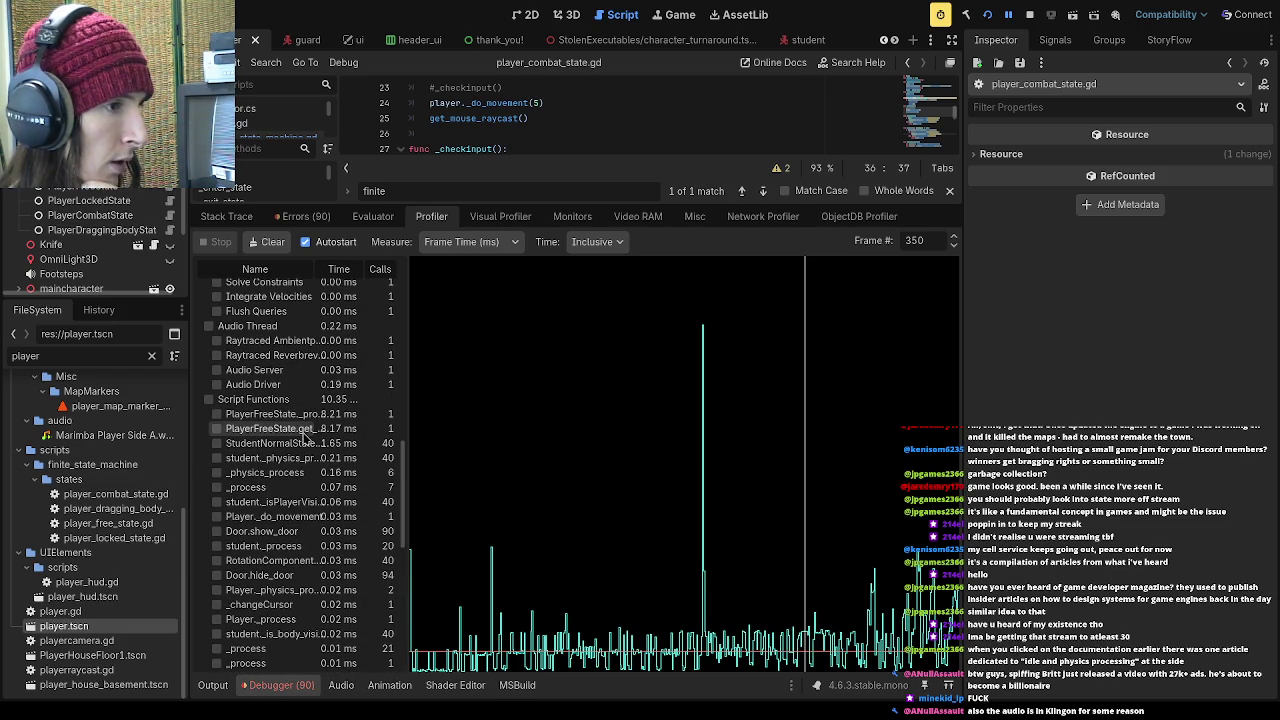
left_click(872, 550)
scroll(390, 449, "up", 10)
scroll(390, 449, "down", 5)
scroll(391, 455, "up", 5)
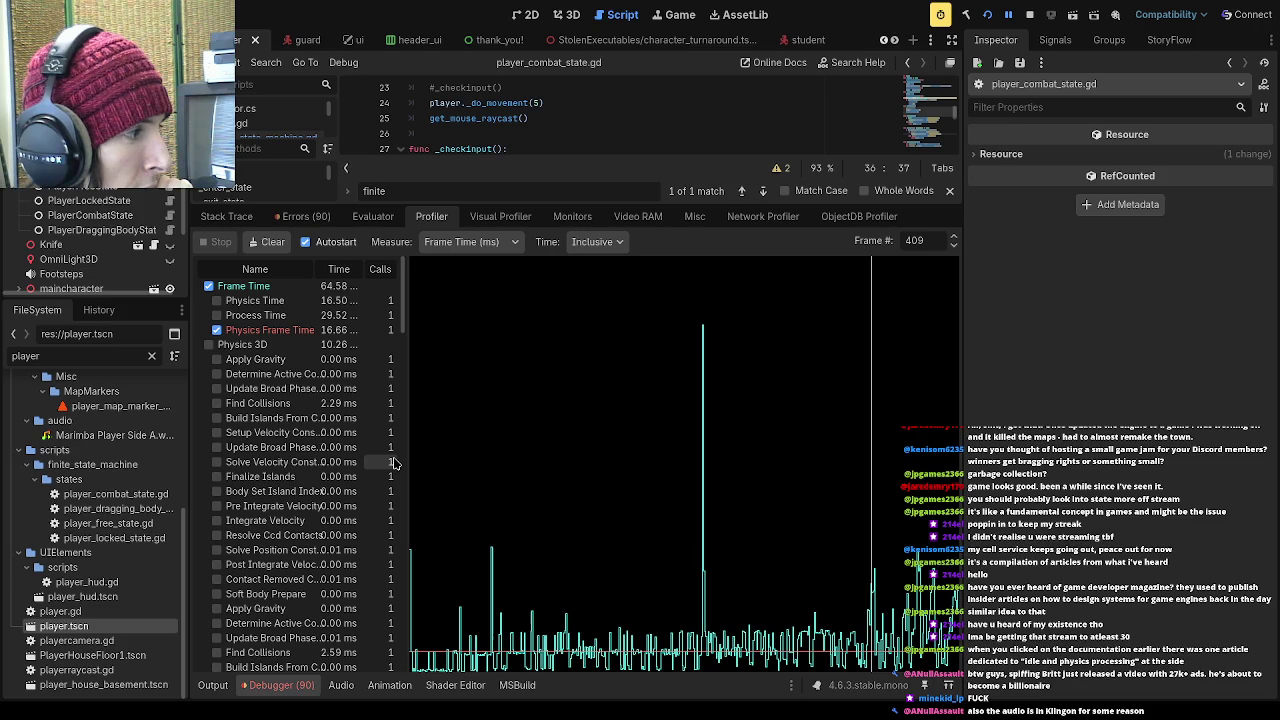
scroll(393, 463, "down", 15)
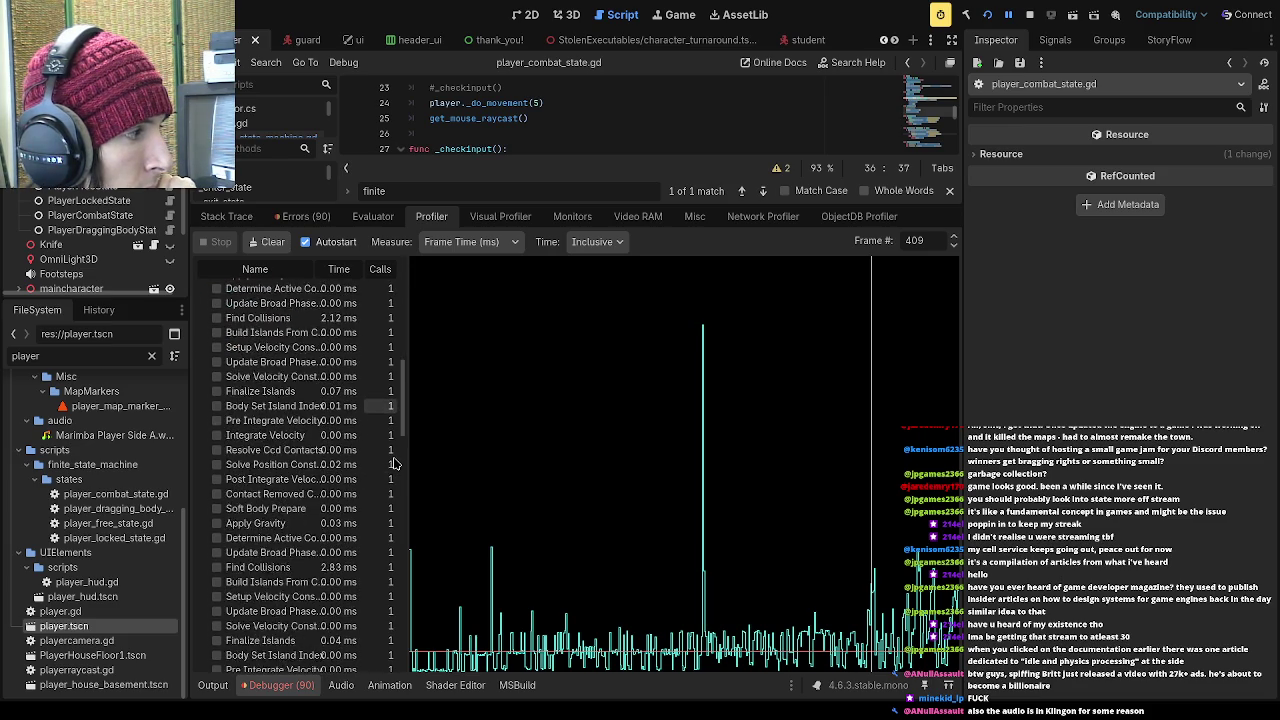
scroll(396, 468, "up", 3)
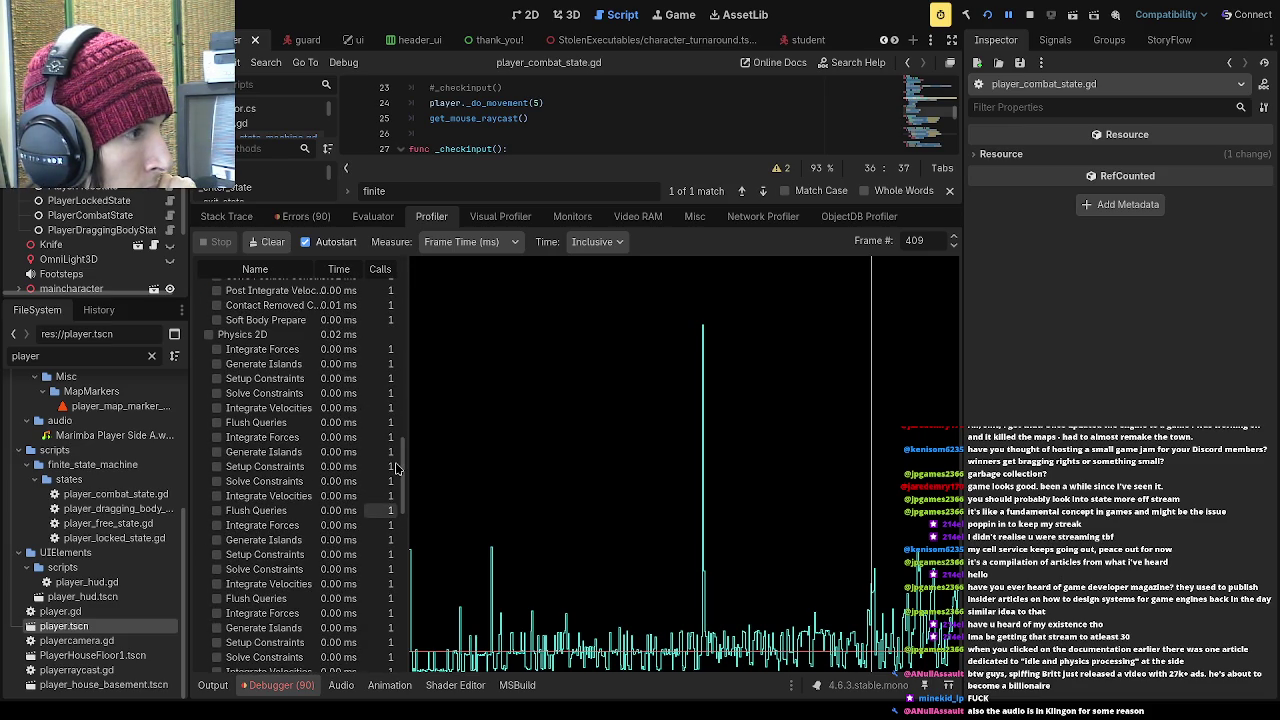
scroll(396, 468, "down", 5)
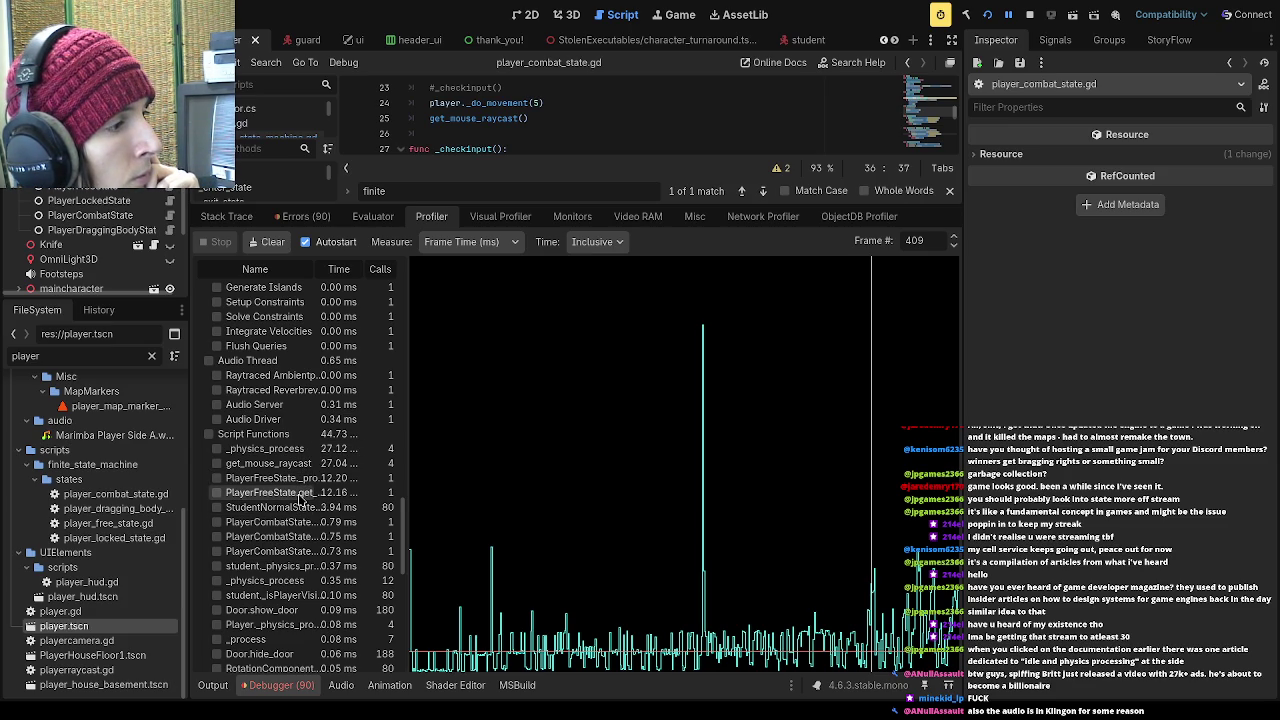
Step: Plot the PlayerFreeState function's time, select frame 207, and shrink the profiler panel
left_click(300, 494)
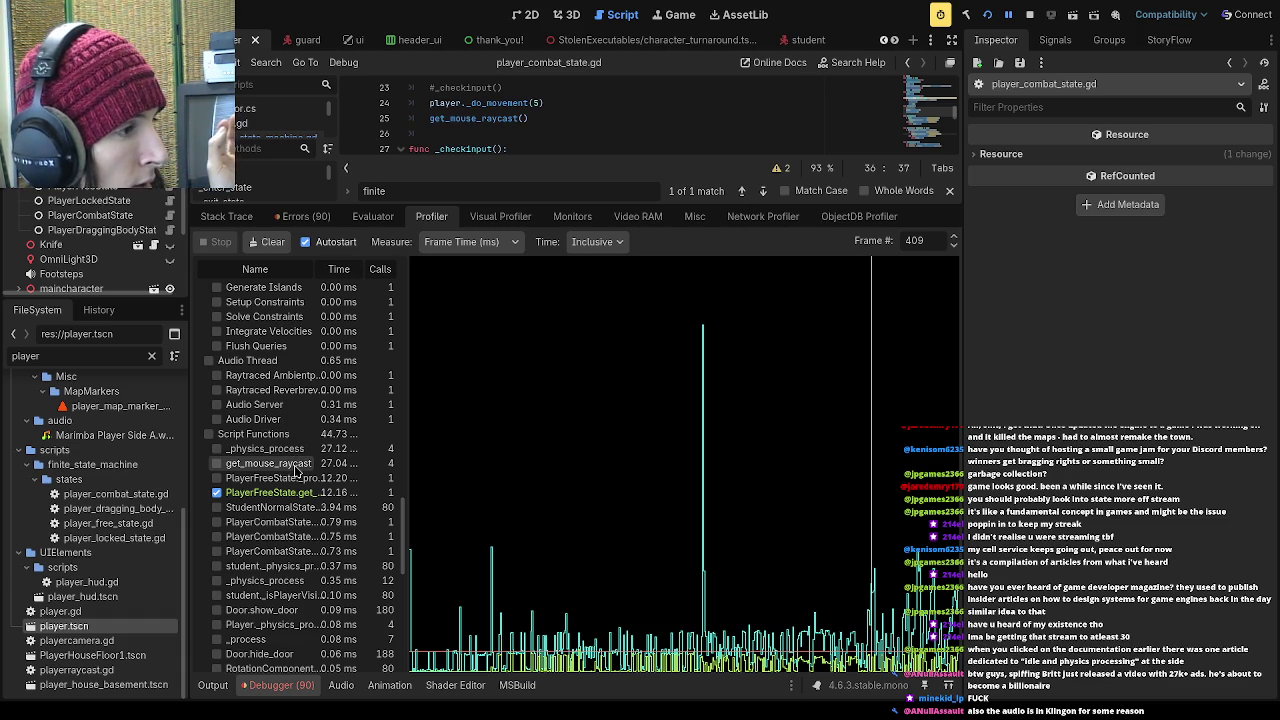
left_click(645, 558)
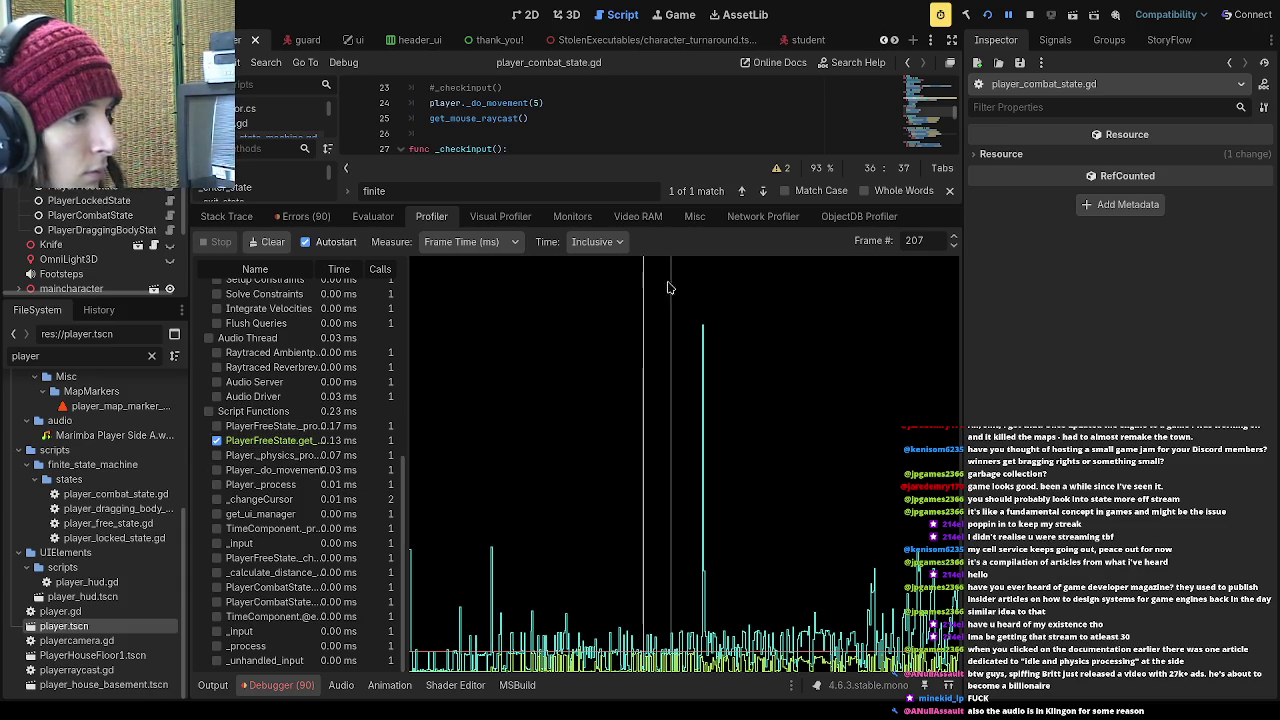
left_click_drag(656, 206, 661, 565)
Step: Scroll through player_combat_state.gd to review its _process code
left_click(589, 394)
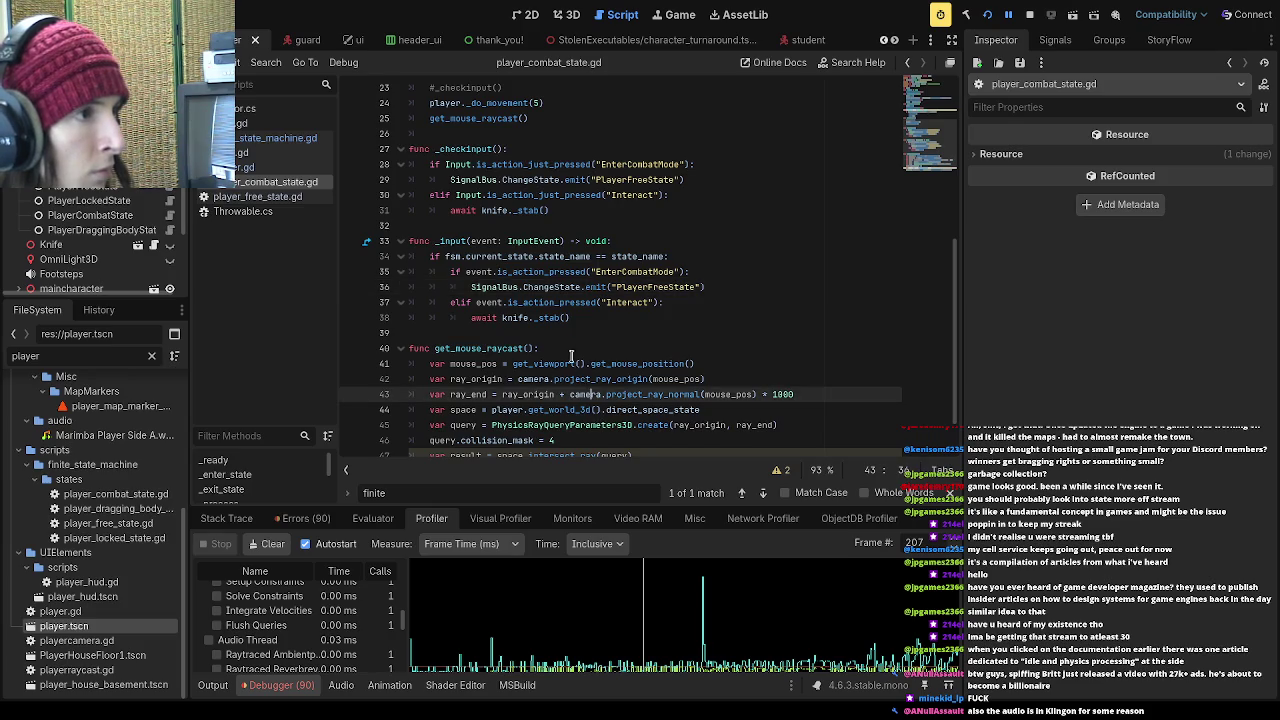
scroll(566, 350, "up", 5)
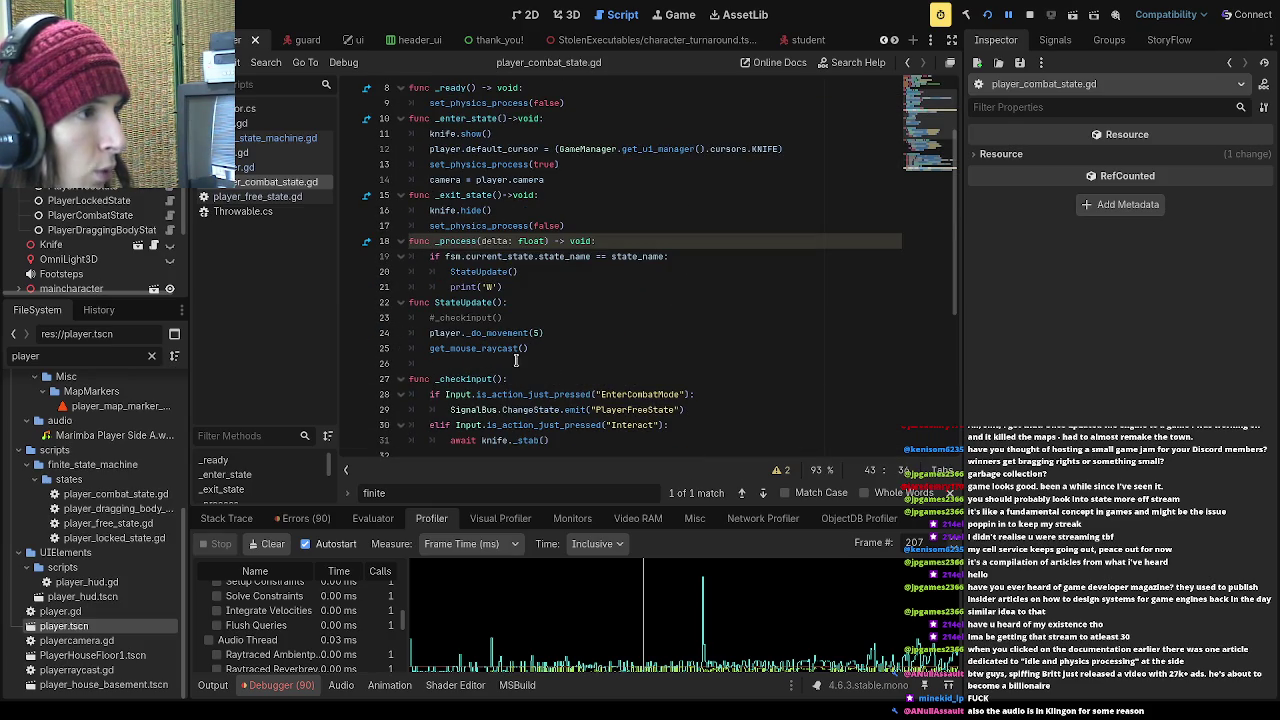
scroll(519, 363, "down", 3)
scroll(516, 357, "up", 4)
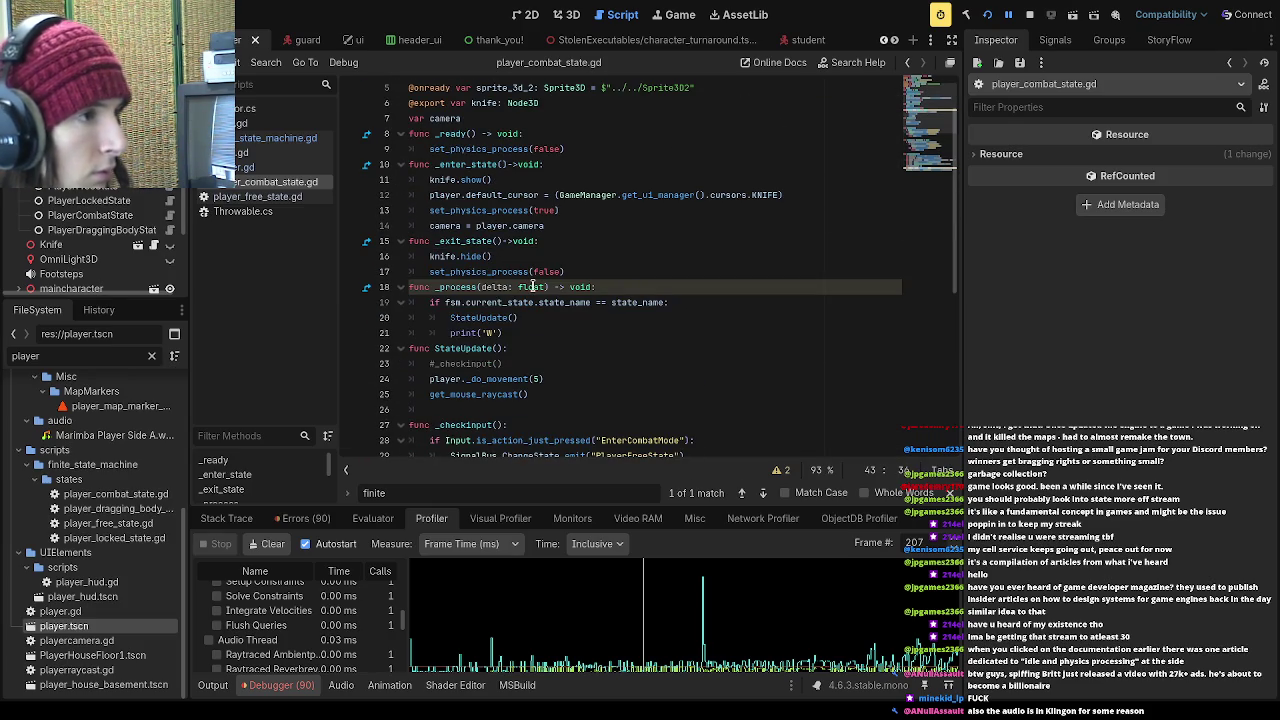
scroll(520, 303, "up", 2)
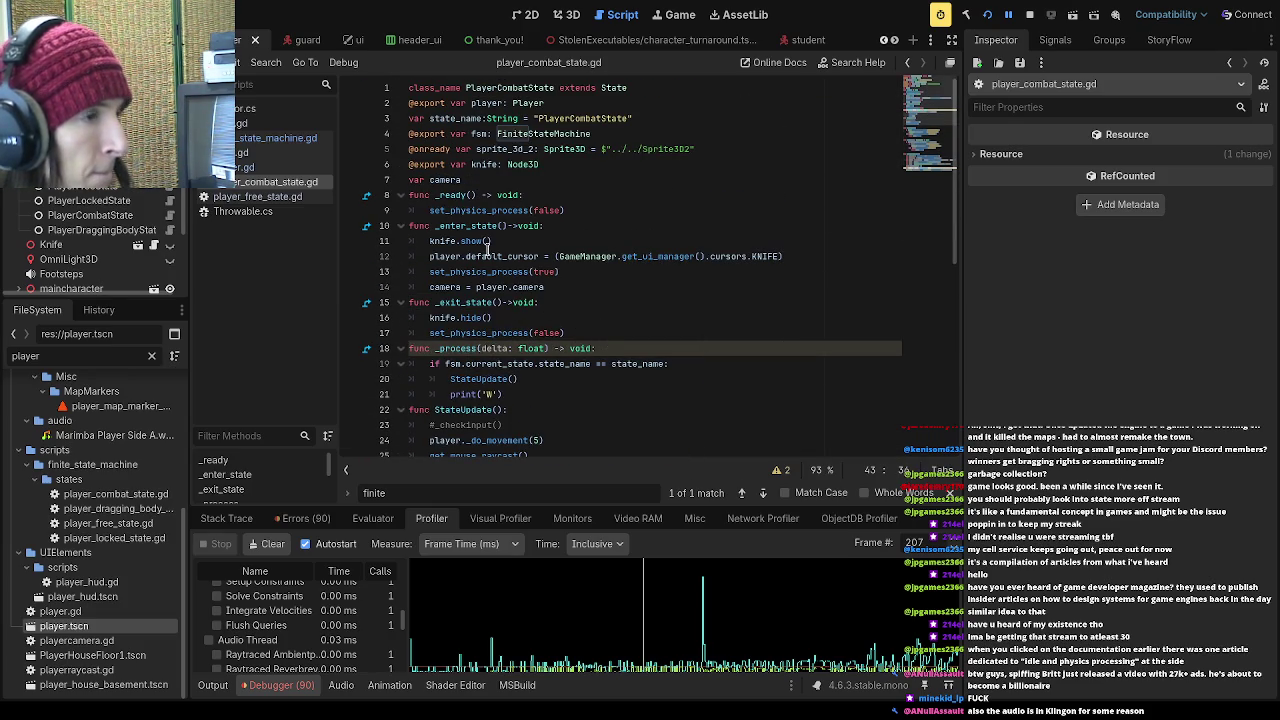
scroll(488, 249, "down", 3)
Step: Select the state-name check on line 19, then switch to knife.gd
left_click_drag(686, 234, 430, 224)
key("ctrl+c")
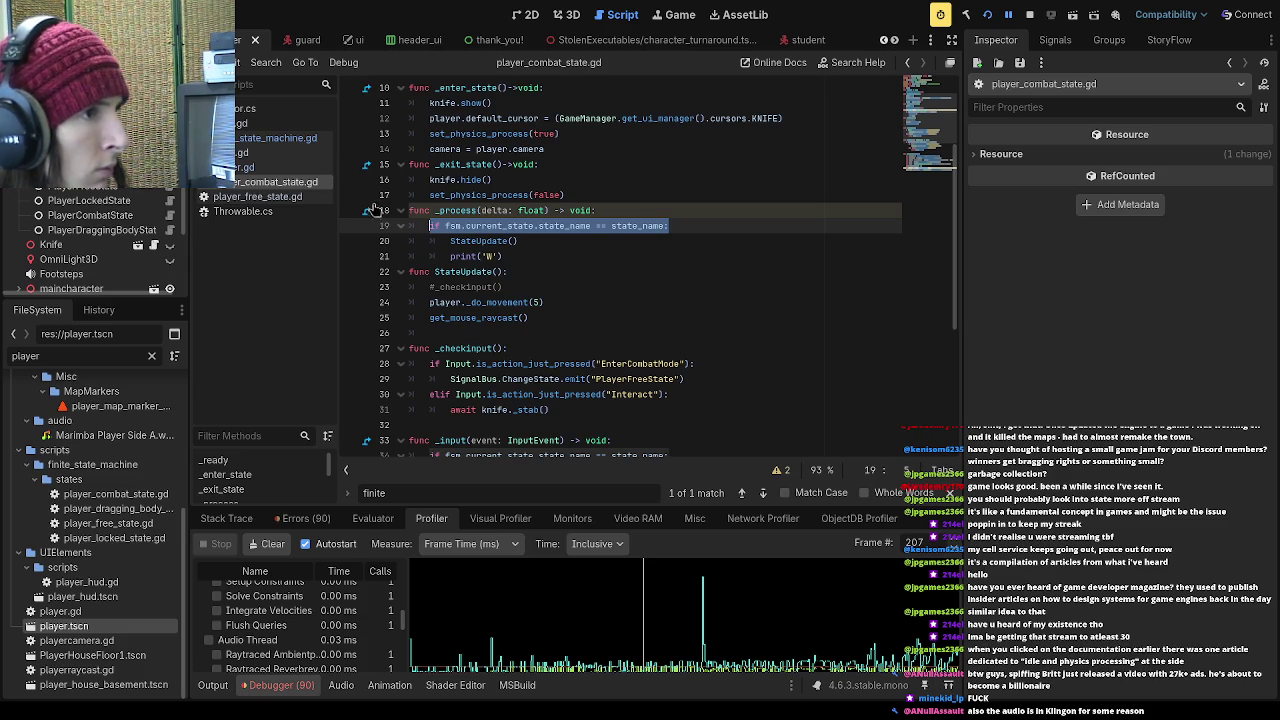
left_click(516, 255)
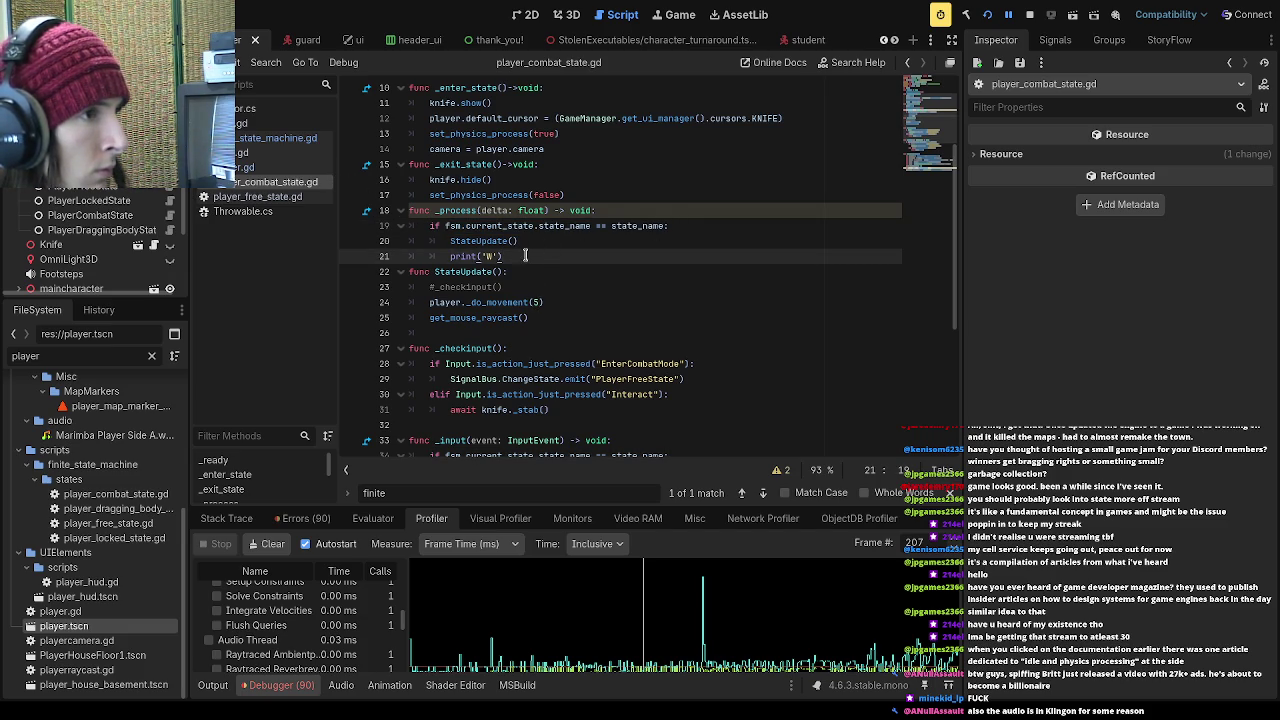
left_click(270, 155)
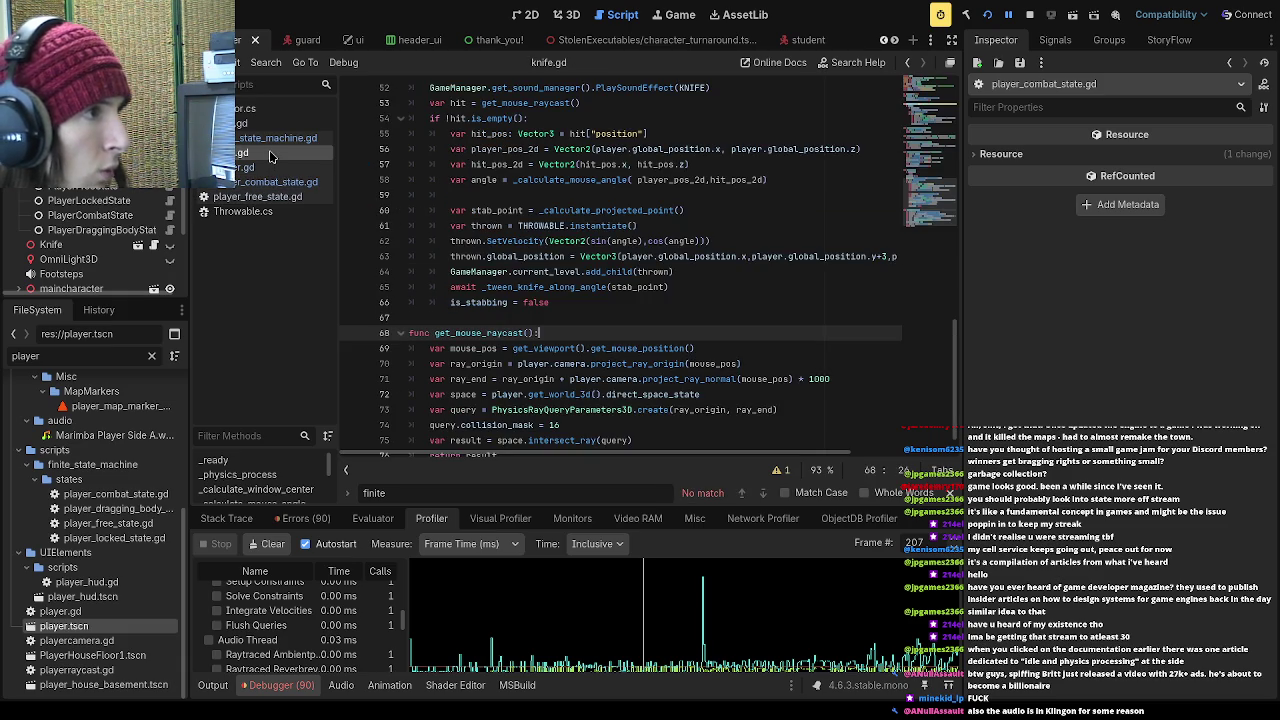
Step: In player_free_state.gd, paste the fsm state check into _process and indent the three calls under it
left_click(290, 197)
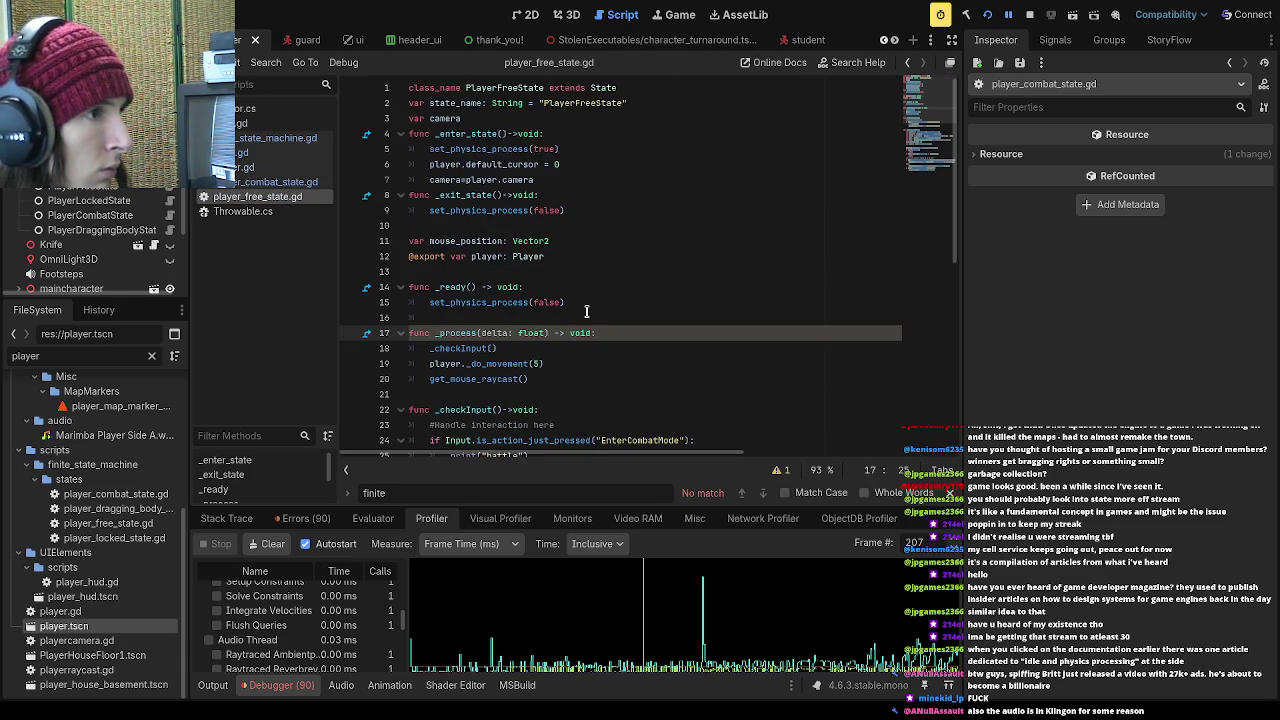
left_click(614, 334)
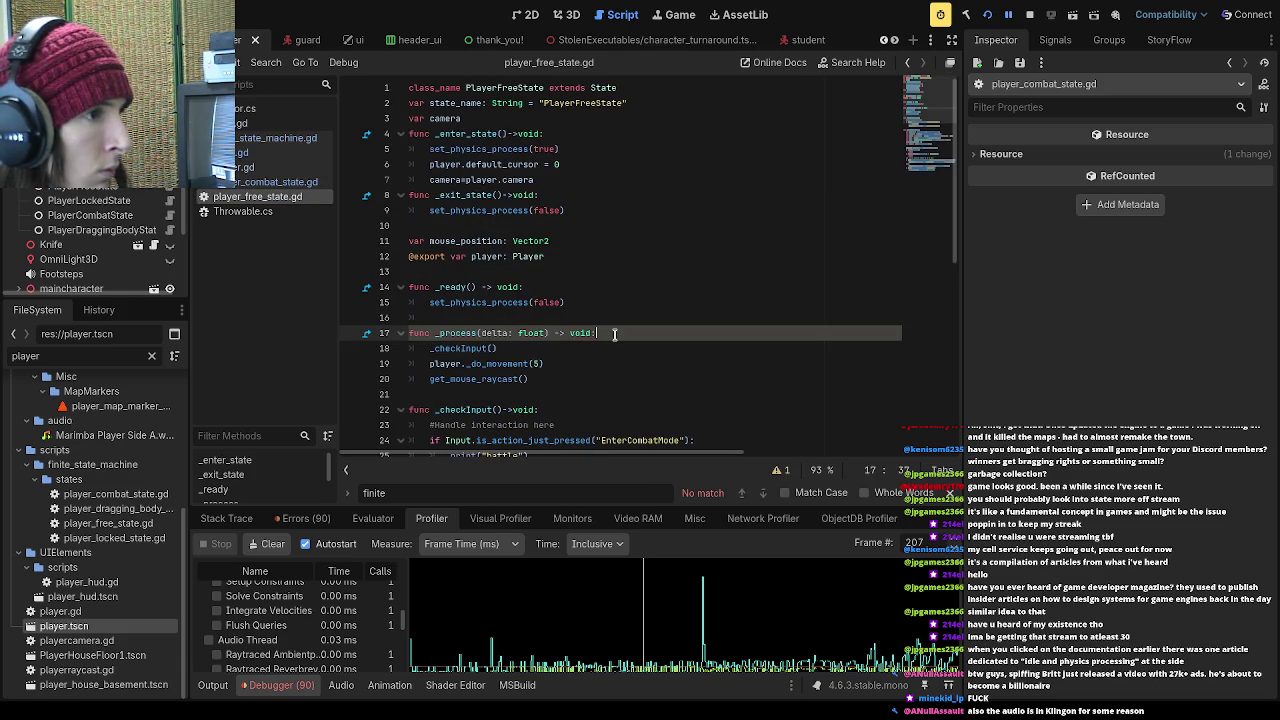
key("Return")
key("ctrl+v")
left_click_drag(430, 364, 567, 394)
key("ctrl+c")
key("Tab")
left_click(597, 411)
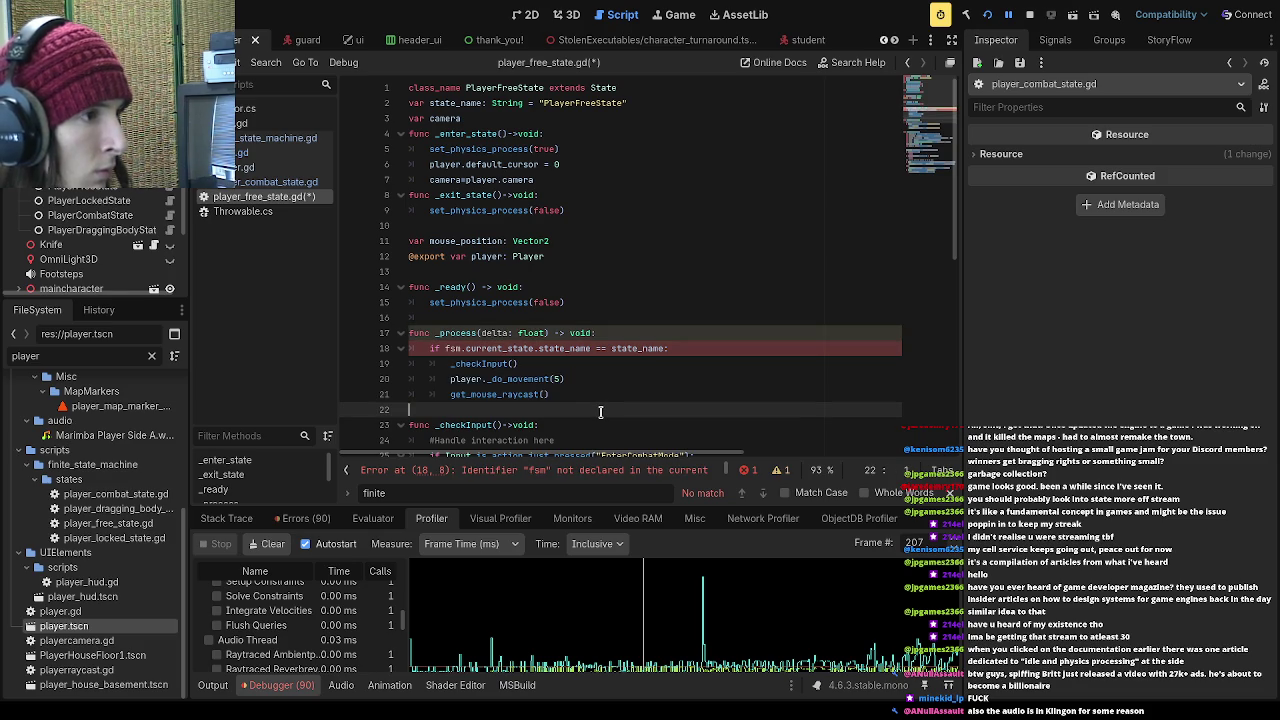
key("Return")
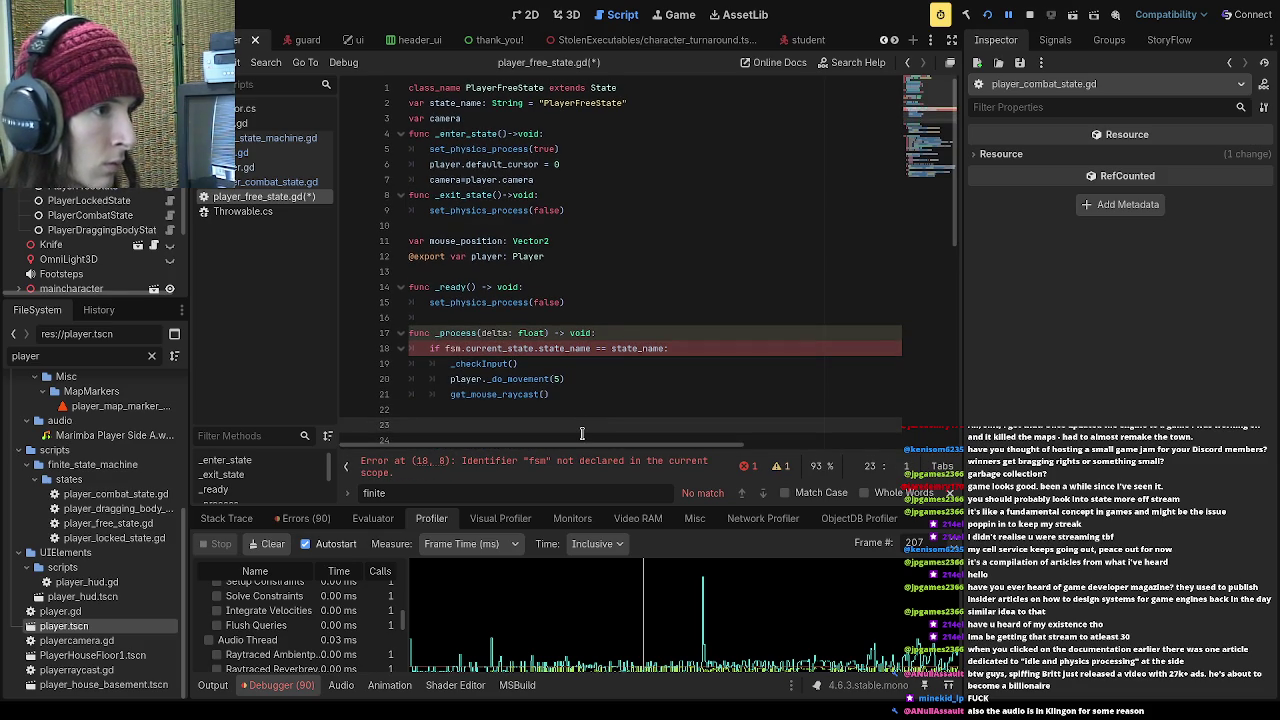
Step: Add a StateUpdate() function containing _checkInput(), player._do_movement(5) and get_mouse_raycast()
type("func StateUpdate()")
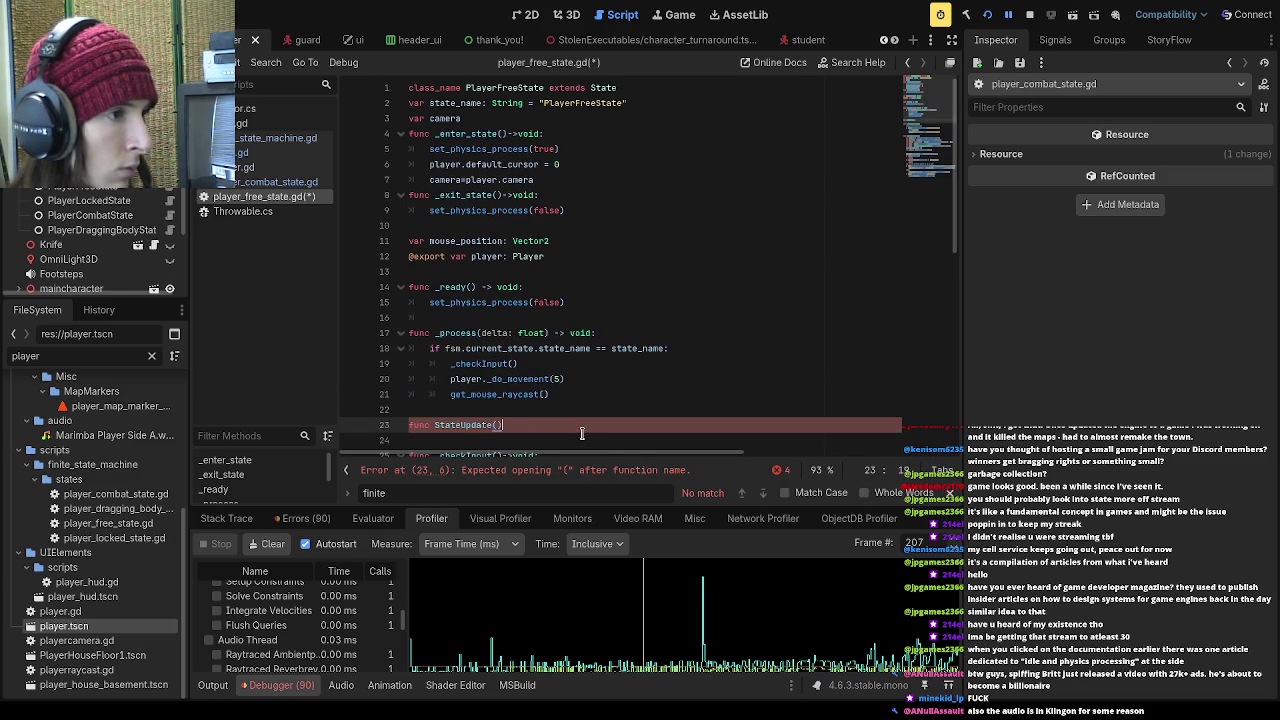
type(":")
left_click(547, 392)
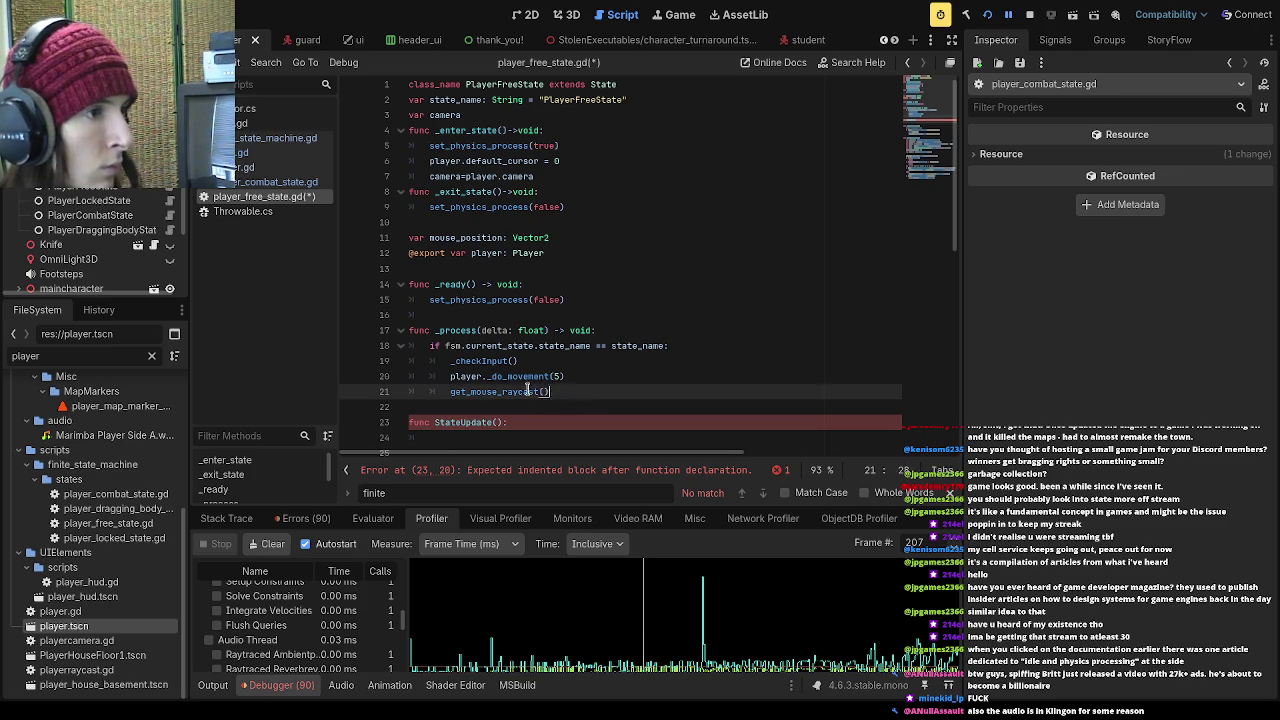
left_click(410, 362, "shift")
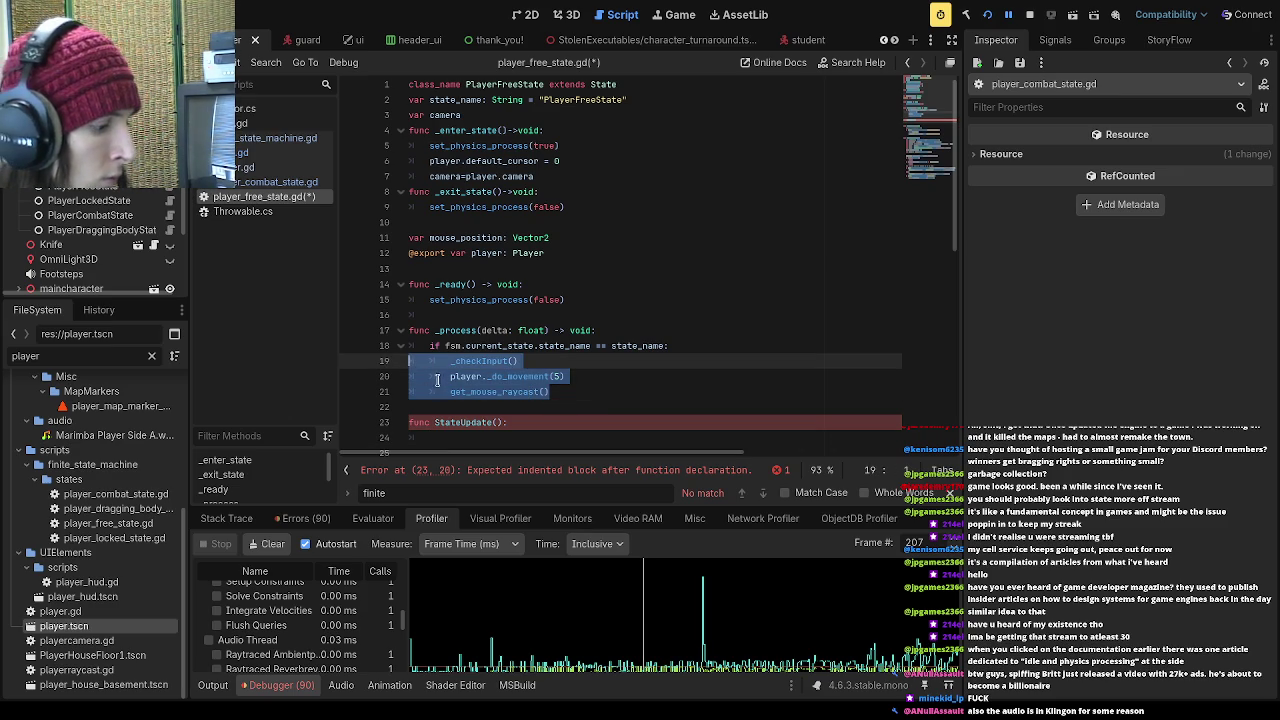
scroll(431, 377, "down", 2)
mouse_move(456, 358)
left_mouse_down()
mouse_move(396, 347)
mouse_move(602, 374)
left_mouse_up()
key("ctrl+v")
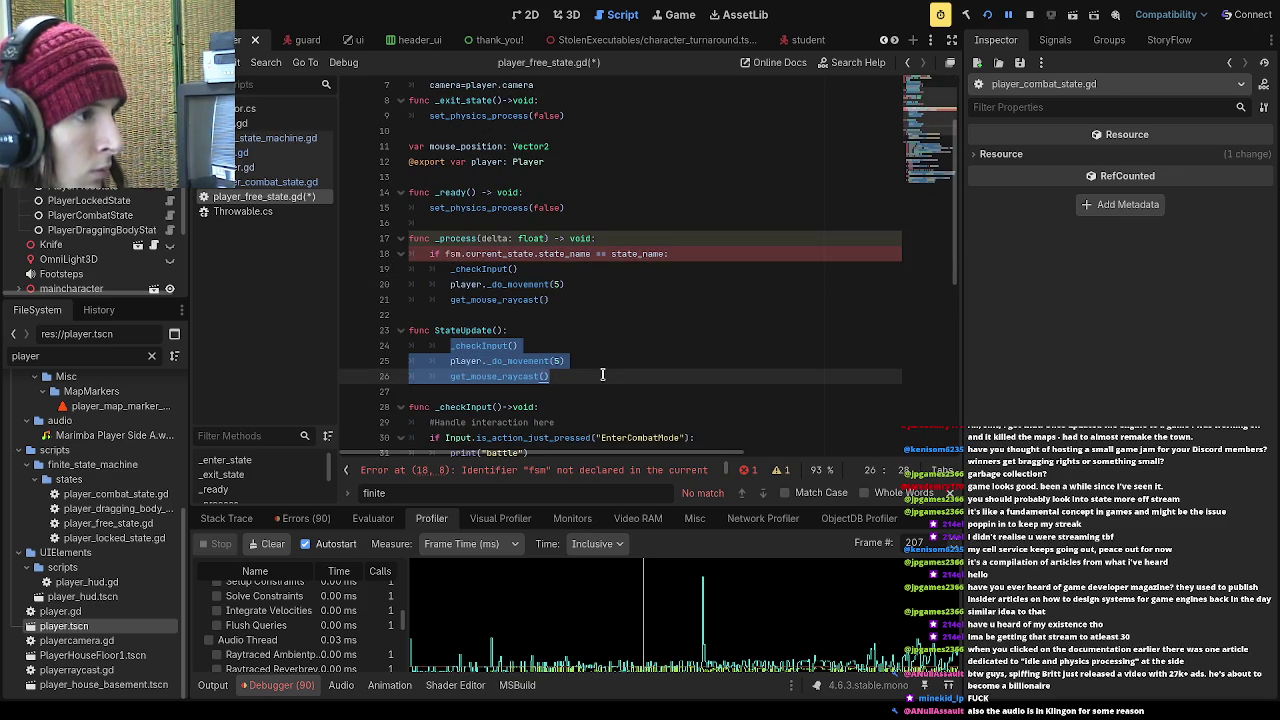
key("shift+Tab")
left_click(600, 302)
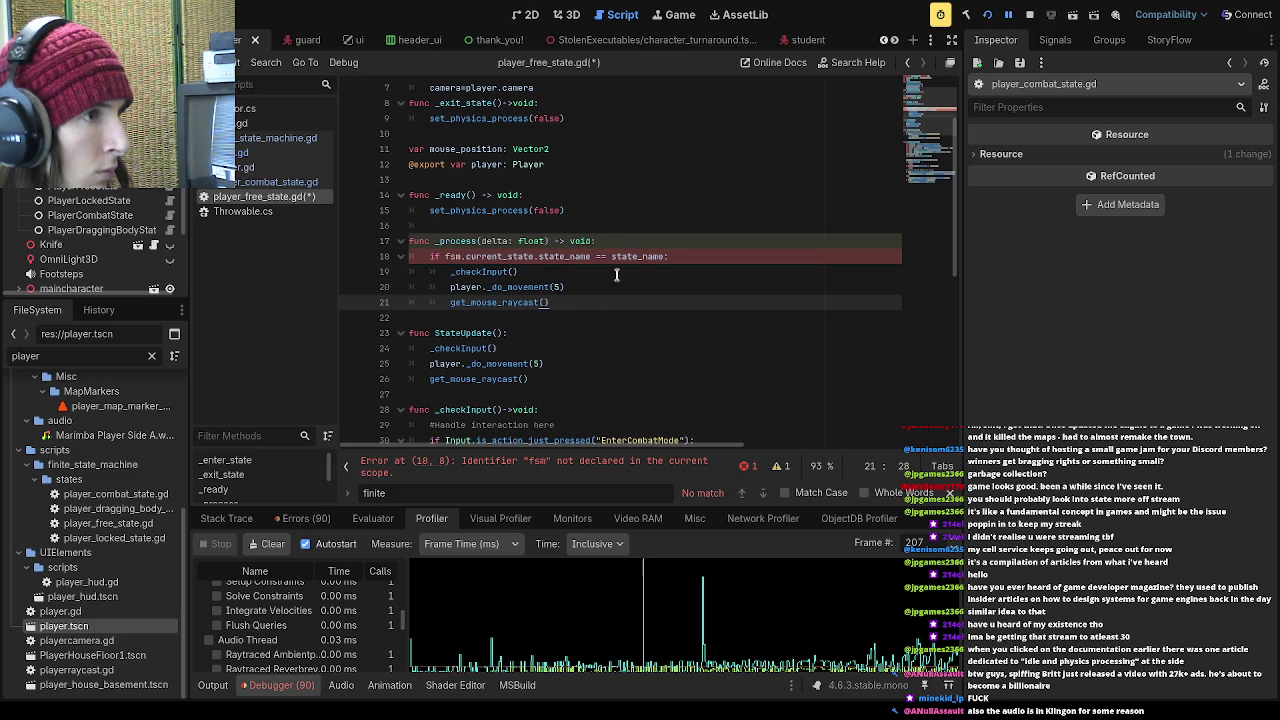
scroll(496, 287, "up", 2)
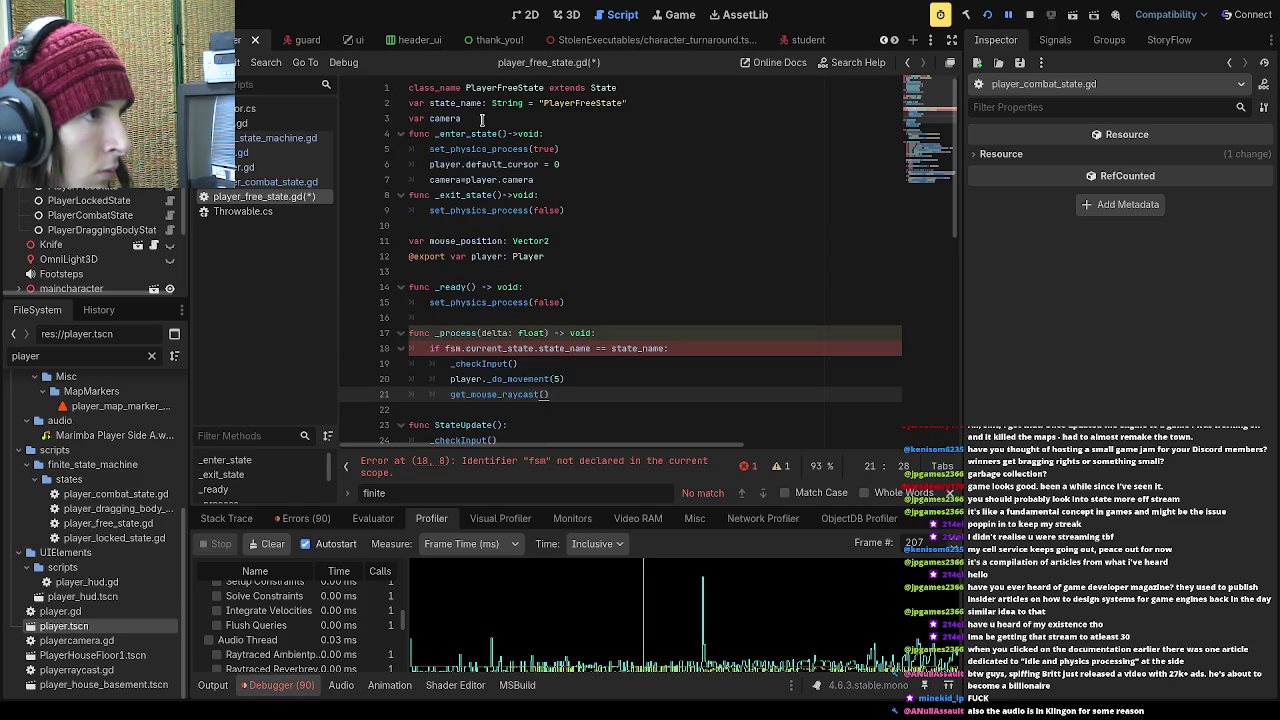
left_click(640, 88)
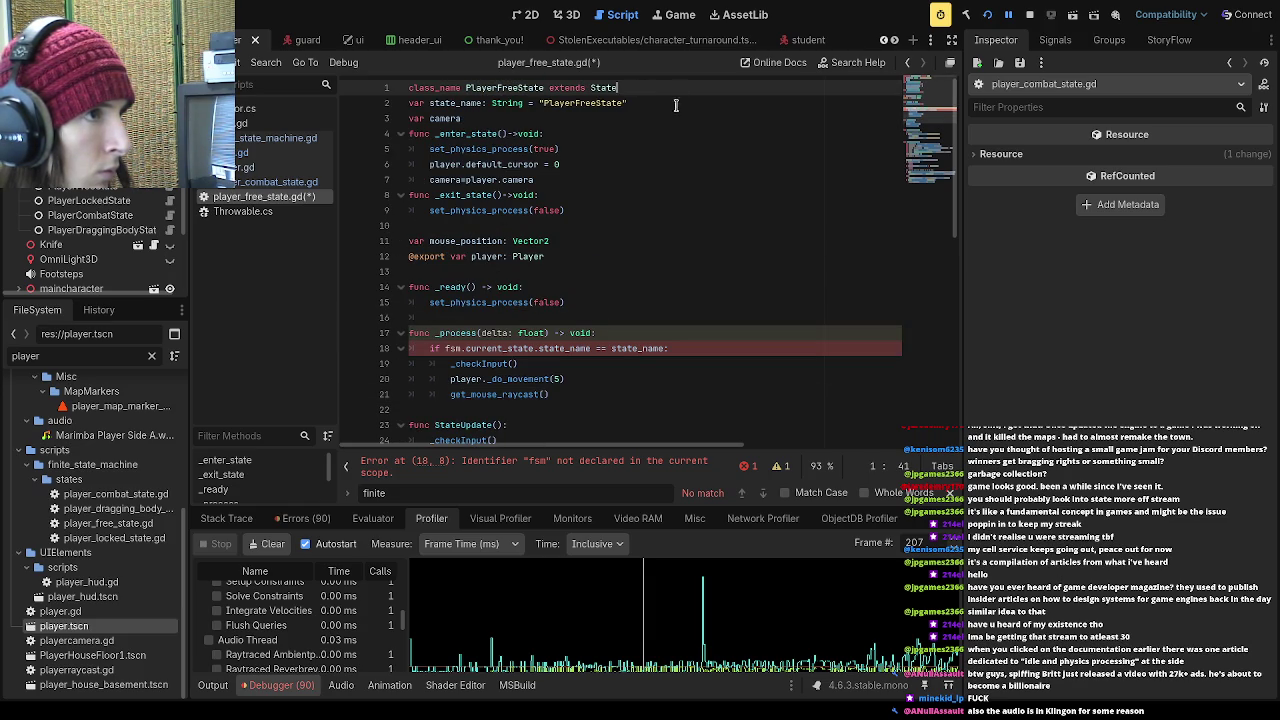
left_click(640, 120)
key("Return")
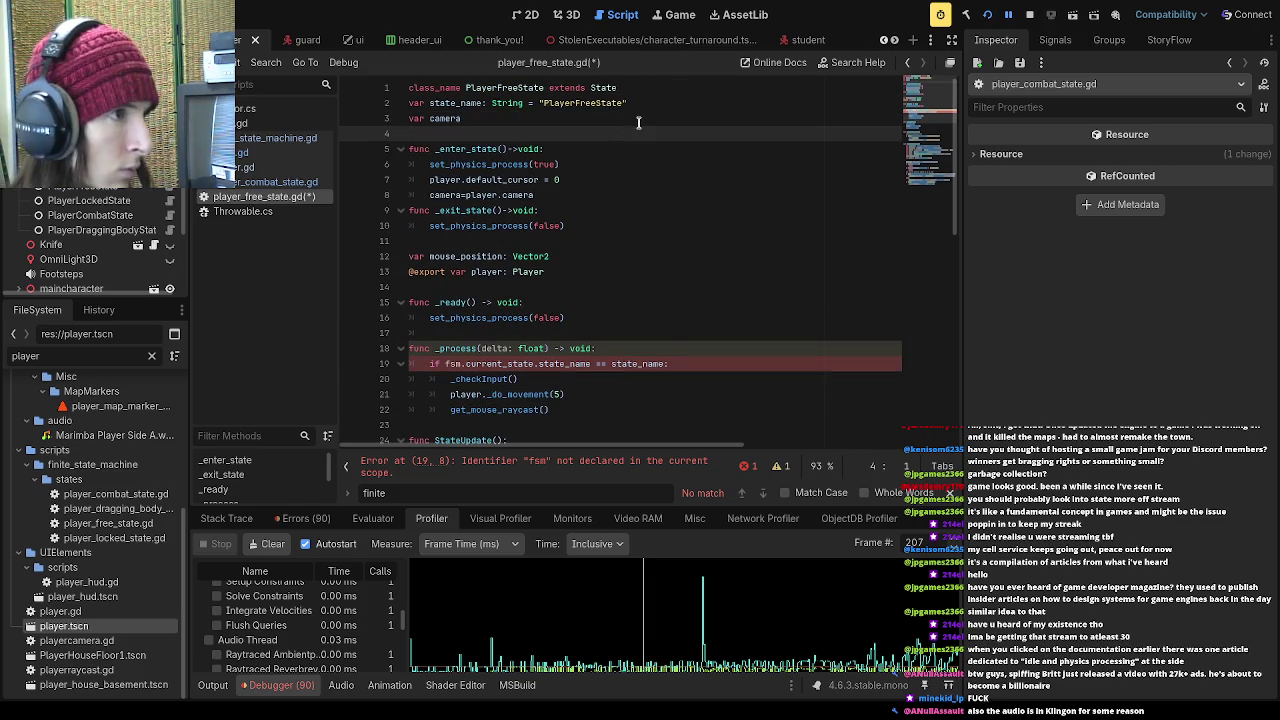
type("@export var ")
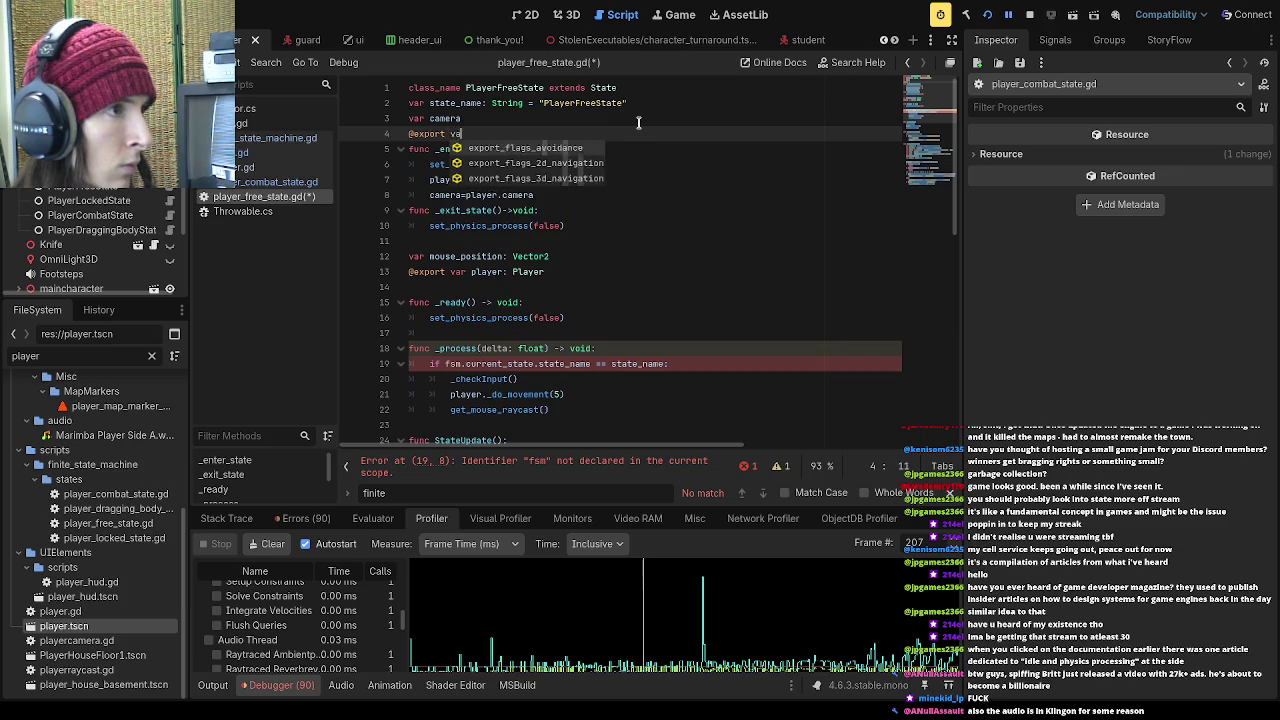
type("fsm: Finite")
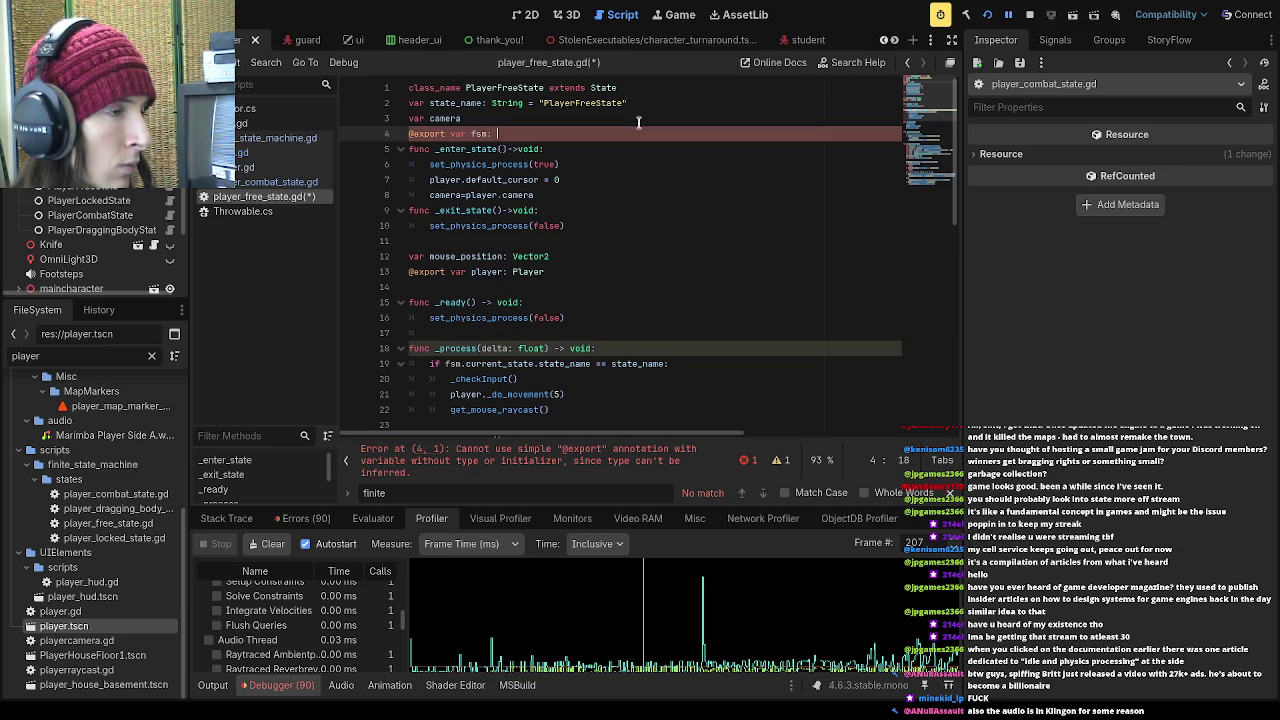
type("StateMachine")
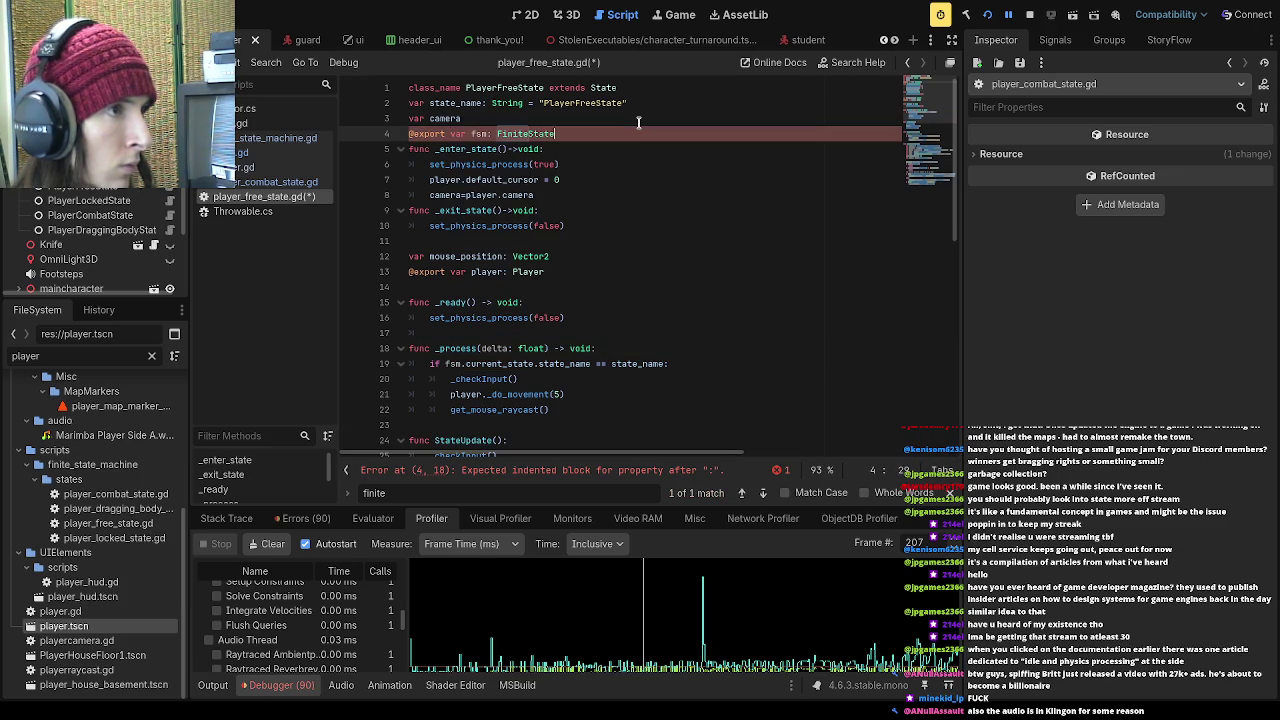
key("ctrl+s")
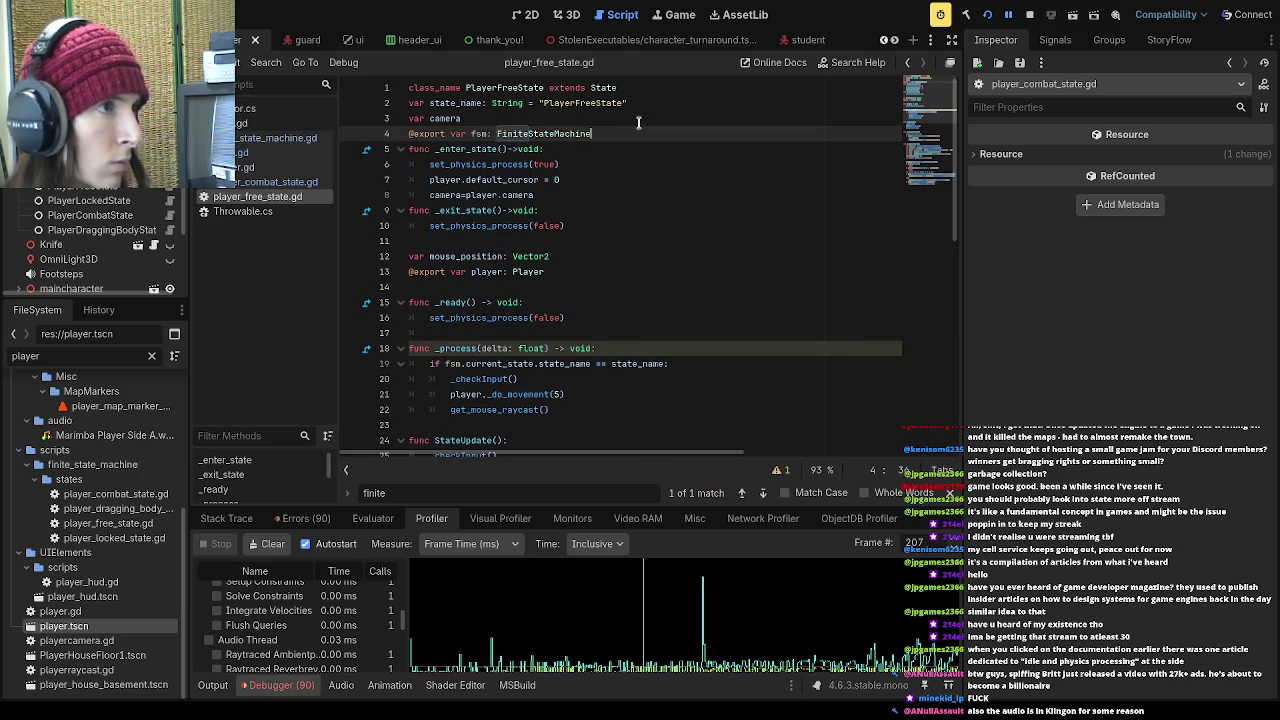
key("Down")
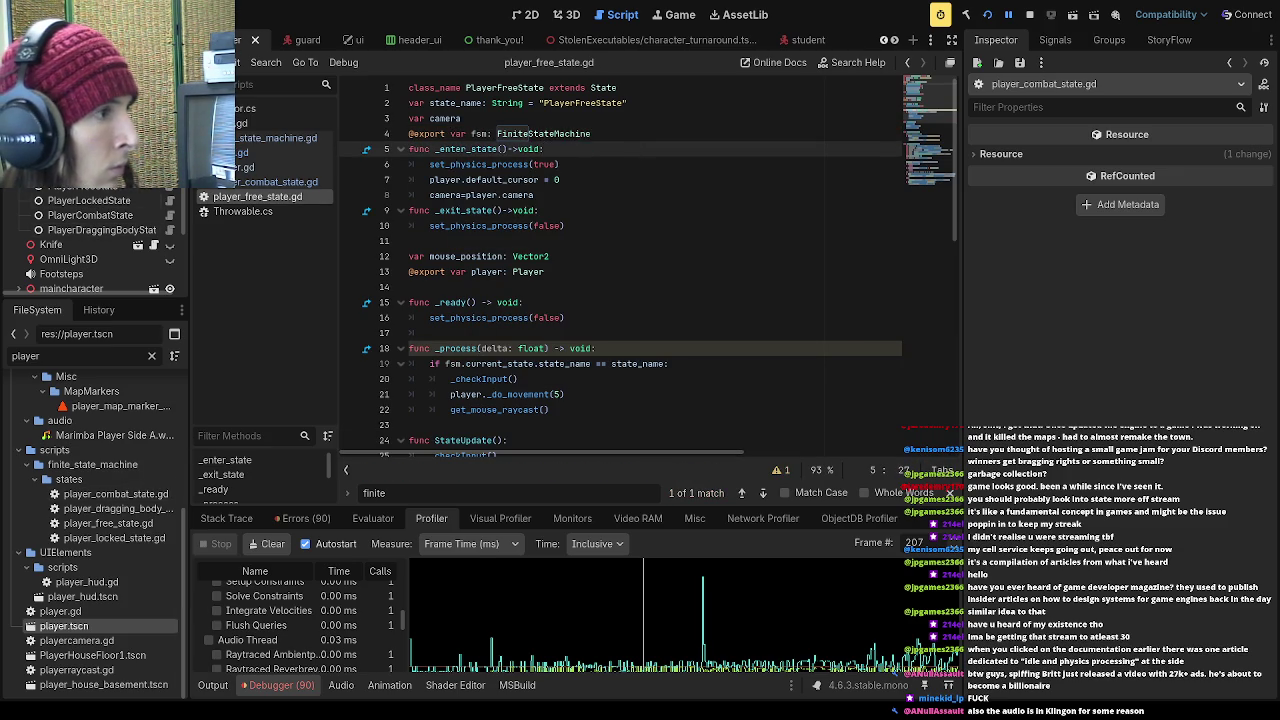
Step: Assign the FiniteStateMachine node to PlayerFreeState's Fsm export and run the game
left_click(90, 170)
left_click(90, 185)
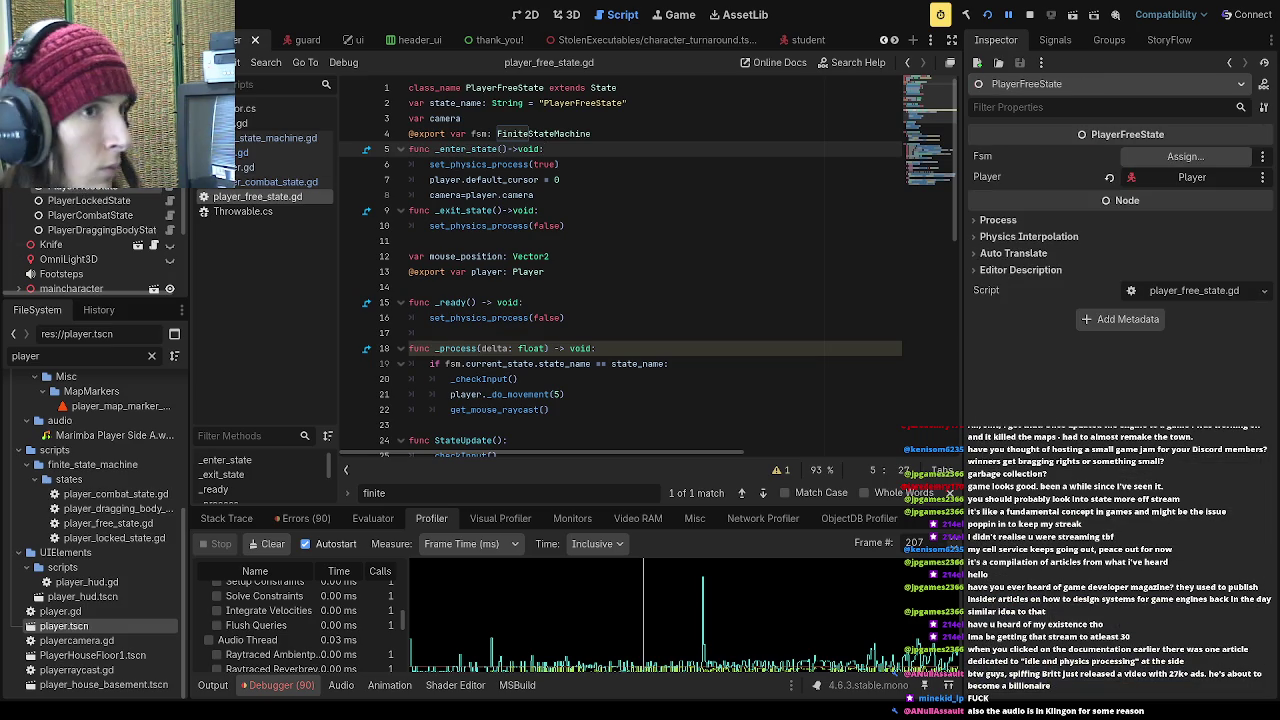
mouse_move(90, 170)
left_mouse_down()
mouse_move(600, 180)
mouse_move(1155, 160)
left_mouse_up()
key("F5")
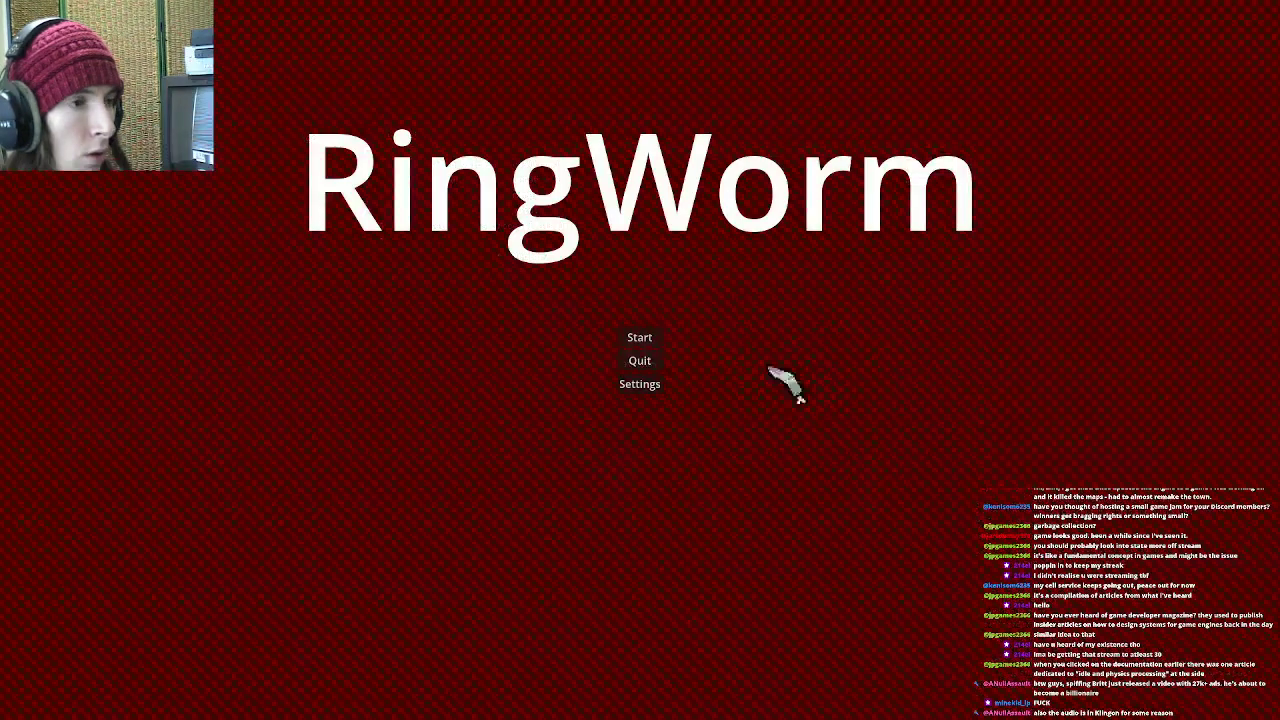
Step: Start a new game, go through the dialogue and tombstone to school, then quit from the pause menu
left_click(650, 340)
left_click(700, 528)
left_click(677, 680)
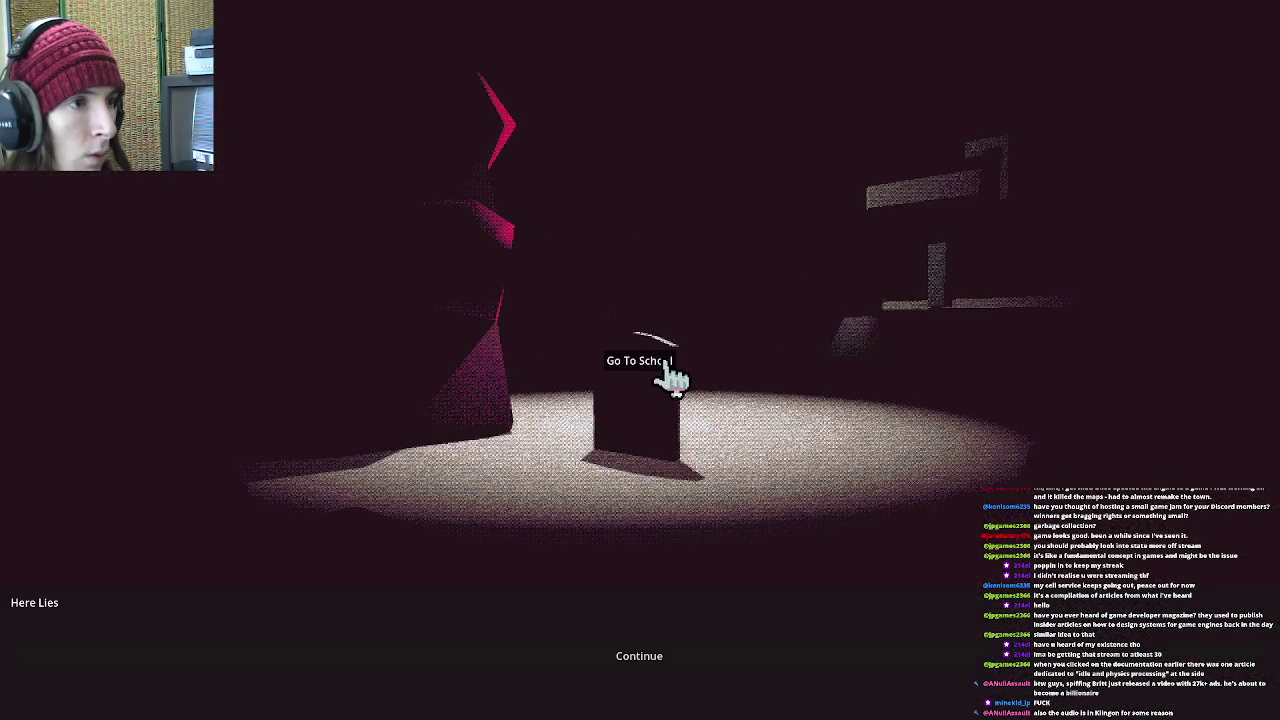
left_click(670, 378)
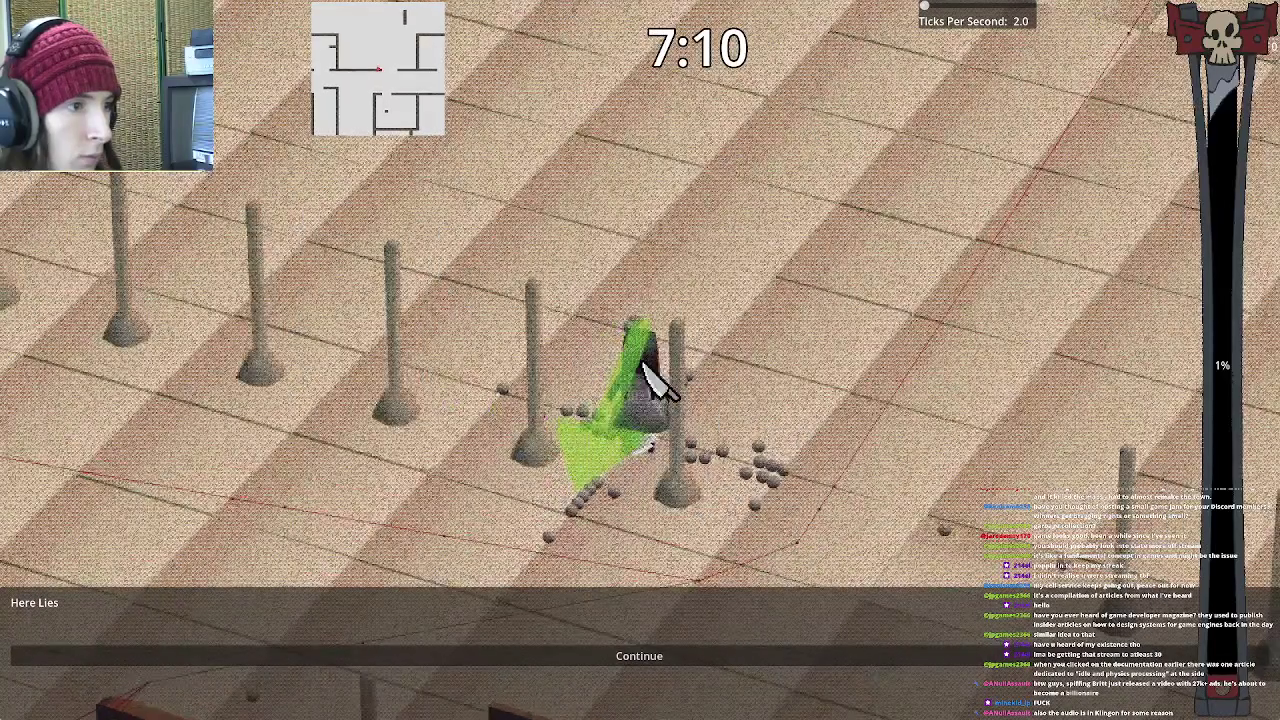
key("Escape")
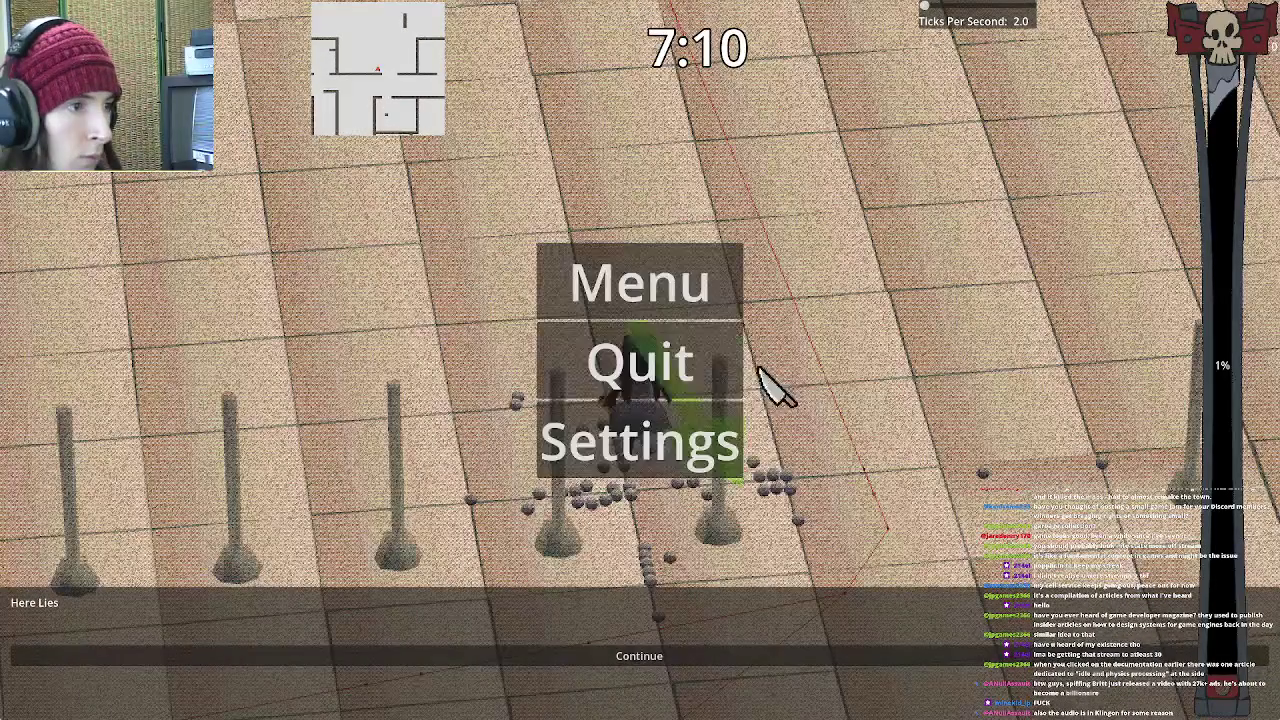
left_click(650, 362)
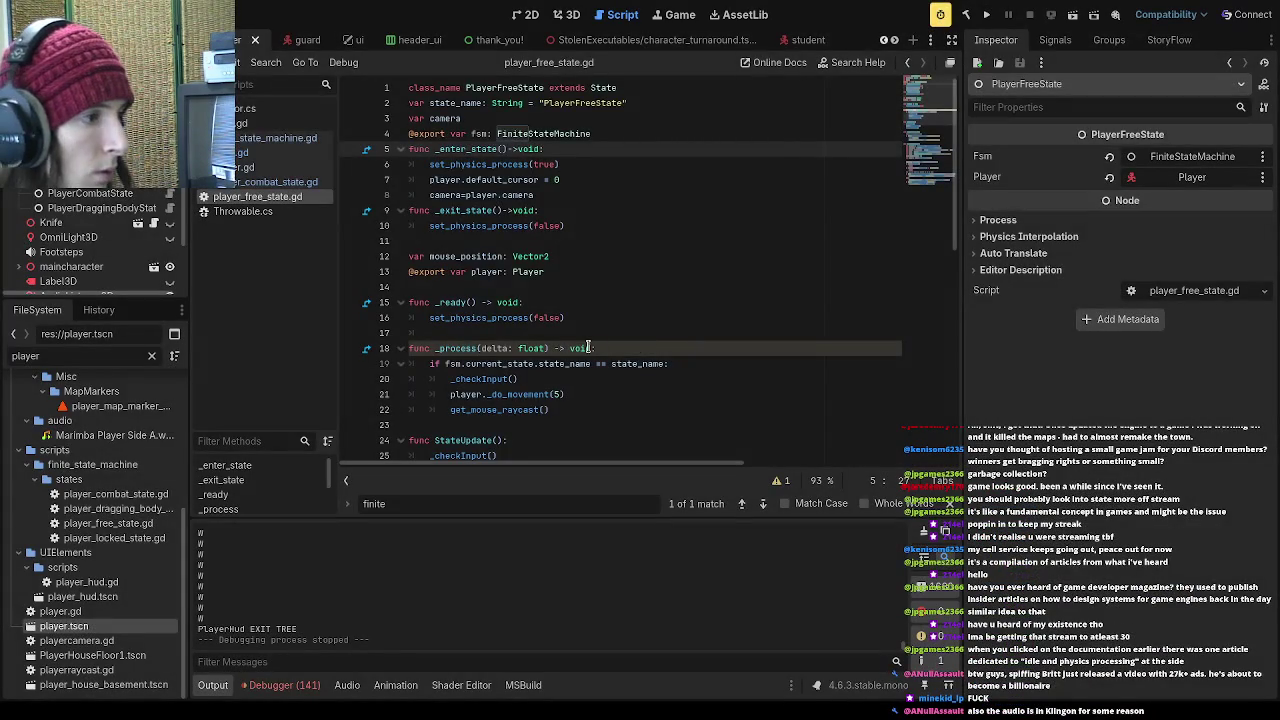
Step: Rerun the game past the Okay dialogue and tombstone, then switch to player_combat_state.gd
scroll(588, 347, "down", 3)
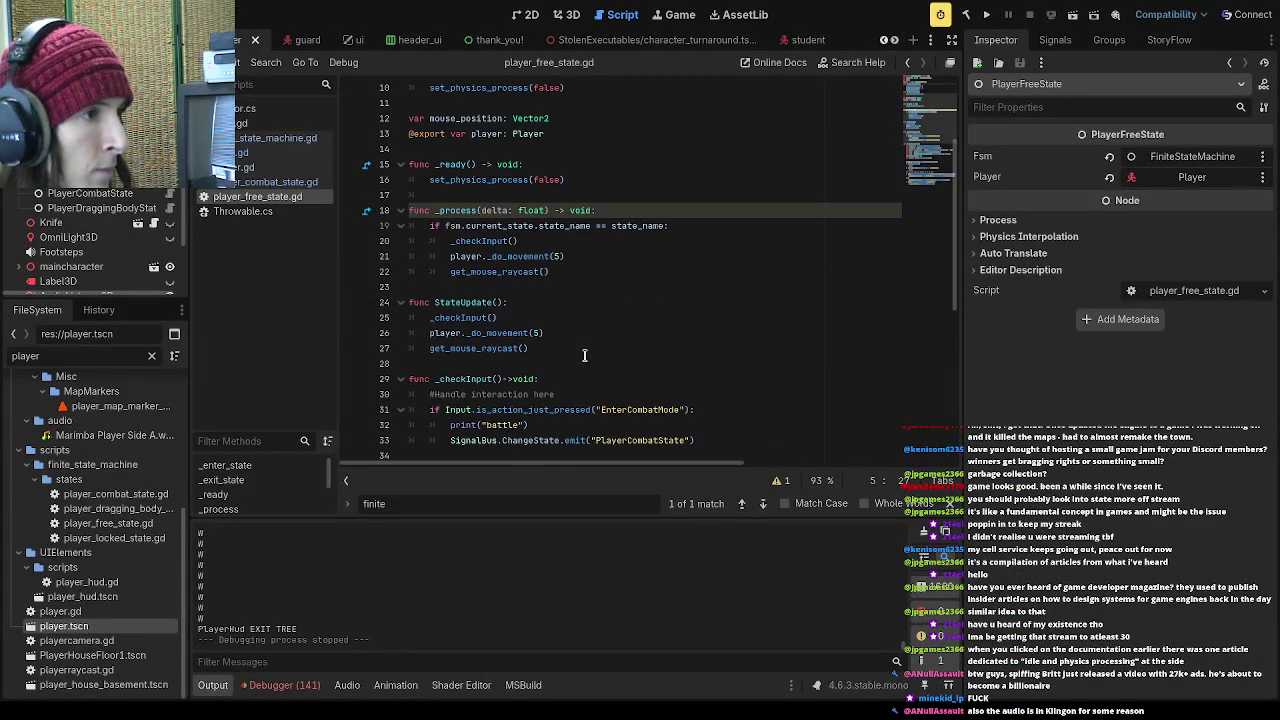
scroll(585, 355, "down", 1)
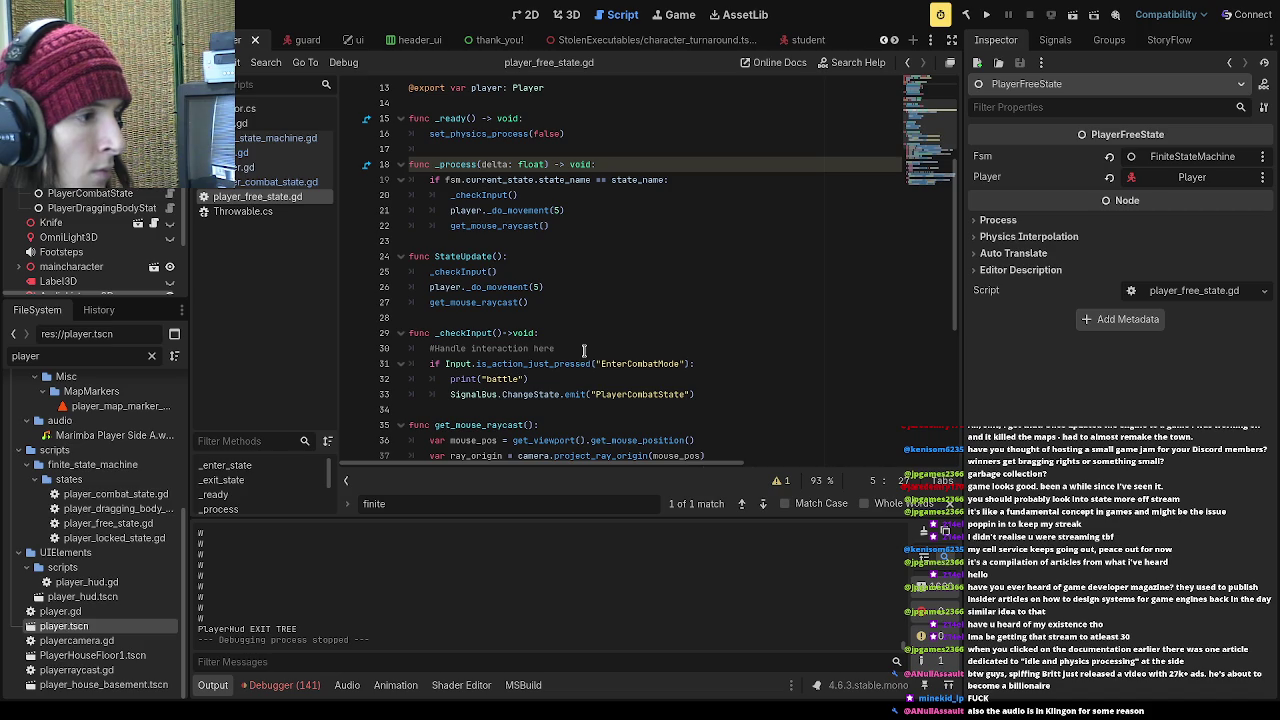
left_click(986, 14)
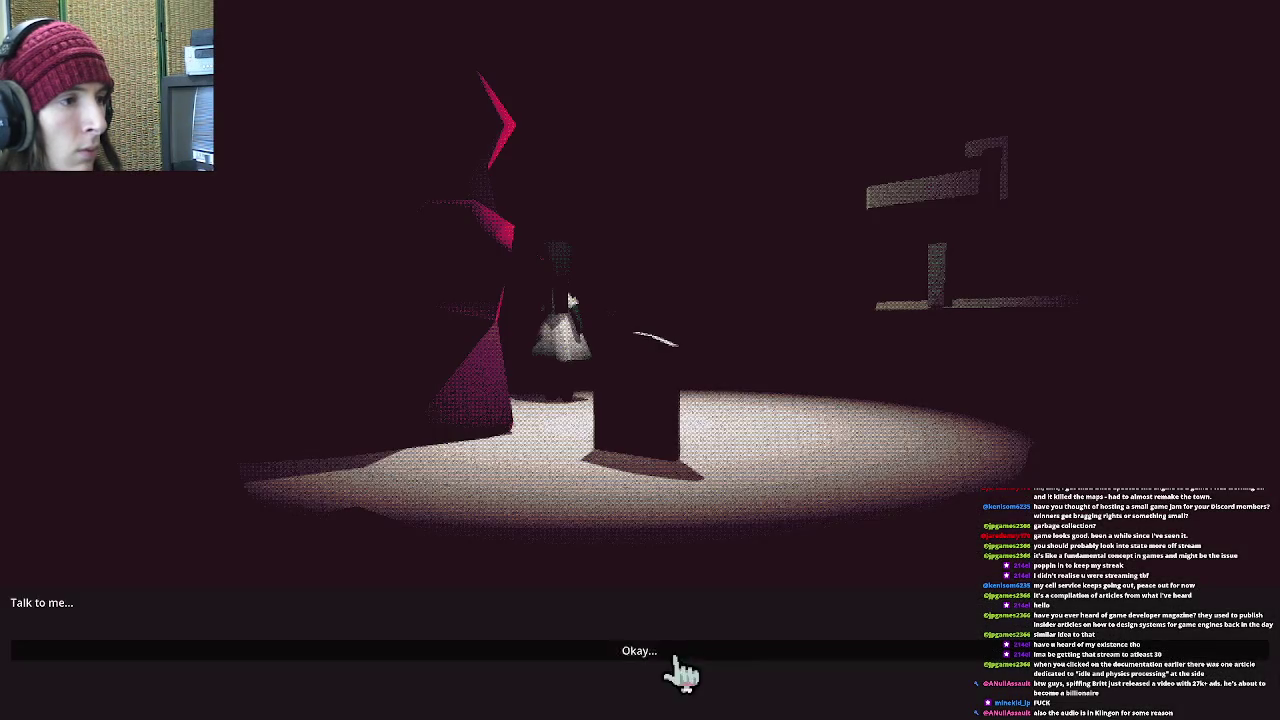
left_click(655, 660)
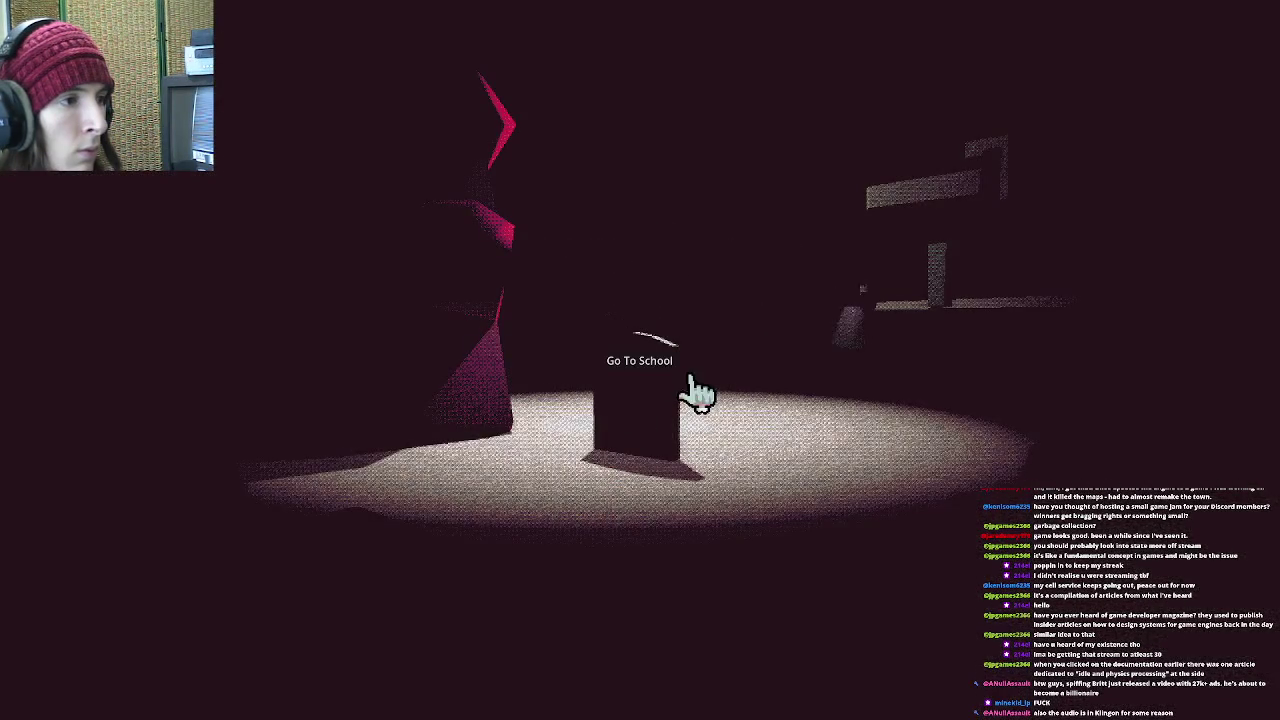
left_click(651, 380)
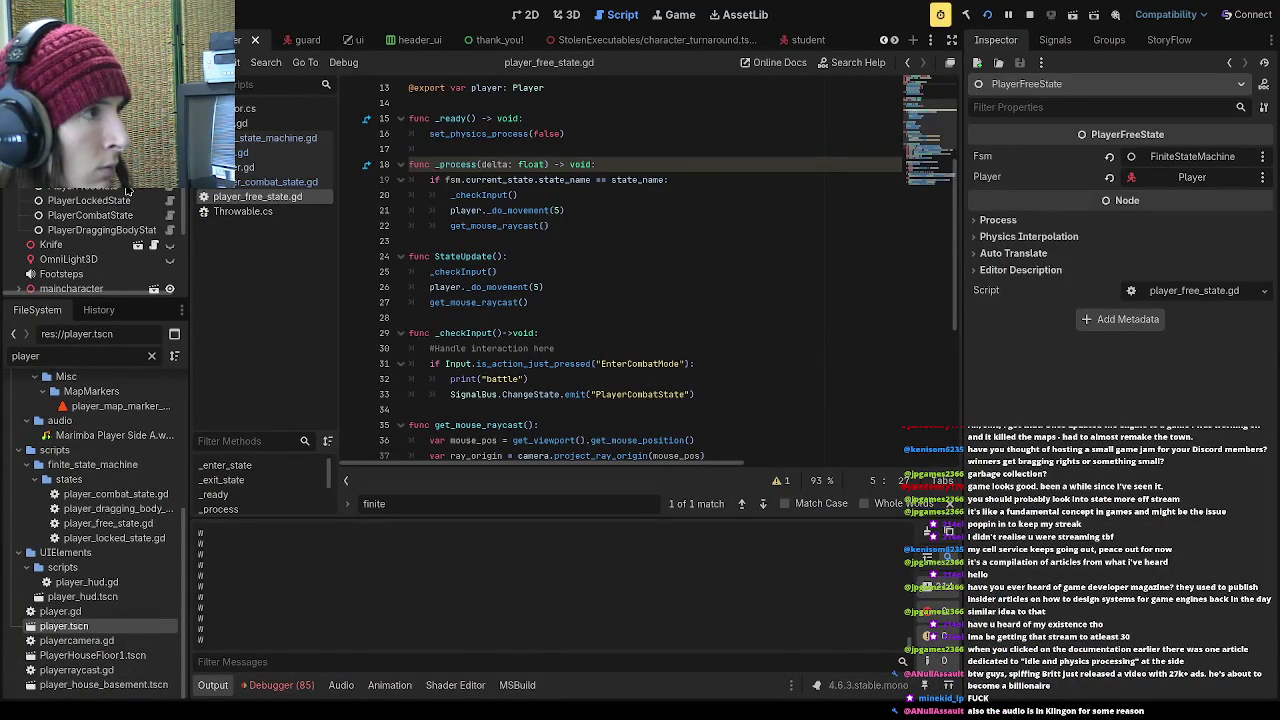
left_click(170, 215)
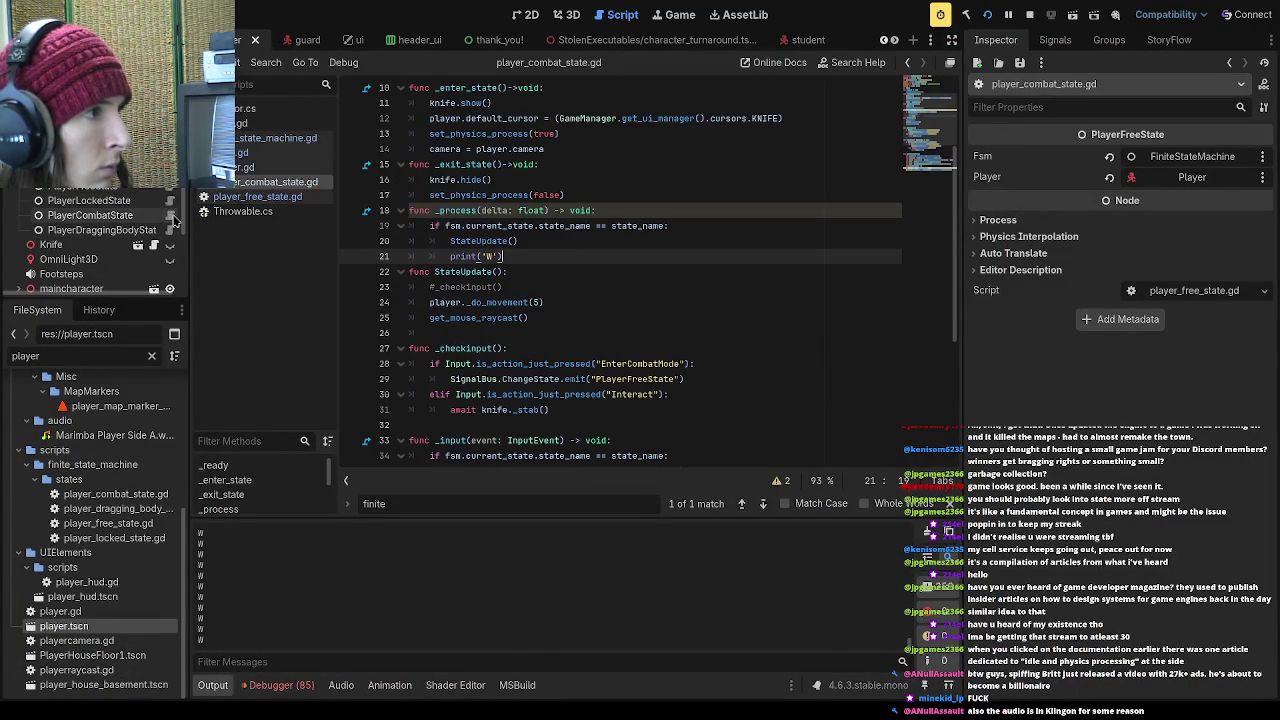
Step: Delete the stray 1 after func _checkinput() in player_combat_state.gd
left_click(612, 358)
left_click(753, 354)
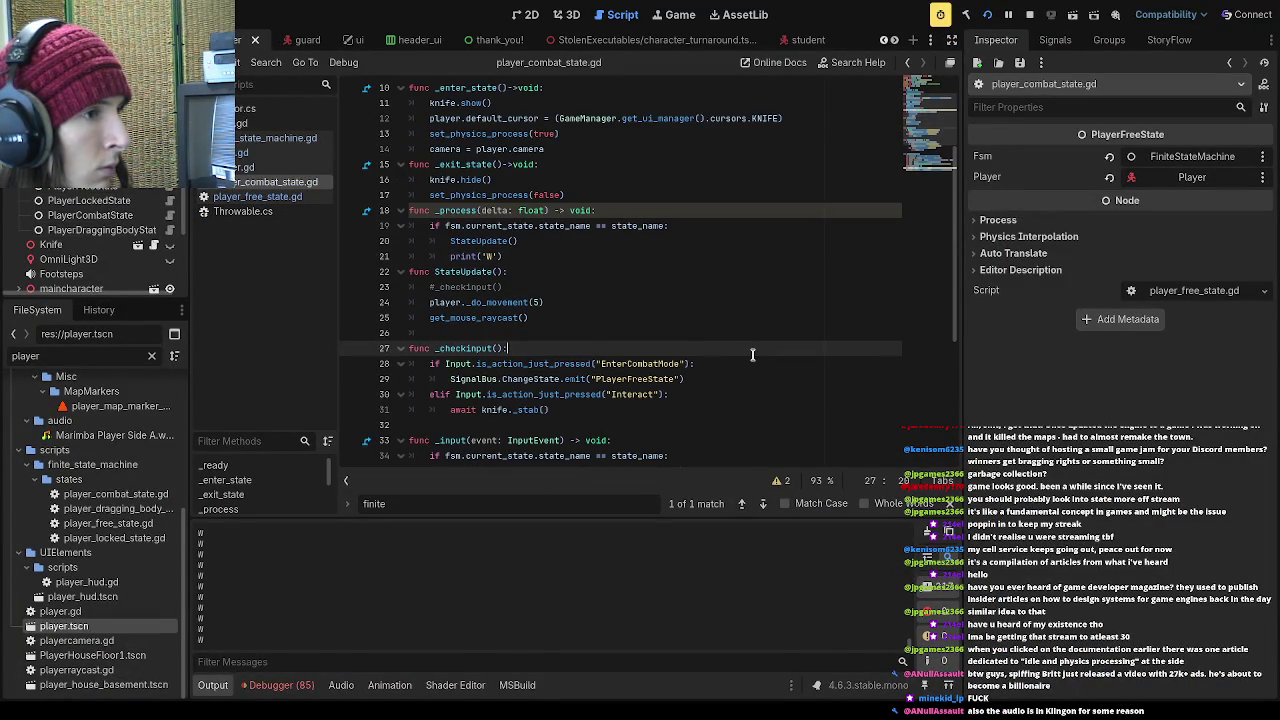
key("Escape")
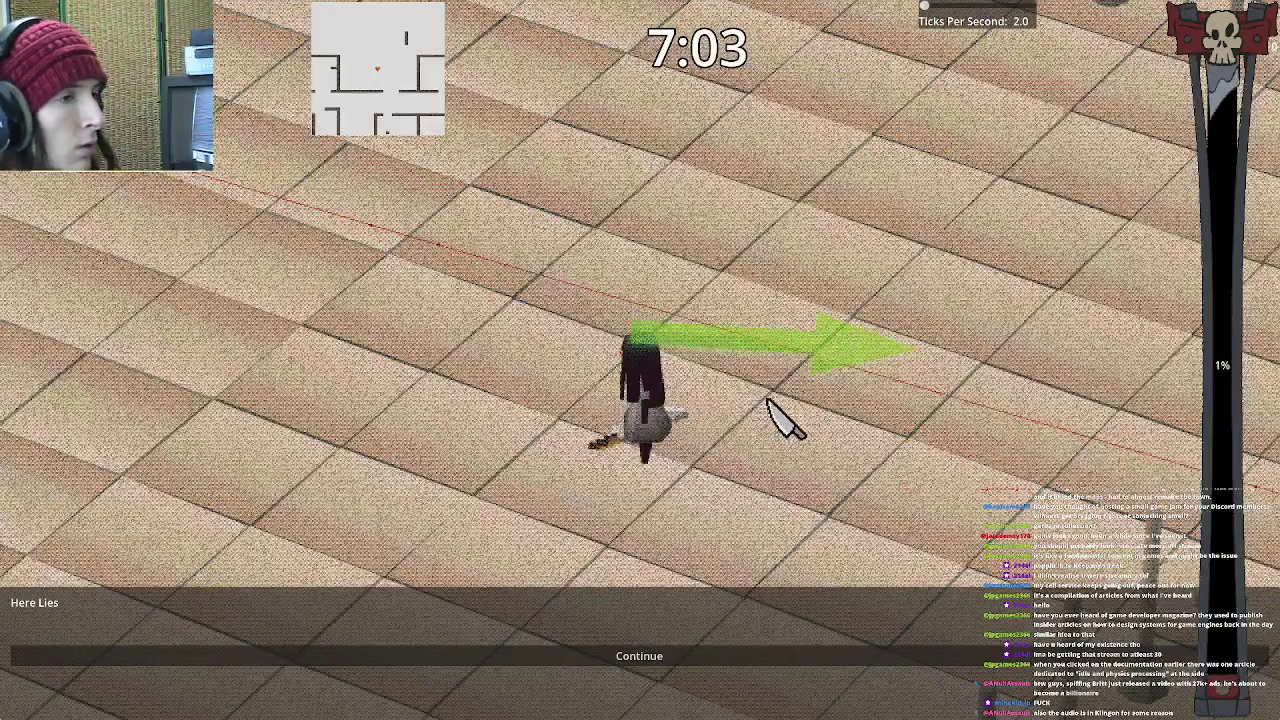
key("Escape")
left_click(714, 430)
key("Escape")
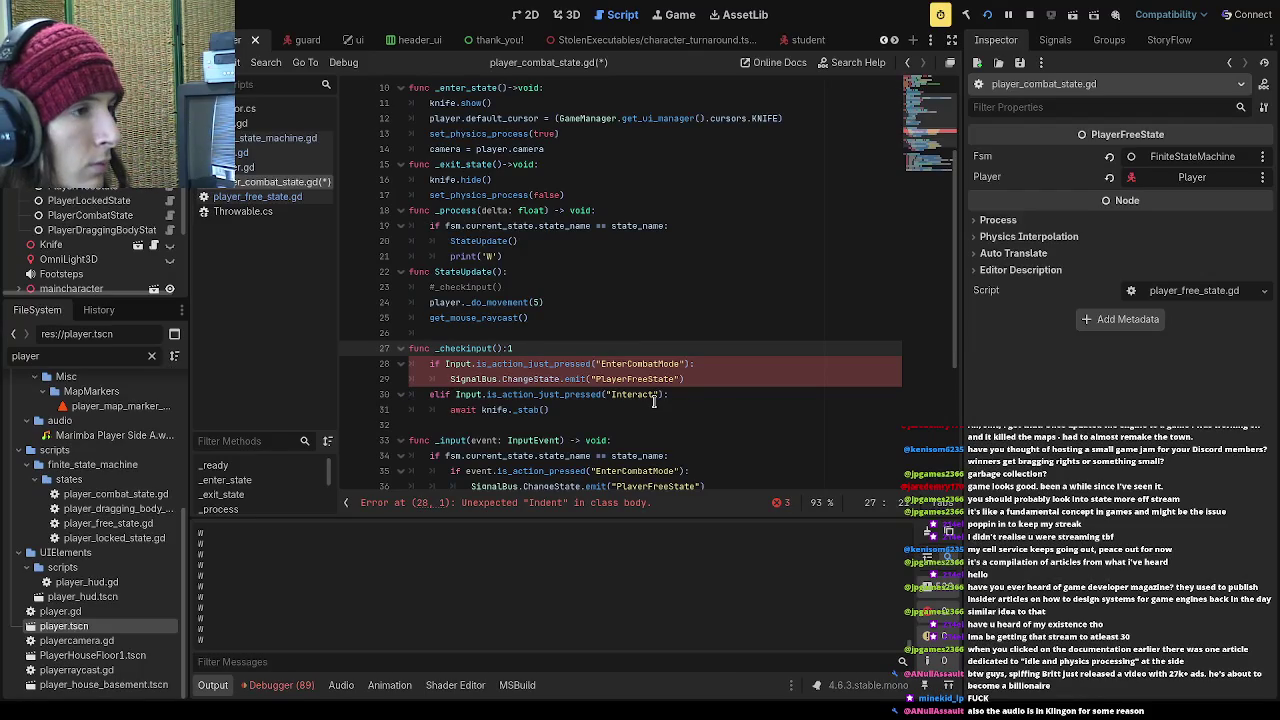
key("BackSpace")
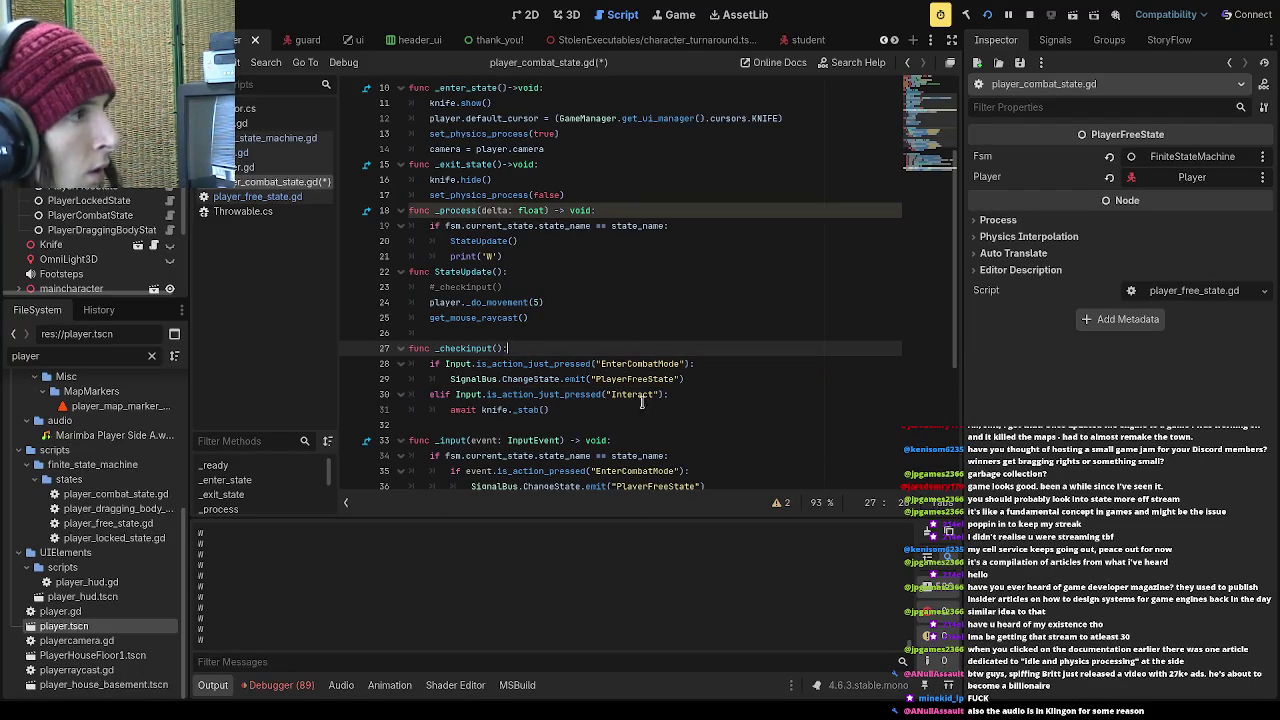
Step: Review the code down to the knife stab call and run the game
scroll(600, 355, "down", 1)
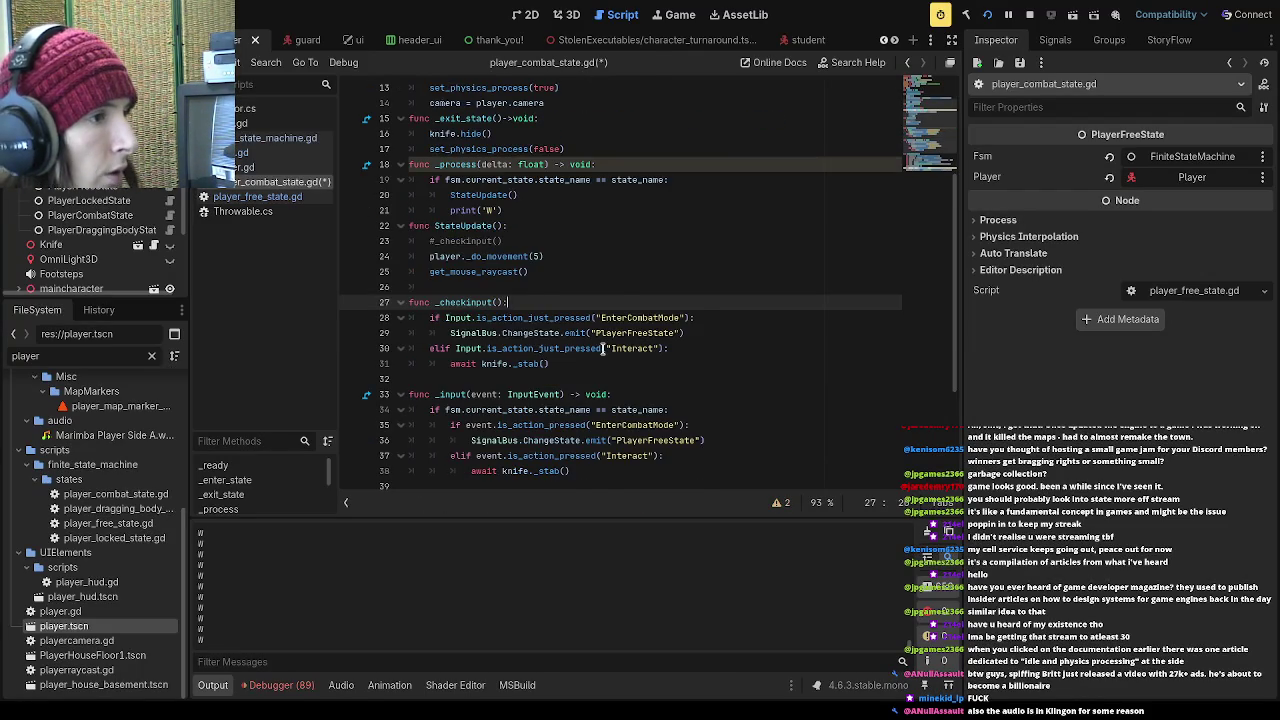
scroll(602, 349, "down", 1)
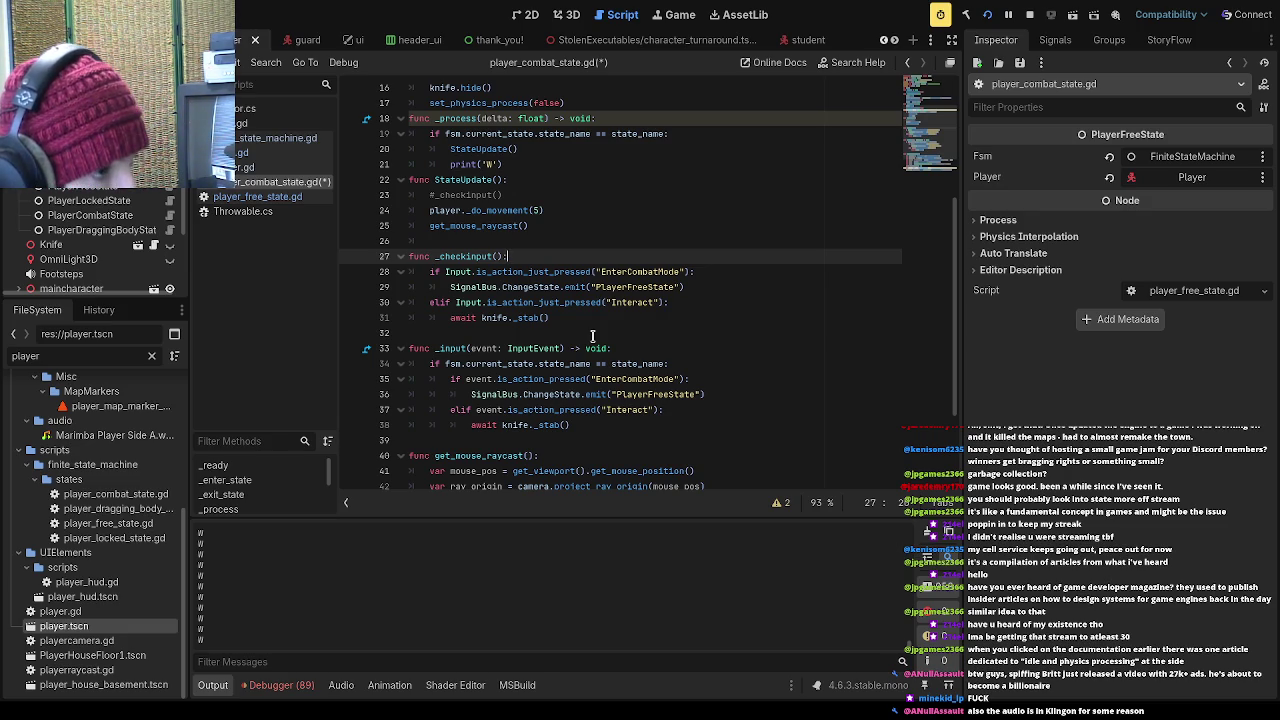
left_click(622, 422)
key("F5")
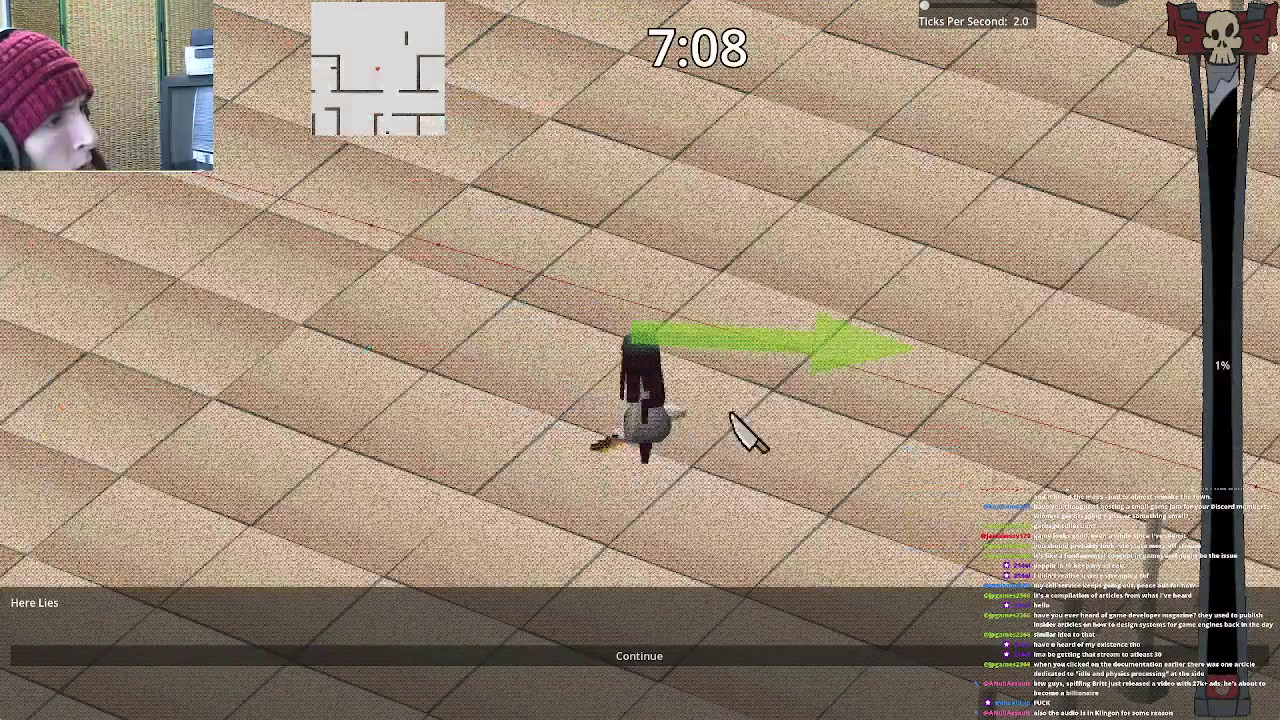
Step: Test the knife swing in-game, then view the knife _stab errors in the Debugger's Errors tab
left_click(840, 380)
key("F8")
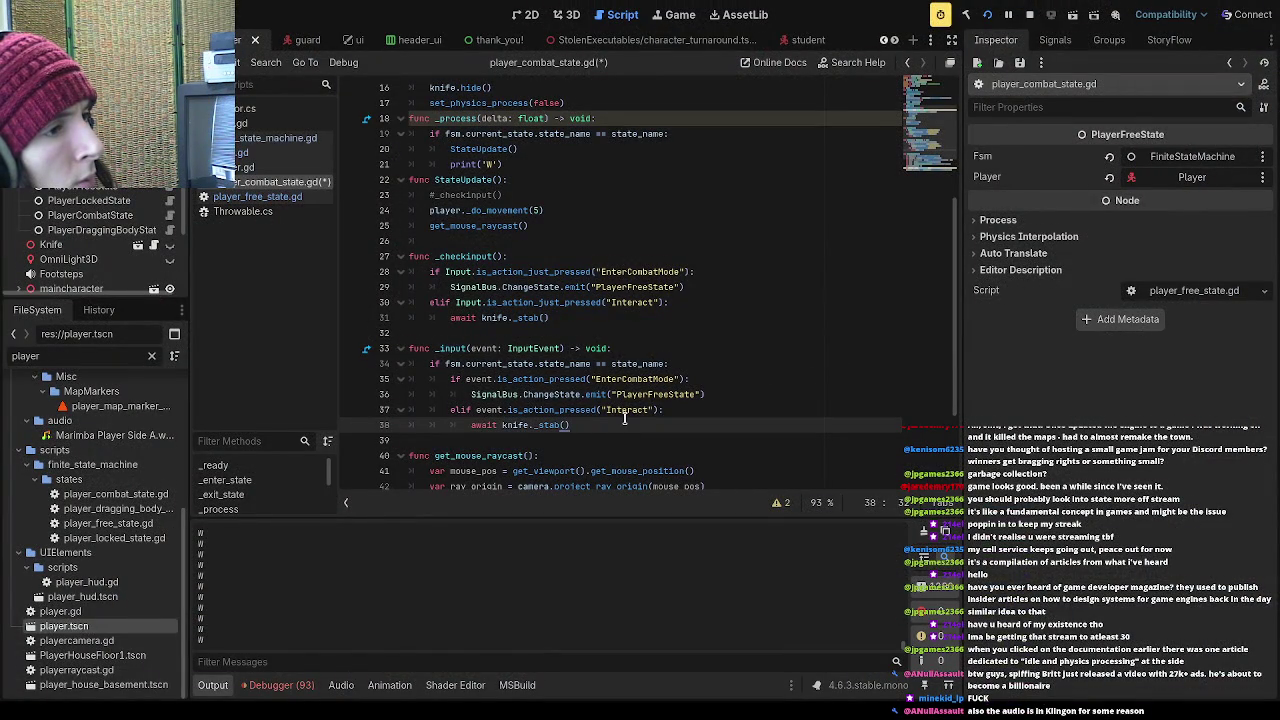
key("F5")
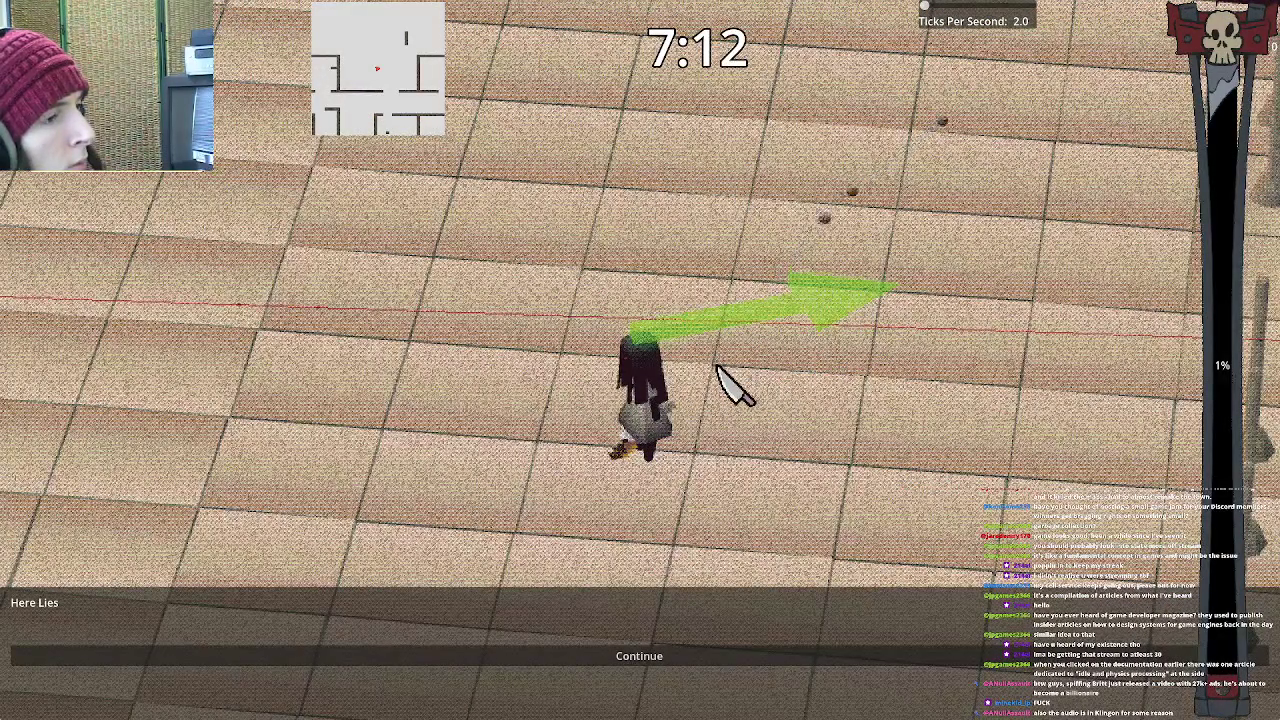
key("F8")
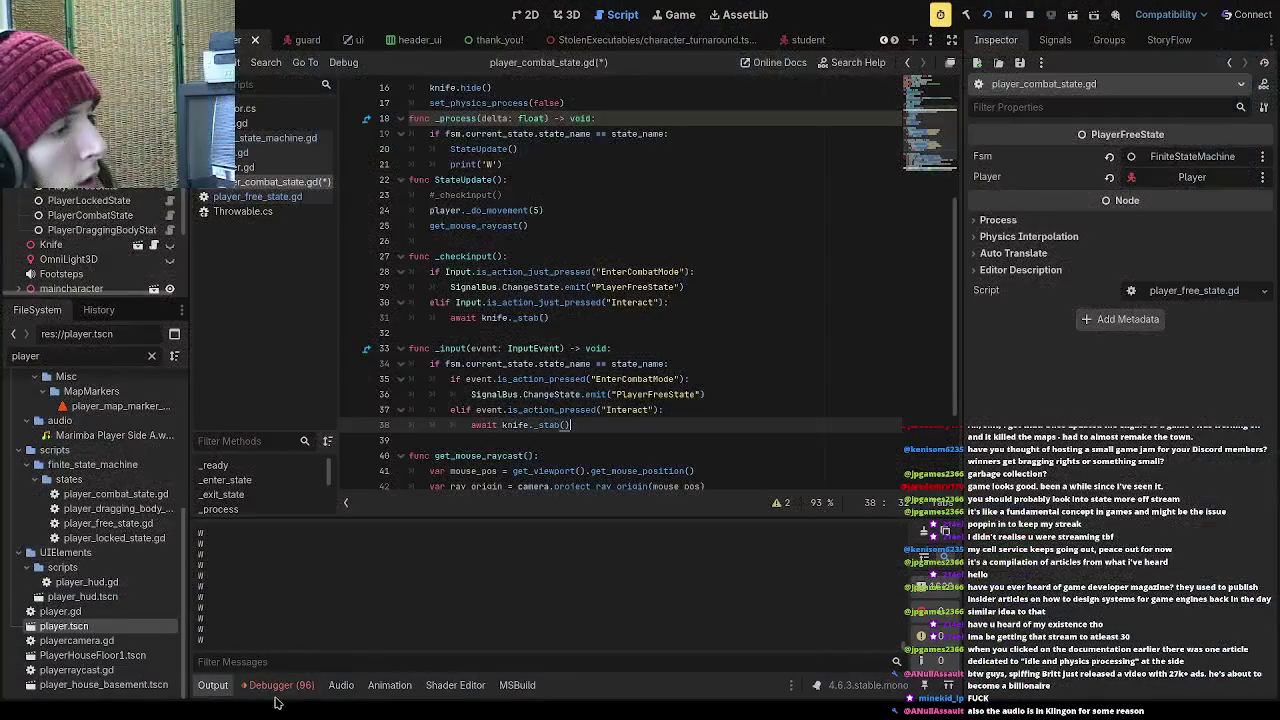
left_click(280, 686)
left_click(326, 519)
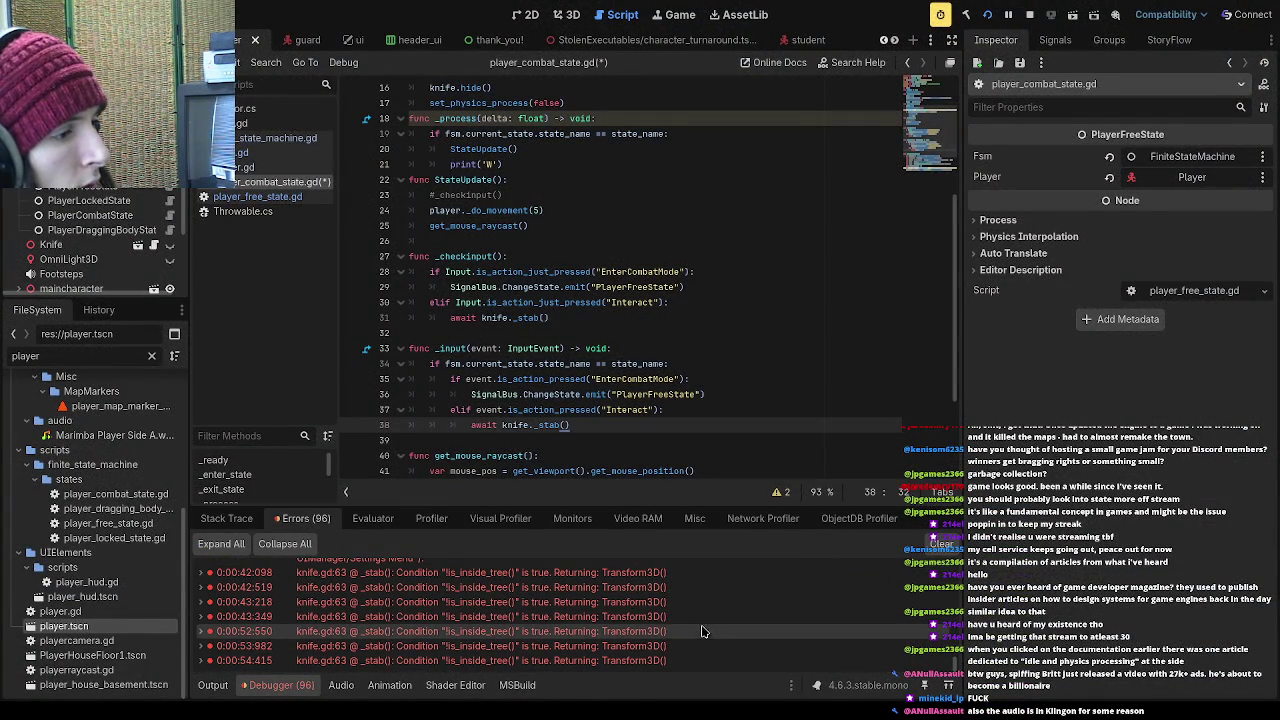
key("F5")
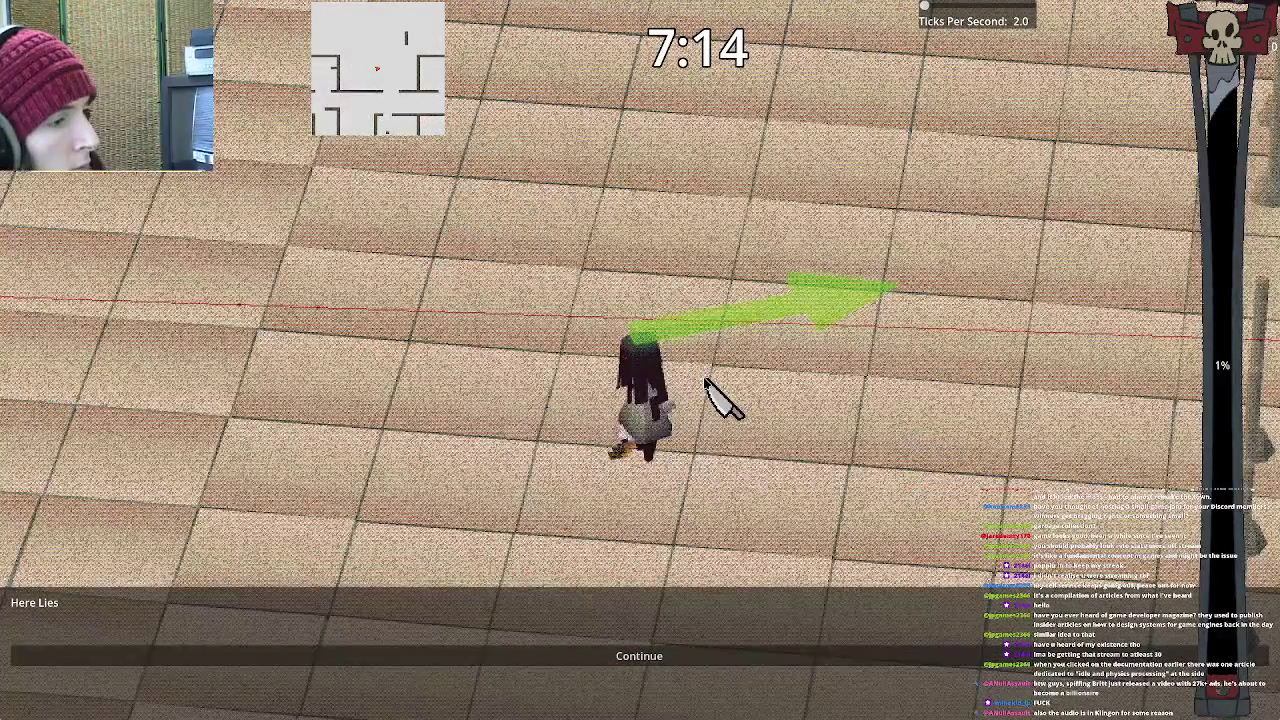
key("F8")
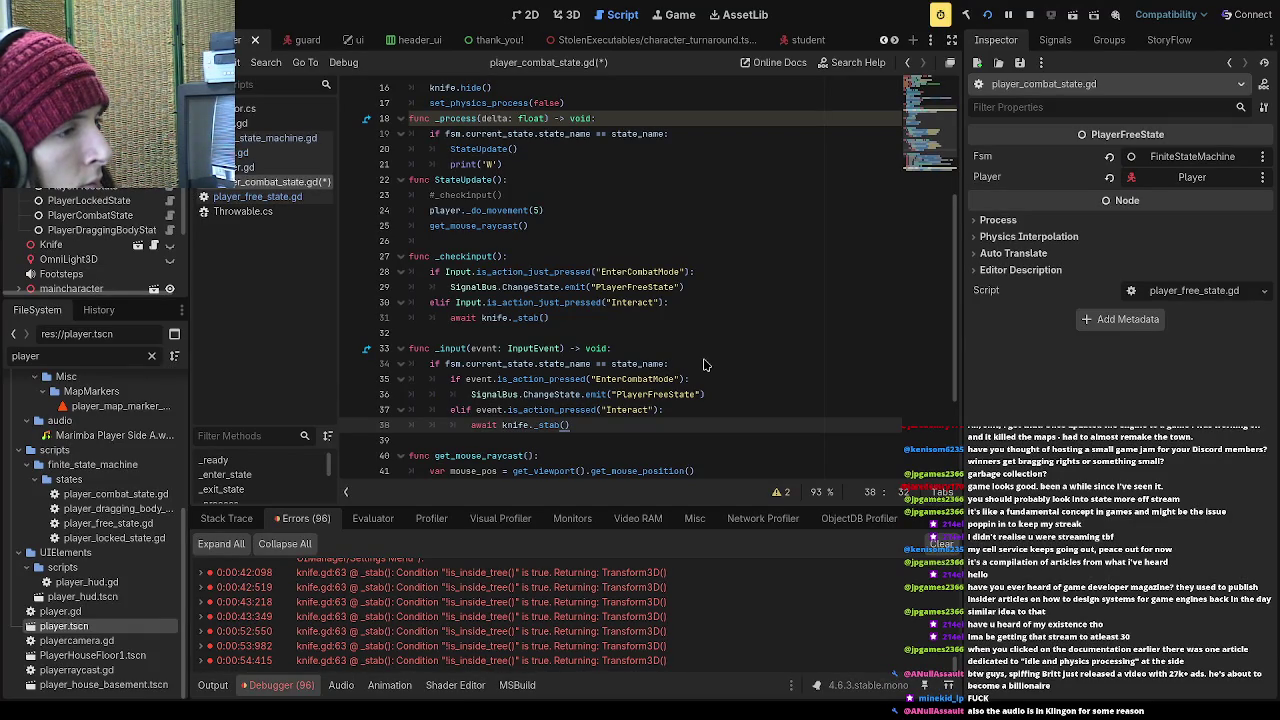
left_click(688, 410)
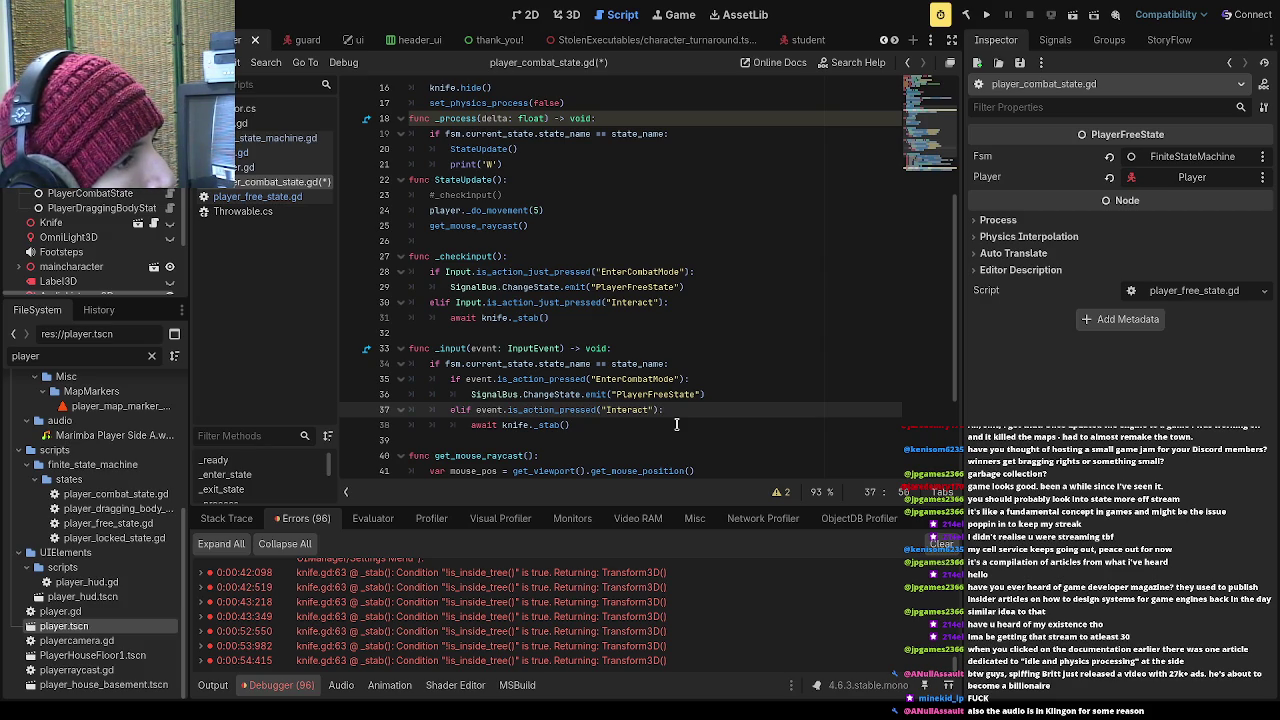
scroll(676, 424, "down", 2)
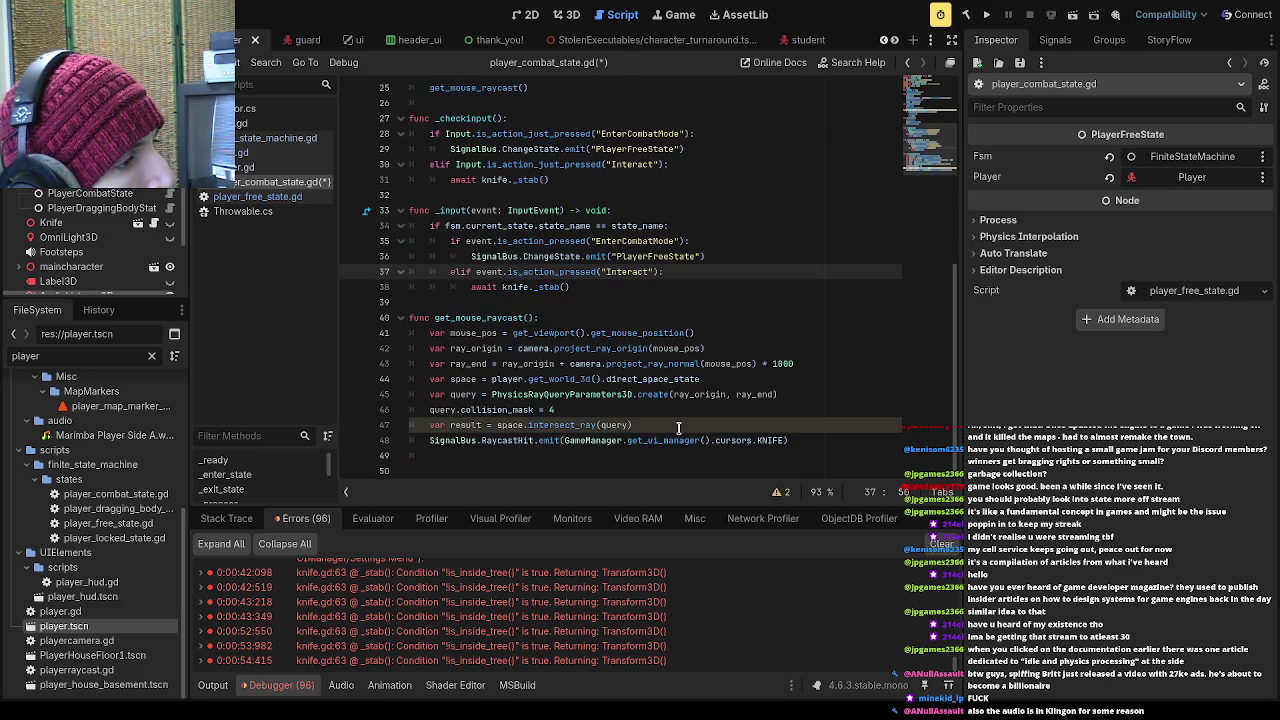
scroll(678, 428, "up", 2)
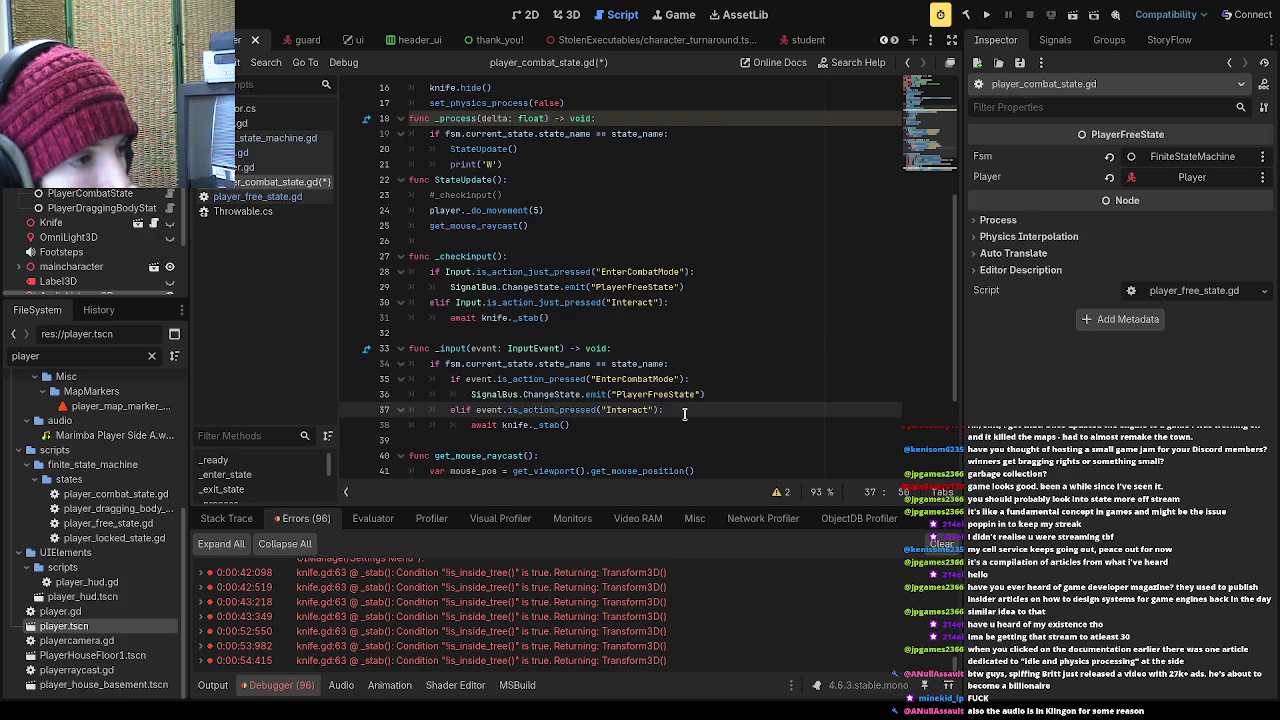
left_click(262, 196)
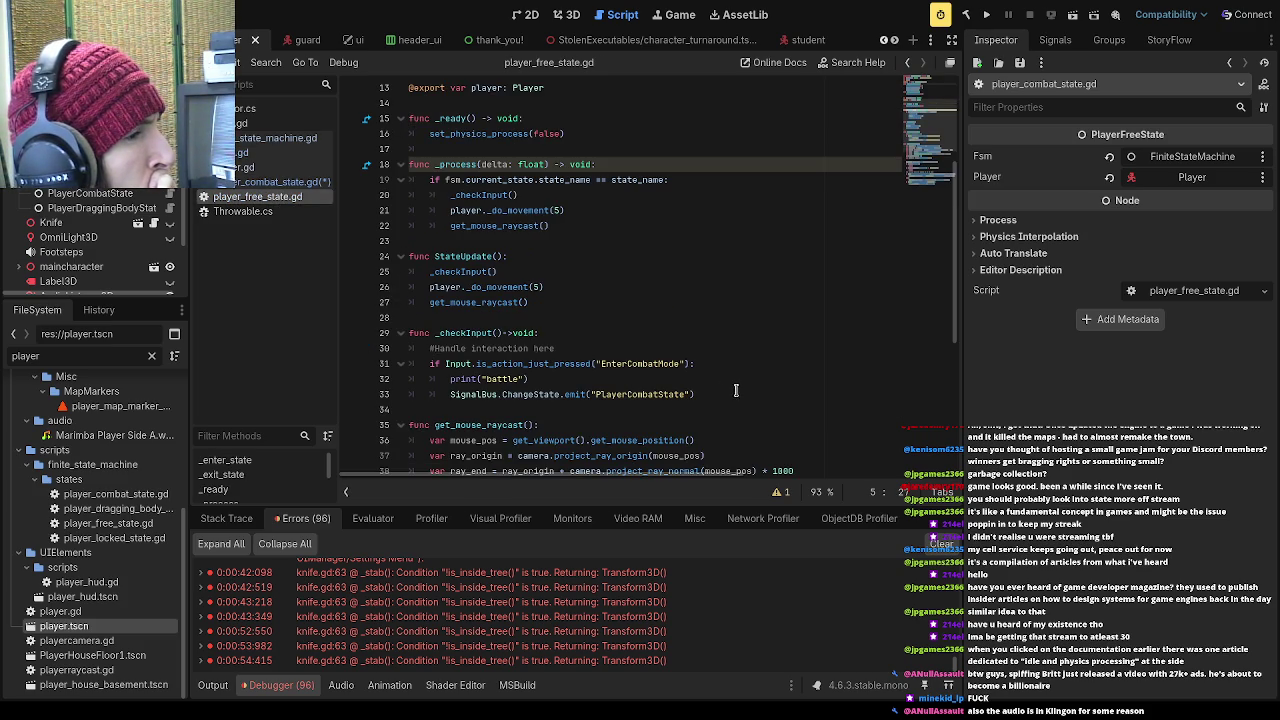
left_click(501, 363)
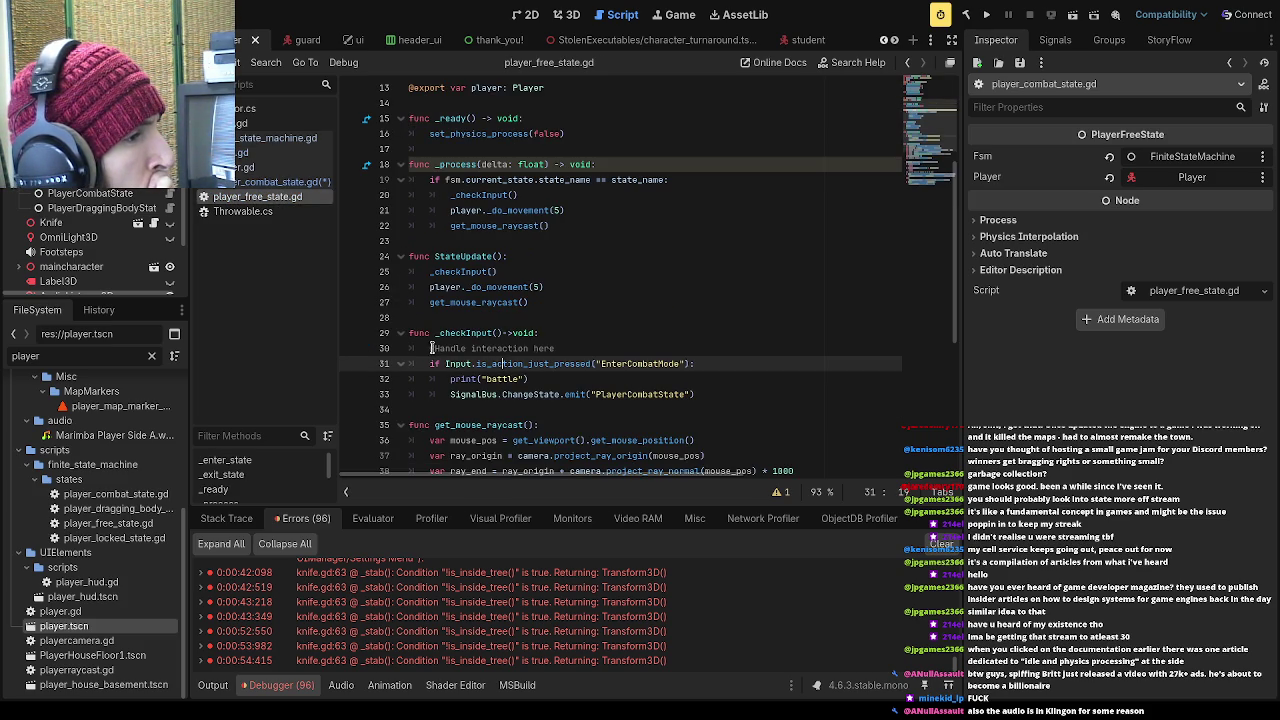
left_click(244, 183)
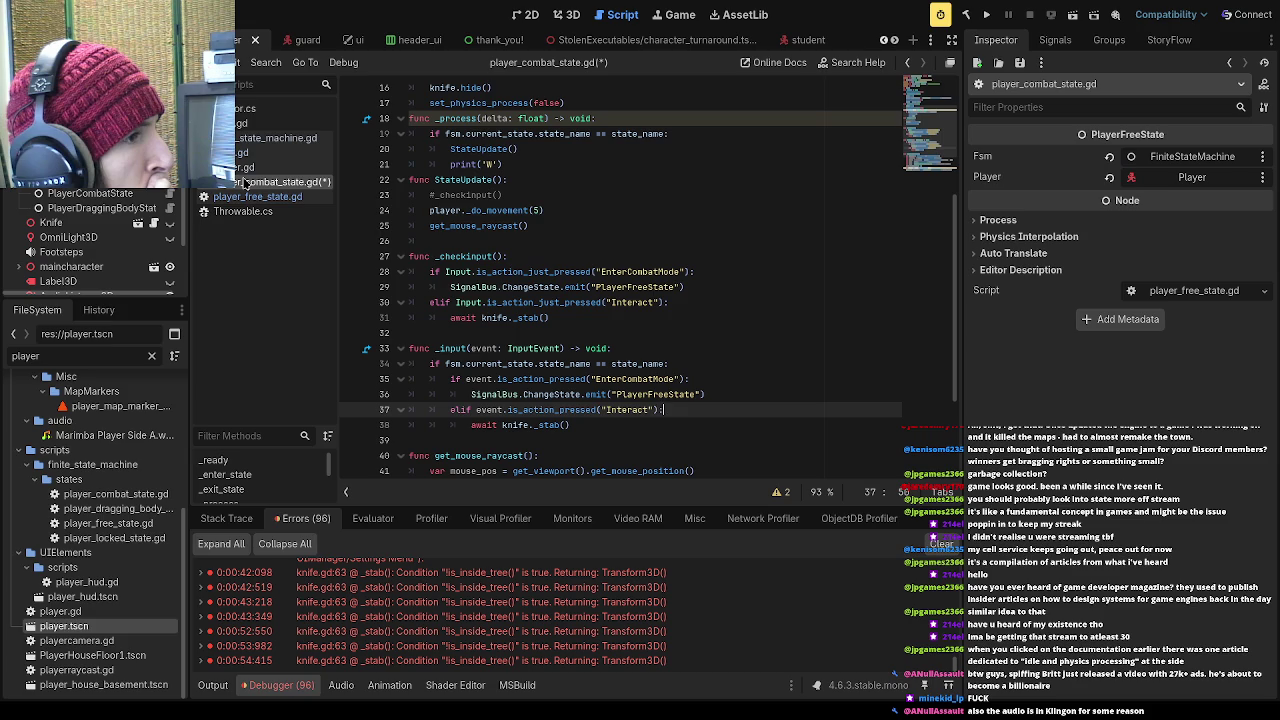
left_click(528, 271)
left_click(486, 272)
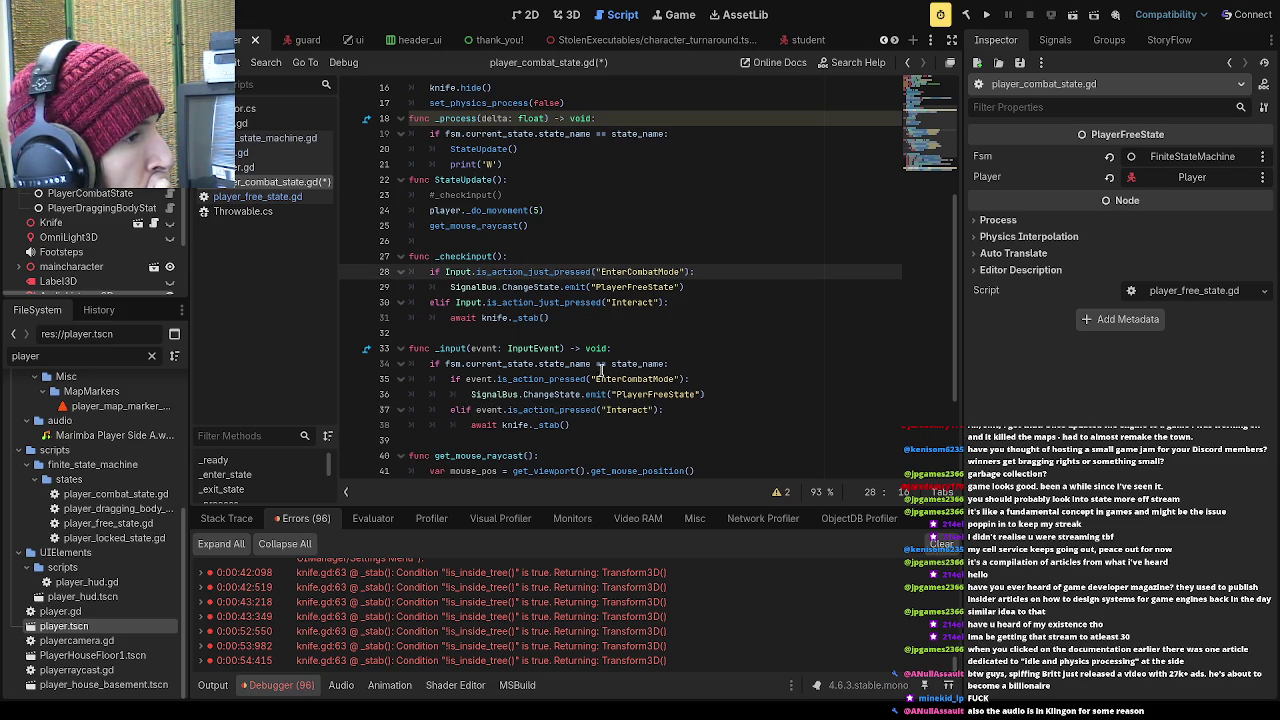
left_click(723, 378)
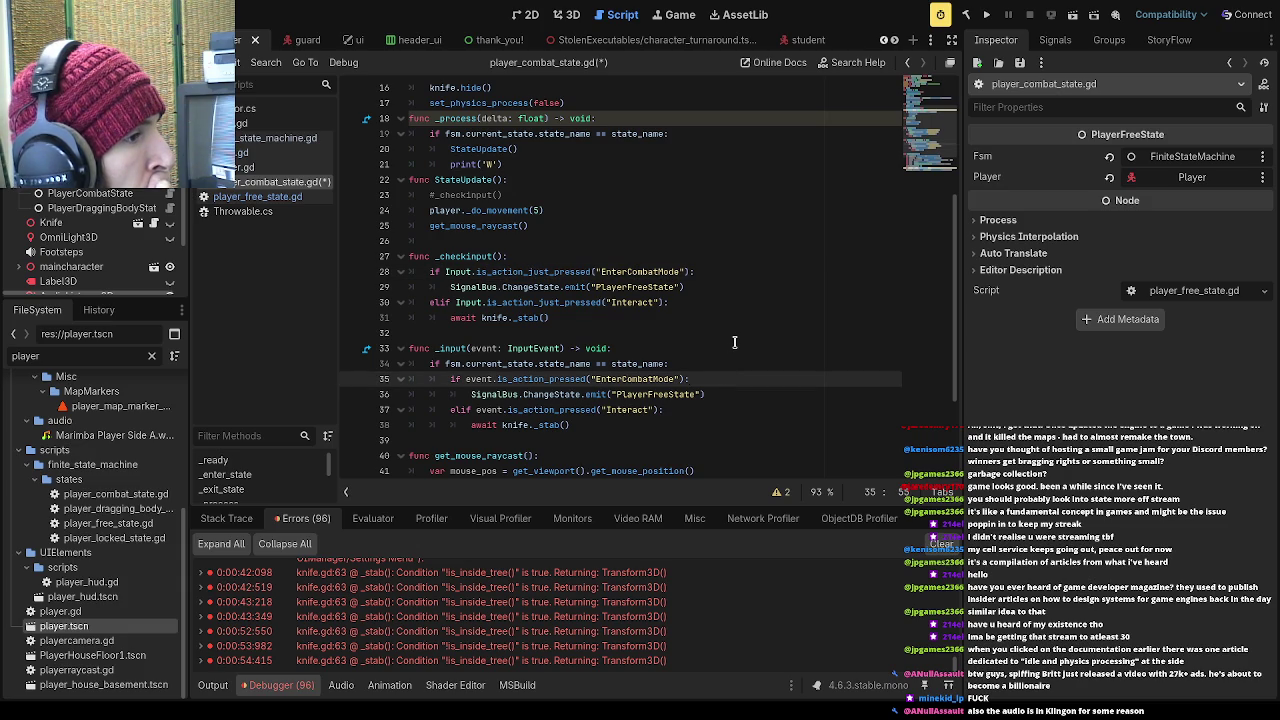
Step: Add print("hello") under the EnterCombatMode check, save, and delete the print('W') line
key("Return")
type("print(\"hello")
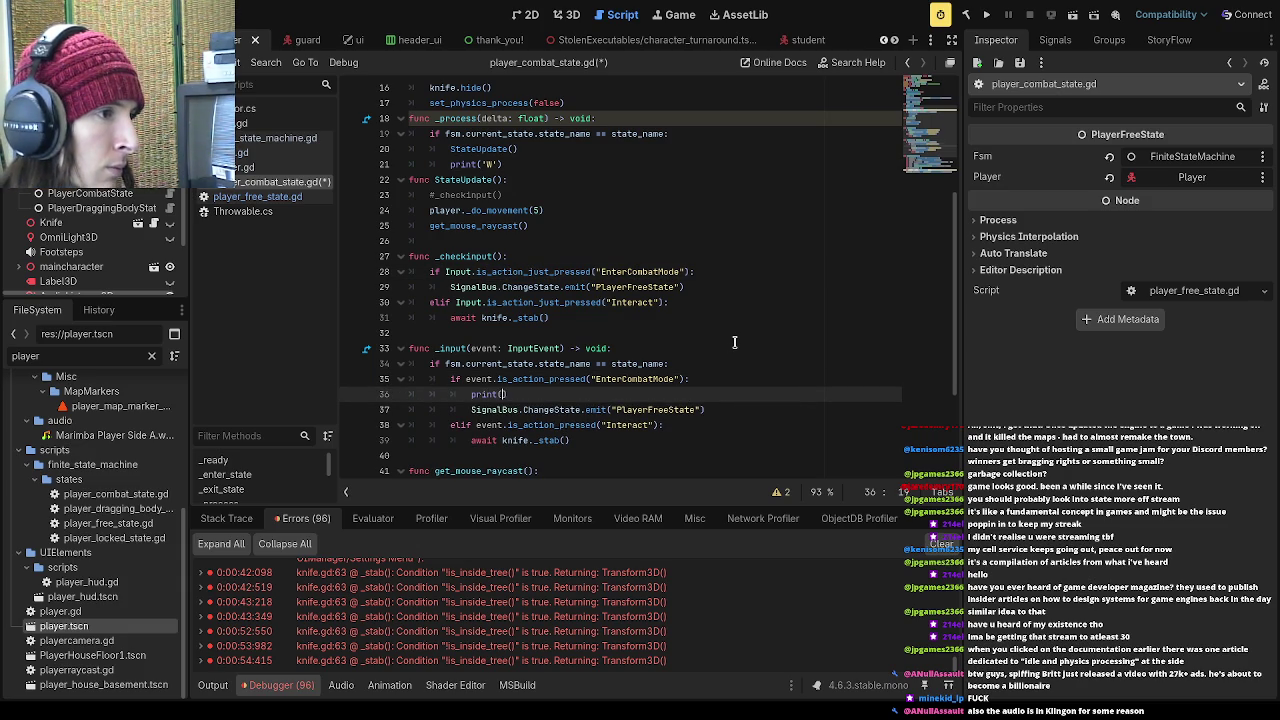
key("ctrl+s")
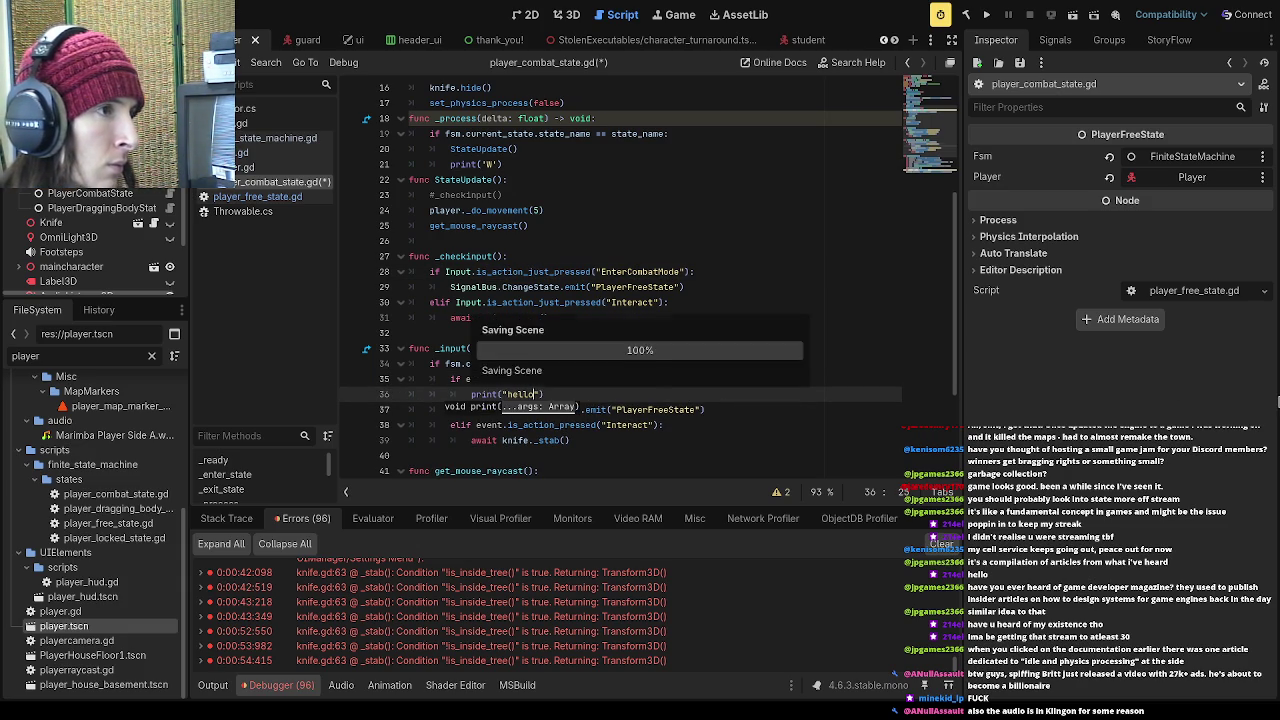
left_click_drag(504, 164, 375, 170)
key("BackSpace")
key("BackSpace")
Step: Test-run the game several times and check the hello and battle lines in Output
key("F5")
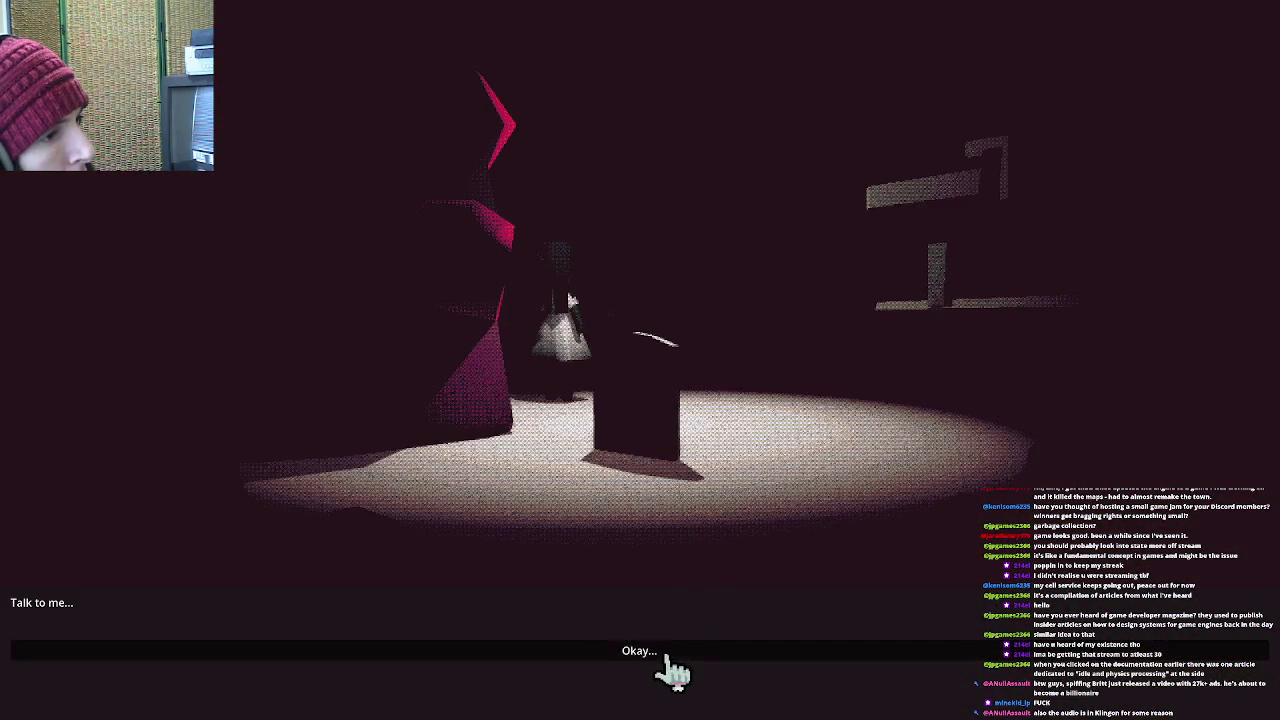
left_click(668, 660)
left_click(785, 492)
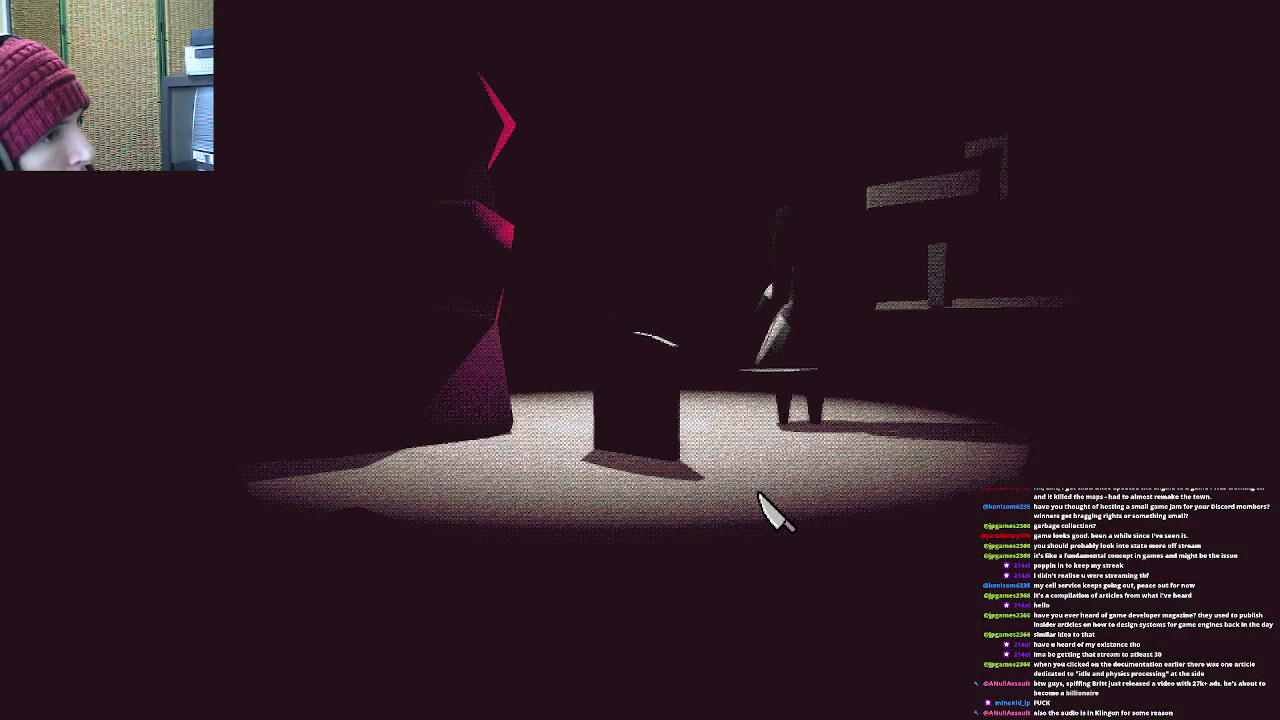
key("F8")
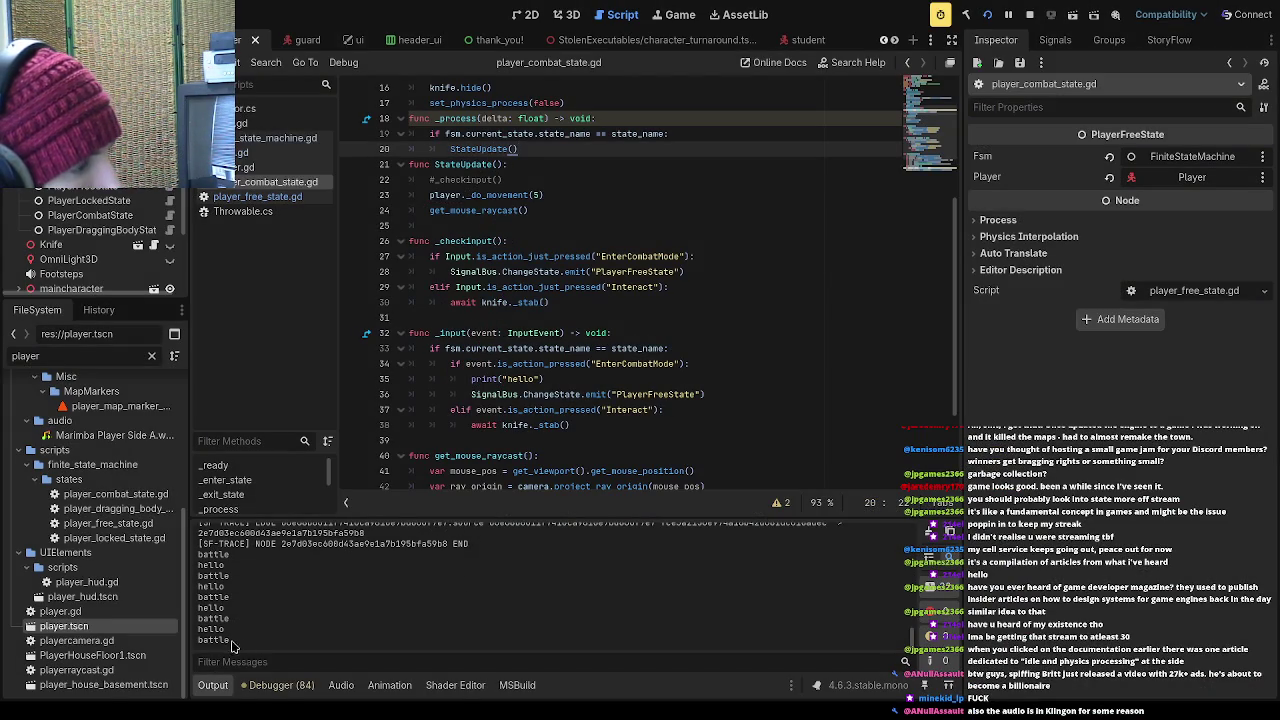
left_click_drag(231, 640, 194, 630)
key("F5")
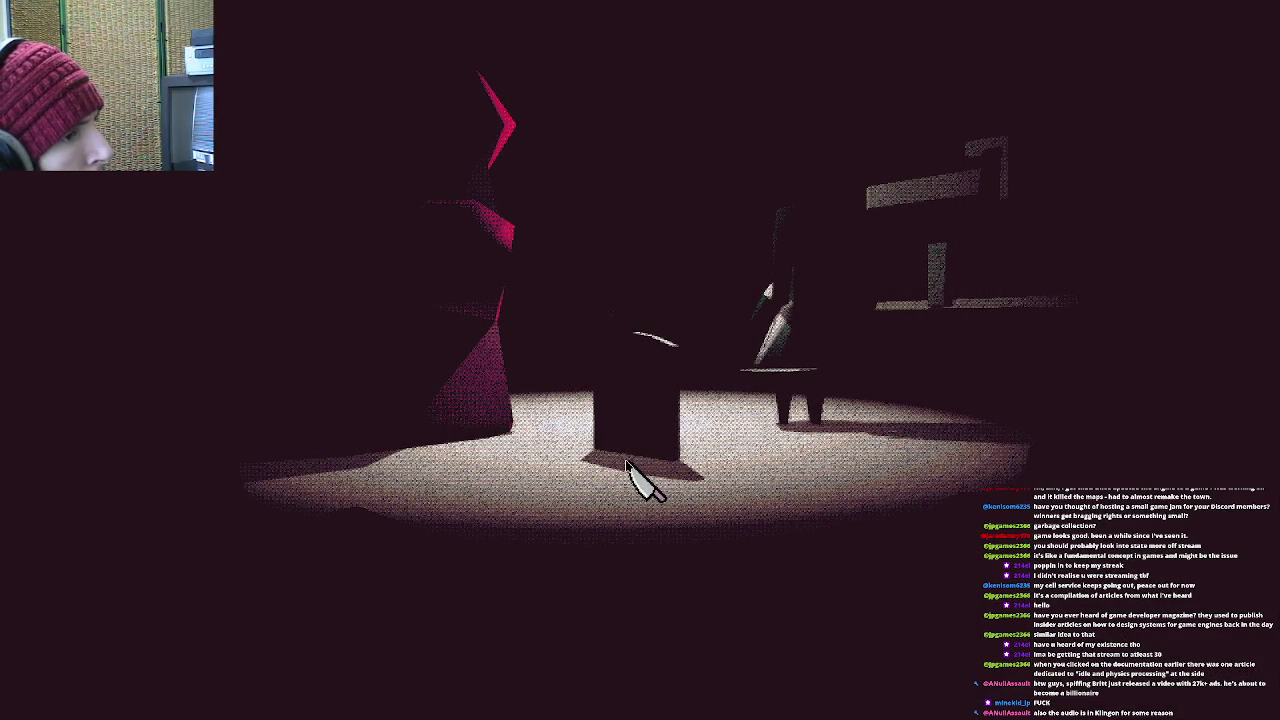
key("F8")
key("F5")
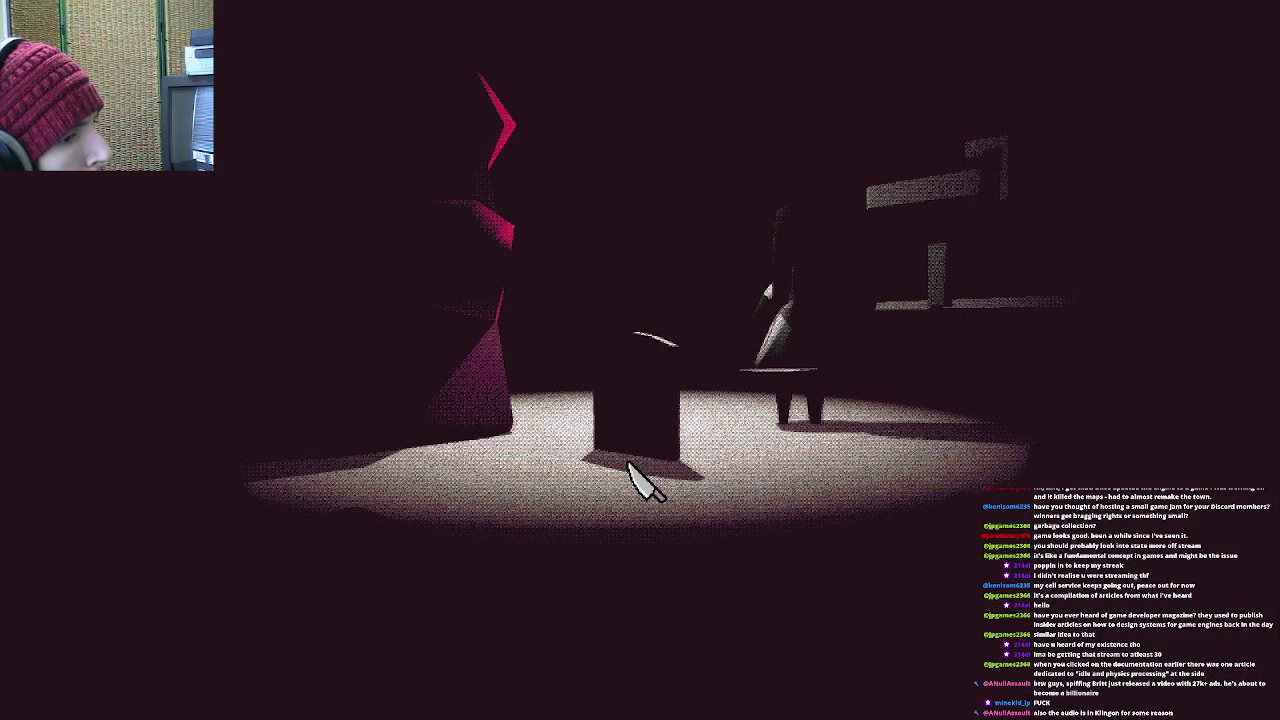
key("F8")
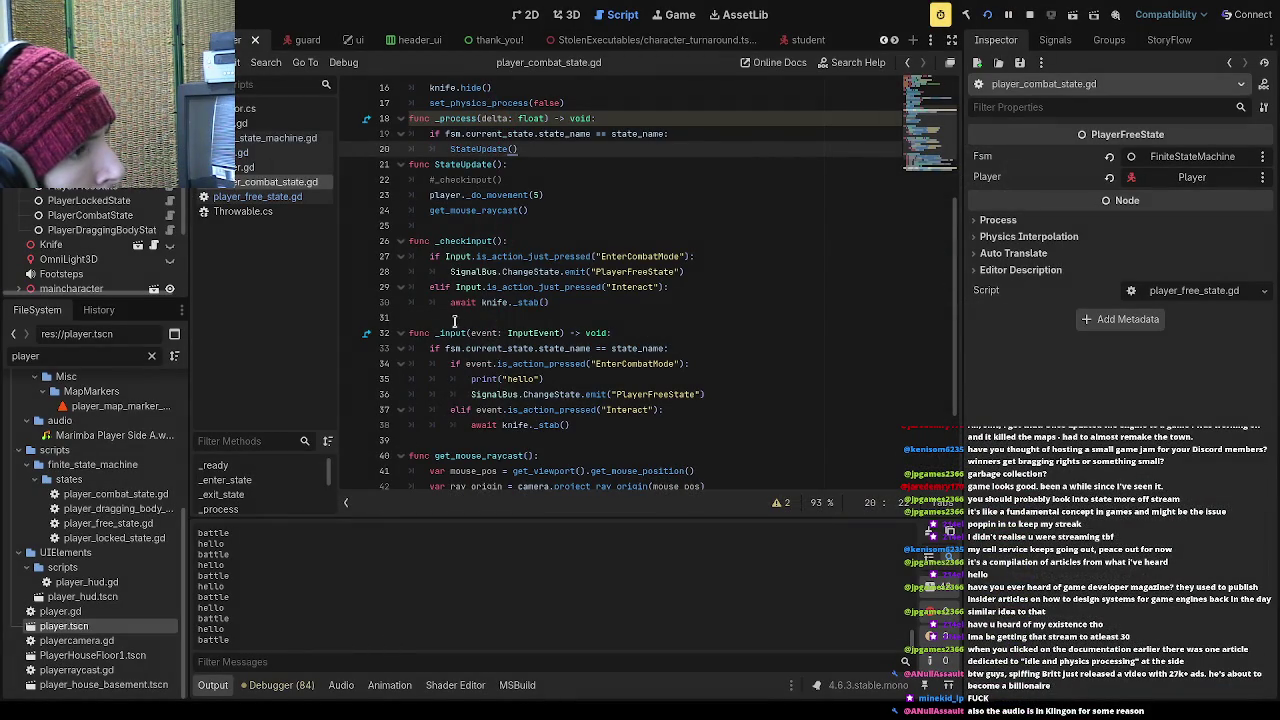
Step: Delete the print("hello") debug line from player_combat_state.gd
scroll(449, 321, "up", 5)
left_click(469, 254)
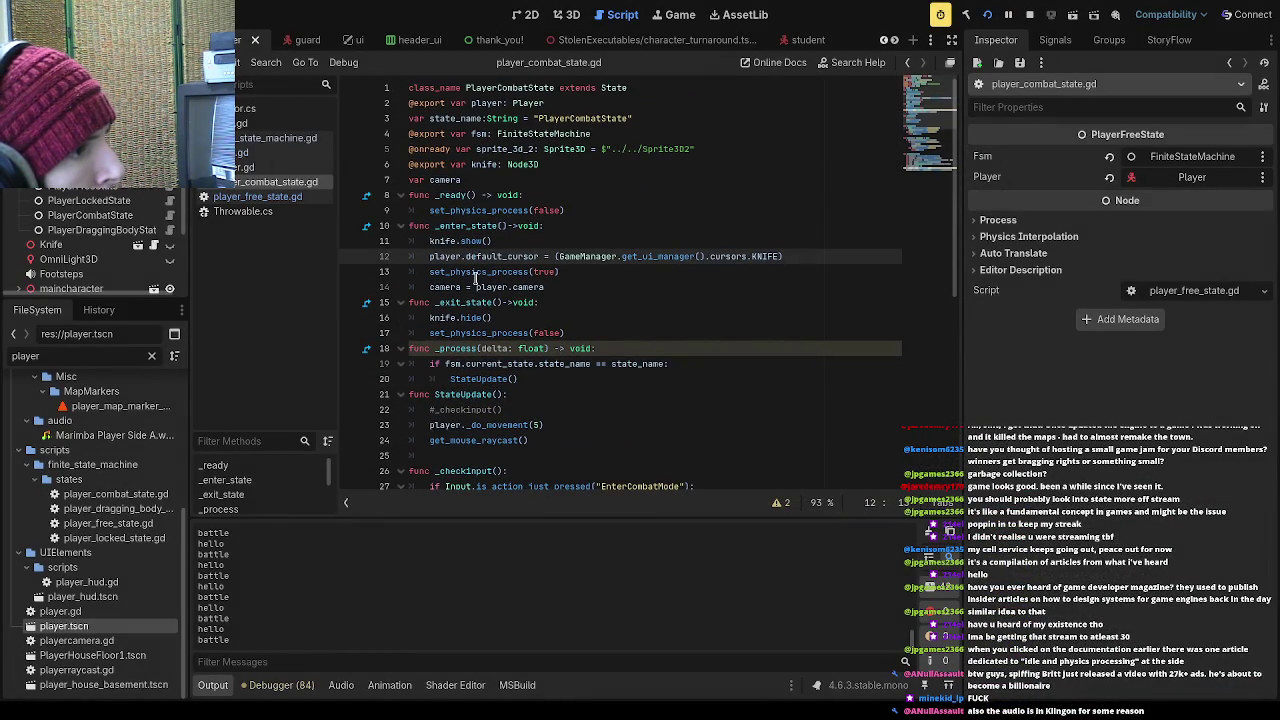
scroll(479, 297, "down", 1)
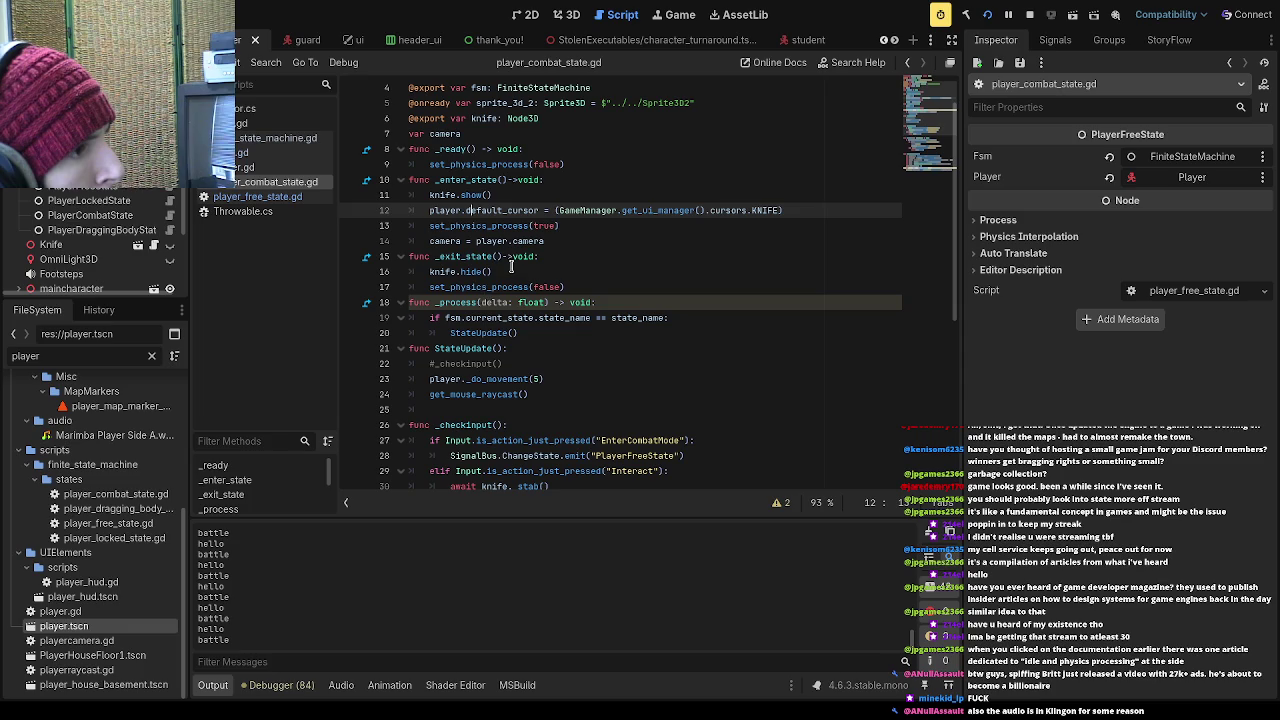
left_click(511, 270)
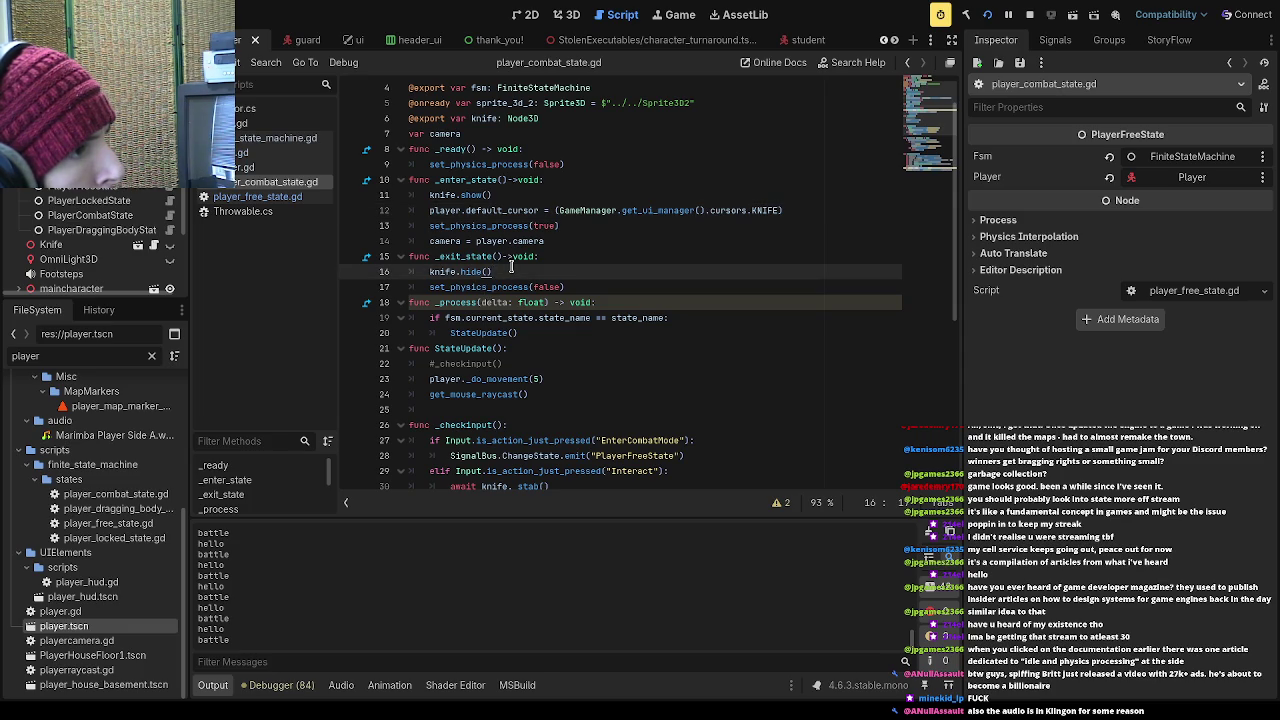
scroll(511, 268, "down", 4)
scroll(511, 265, "down", 3)
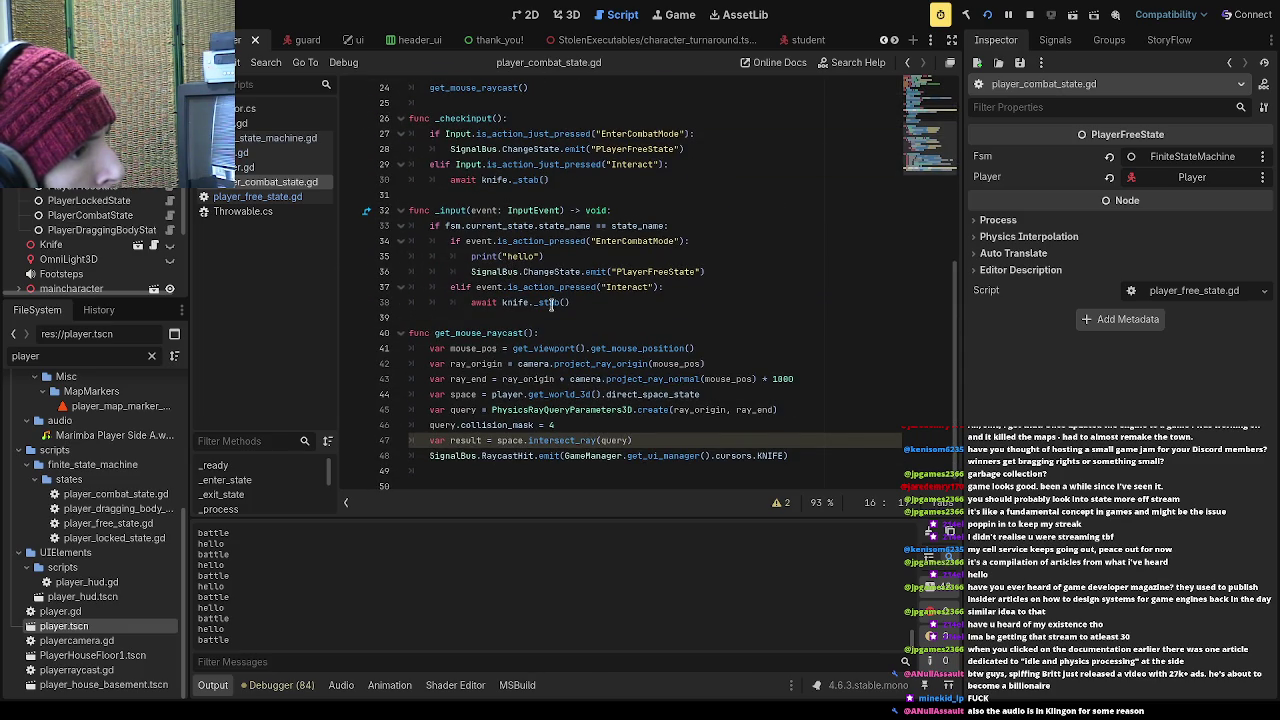
left_click_drag(555, 262, 371, 262)
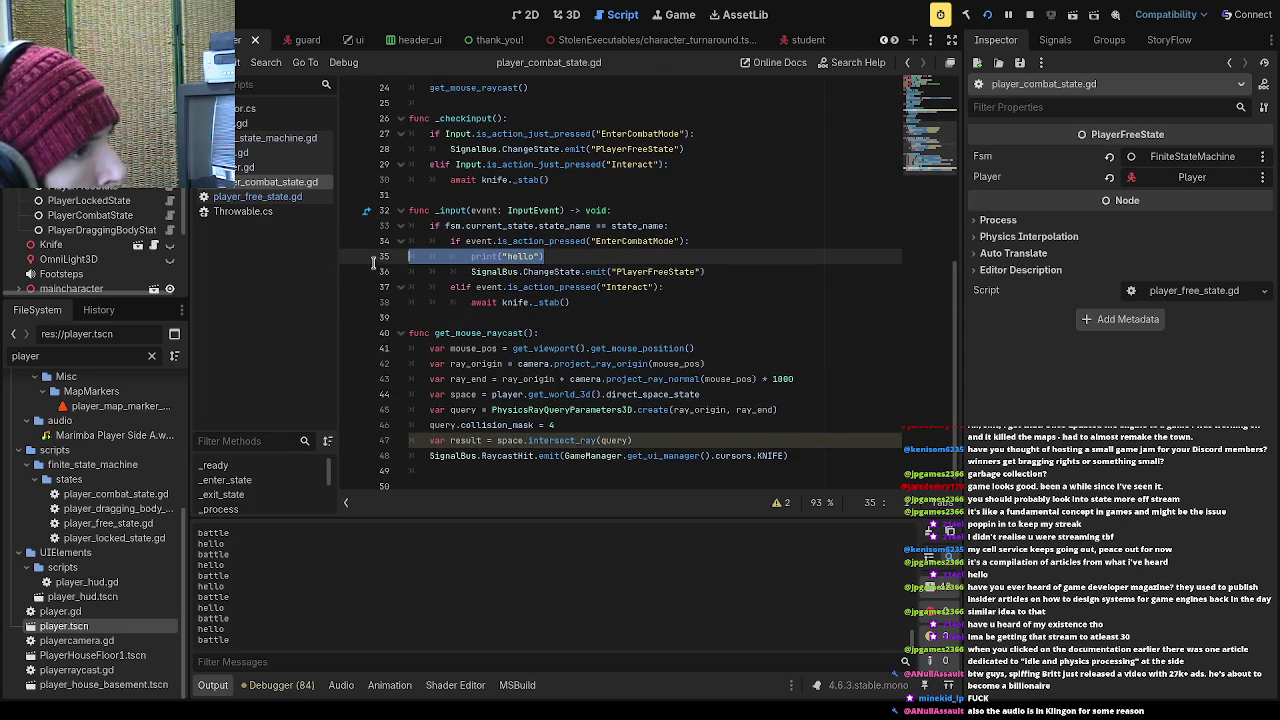
key("BackSpace")
key("BackSpace")
Step: Add print("entering combat state") after camera = player.camera in _enter_state
scroll(511, 319, "up", 8)
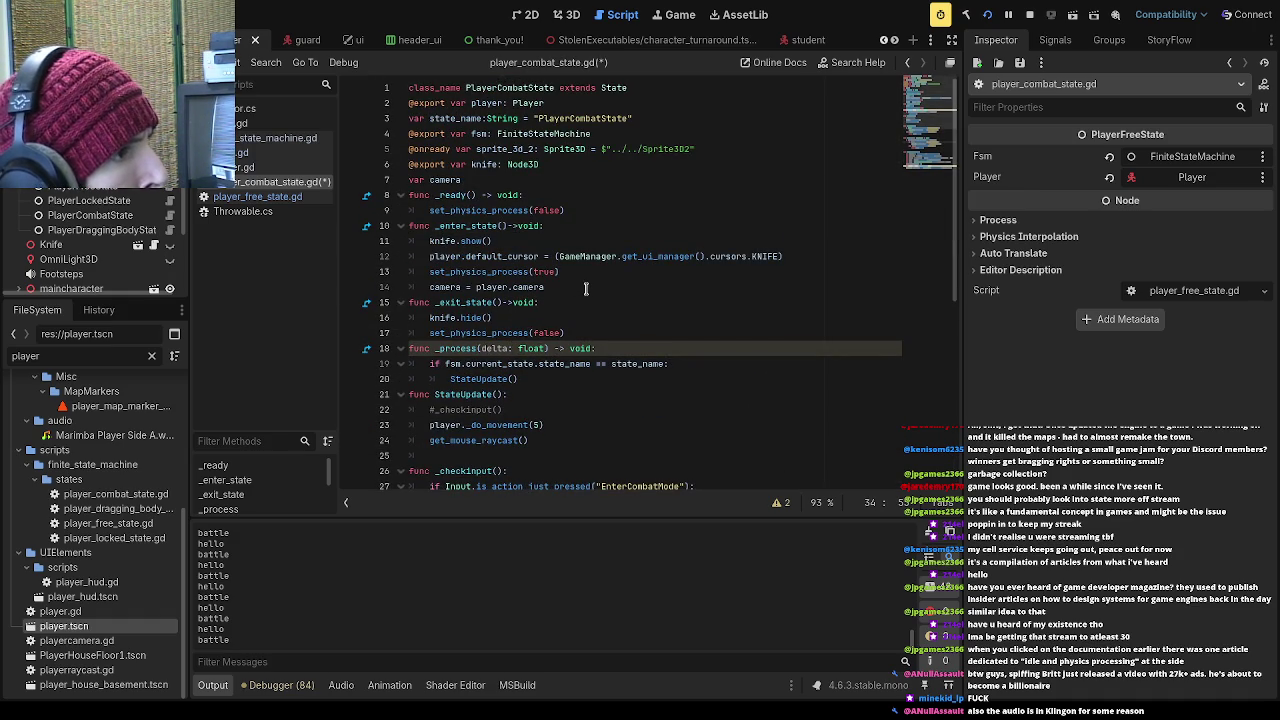
left_click(586, 289)
key("Return")
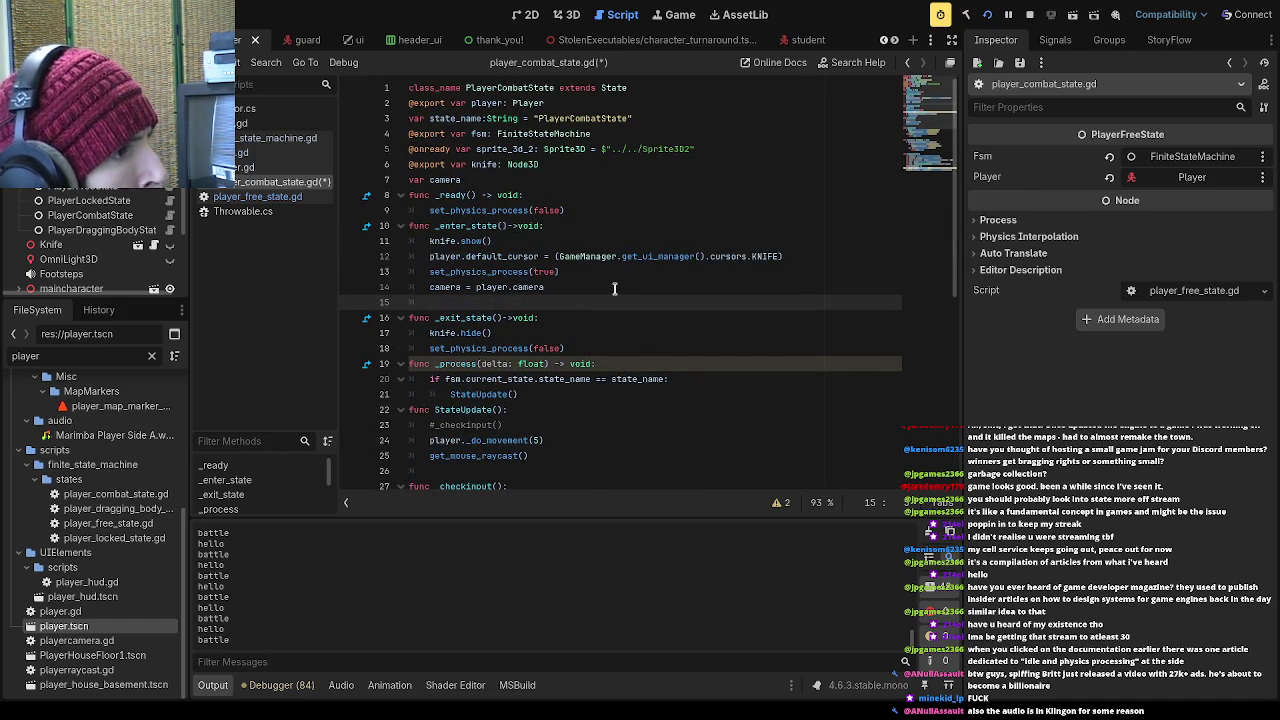
type("print(\"enter")
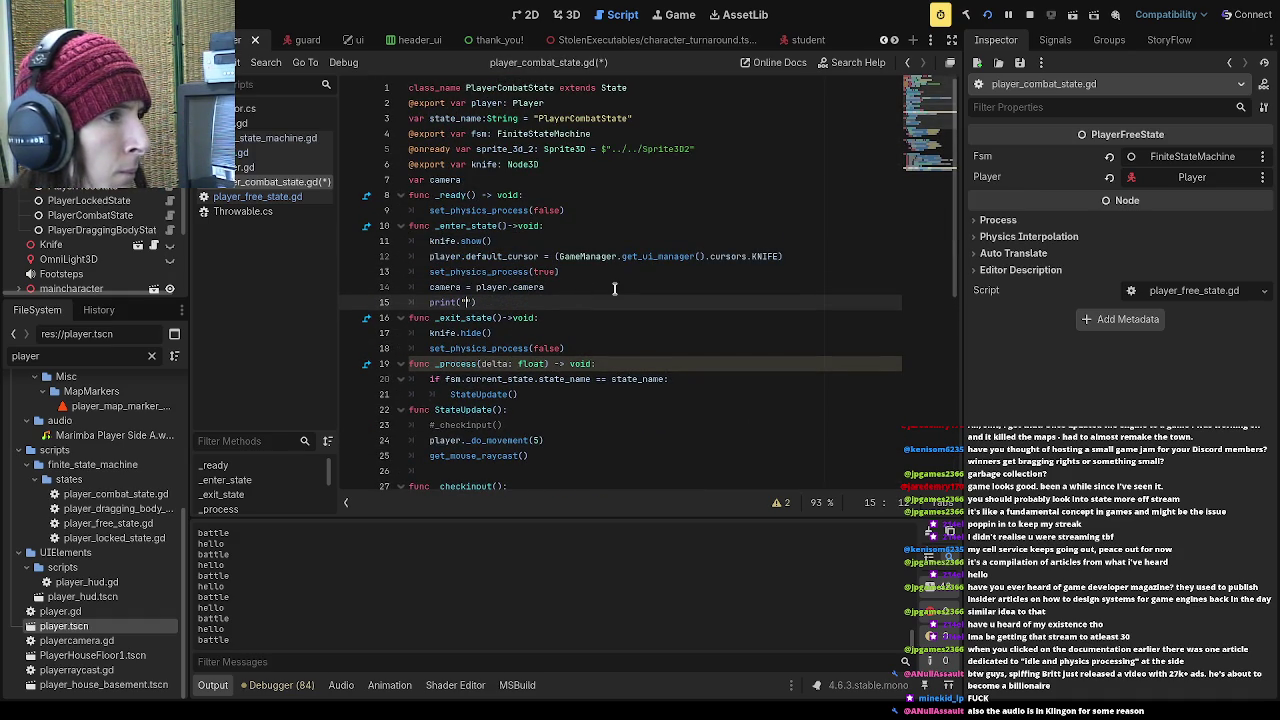
type("ing combat state")
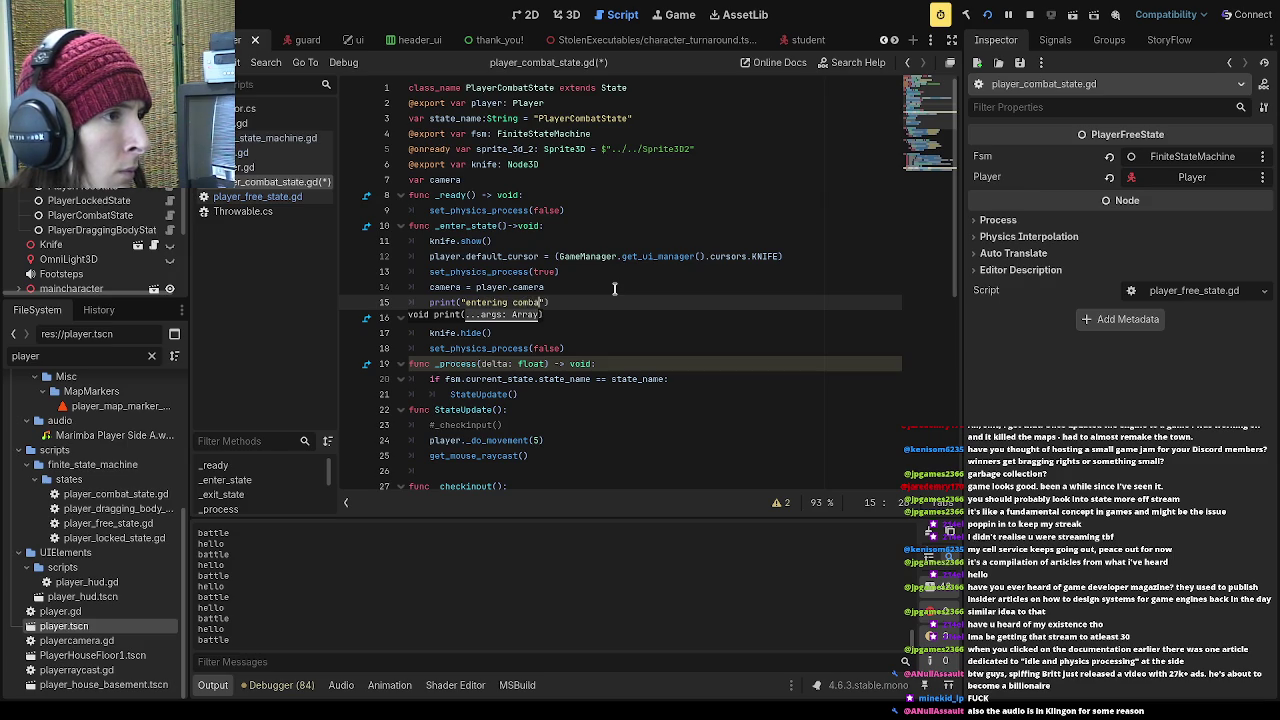
Step: Copy it into _exit_state as print("exiting combat state"), save, and rerun the game
left_click_drag(600, 303, 426, 297)
key("ctrl+c")
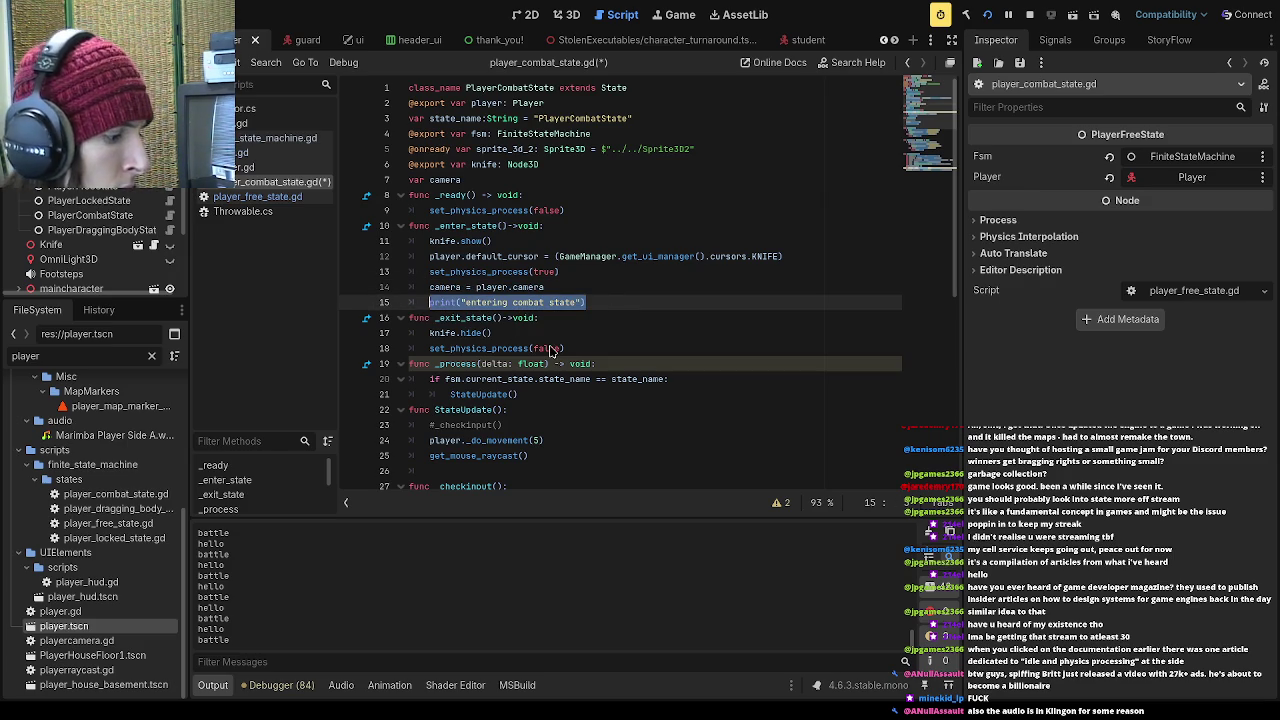
left_click(588, 348)
key("Return")
key("ctrl+v")
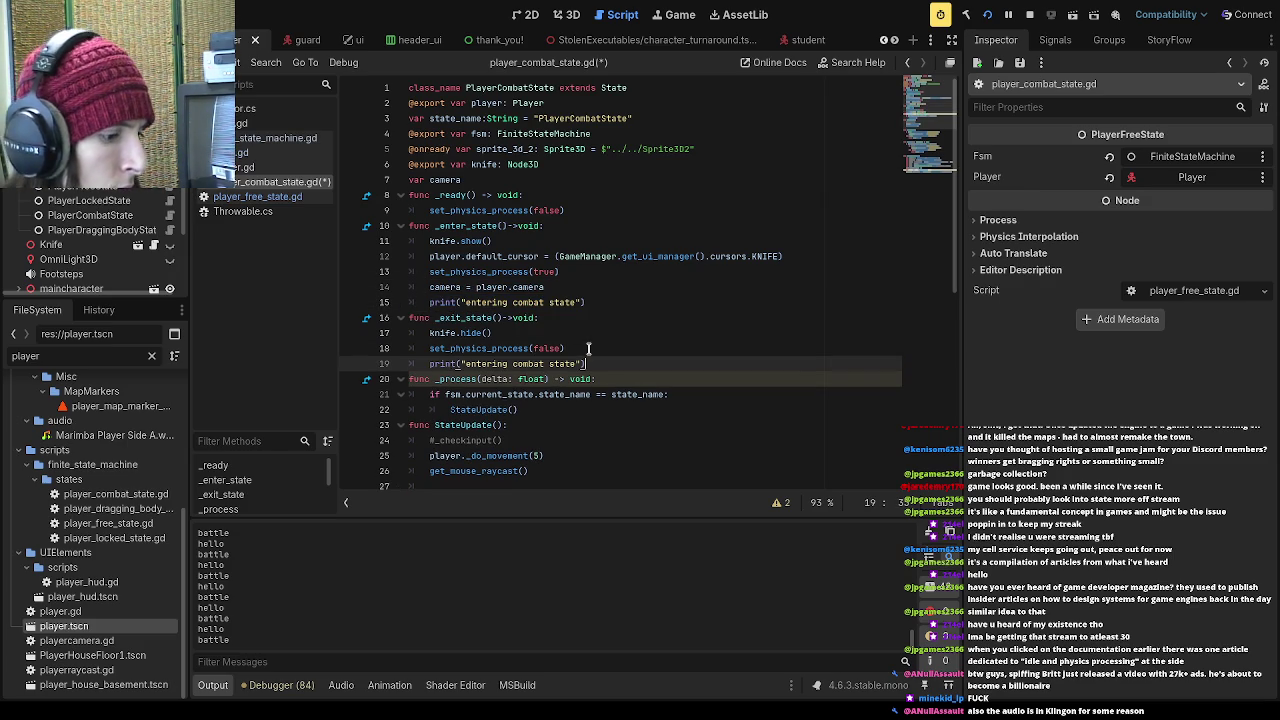
key("Left")
key("Left")
key("BackSpace")
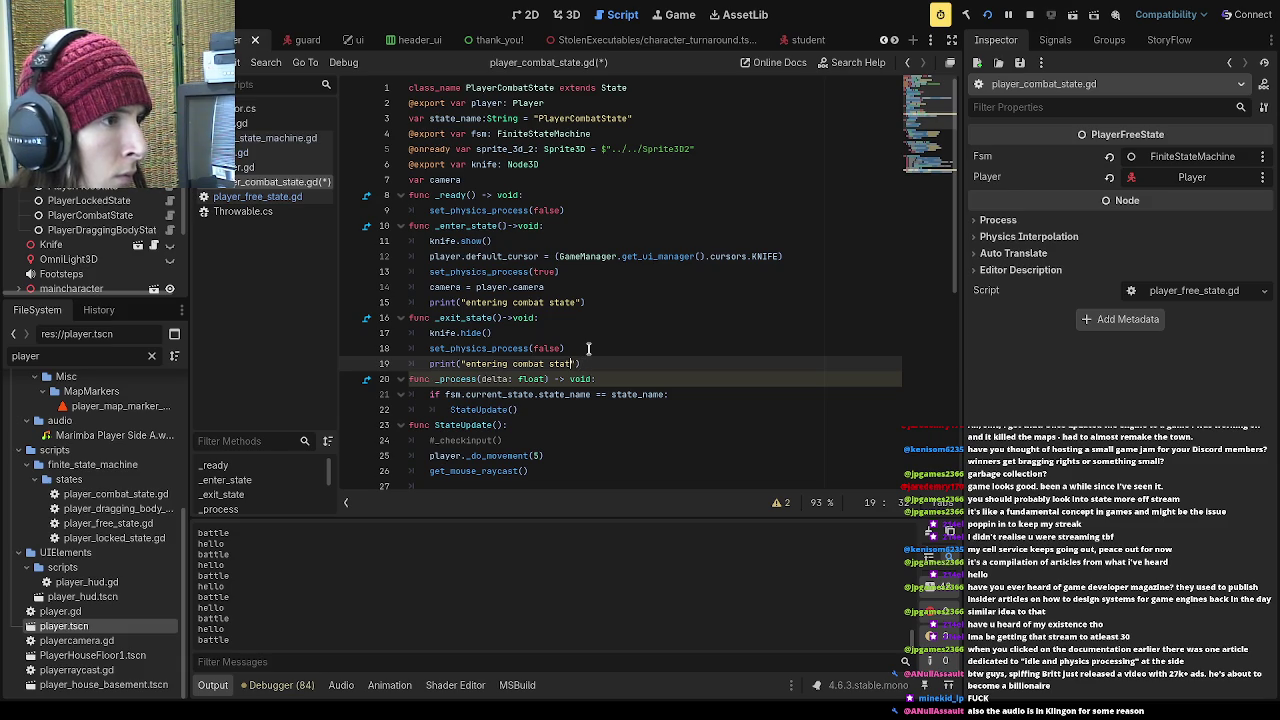
key("BackSpace")
key("BackSpace")
key("BackSpace")
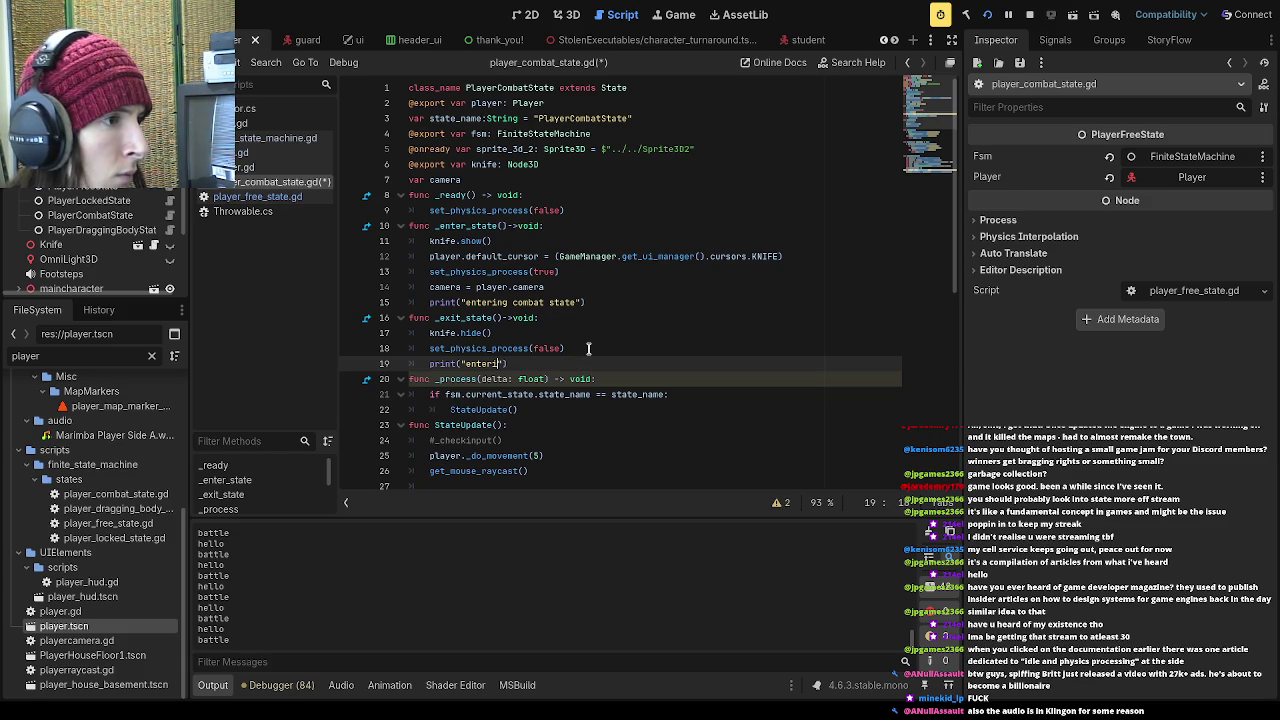
key("BackSpace")
key("BackSpace")
key("BackSpace")
type("exiting ")
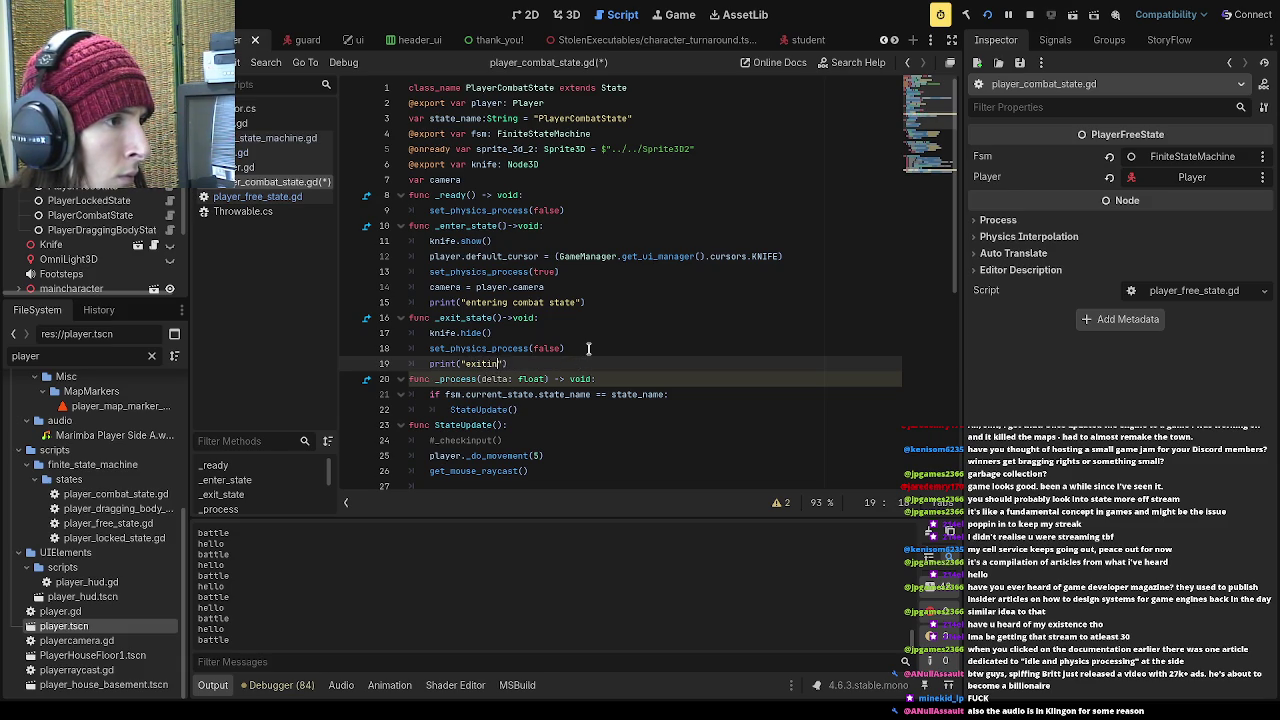
type("combat state")
key("ctrl+s")
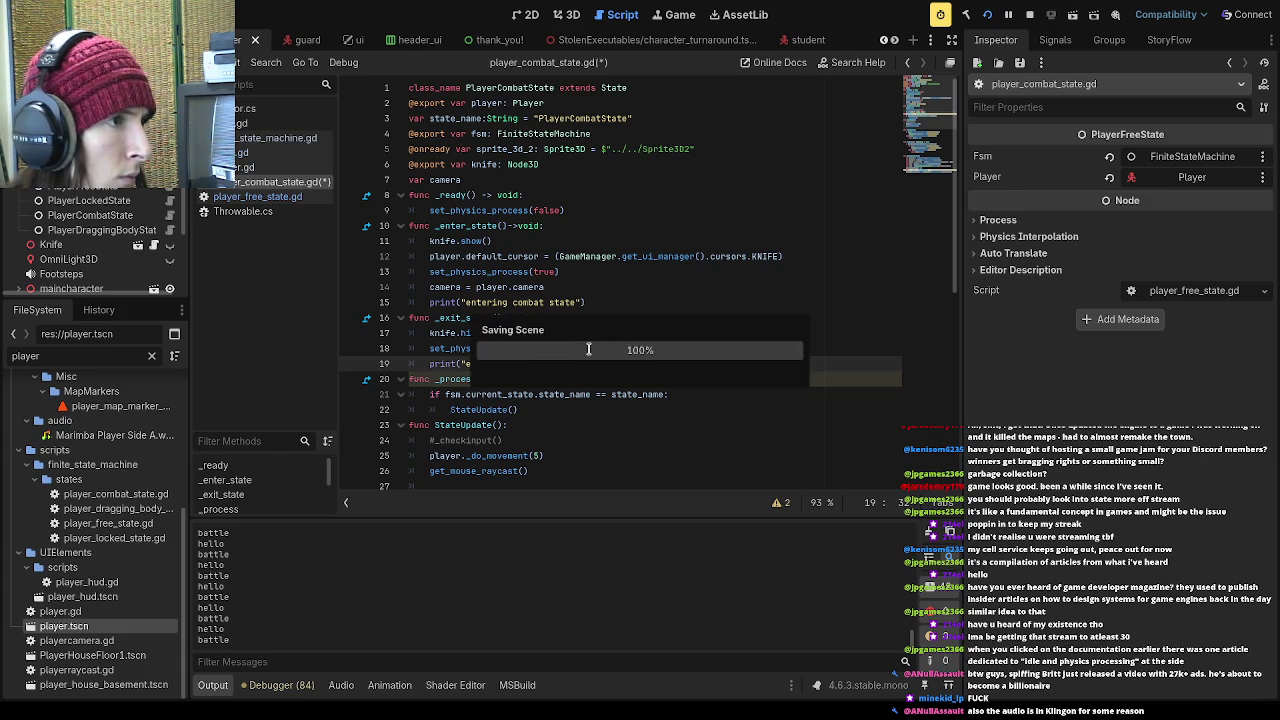
key("F5")
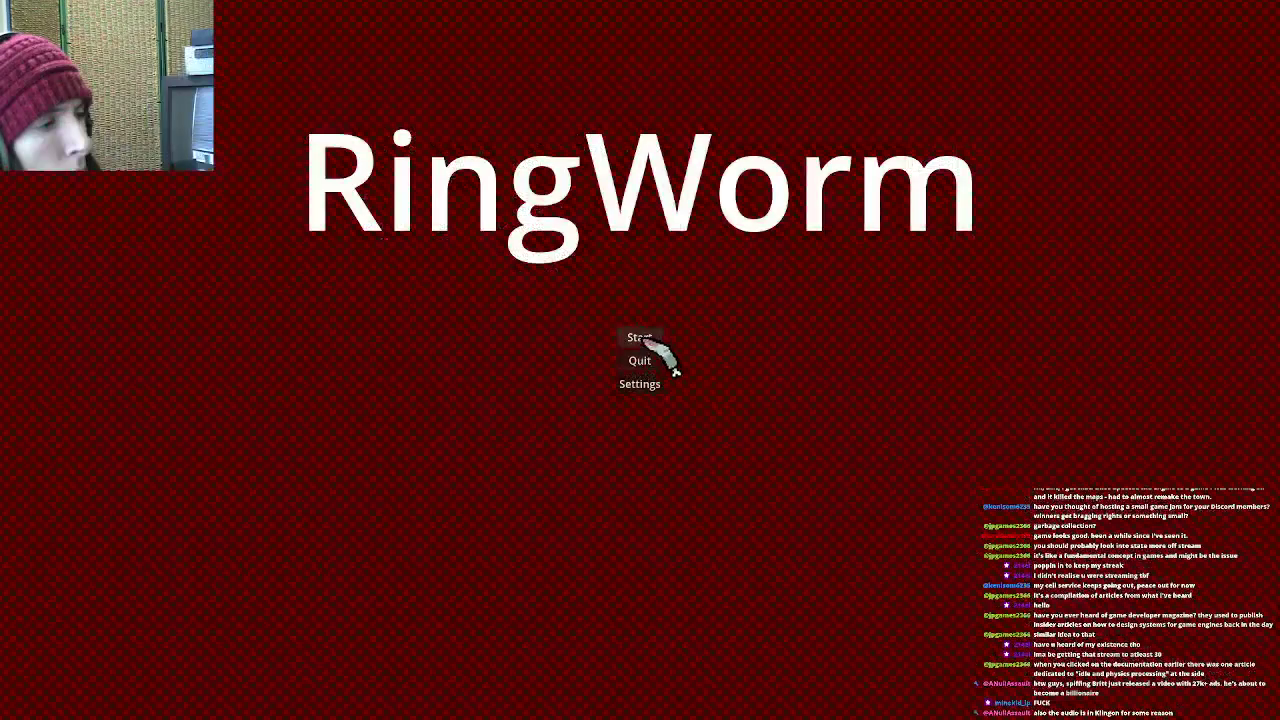
Step: Play through the intro, toggle combat mode, and find the 'exiting combat state' line in Output
left_click(648, 342)
left_click(692, 492)
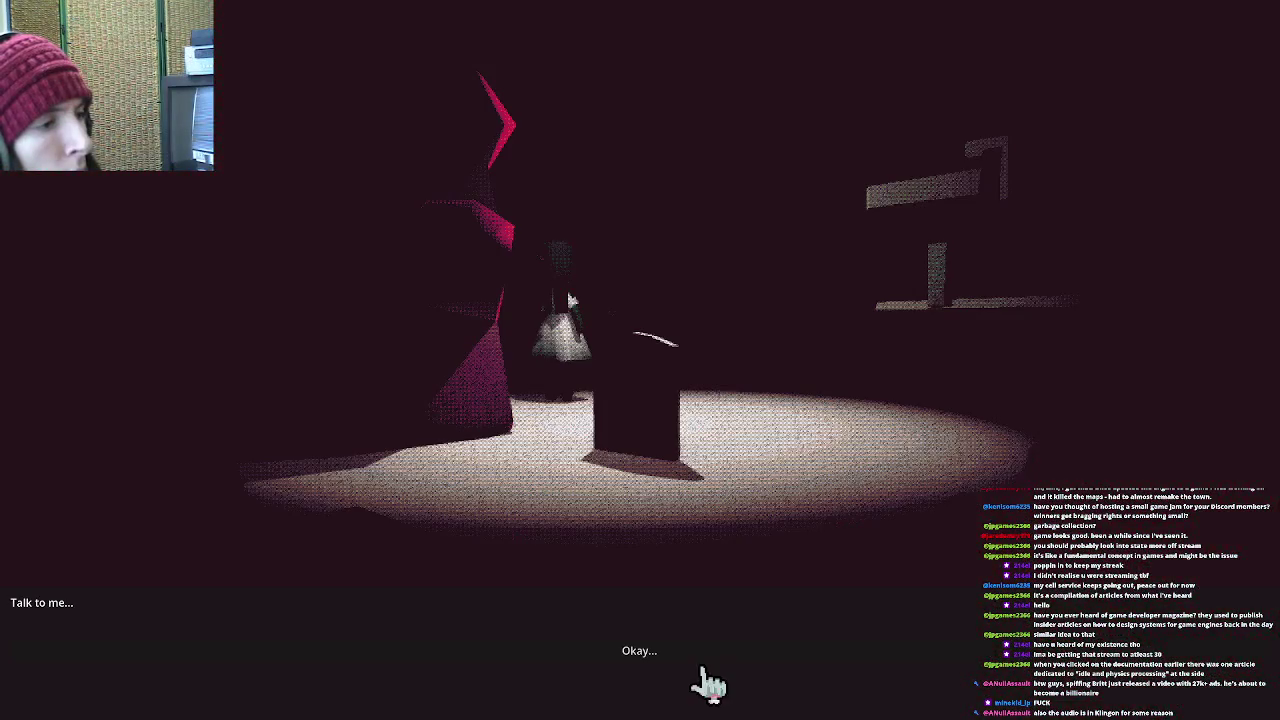
left_click(670, 664)
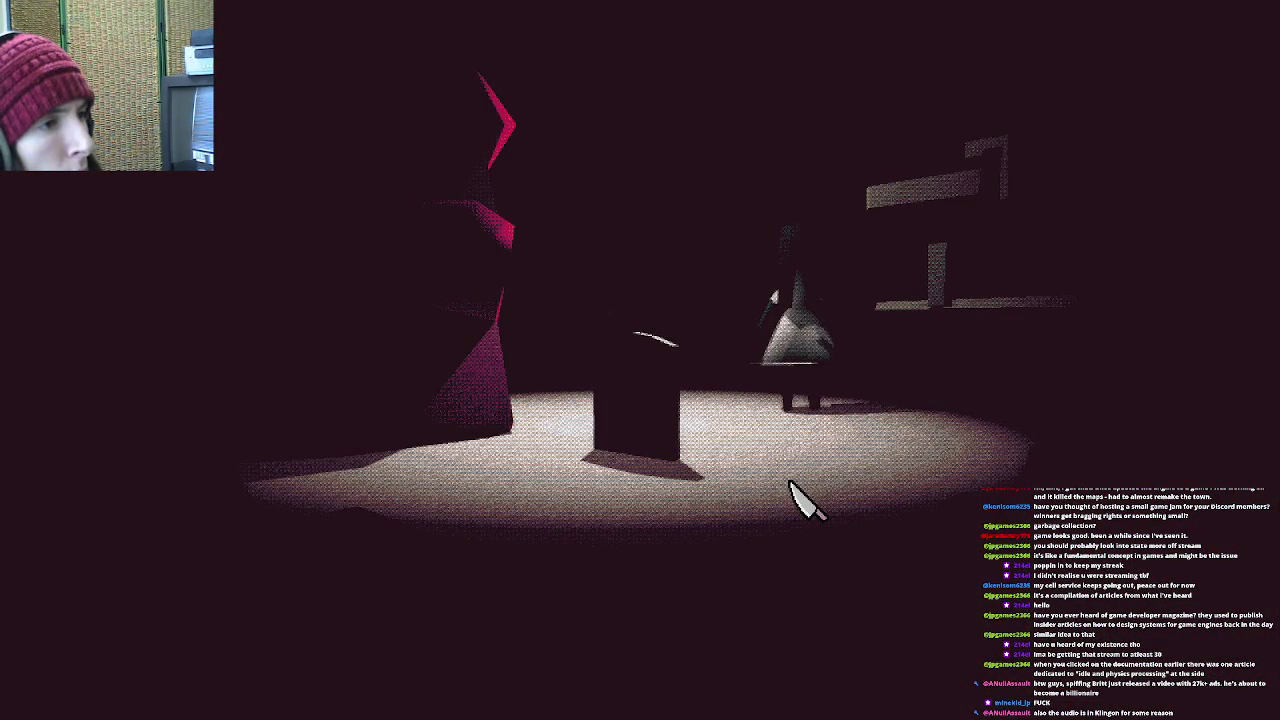
key("F8")
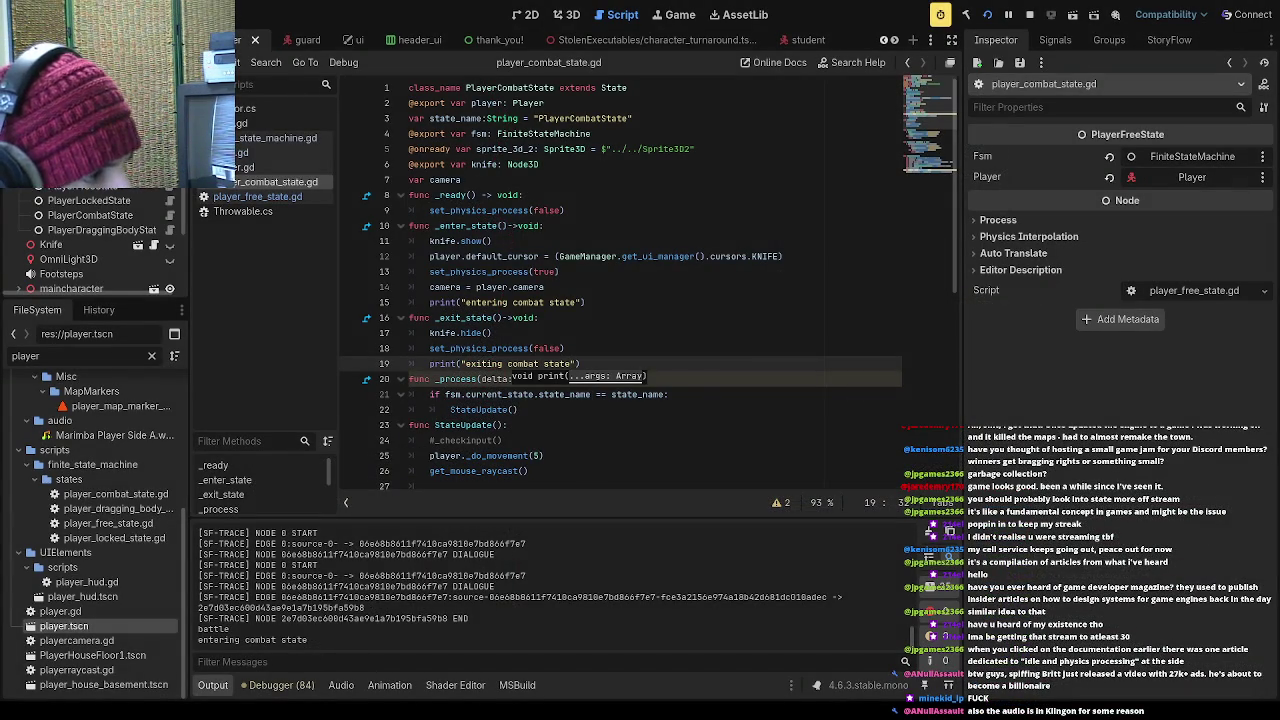
key("alt+Tab")
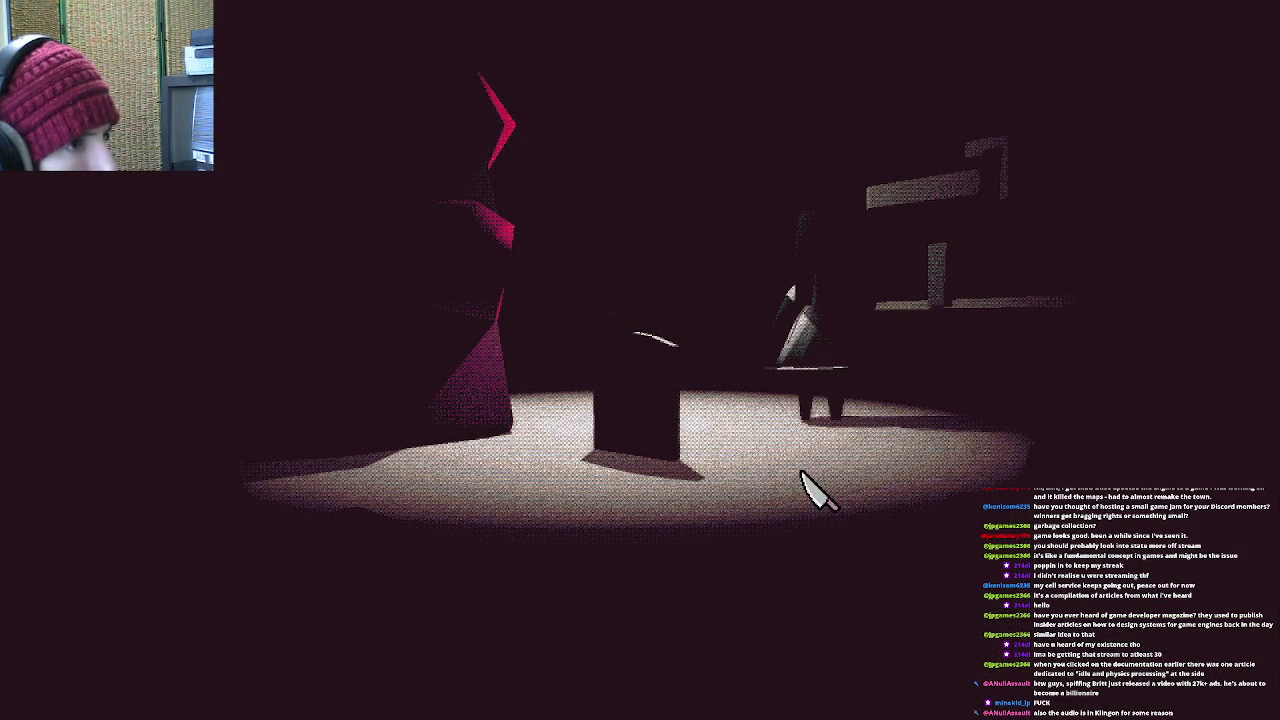
key("alt+Tab")
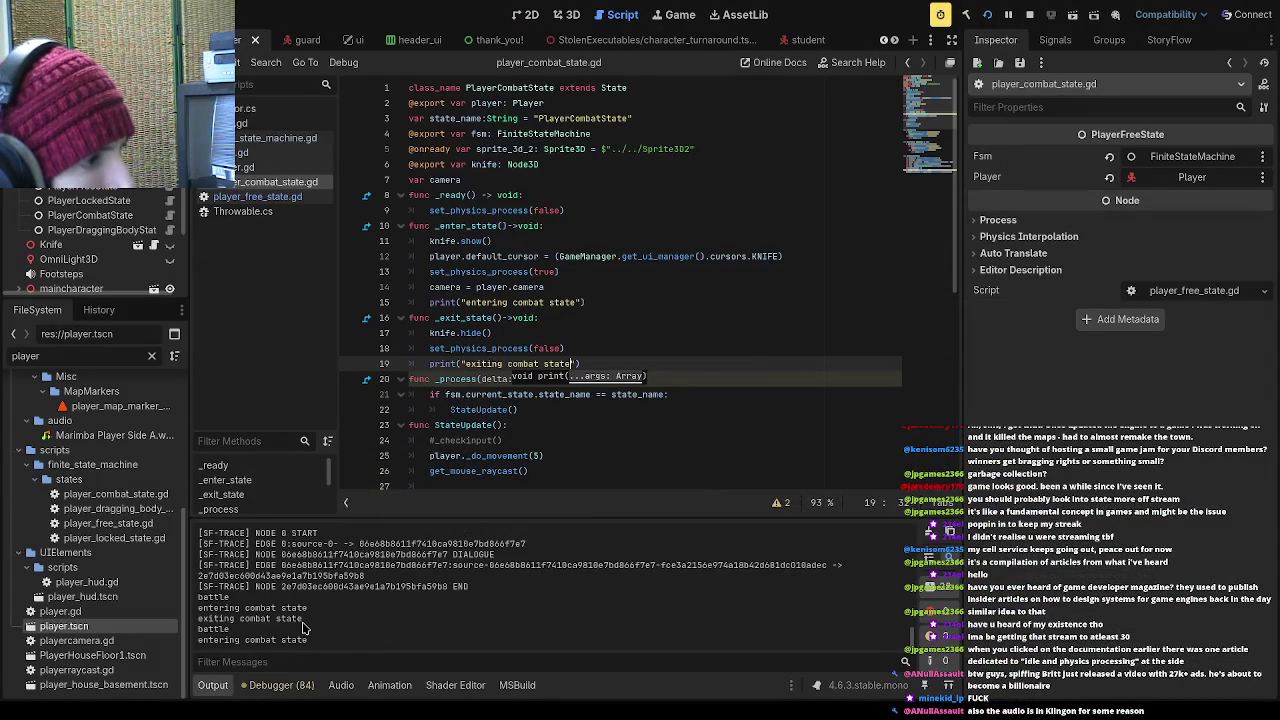
triple_click(304, 621)
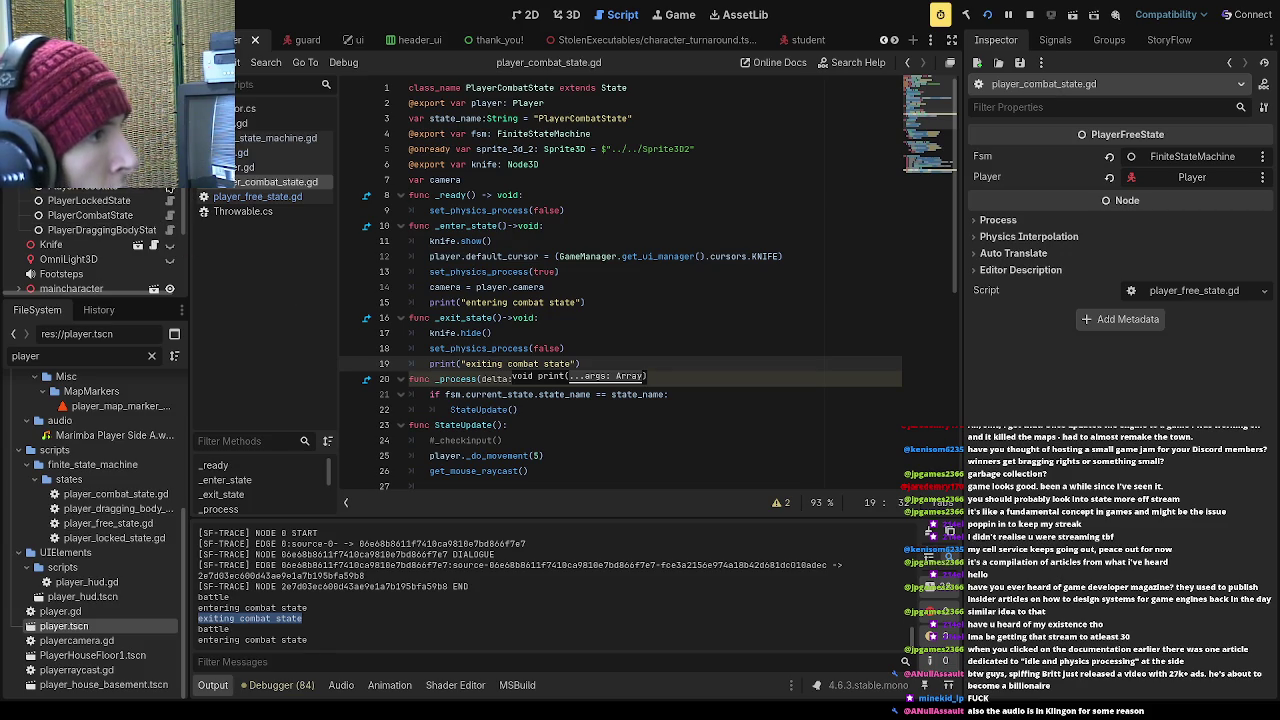
left_click(167, 189)
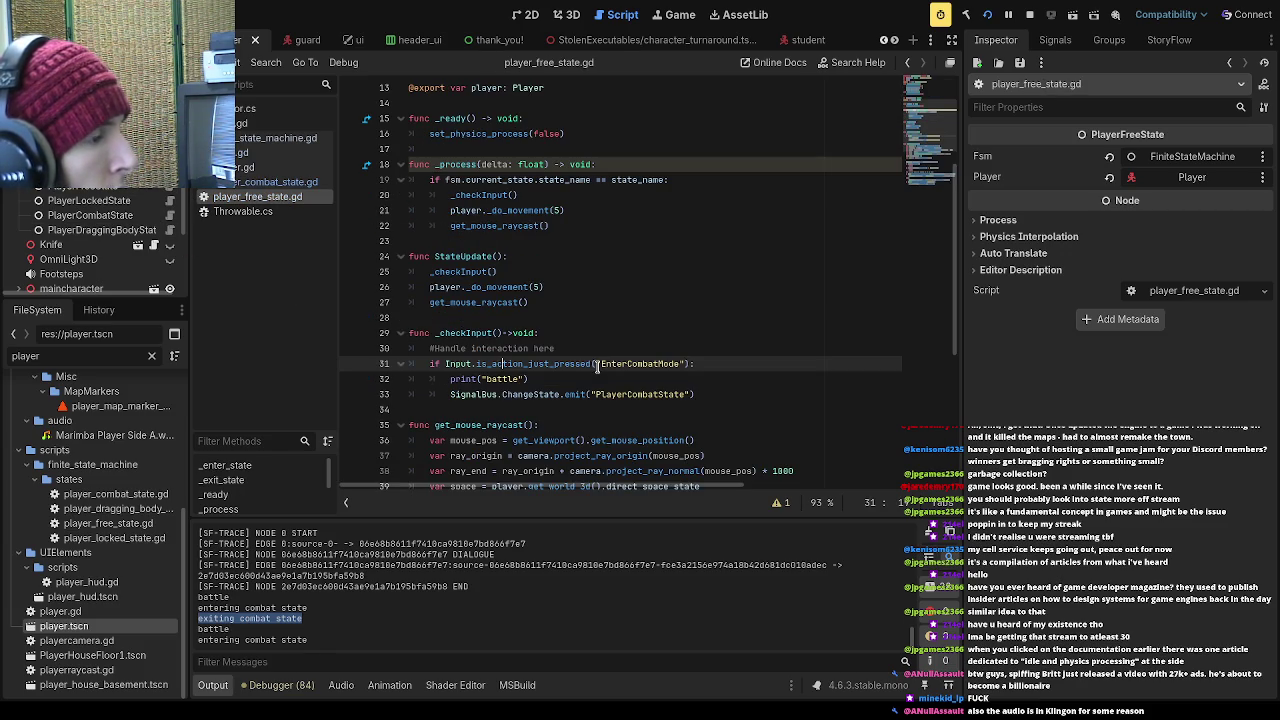
Step: Add a new _input function below _checkInput, above get_mouse_raycast
scroll(580, 358, "down", 3)
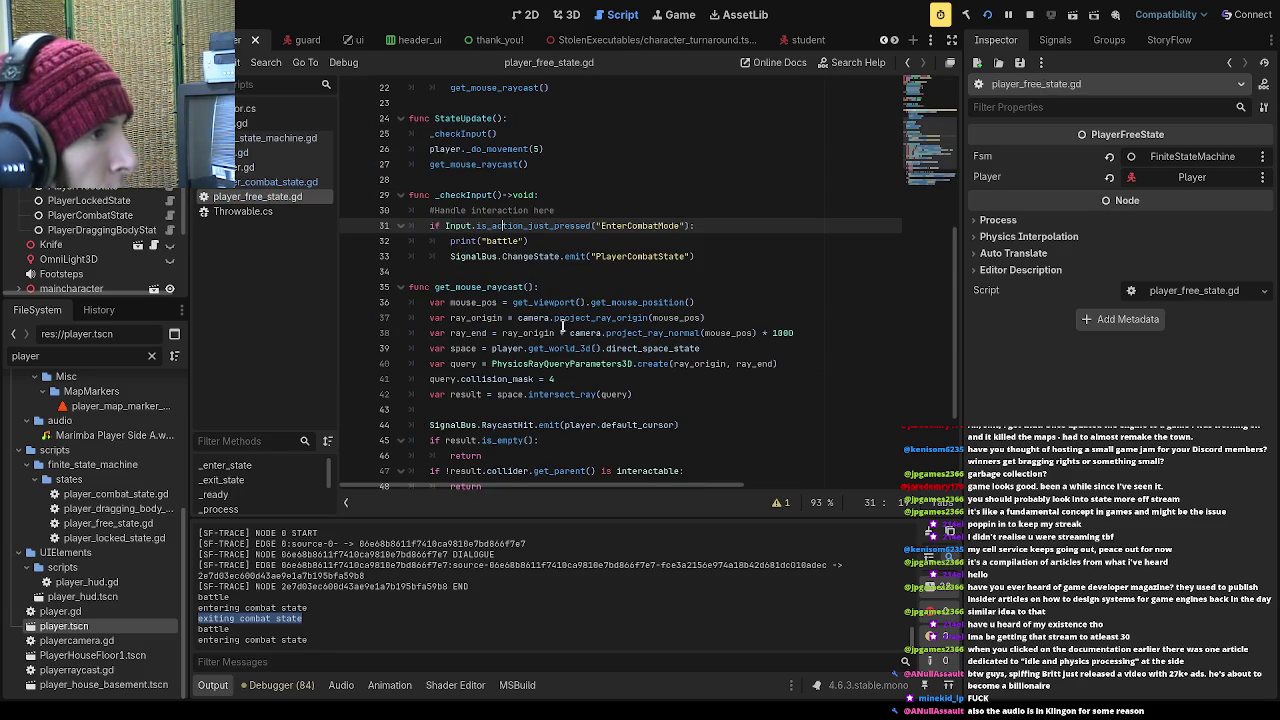
scroll(562, 326, "up", 2)
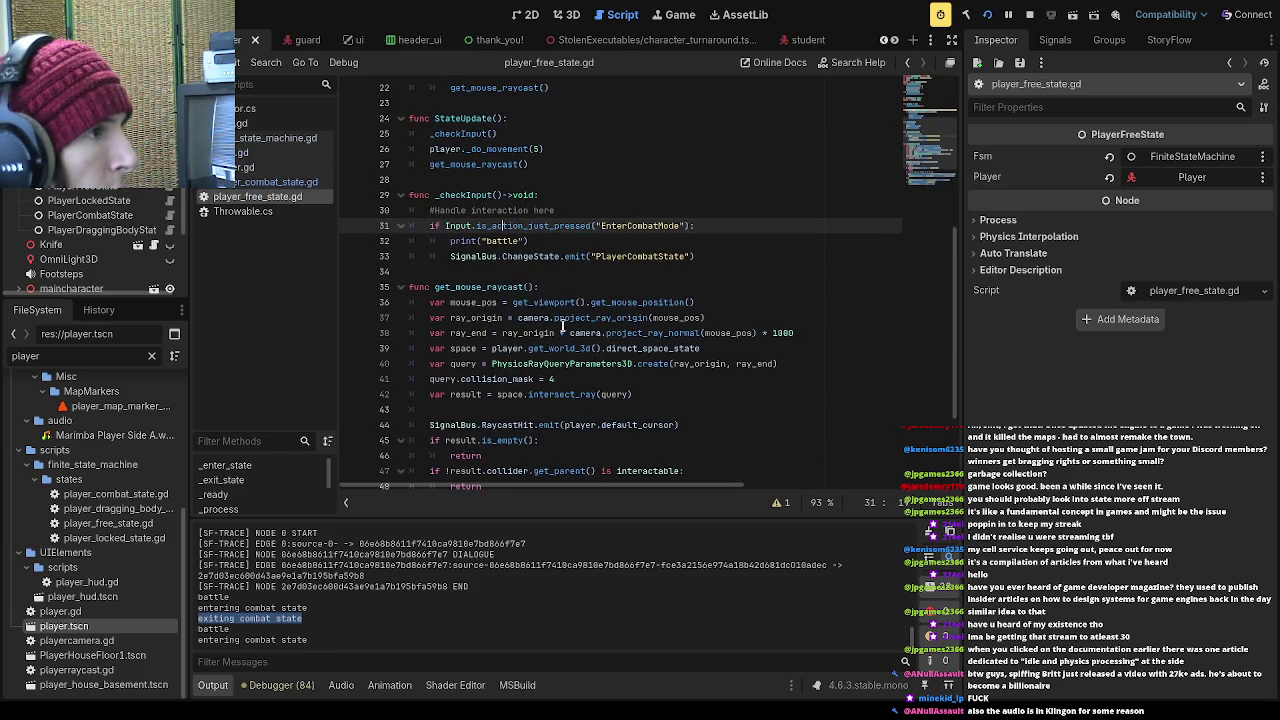
left_click(569, 256)
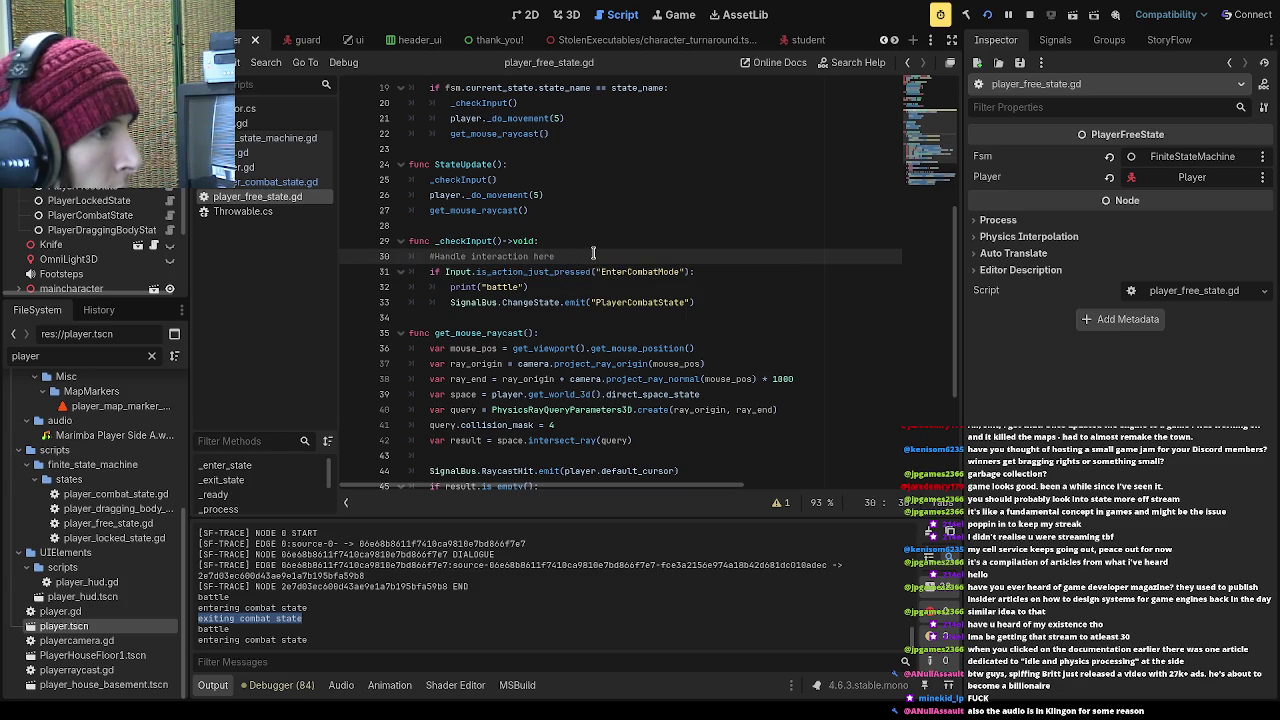
key("Return")
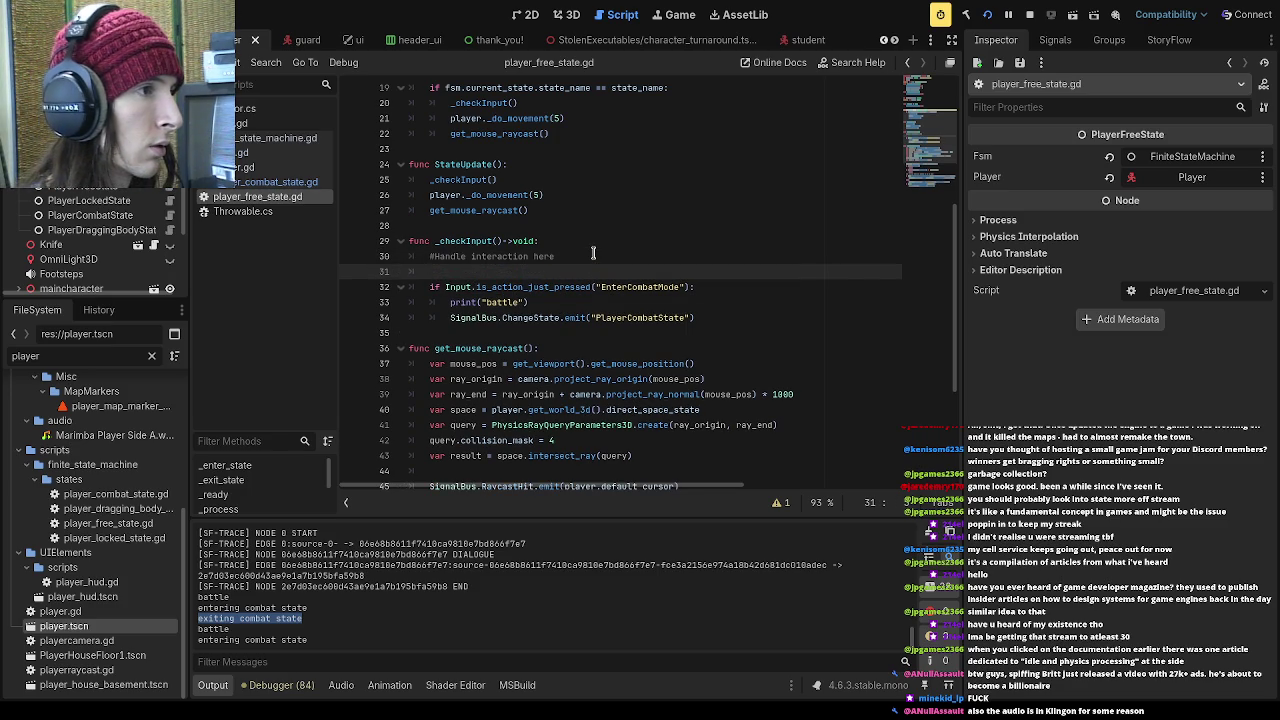
key("BackSpace")
left_click(667, 318)
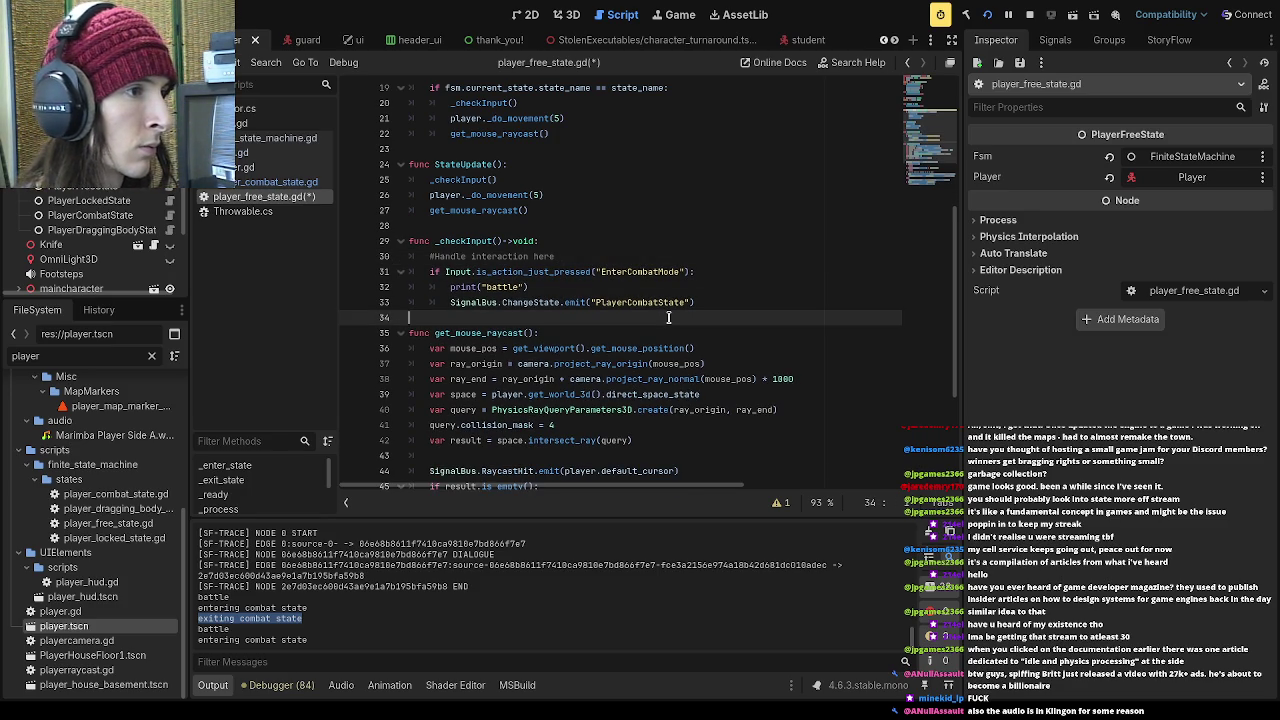
key("Return")
key("Return")
left_click(663, 333)
type("func _in")
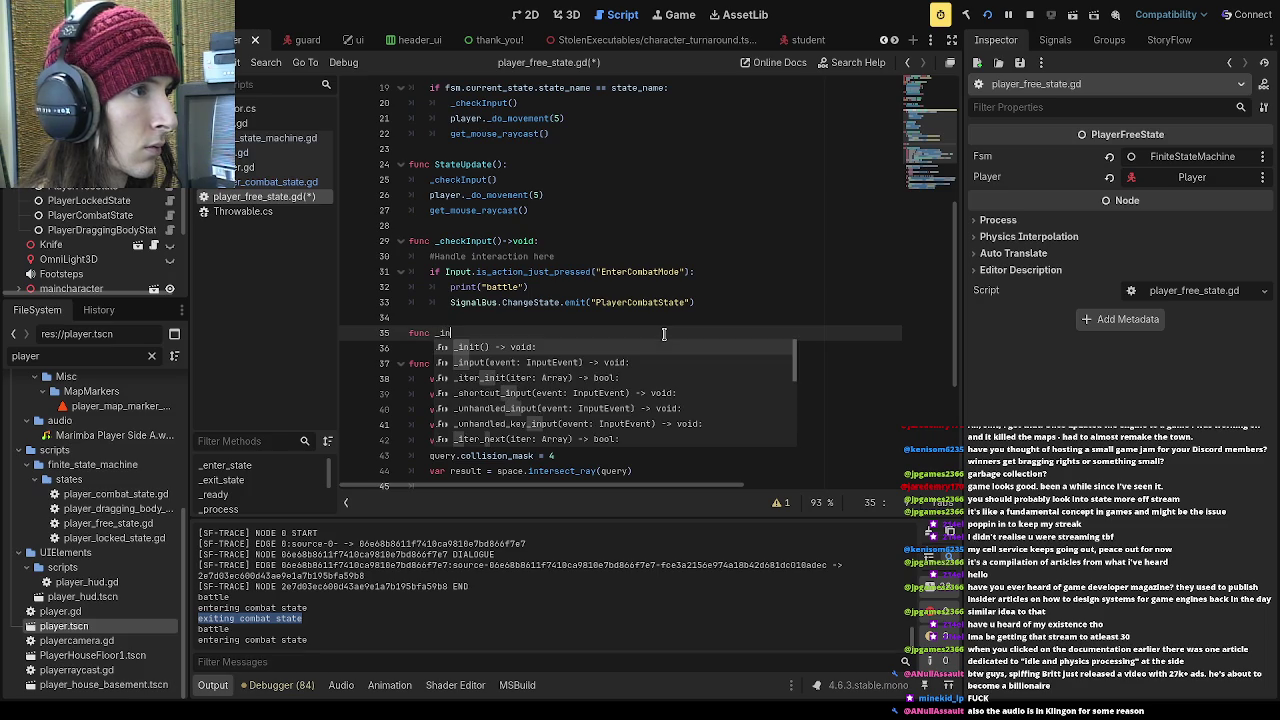
type("p")
key("Return")
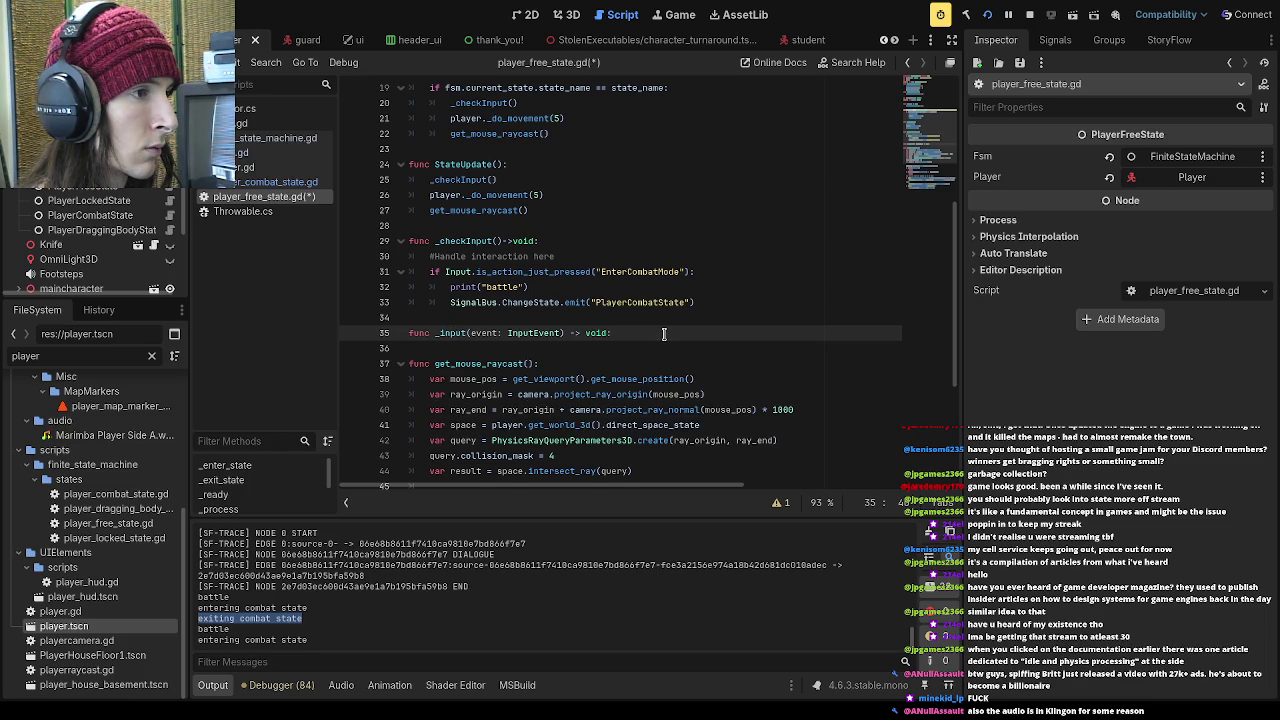
key("Return")
Step: Begin _input with the same FSM state-name check used in _checkInput
type("if")
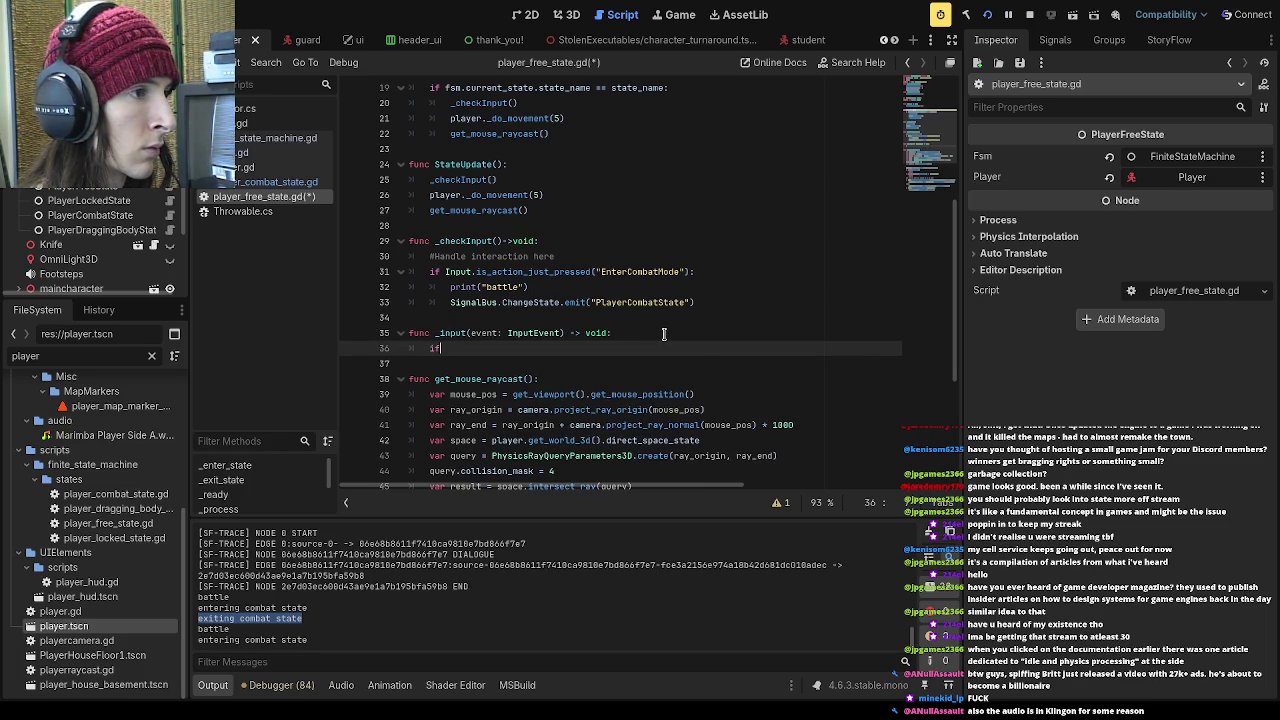
scroll(652, 217, "up", 3)
left_click_drag(672, 226, 430, 226)
scroll(466, 241, "down", 3)
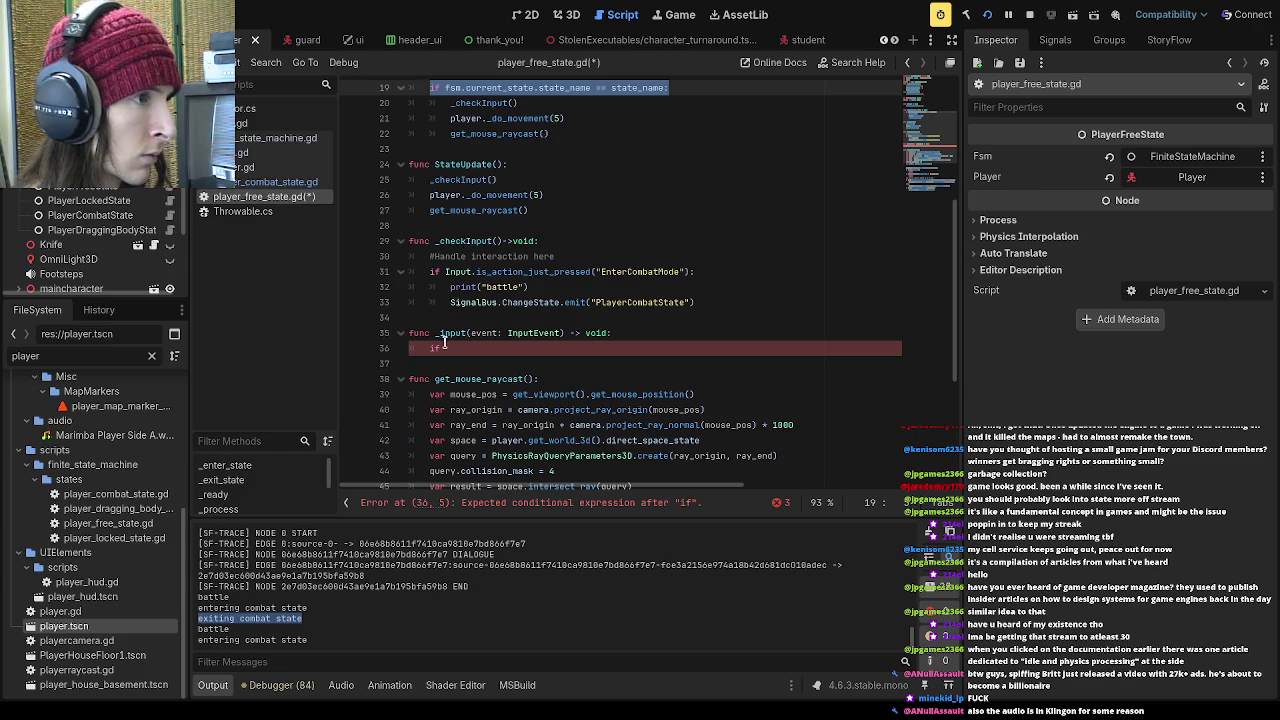
left_click(433, 347)
key("BackSpace")
key("BackSpace")
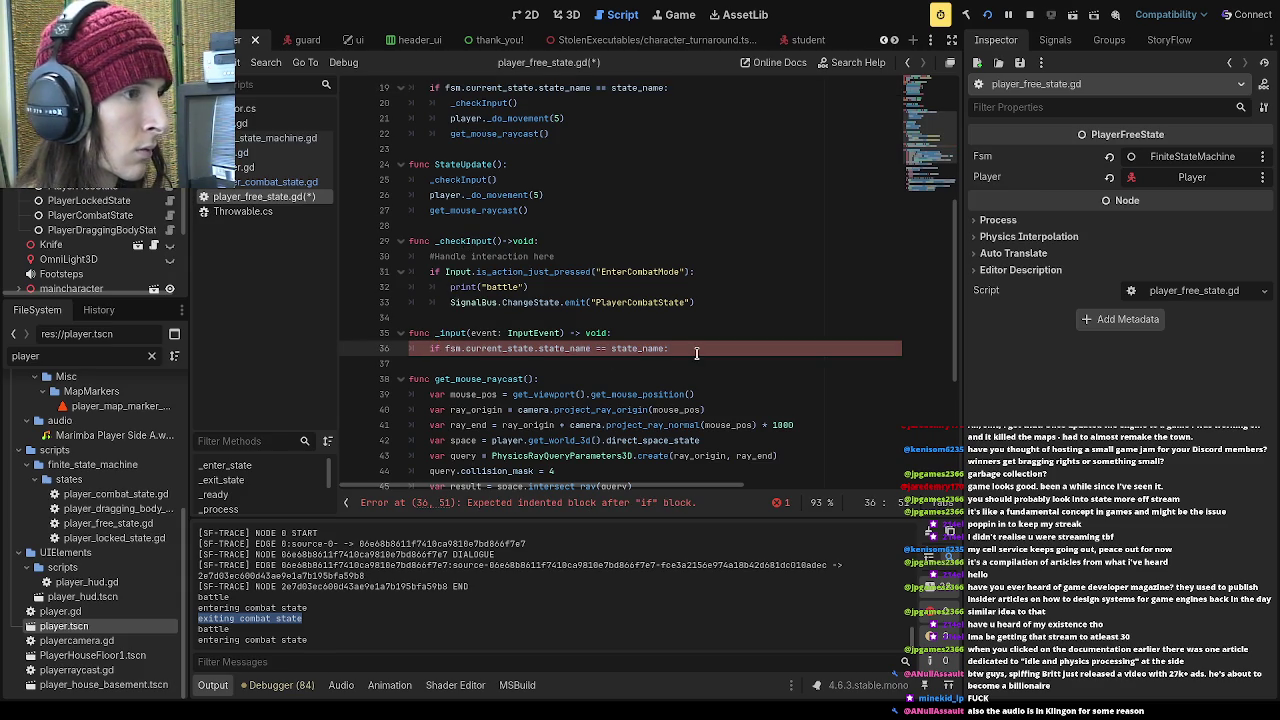
key("Return")
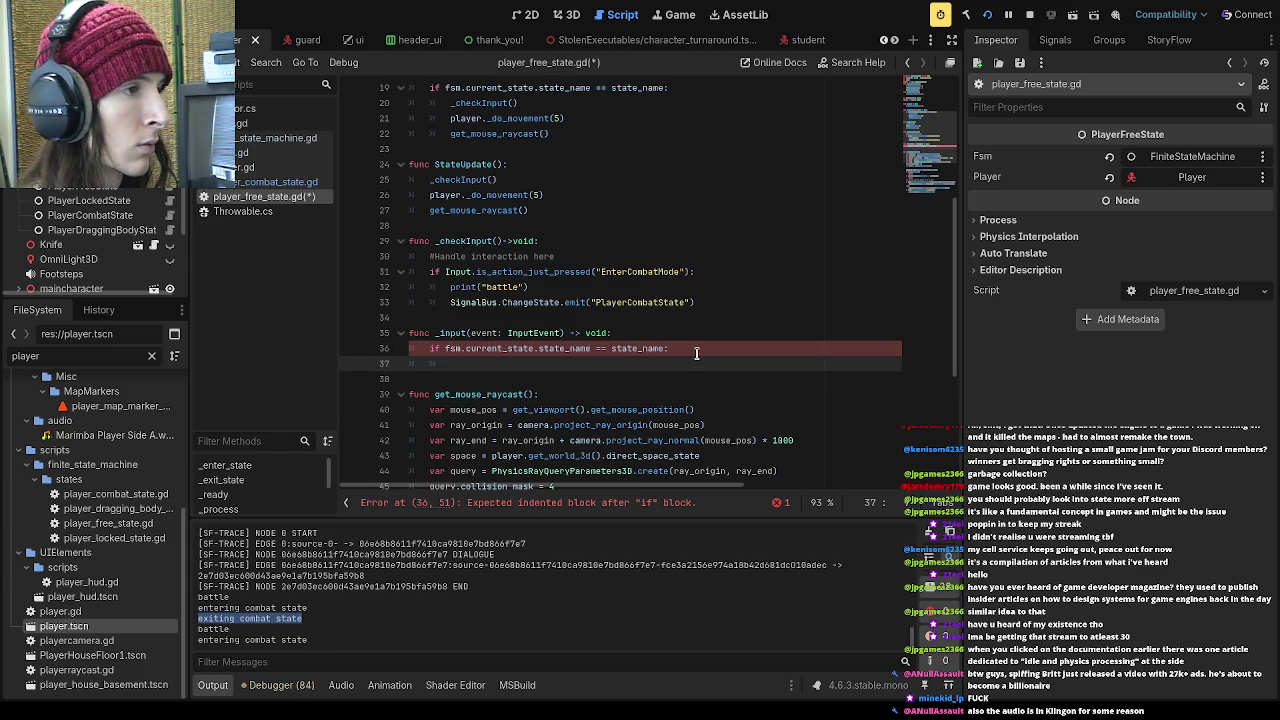
Step: Copy the EnterCombatMode if-block into _input and indent it under the state check
mouse_move(722, 302)
left_mouse_down()
mouse_move(560, 300)
mouse_move(390, 276)
left_mouse_up()
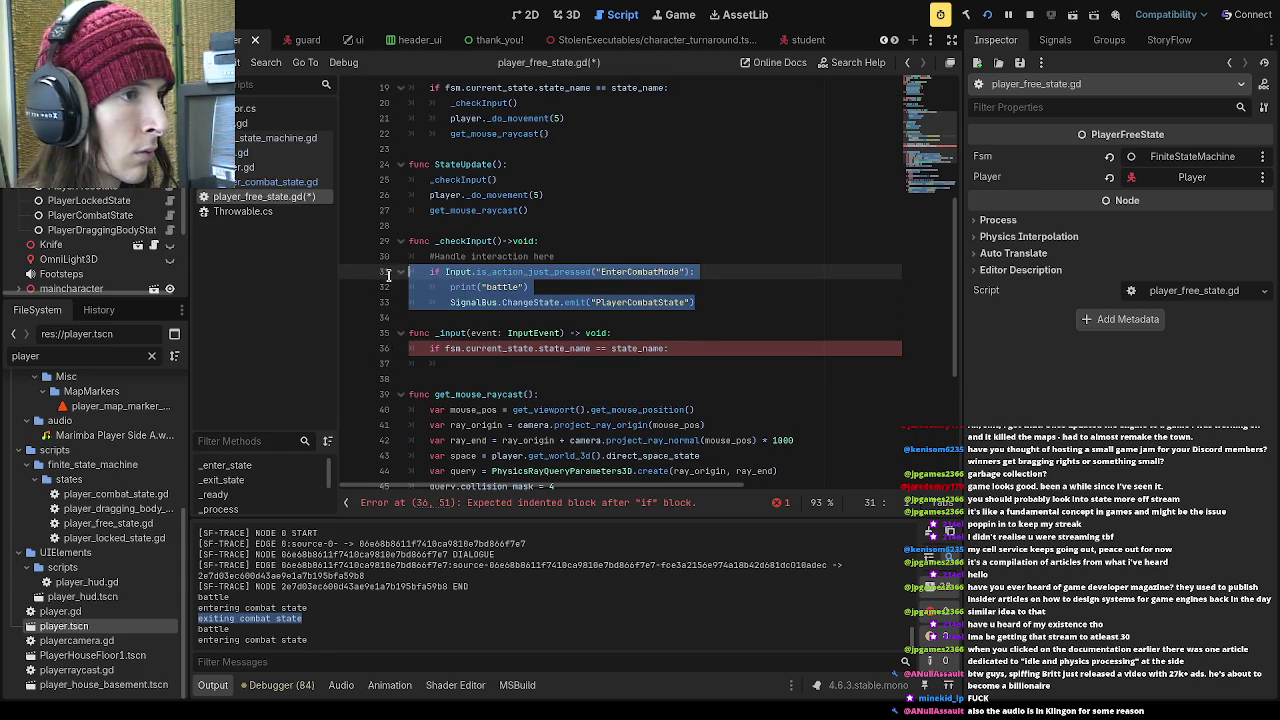
key("ctrl+c")
left_click(432, 364)
key("ctrl+v")
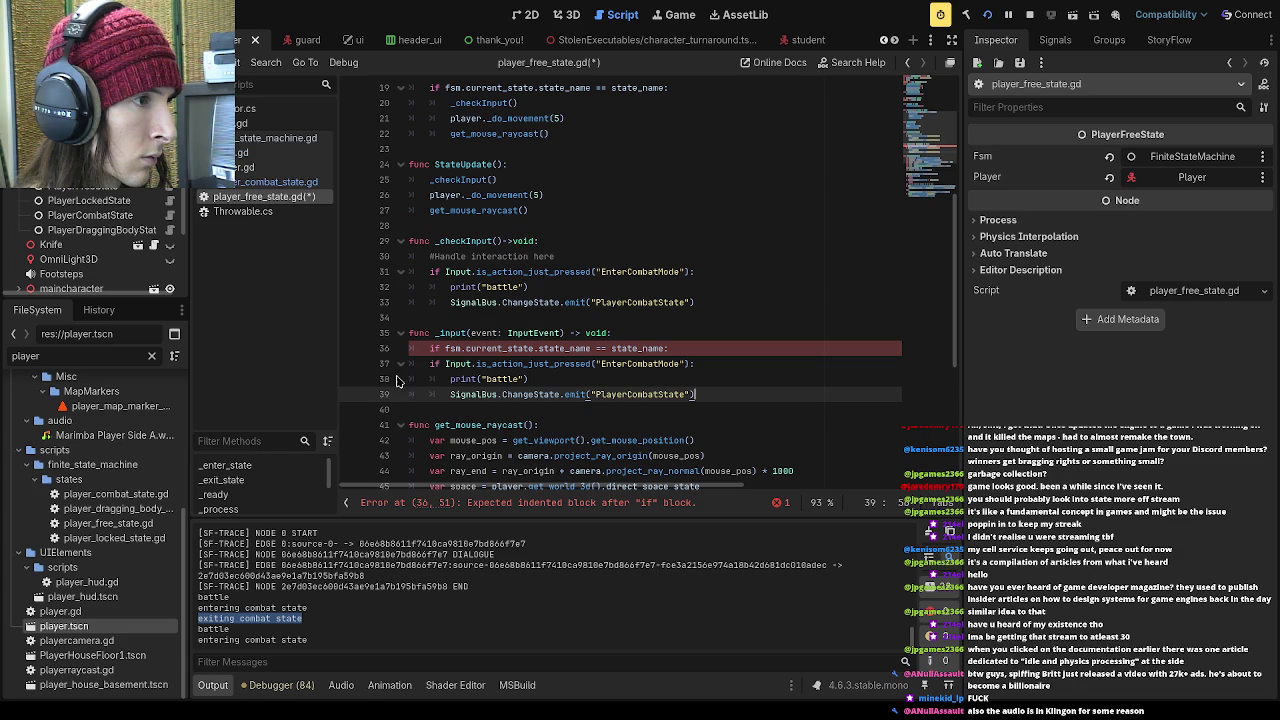
left_click_drag(432, 364, 628, 394)
key("Tab")
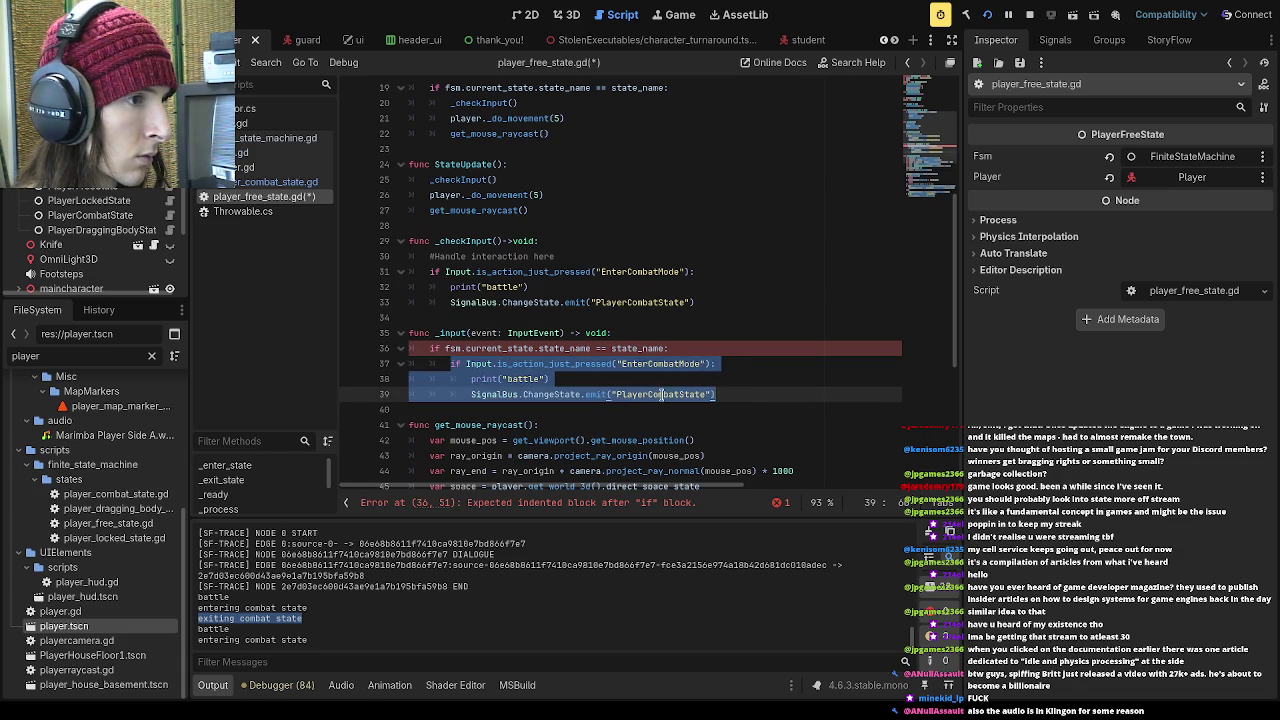
Step: Change the condition to event.is_action_pressed, save, and delete print("battle")
left_click(492, 364)
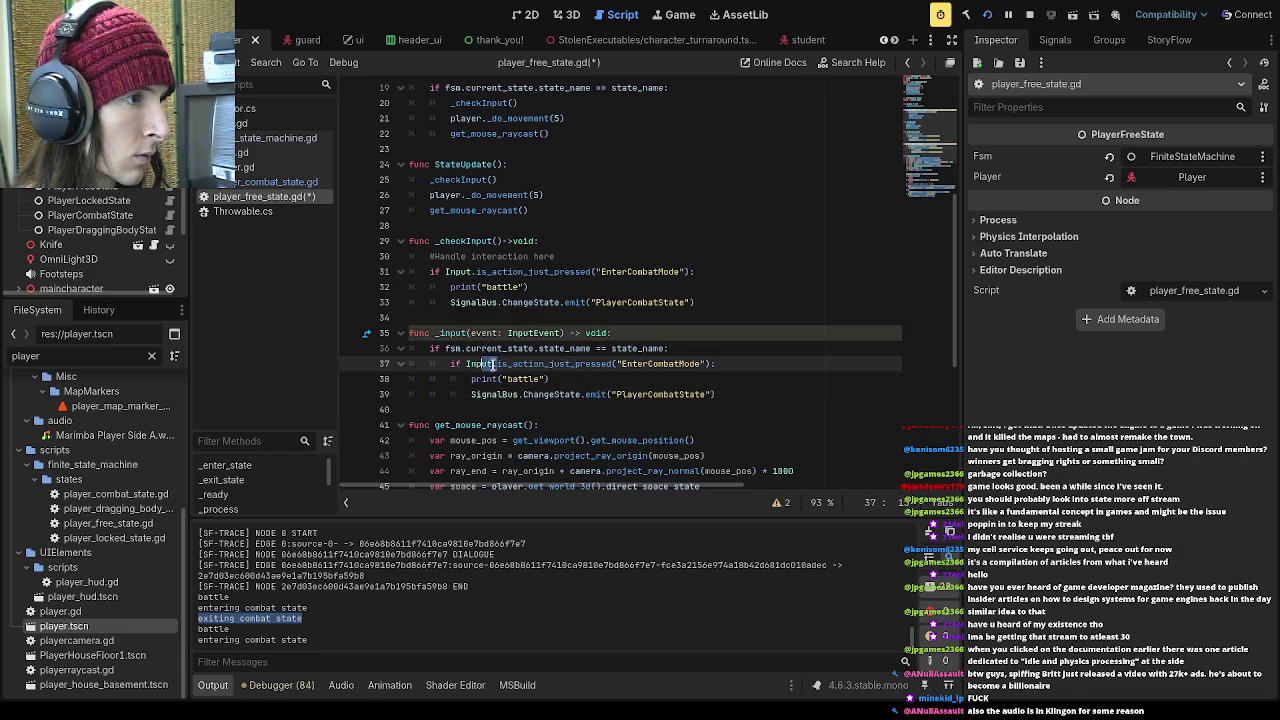
key("BackSpace")
key("BackSpace")
key("BackSpace")
type("event")
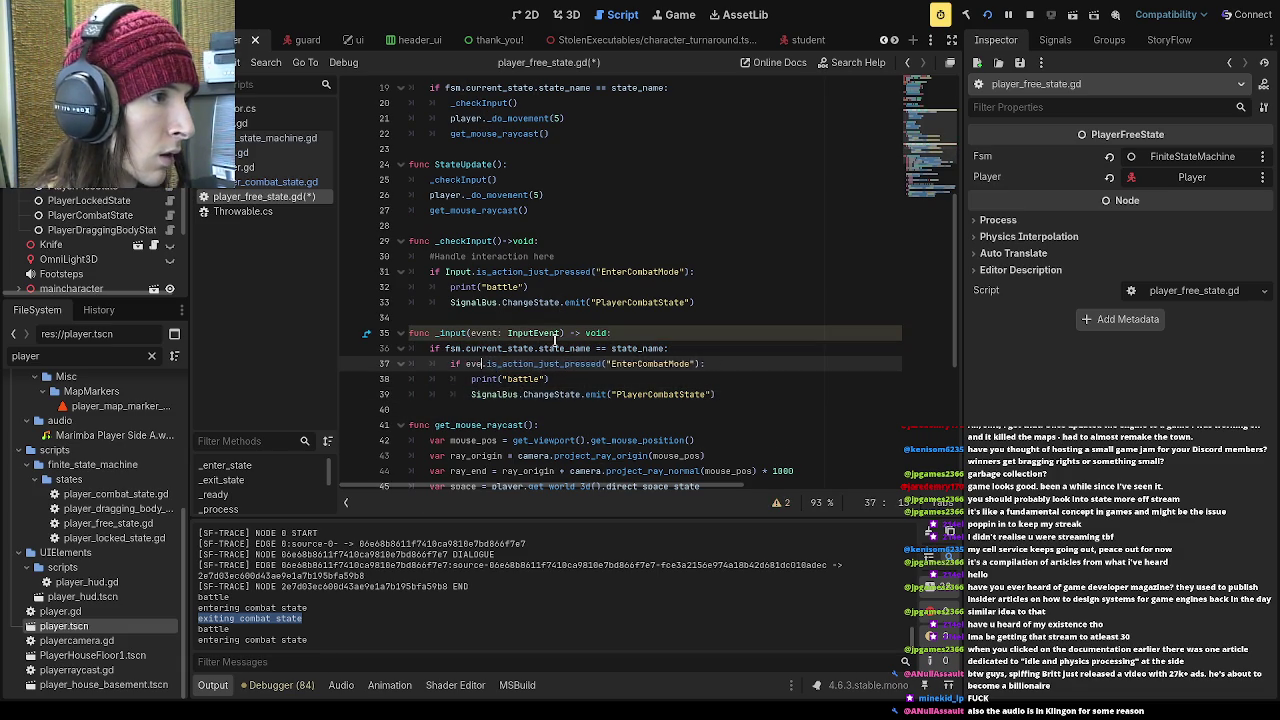
key("Escape")
left_click_drag(575, 364, 545, 365)
key("BackSpace")
key("ctrl+s")
left_click_drag(560, 379, 347, 378)
key("BackSpace")
key("BackSpace")
Step: Run the game and check the output log for entering/exiting combat state lines
left_click(988, 20)
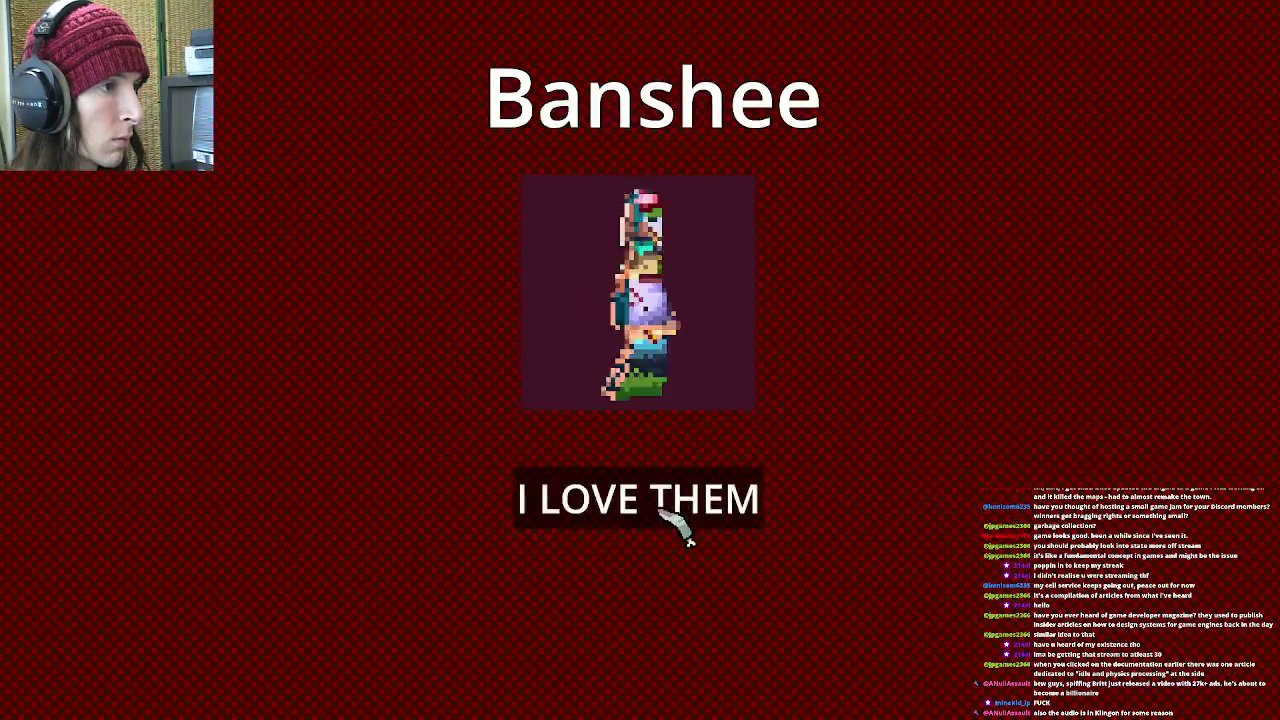
left_click(663, 512)
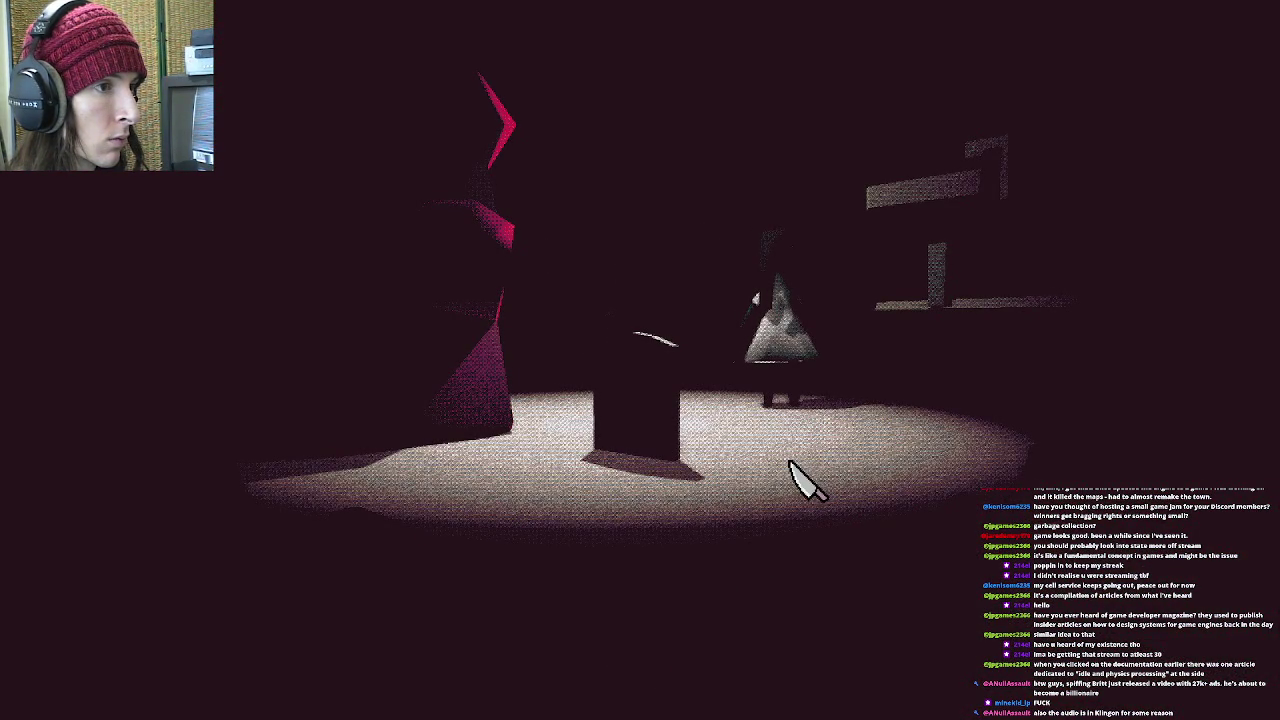
key("alt+F4")
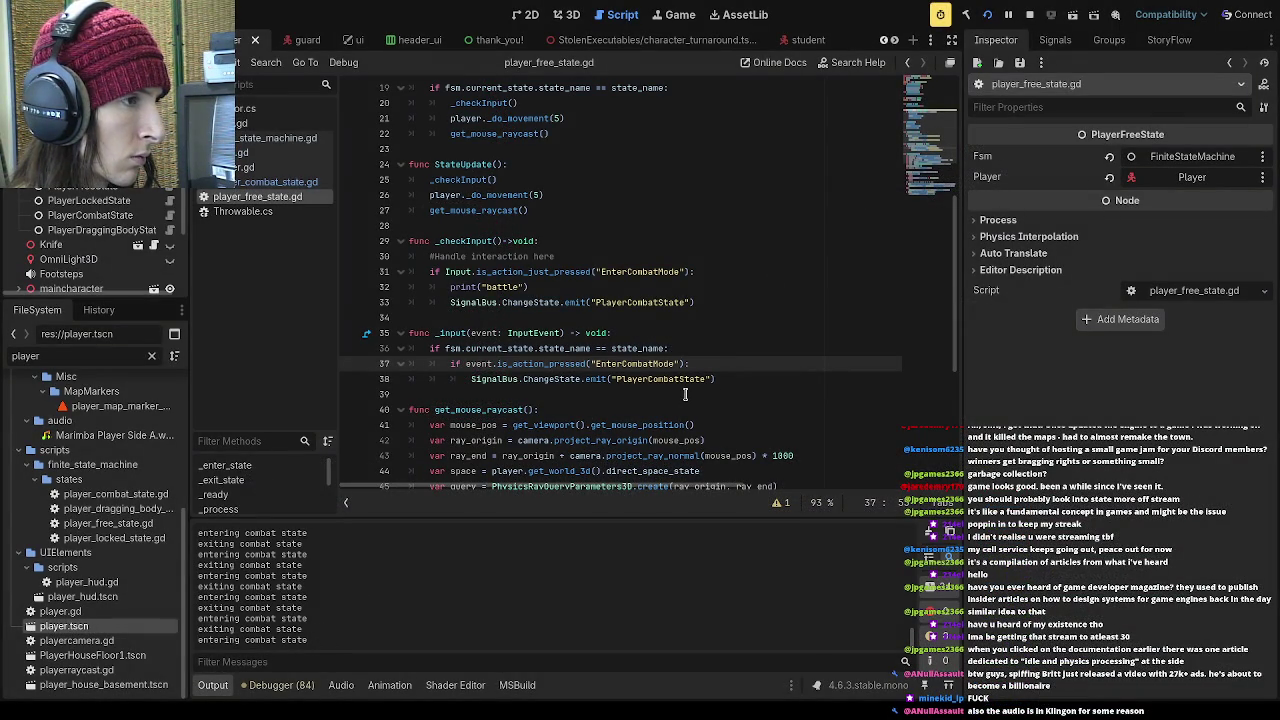
key("F5")
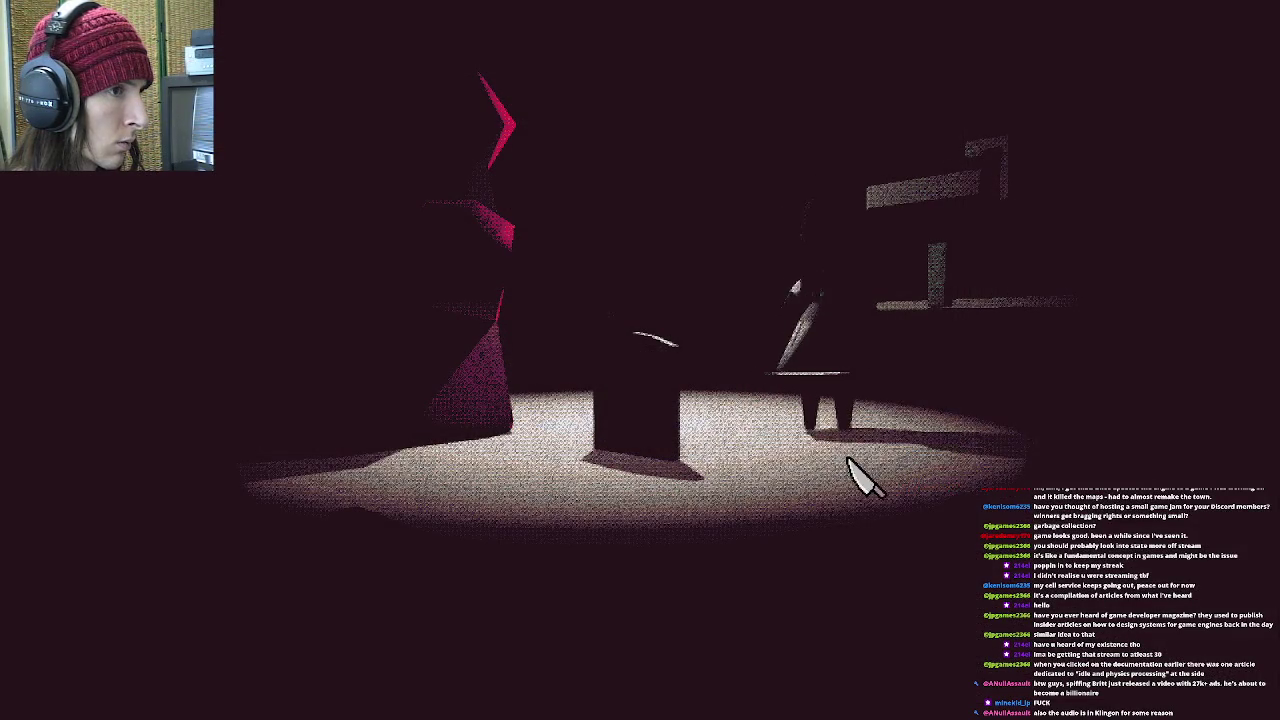
key("F8")
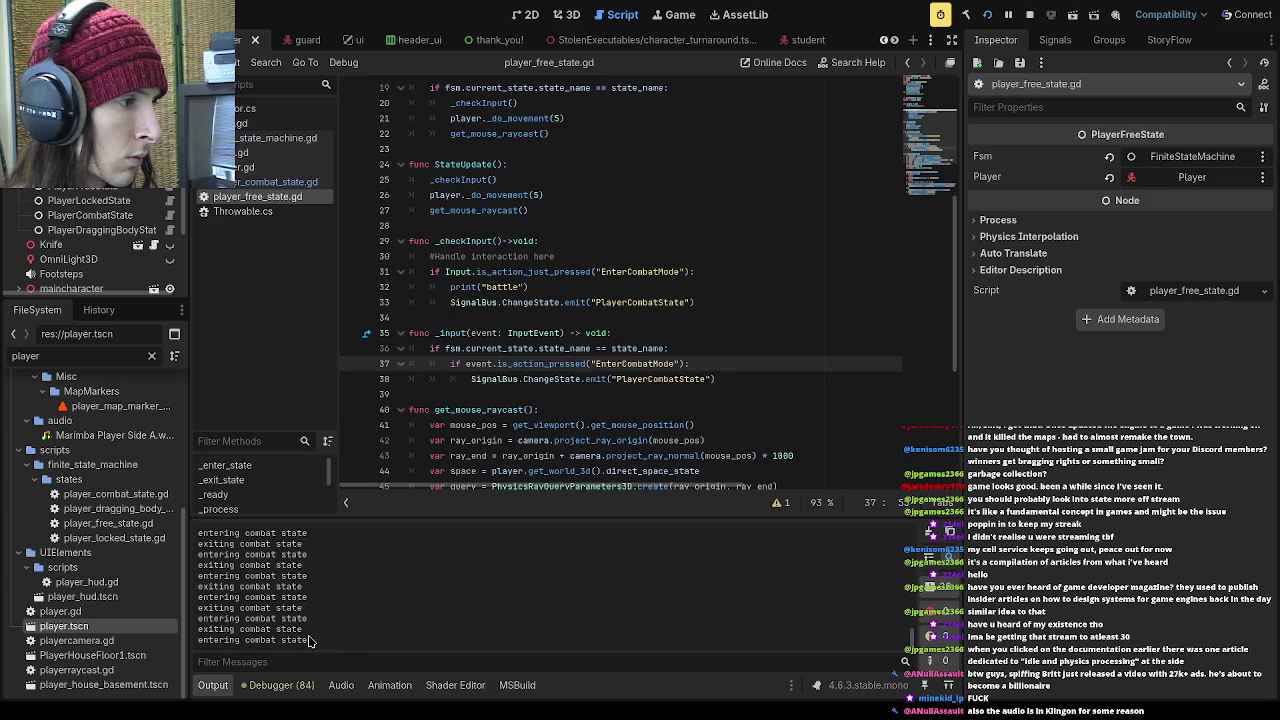
mouse_move(316, 641)
left_mouse_down()
mouse_move(192, 608)
mouse_move(177, 625)
mouse_move(186, 640)
mouse_move(189, 627)
left_mouse_up()
left_click(616, 380)
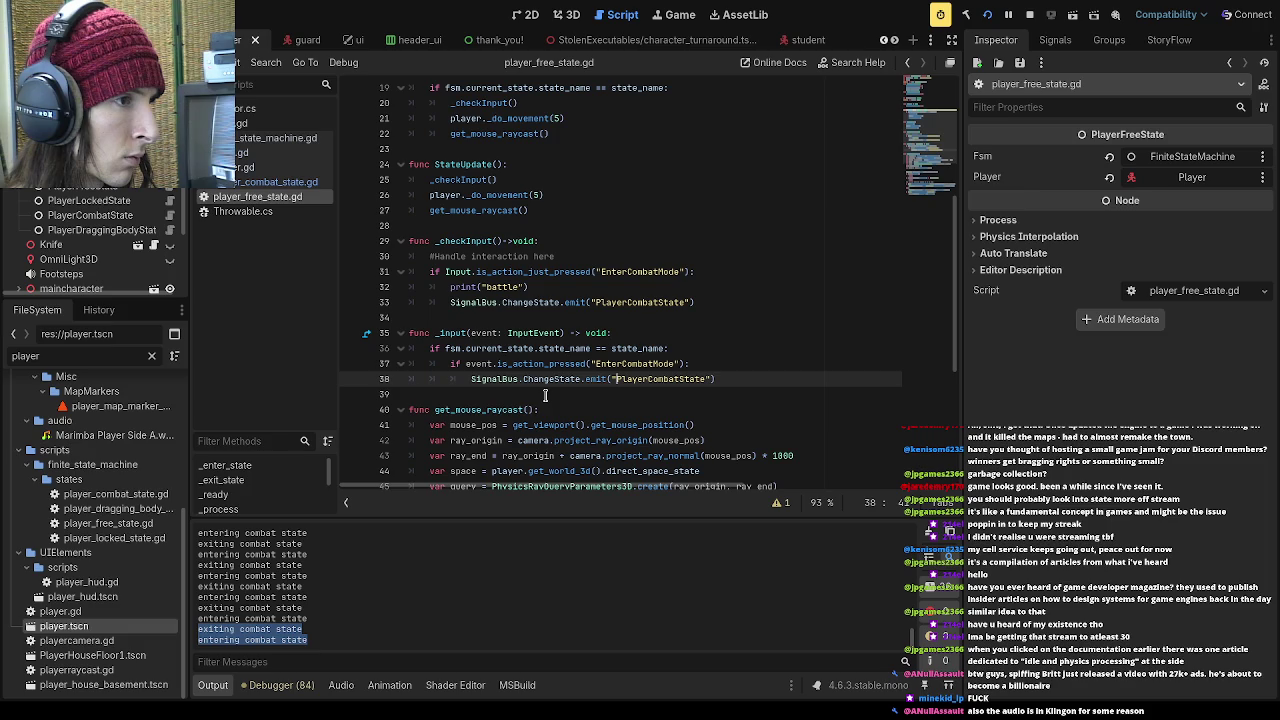
left_click(630, 334)
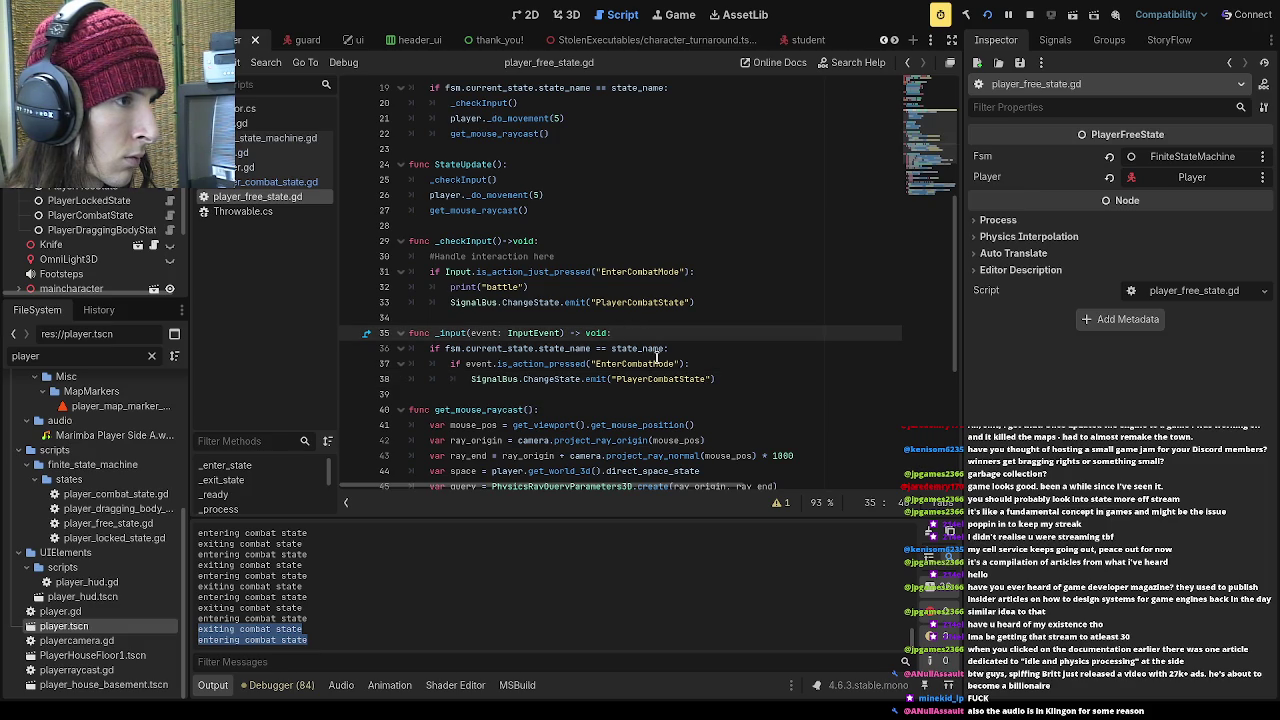
key("Return")
type("print(\"wh")
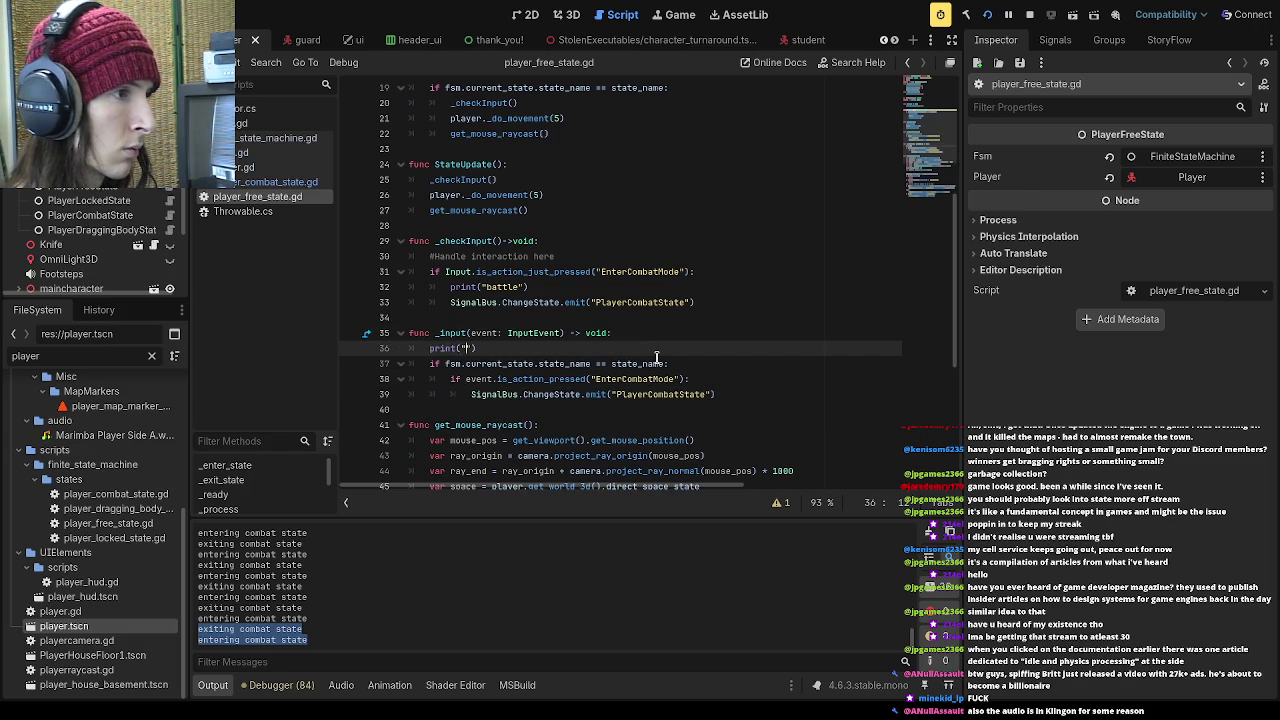
type("aog")
key("F5")
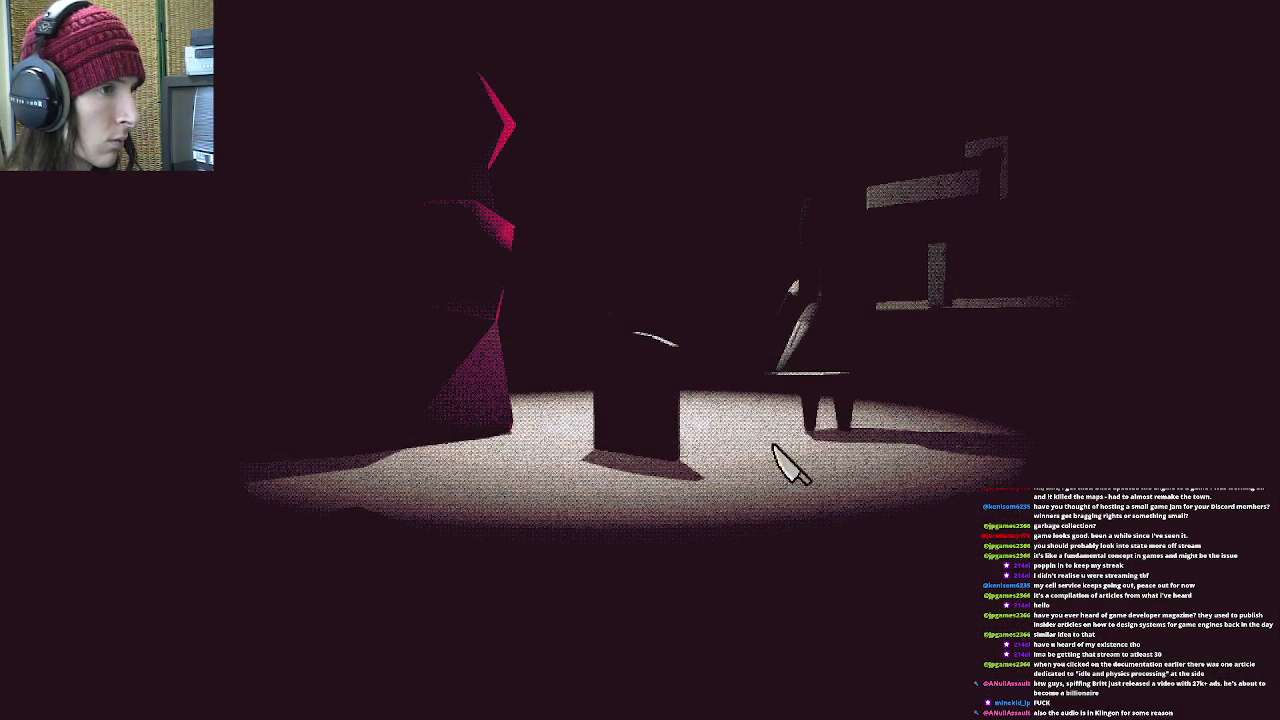
key("alt+Tab")
left_click_drag(228, 641, 182, 626)
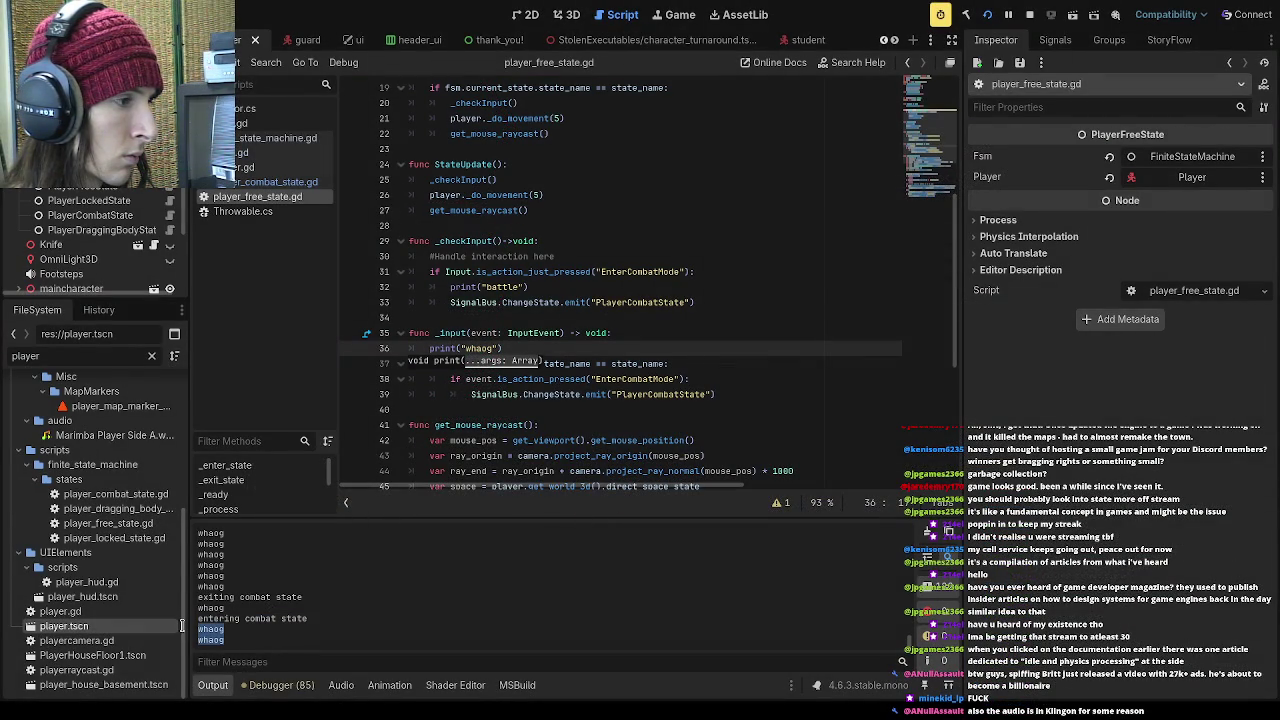
left_click(539, 424)
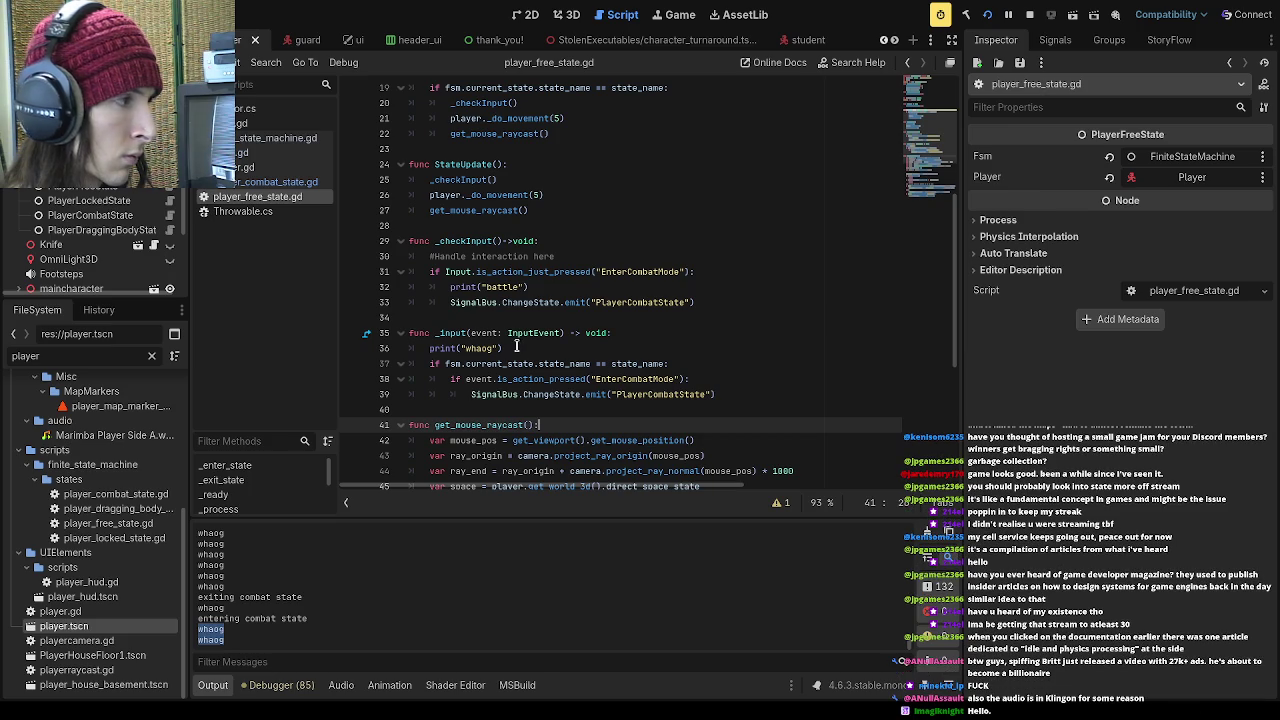
left_click(517, 348)
left_click_drag(517, 348, 408, 348)
key("BackSpace")
key("BackSpace")
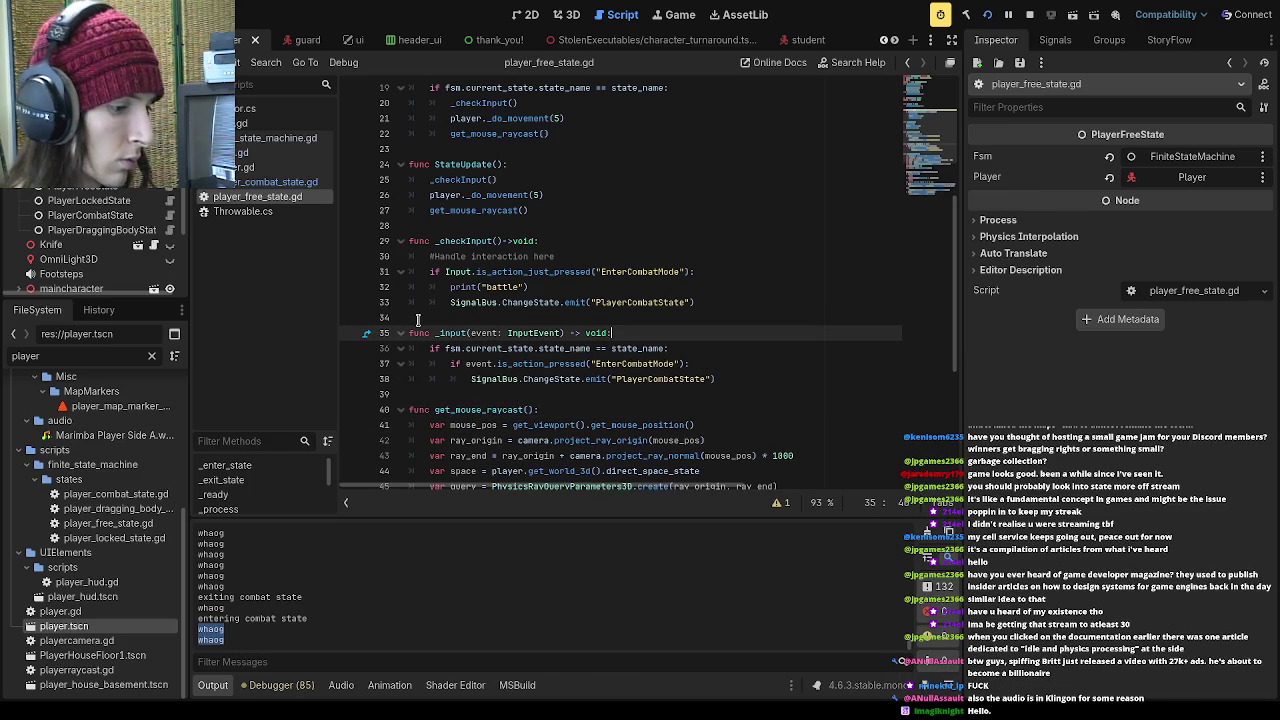
key("ctrl+s")
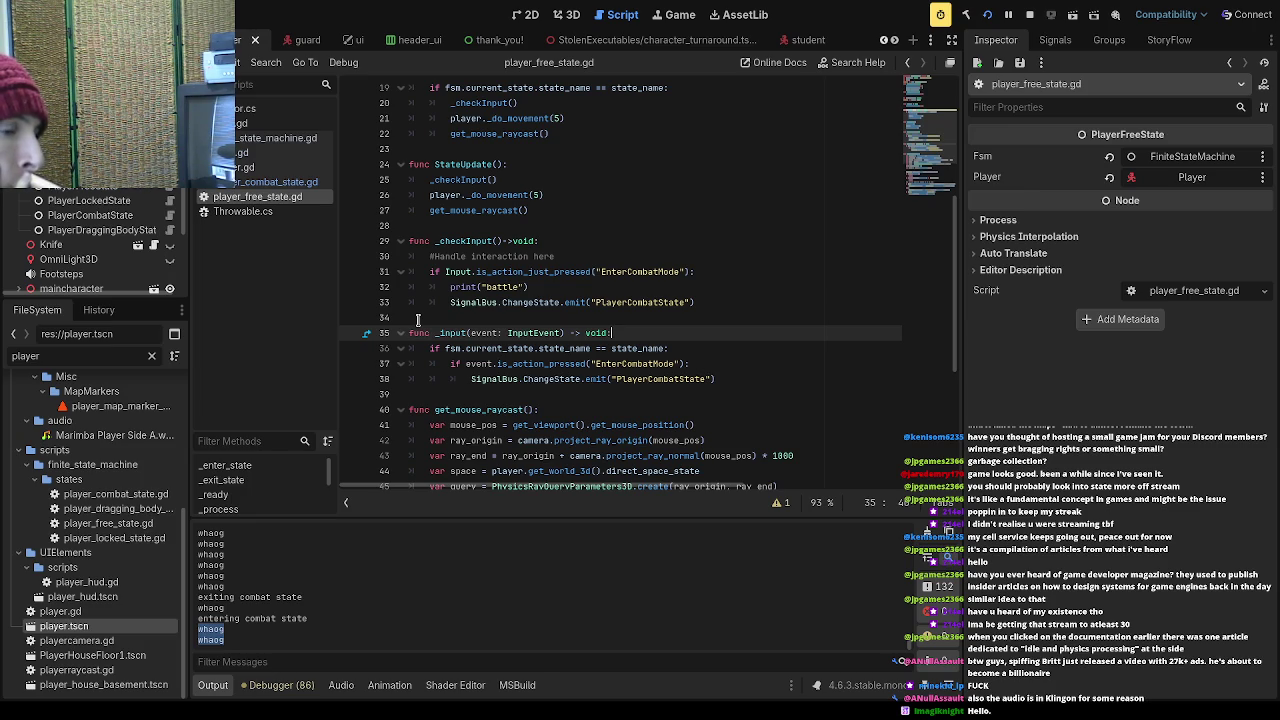
Step: Switch between the running game, the script editor and the Input examples docs page
key("F5")
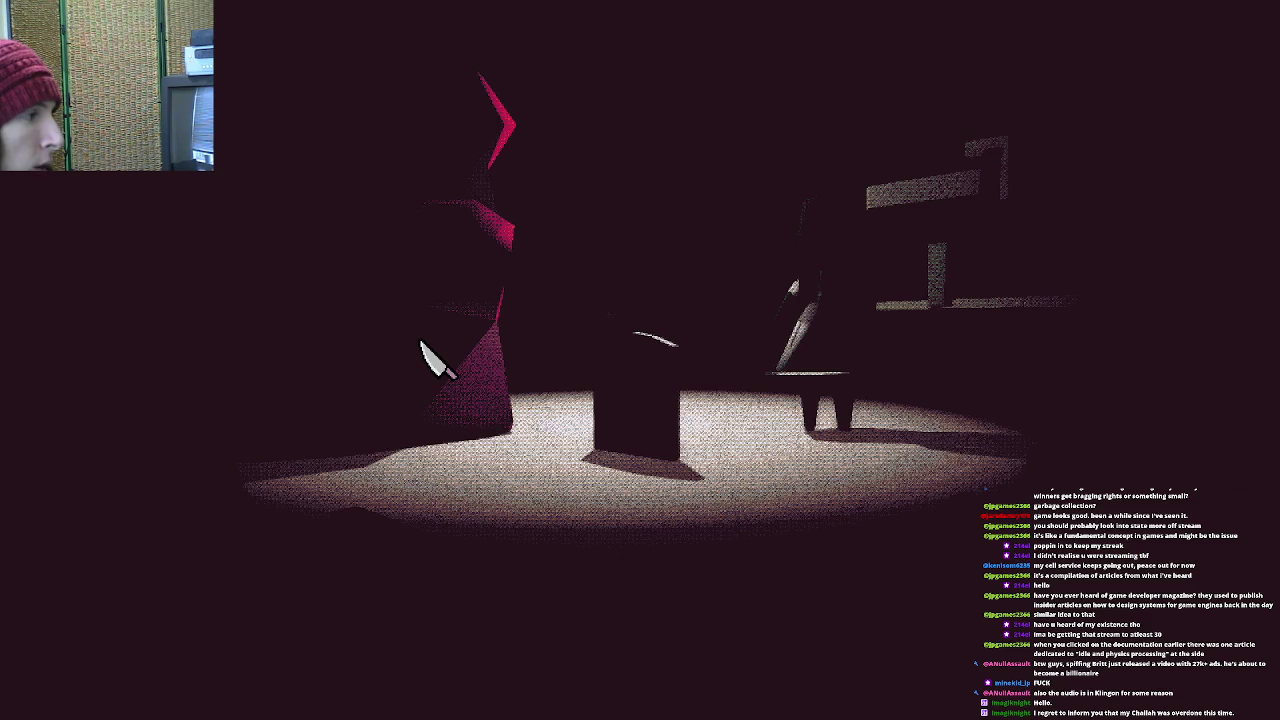
key("F8")
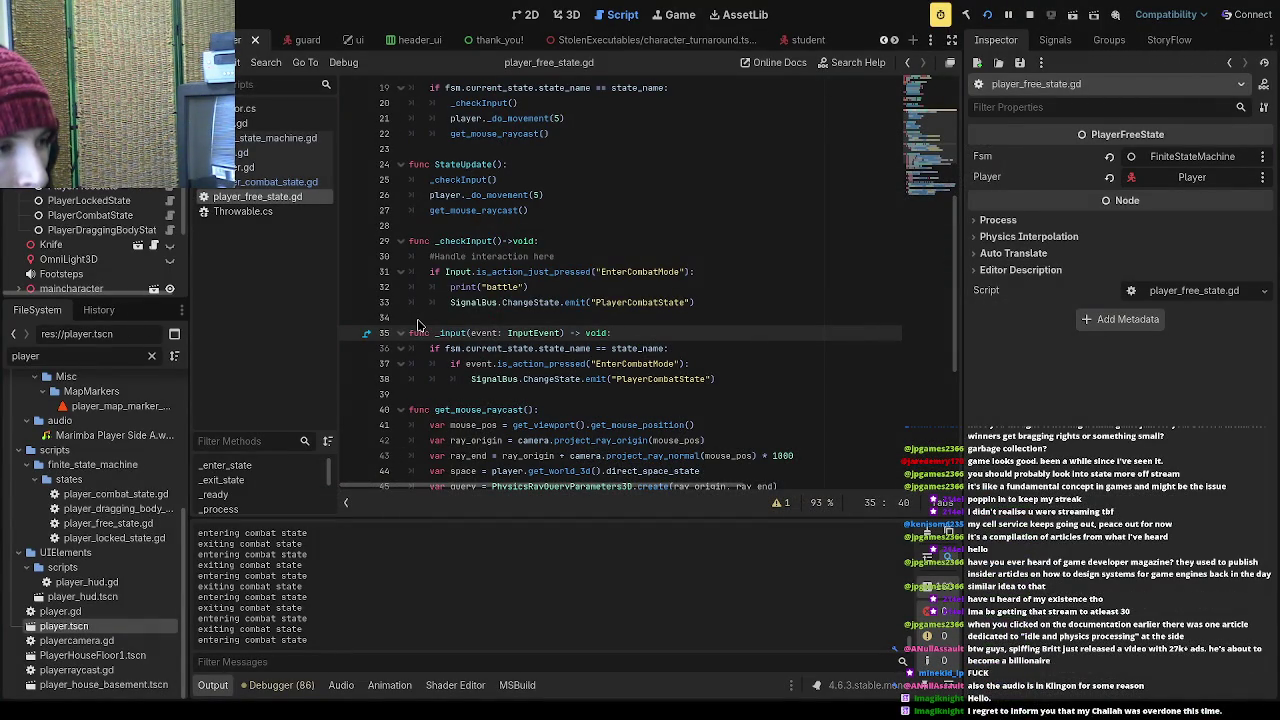
key("alt+Tab")
scroll(417, 337, "down", 5)
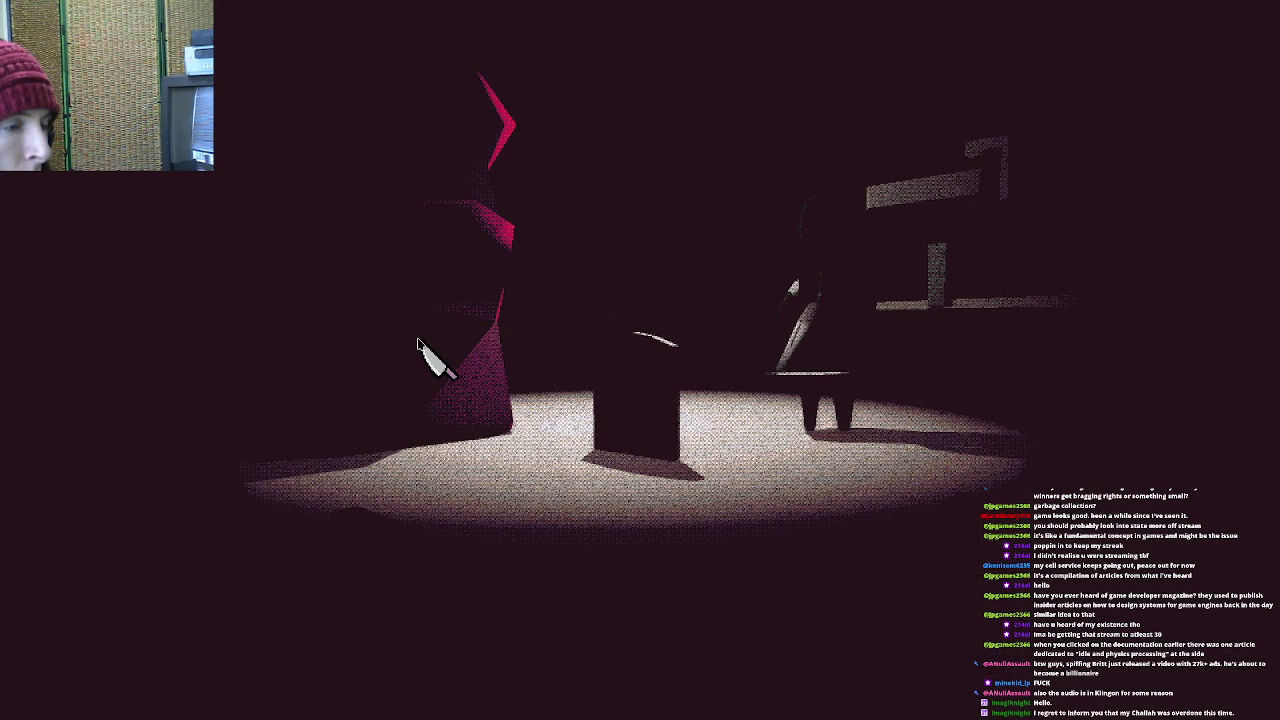
key("alt+F4")
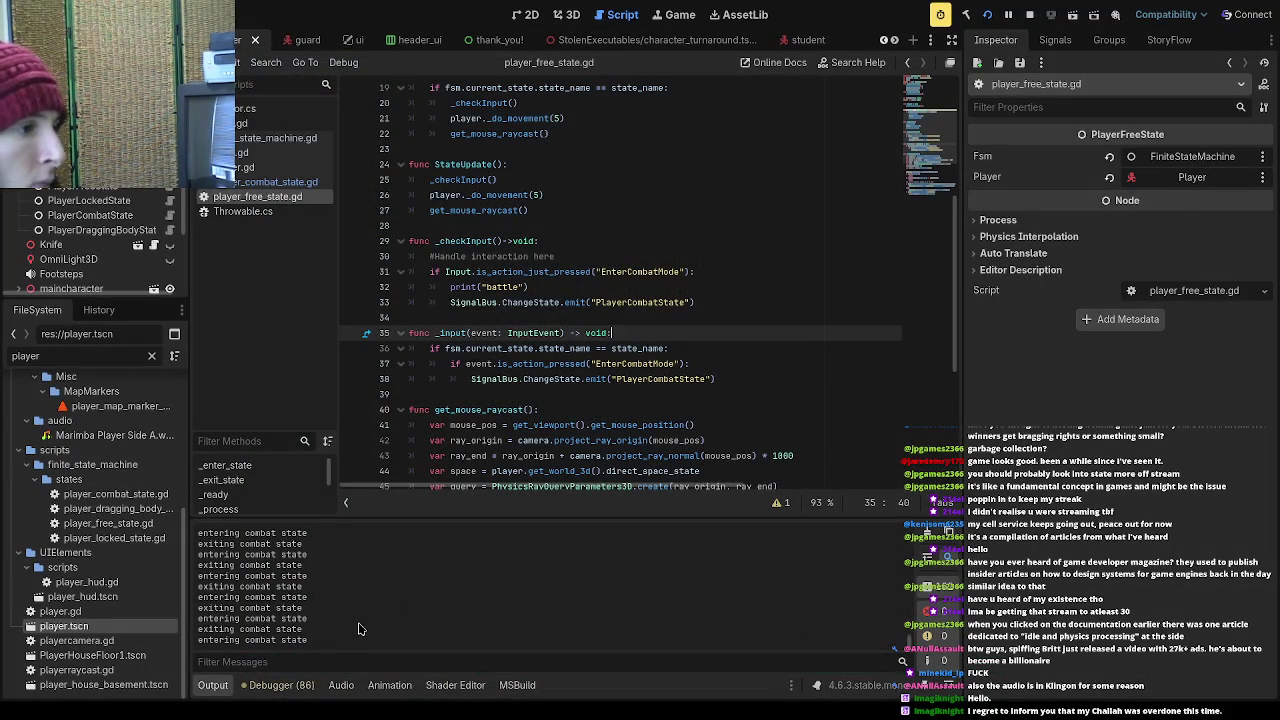
scroll(362, 624, "up", 2)
key("alt+Tab")
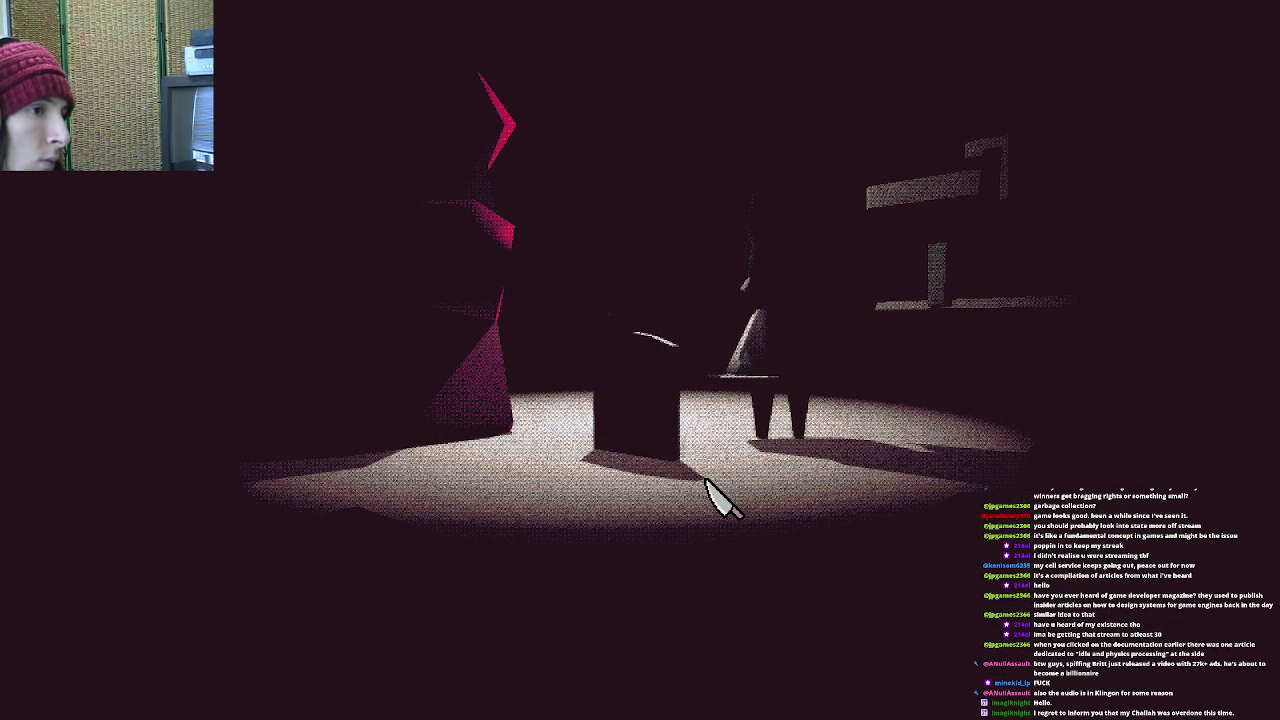
key("alt+Tab")
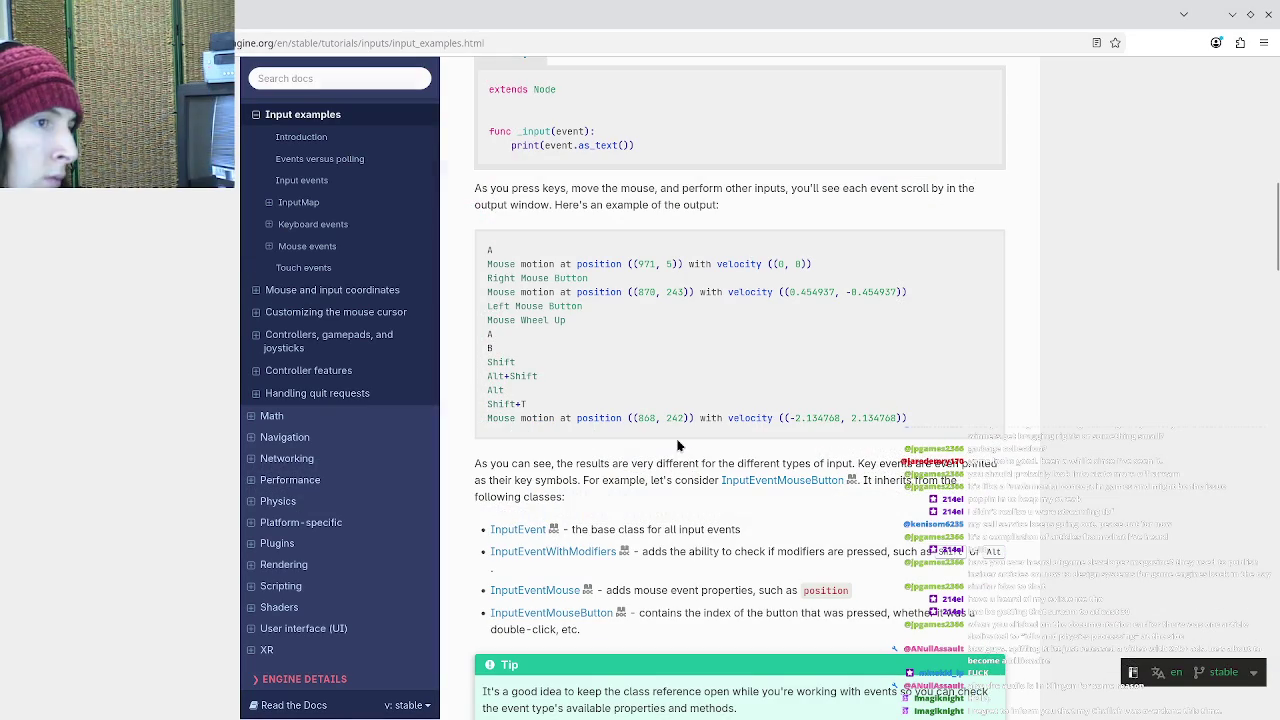
Step: Go from the docs page back to player_free_state.gd in the Godot editor
key("alt+Tab")
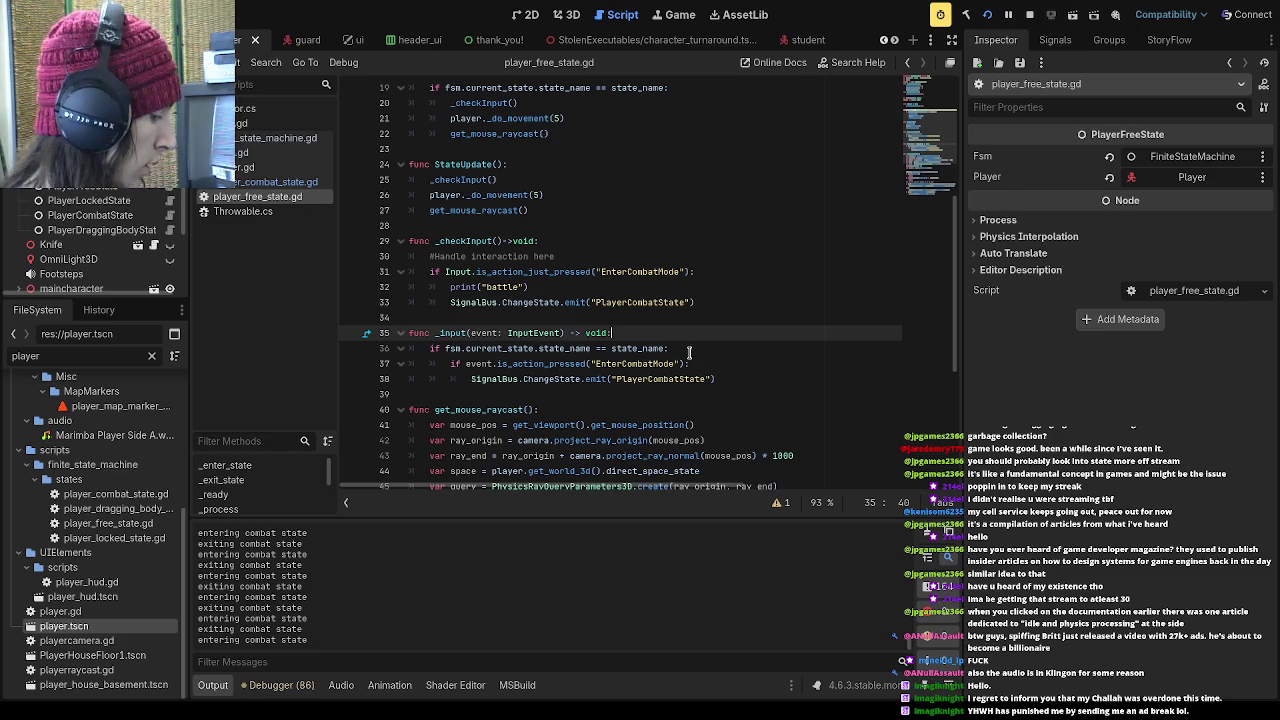
Step: Delete the _checkInput() call from _process
scroll(616, 410, "down", 3)
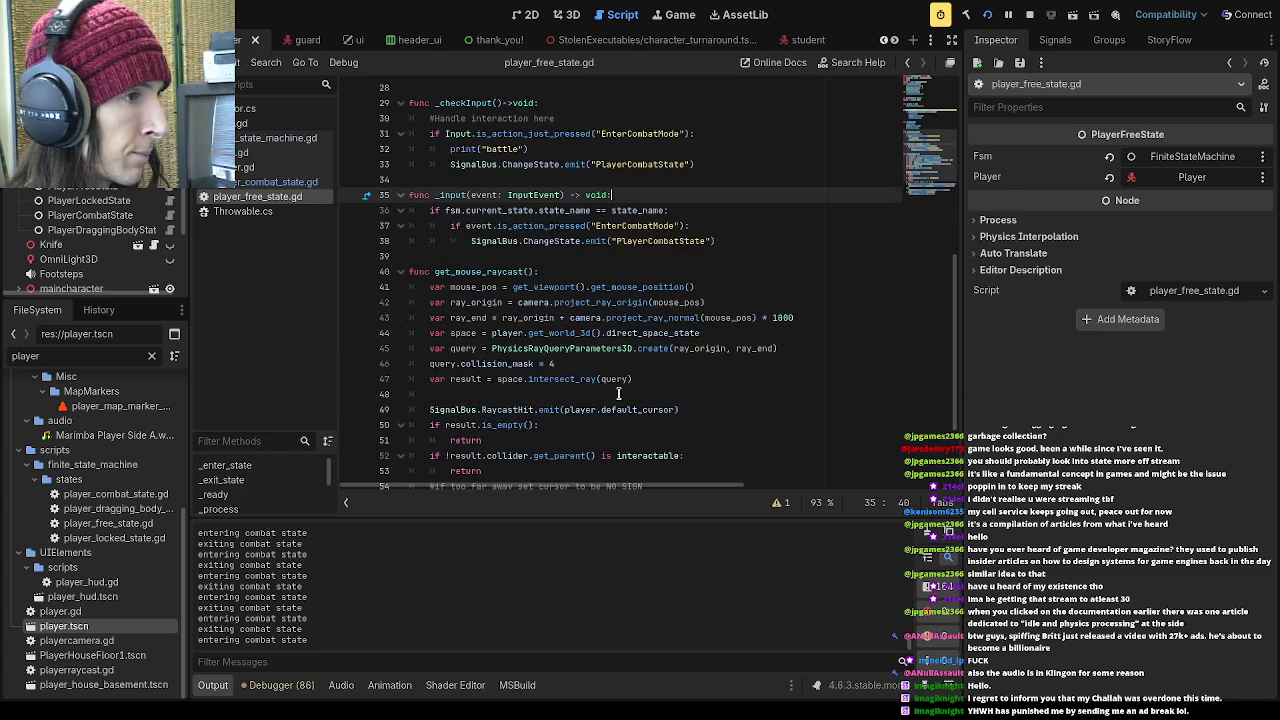
scroll(621, 393, "up", 5)
scroll(621, 393, "up", 4)
scroll(620, 397, "down", 3)
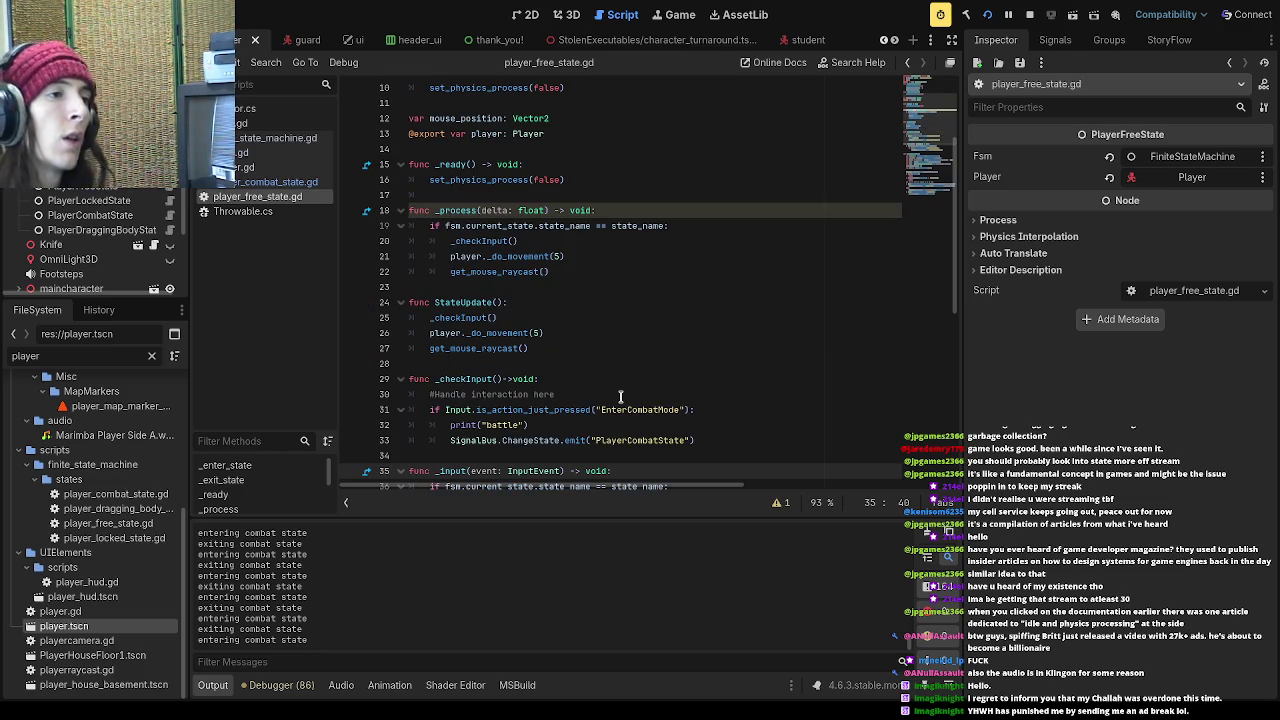
triple_click(538, 240)
key("BackSpace")
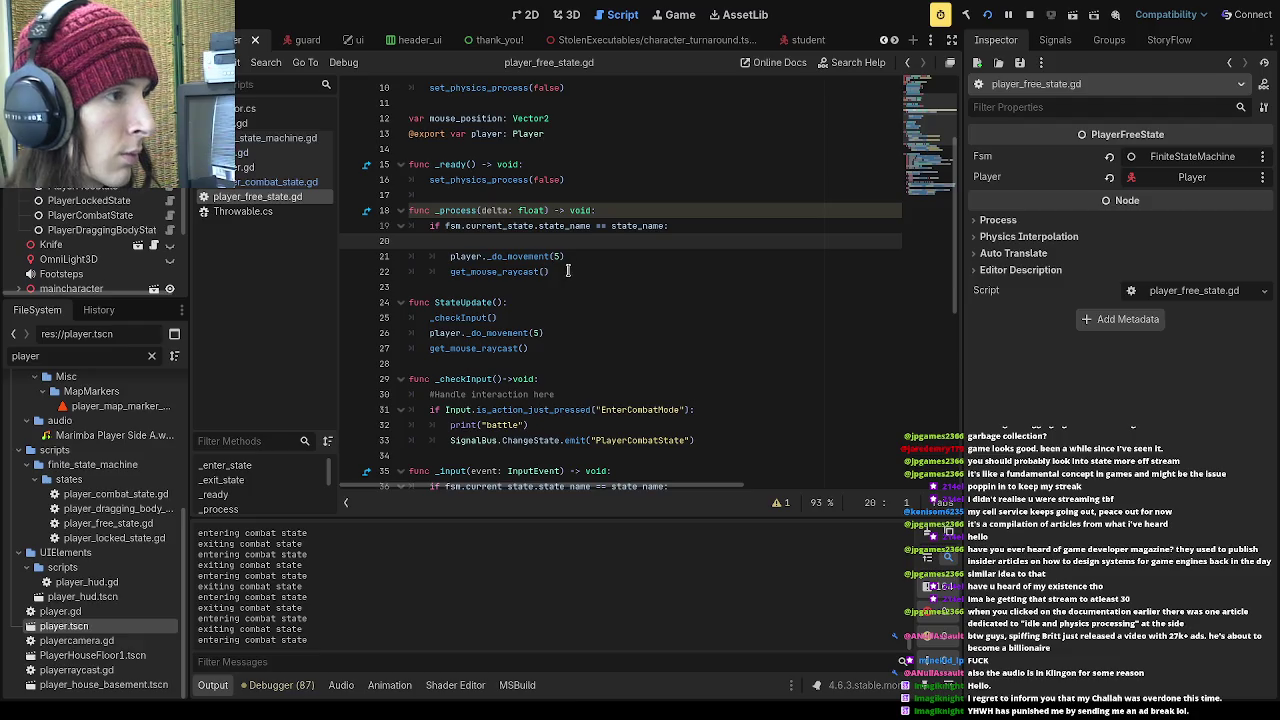
Step: Restart the game, pick Banshee to enter the level, then open player_combat_state.gd
key("alt+Tab")
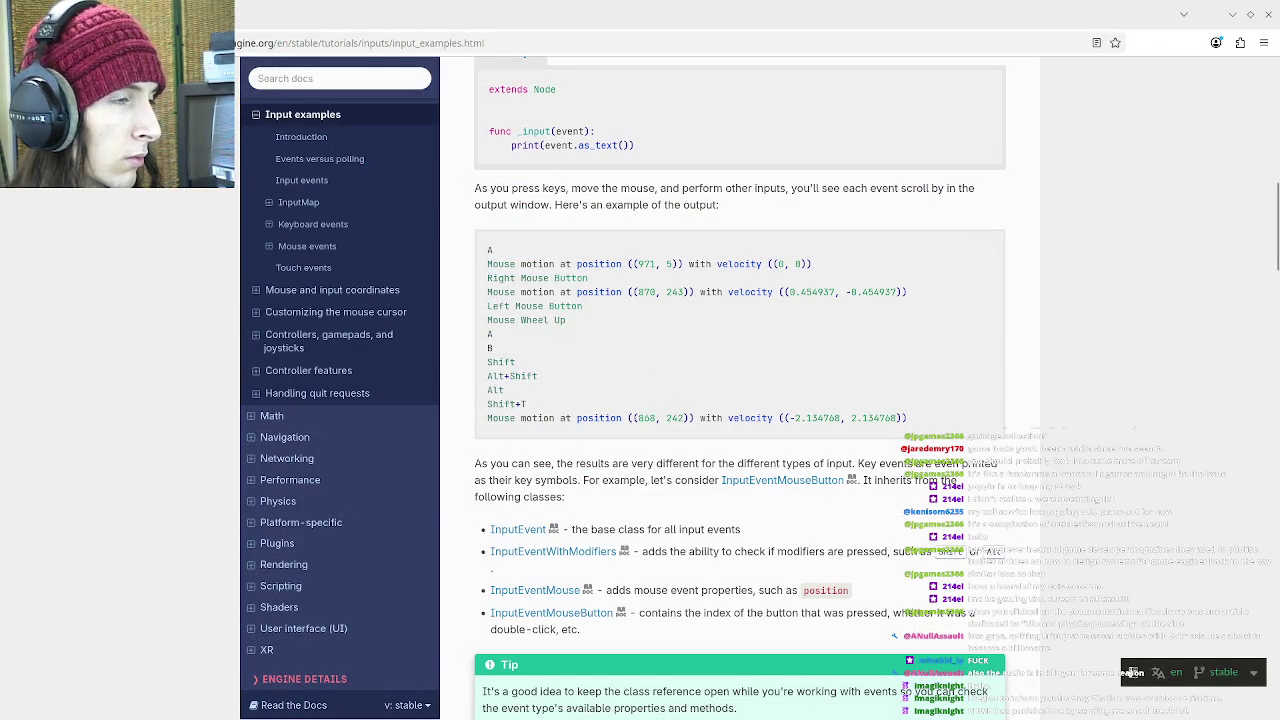
key("alt+Tab")
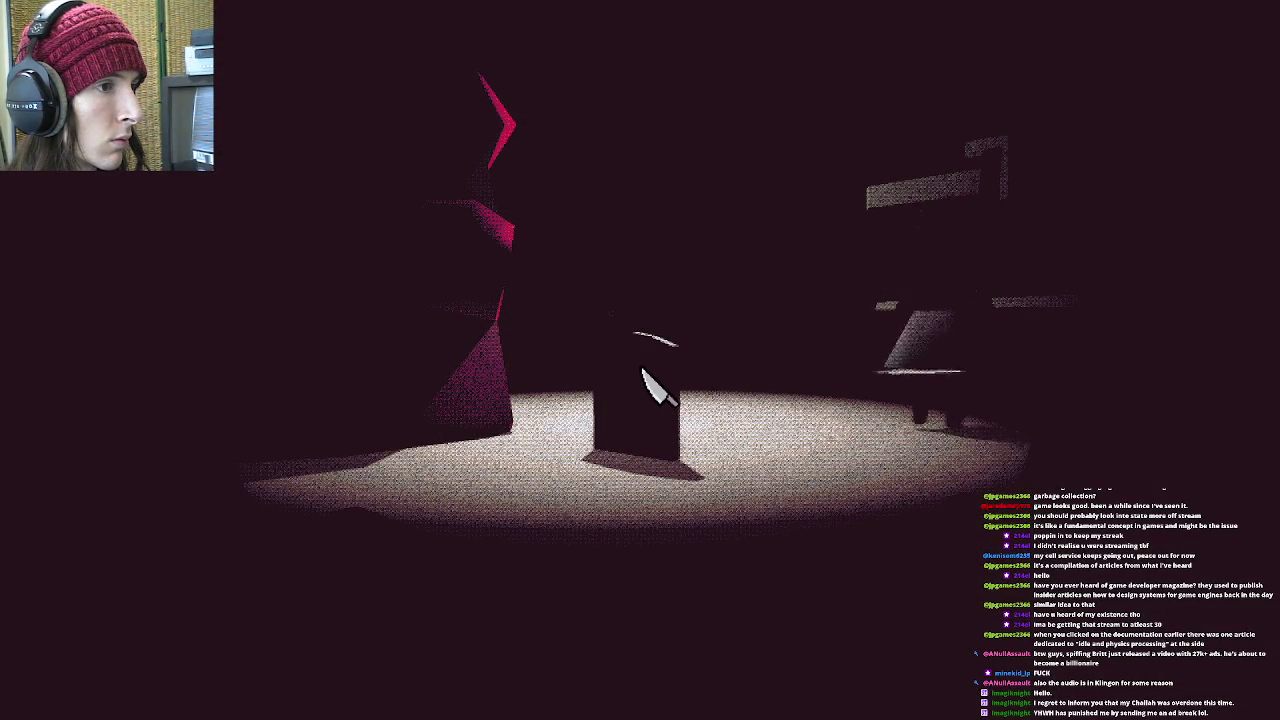
key("alt+Tab")
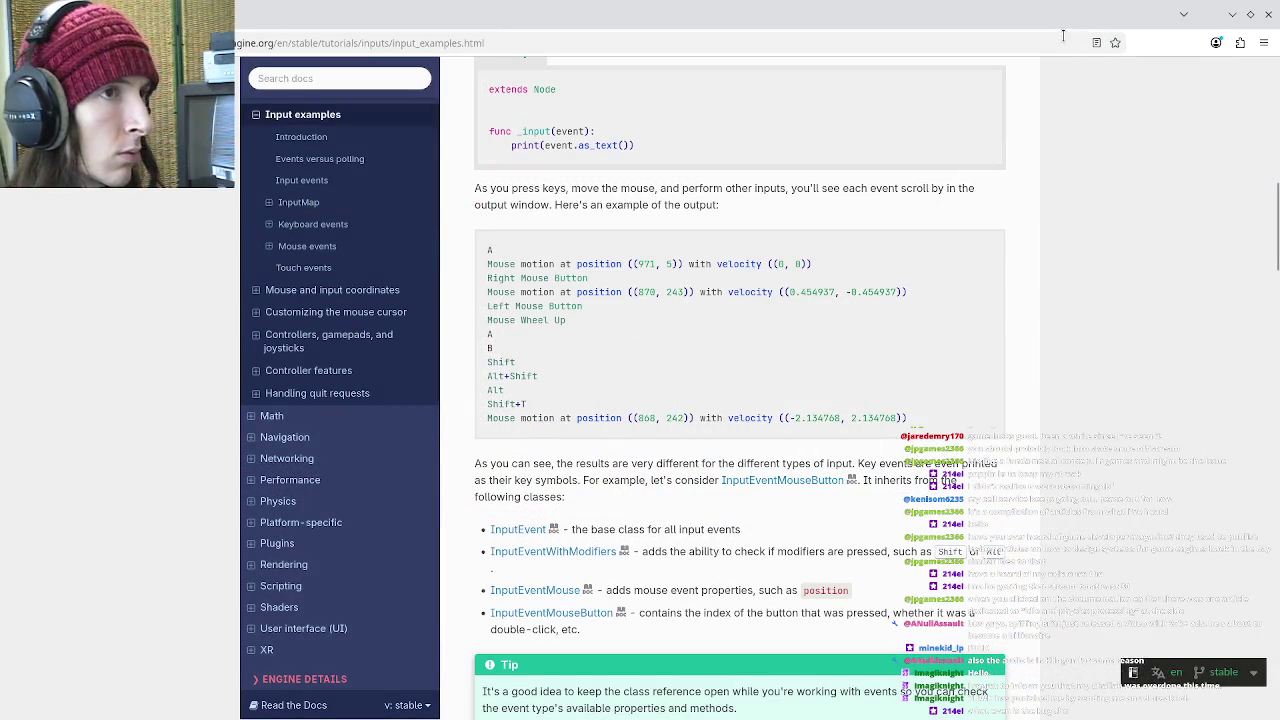
key("alt+Tab")
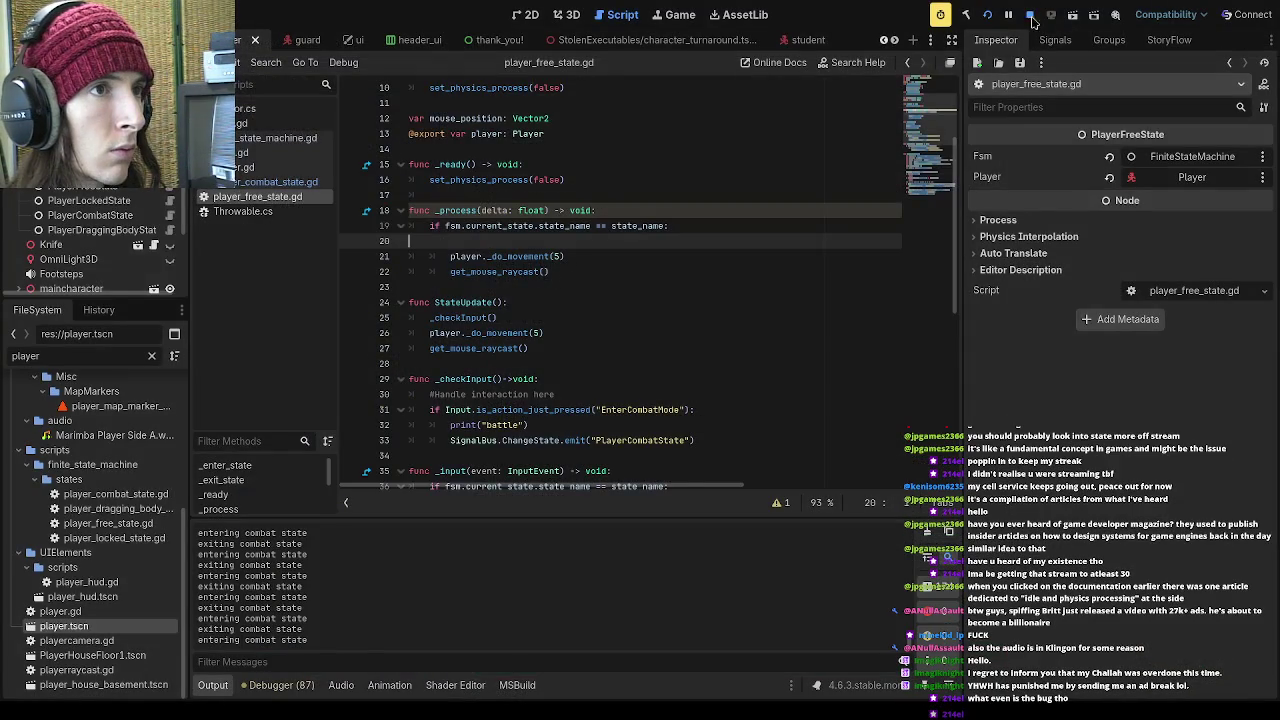
left_click(1031, 15)
key("F5")
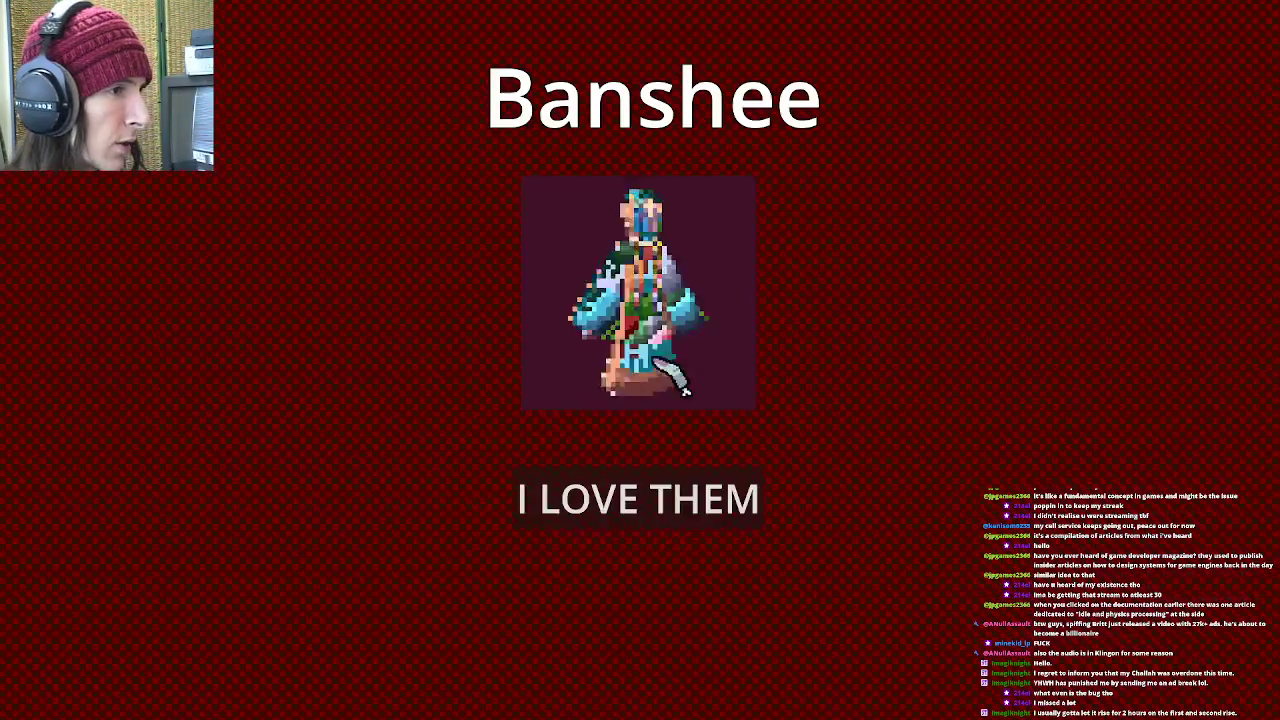
left_click(675, 525)
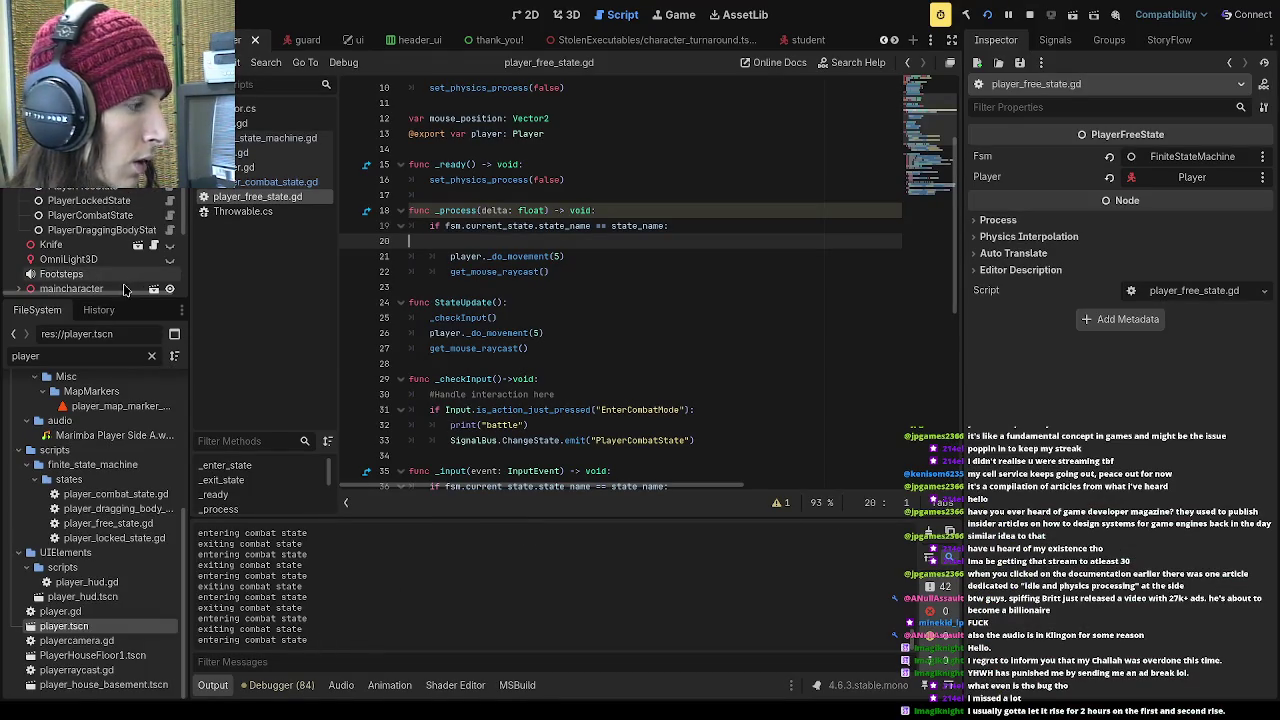
left_click(266, 182)
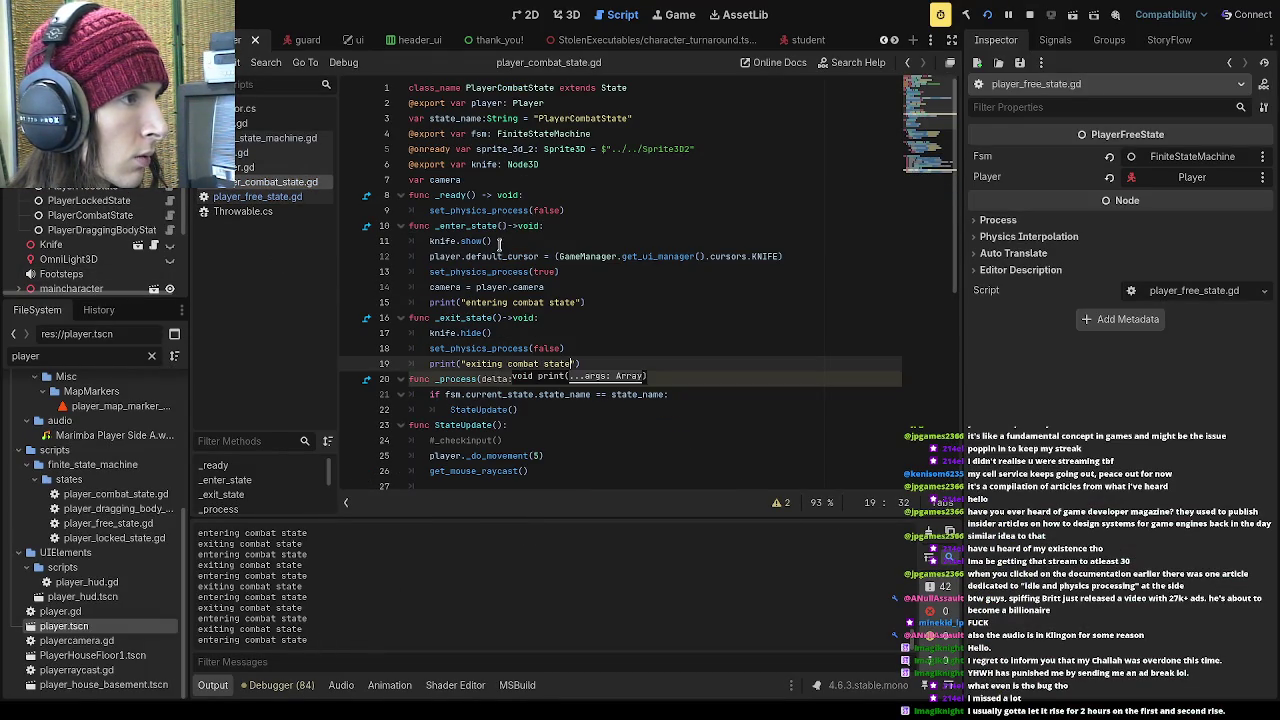
Step: Review player_combat_state.gd's _exit_state, StateUpdate and _checkInput code
left_click(499, 347)
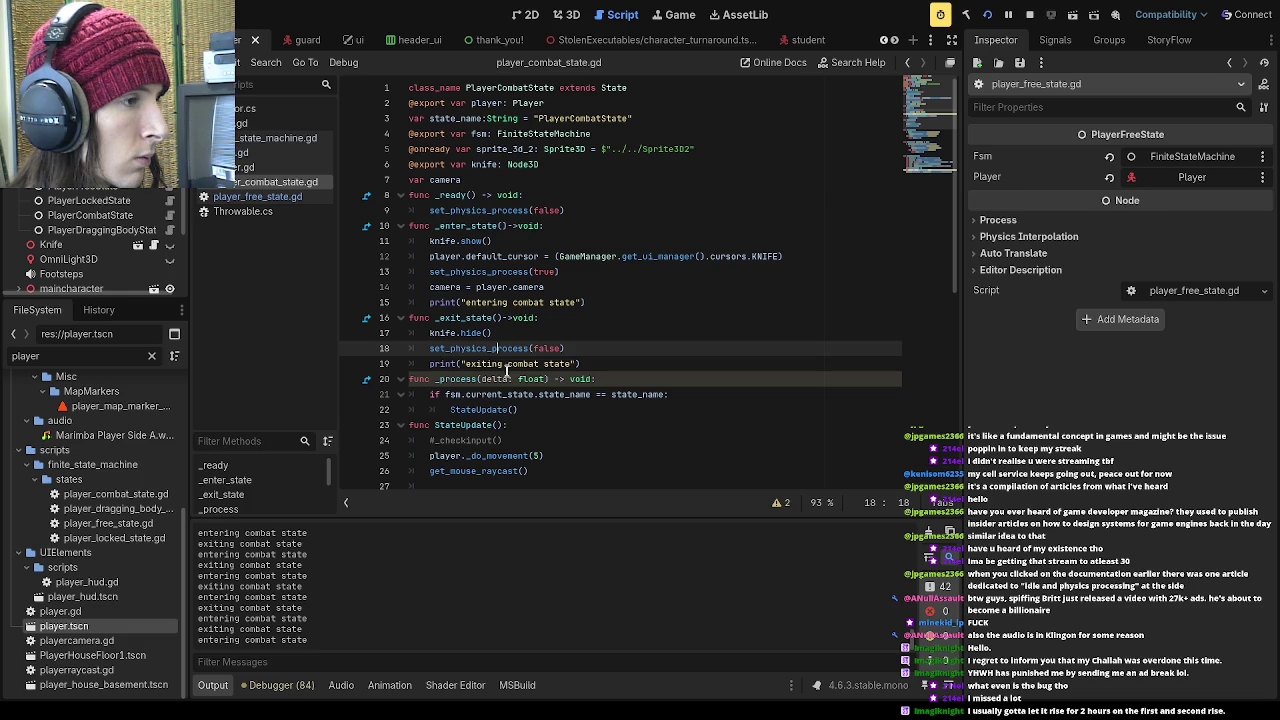
scroll(511, 396, "down", 1)
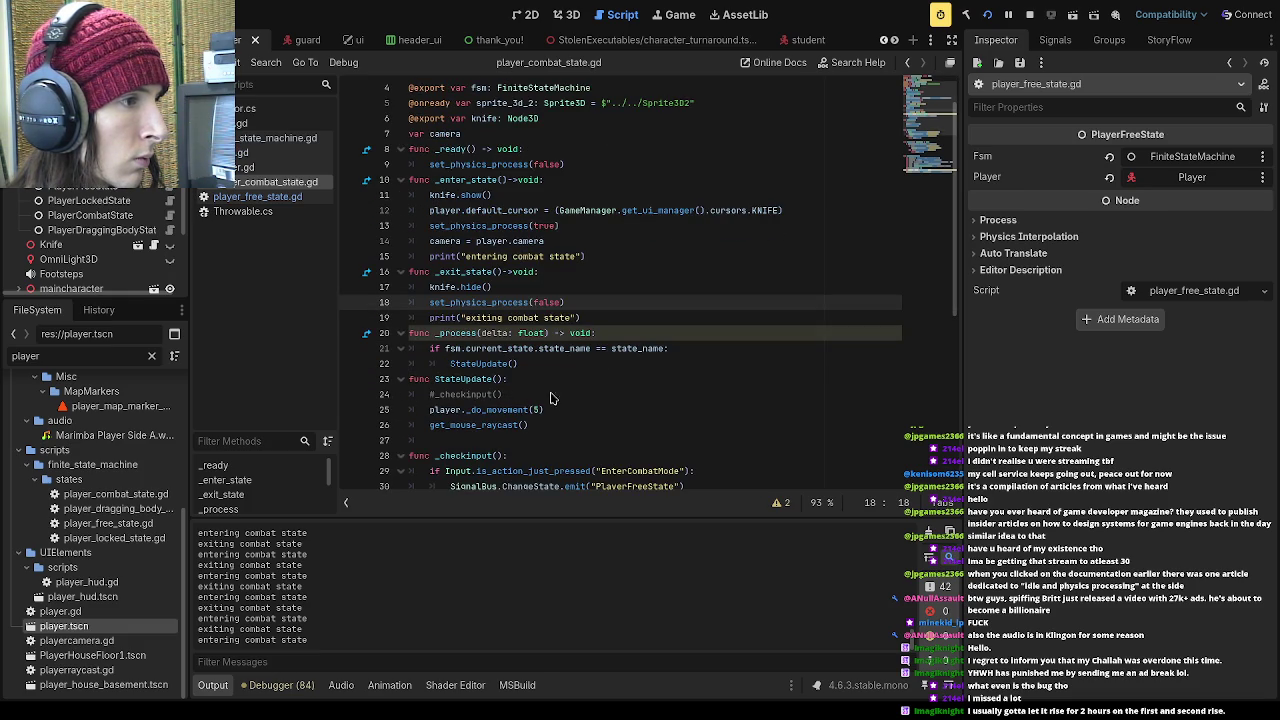
left_click(521, 364)
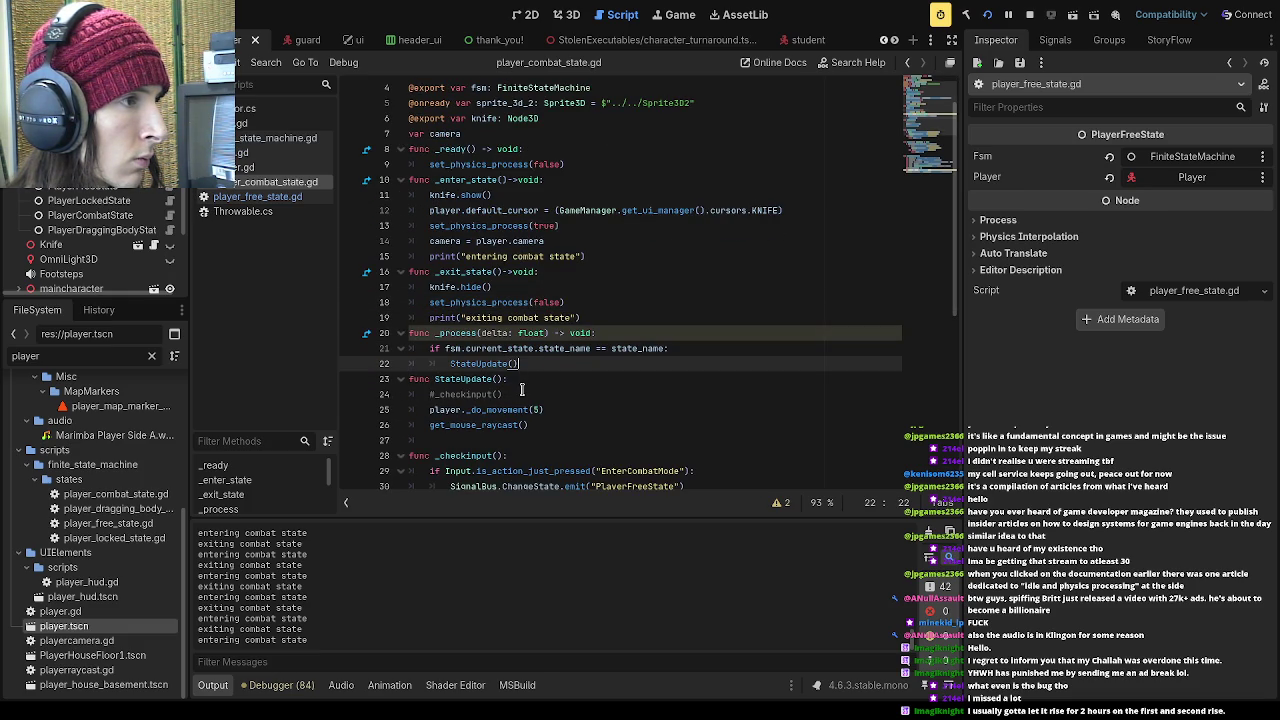
scroll(521, 389, "down", 2)
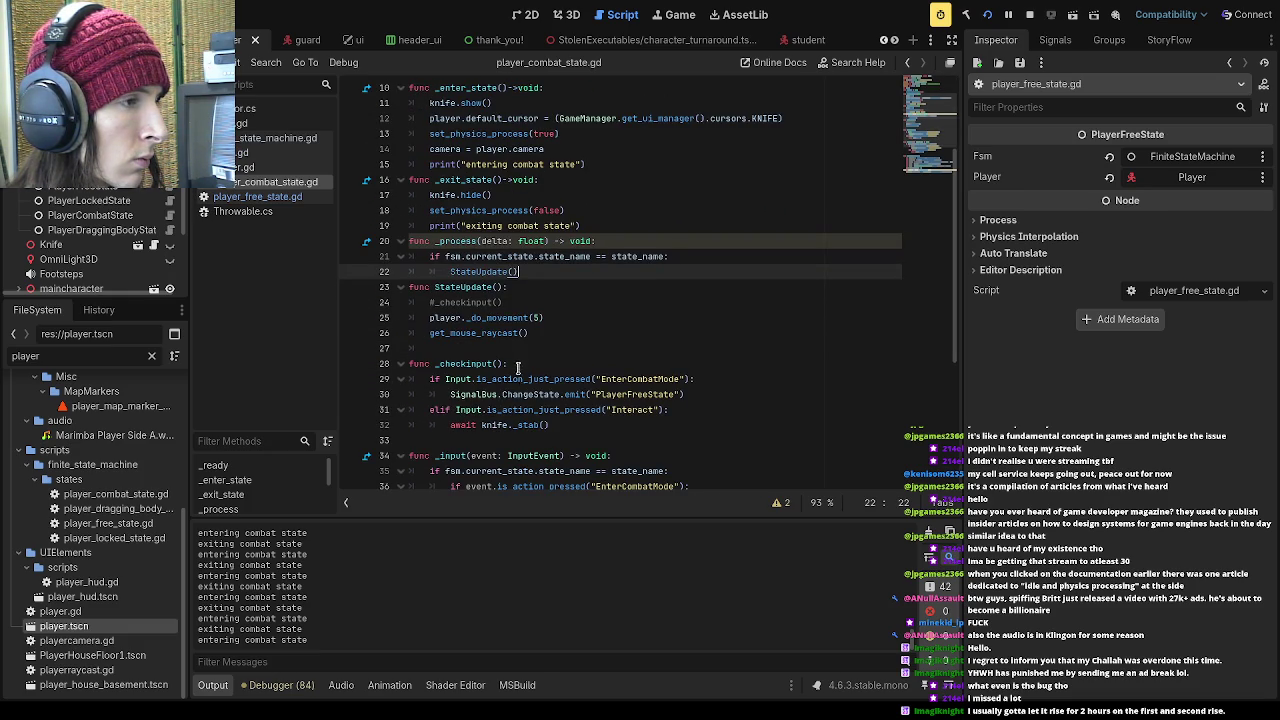
left_click_drag(506, 364, 432, 364)
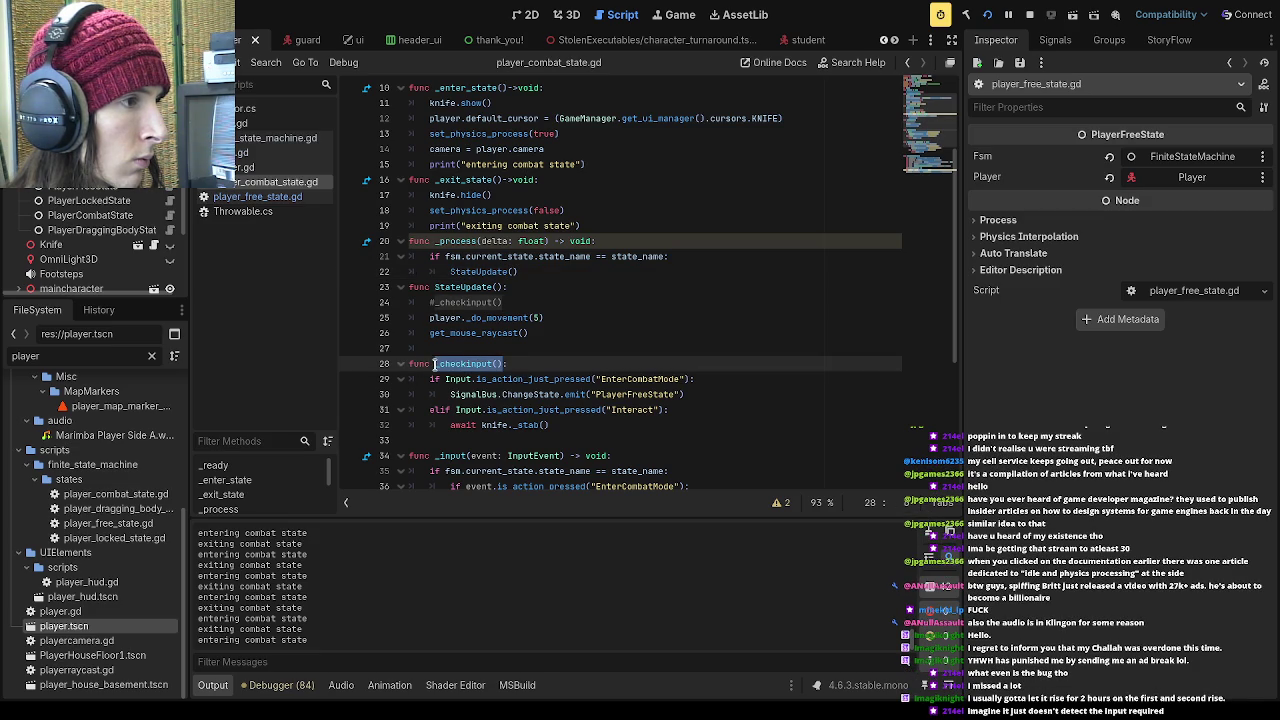
left_click(462, 349)
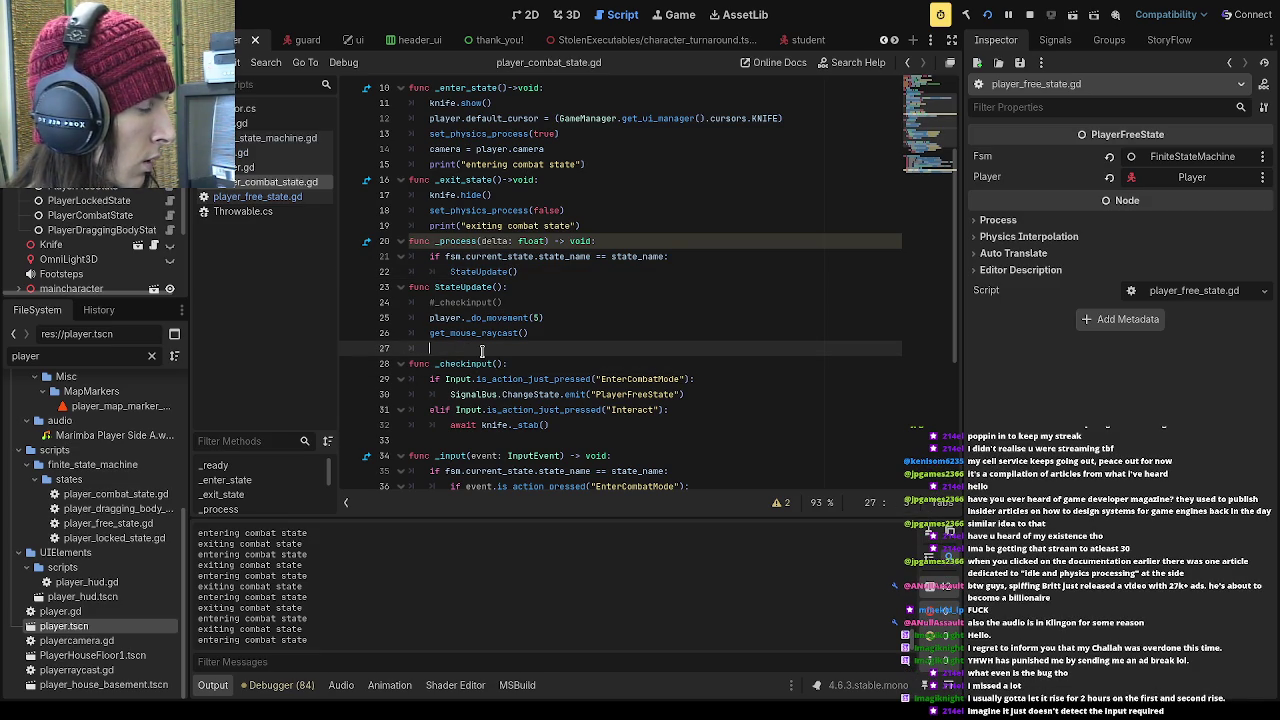
Step: Test the game, check the entering combat state log lines, and return to player_free_state.gd
left_click_drag(305, 632, 202, 594)
left_click(313, 639)
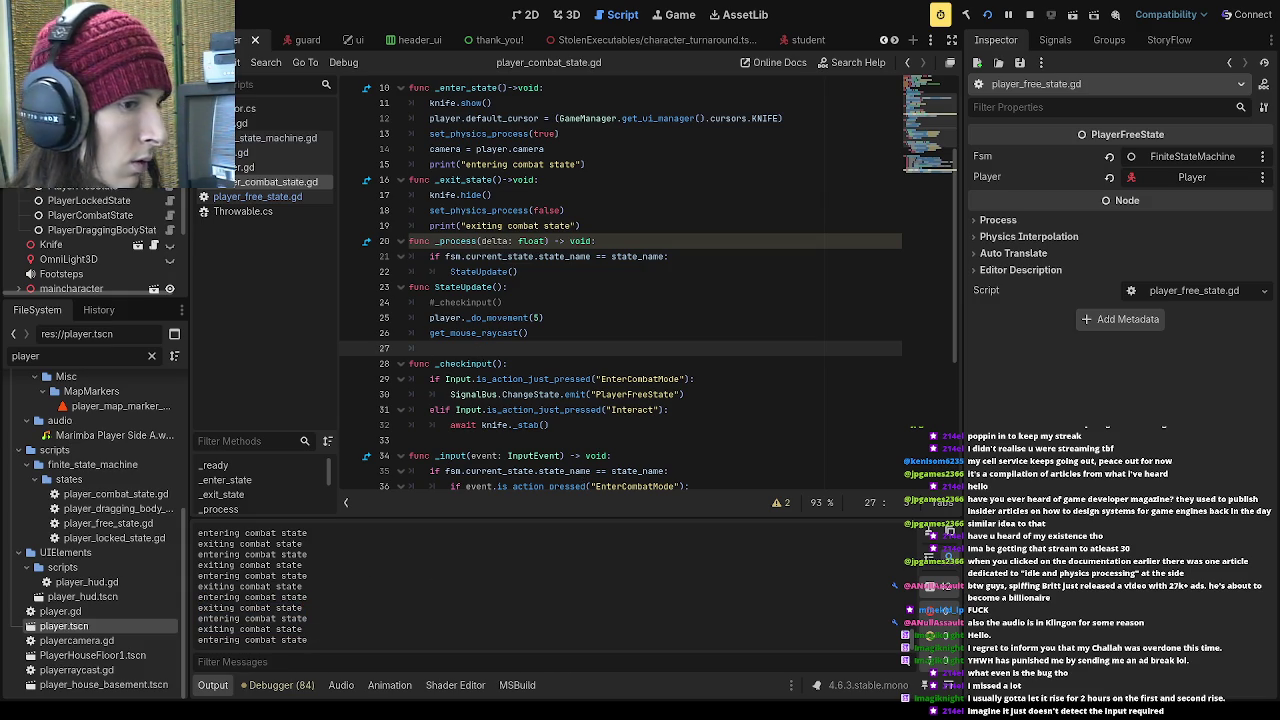
key("alt+Tab")
key("alt+Tab")
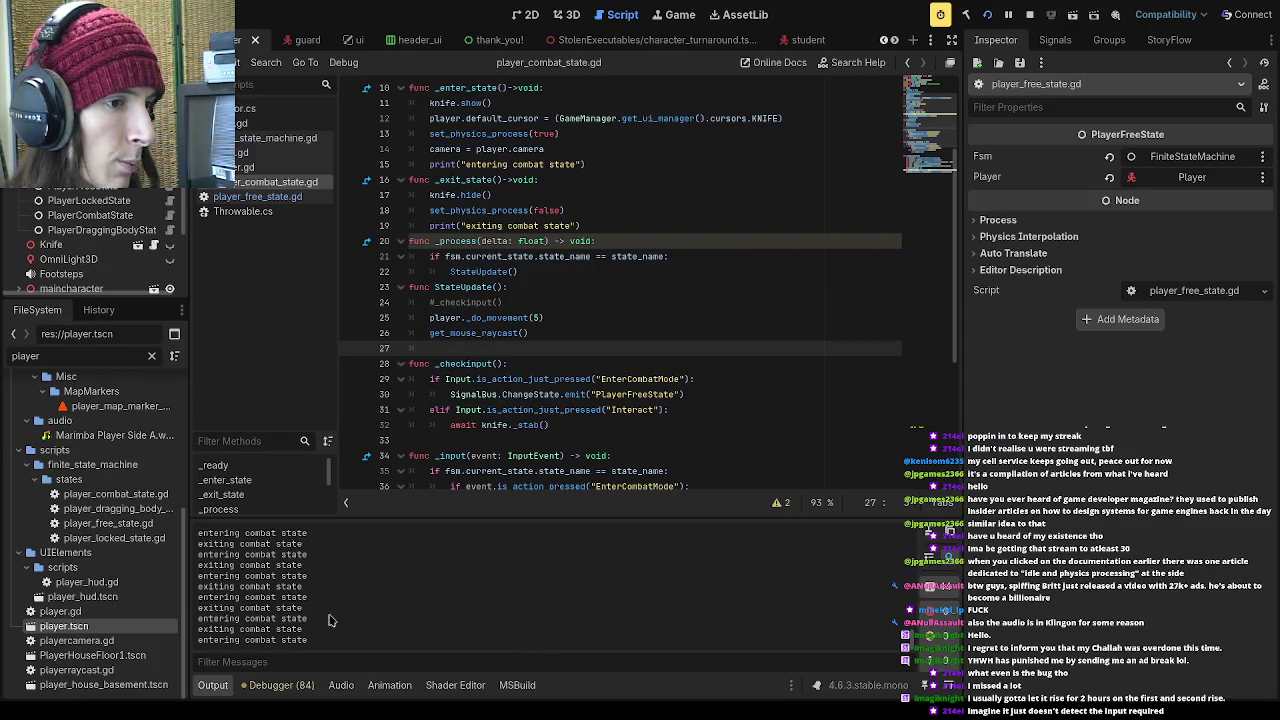
left_click_drag(310, 641, 197, 641)
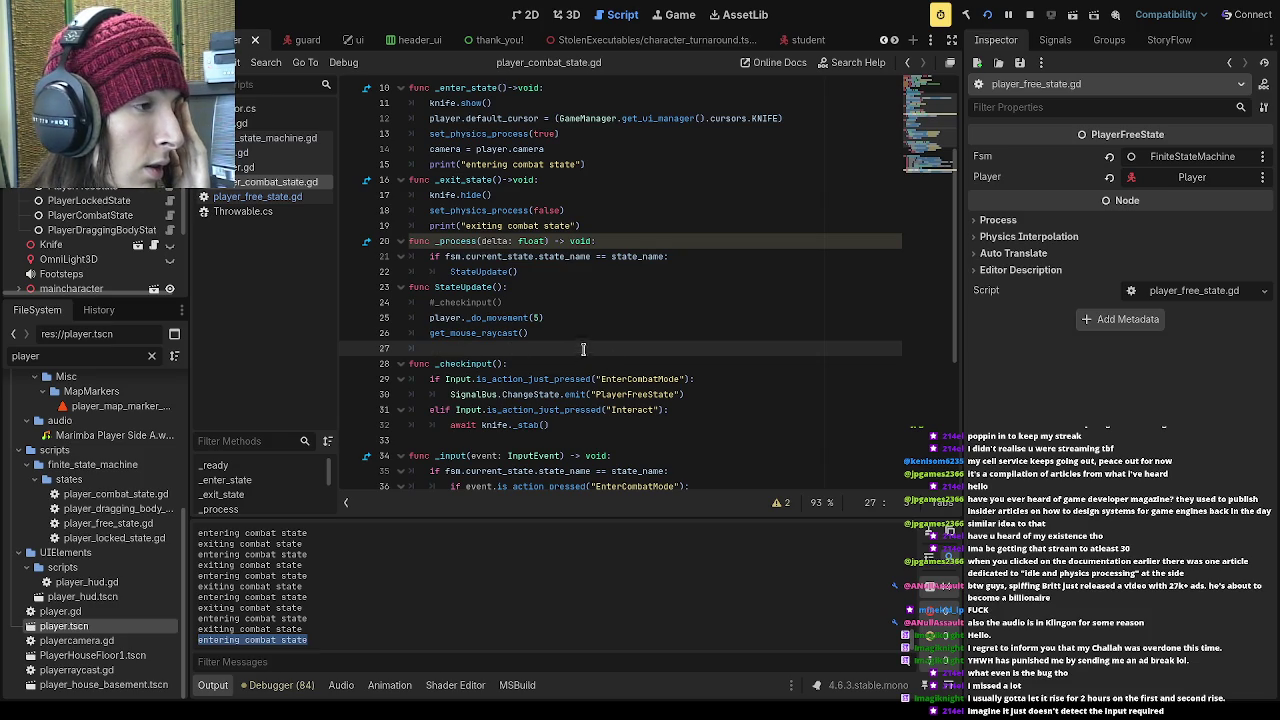
scroll(583, 350, "down", 2)
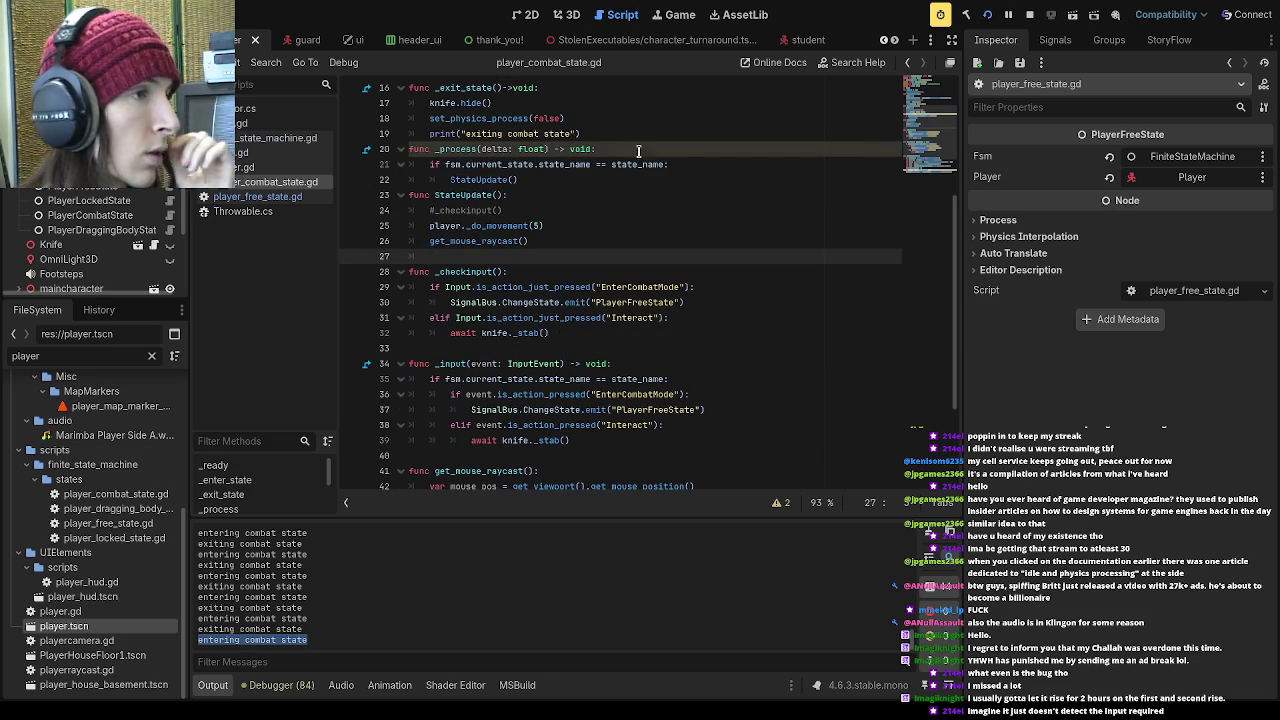
left_click(270, 197)
scroll(504, 268, "down", 3)
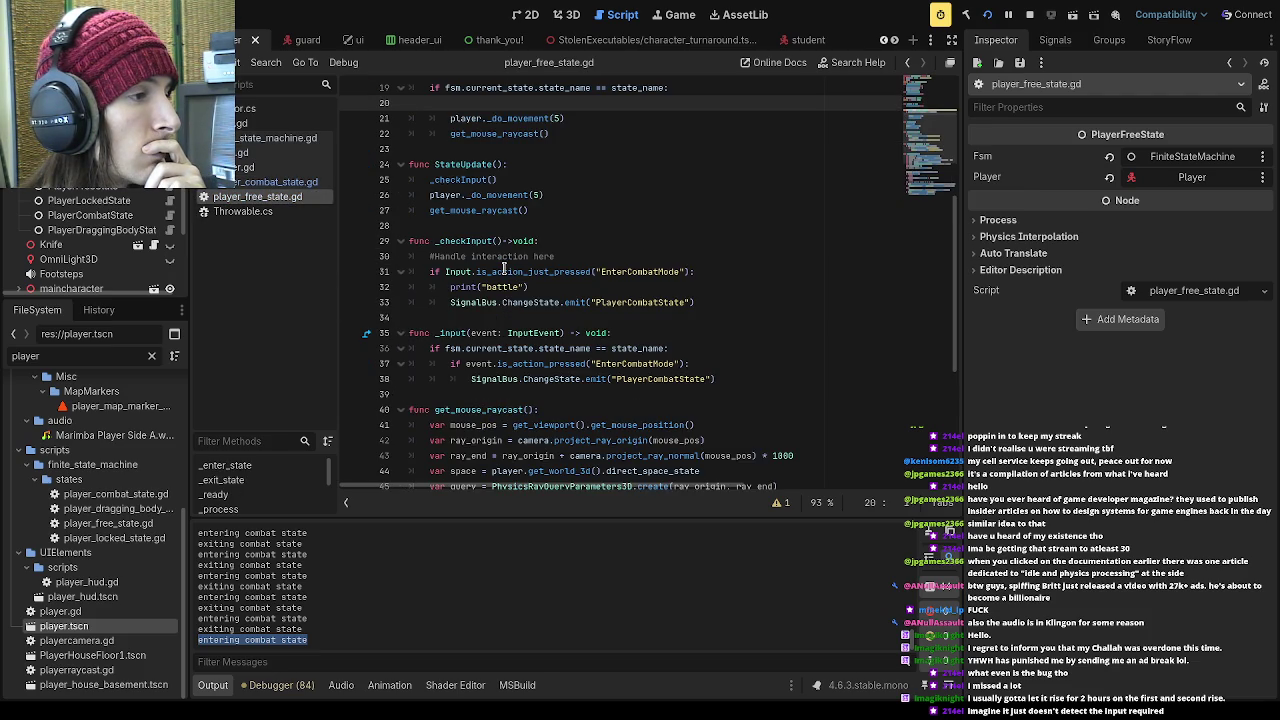
scroll(504, 265, "up", 2)
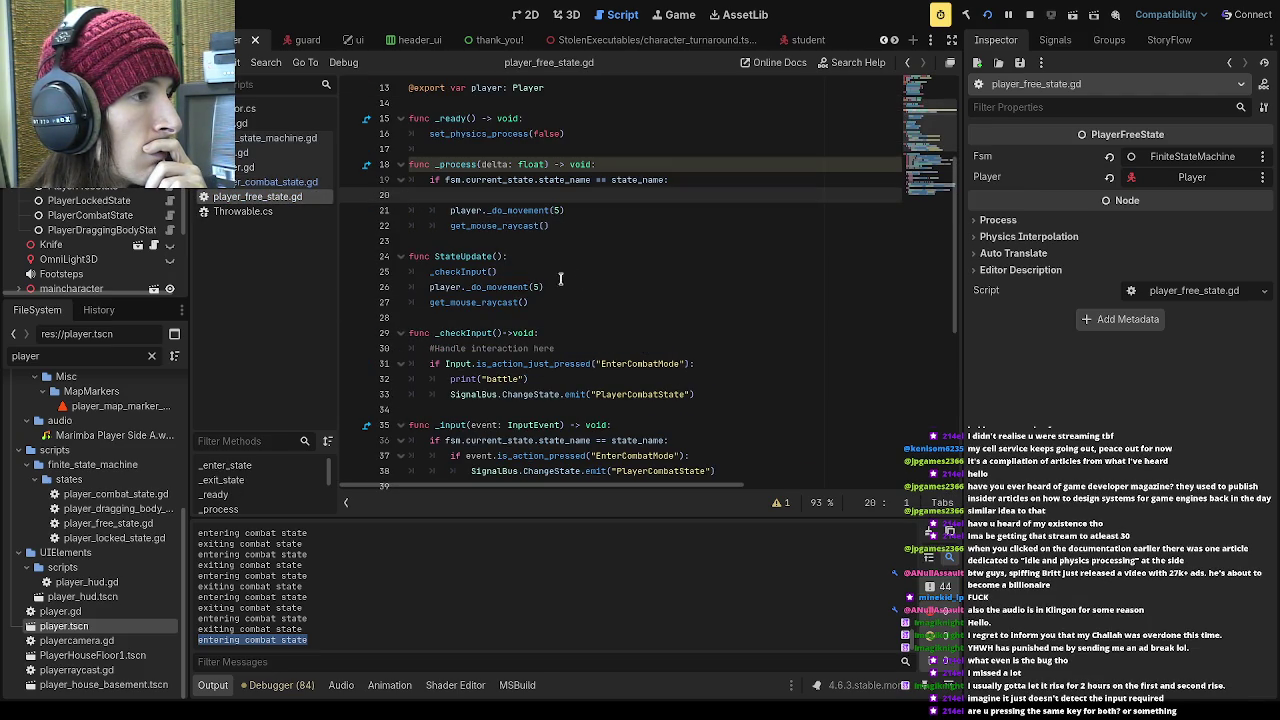
left_click(284, 184)
left_click(276, 197)
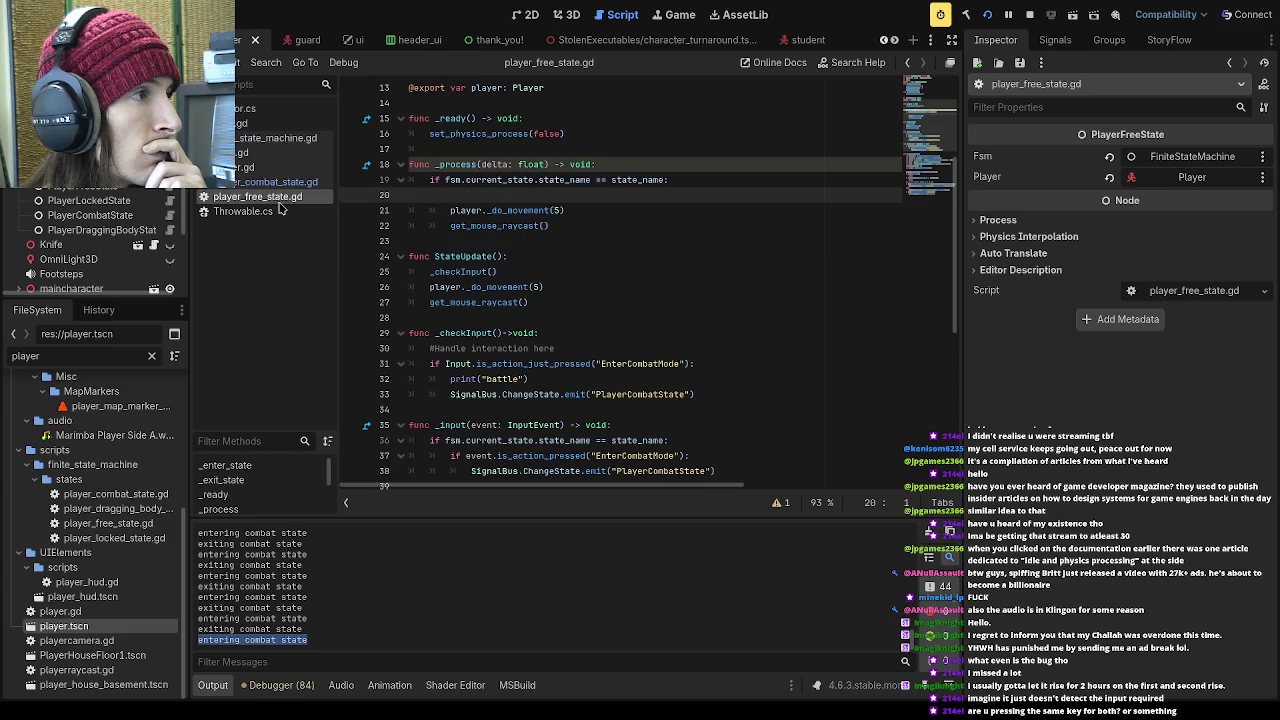
Step: Comment out the _checkInput() call on line 25 with Ctrl+K and save
left_click(510, 271)
key("ctrl+k")
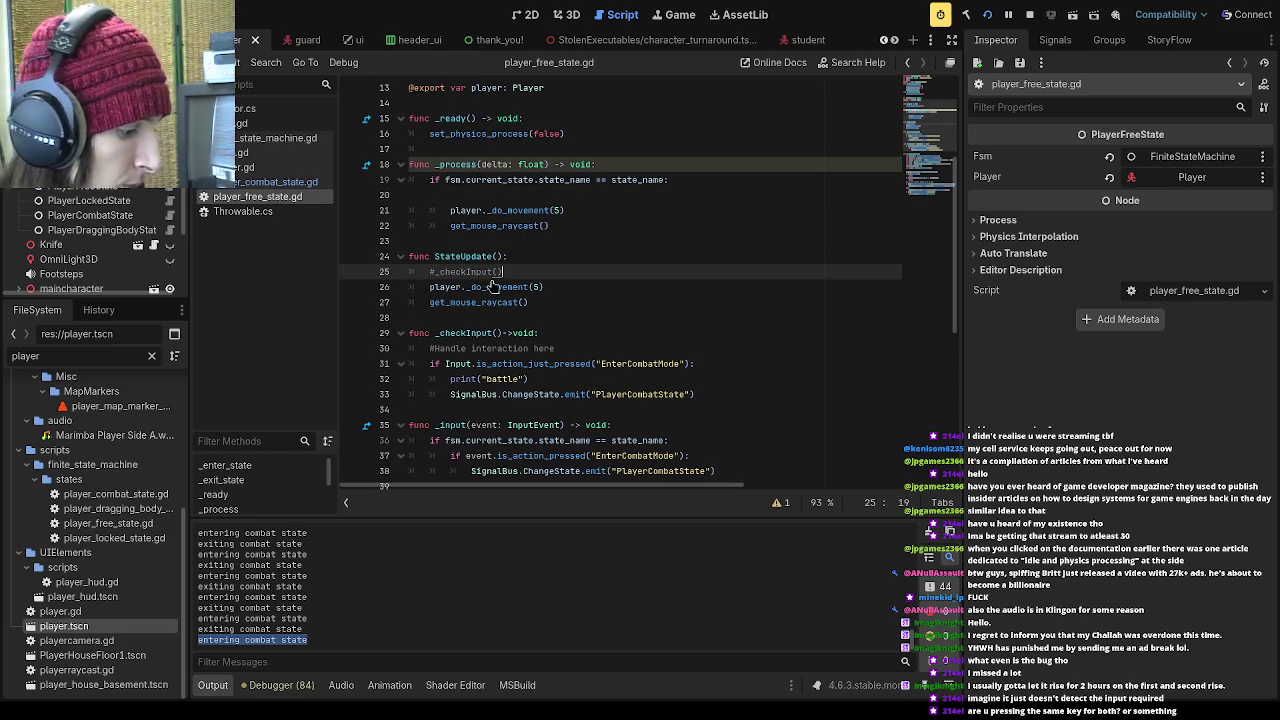
scroll(513, 256, "up", 4)
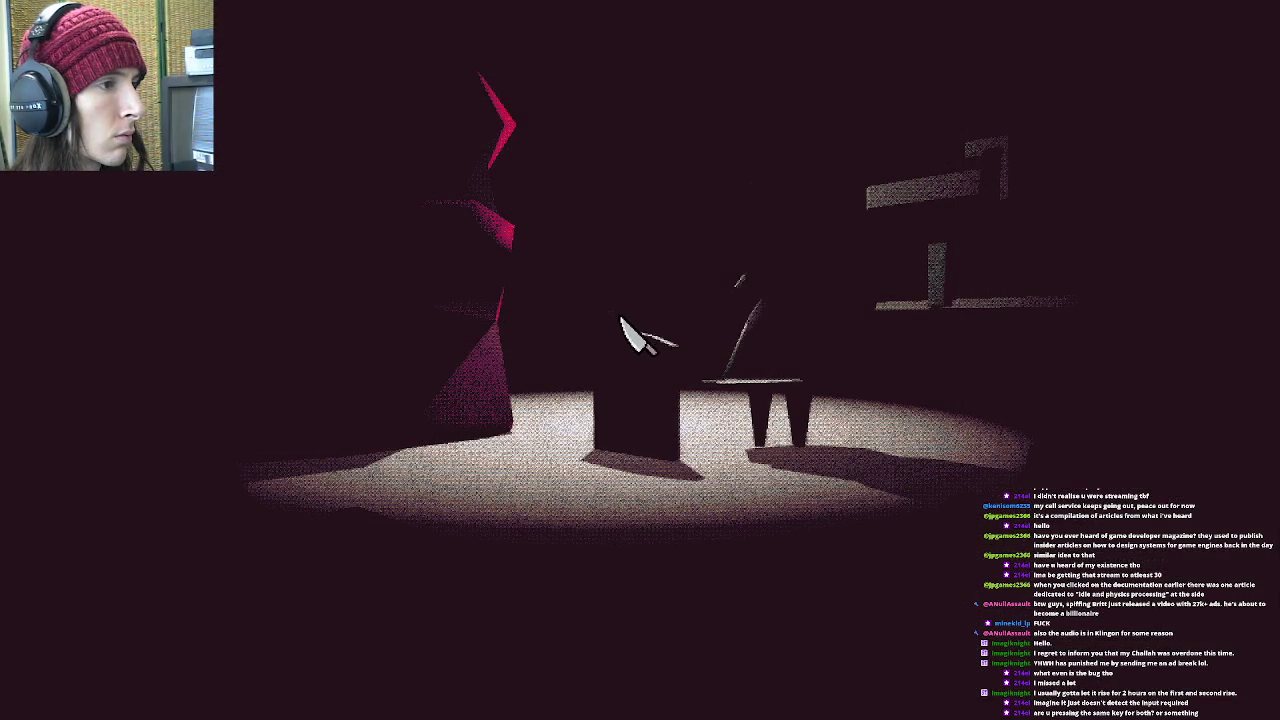
scroll(513, 440, "down", 2)
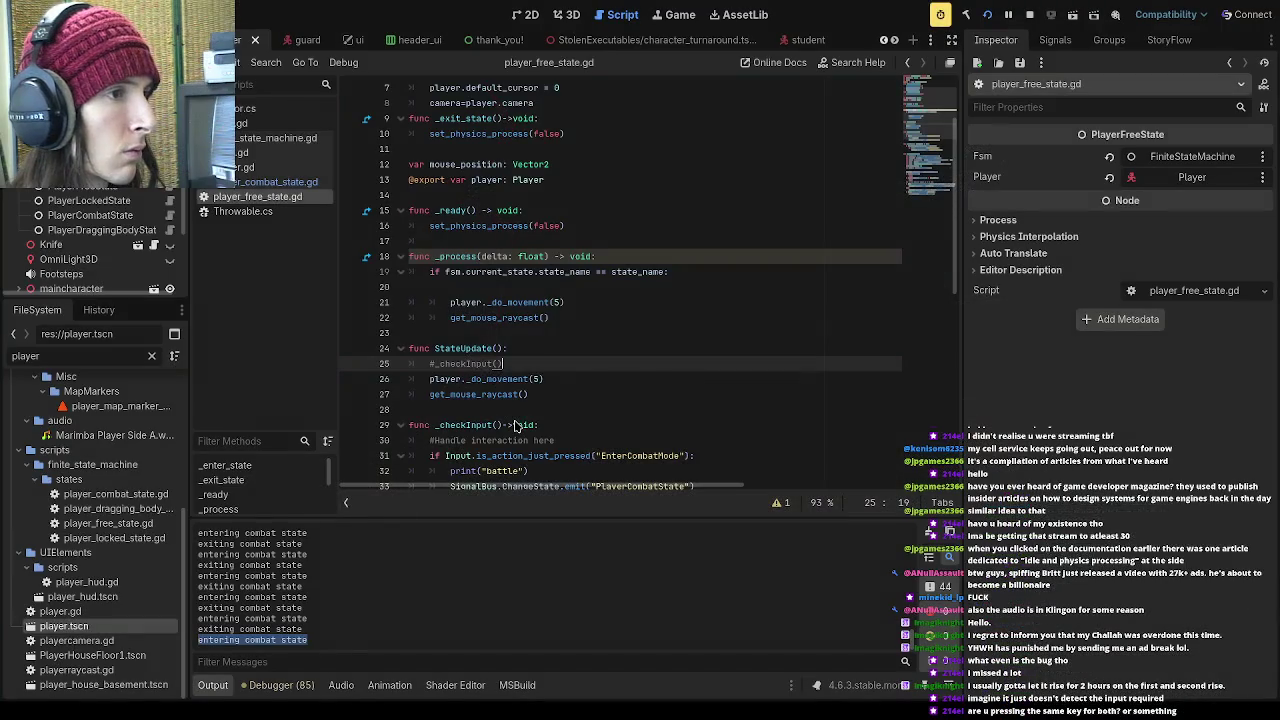
key("ctrl+s")
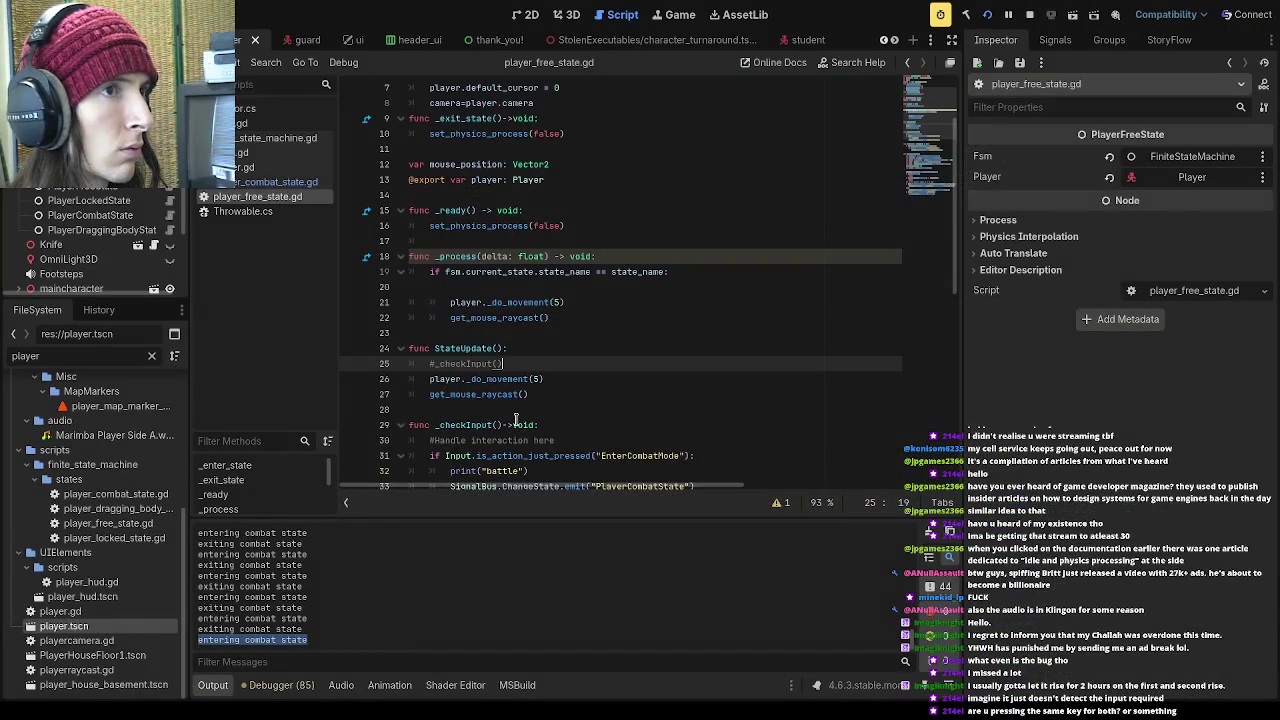
left_click(278, 181)
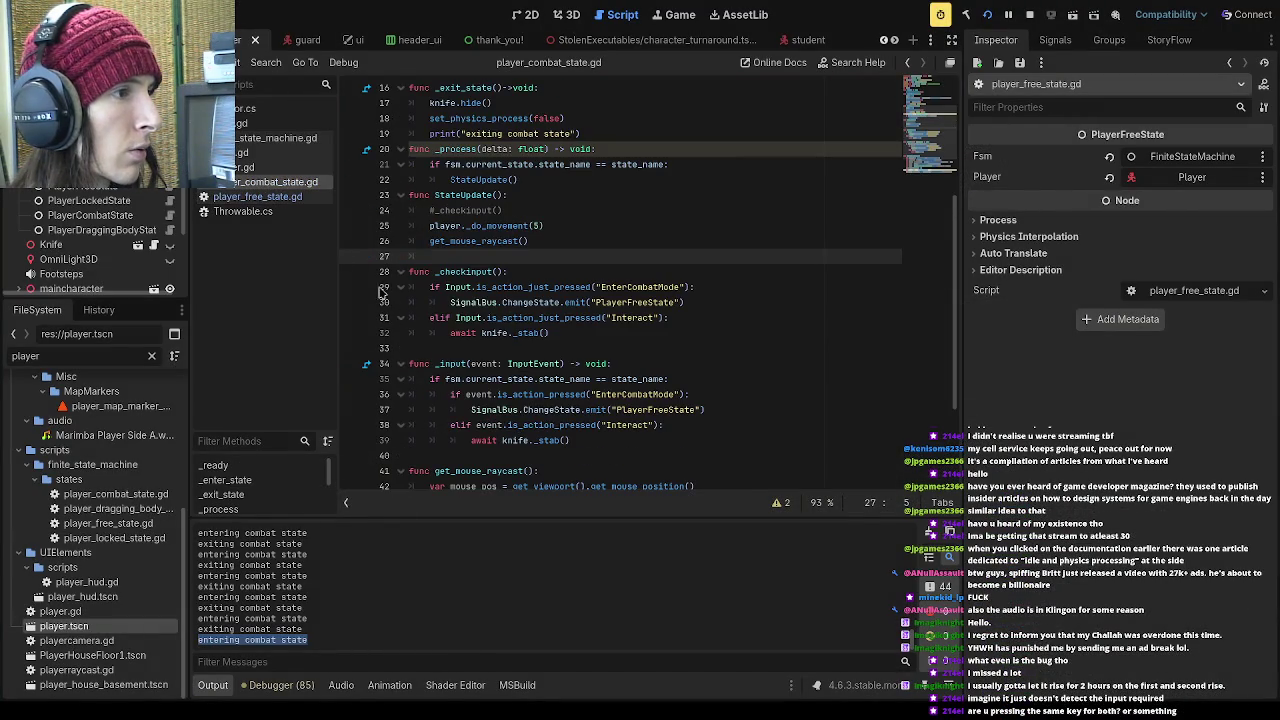
left_click(310, 198)
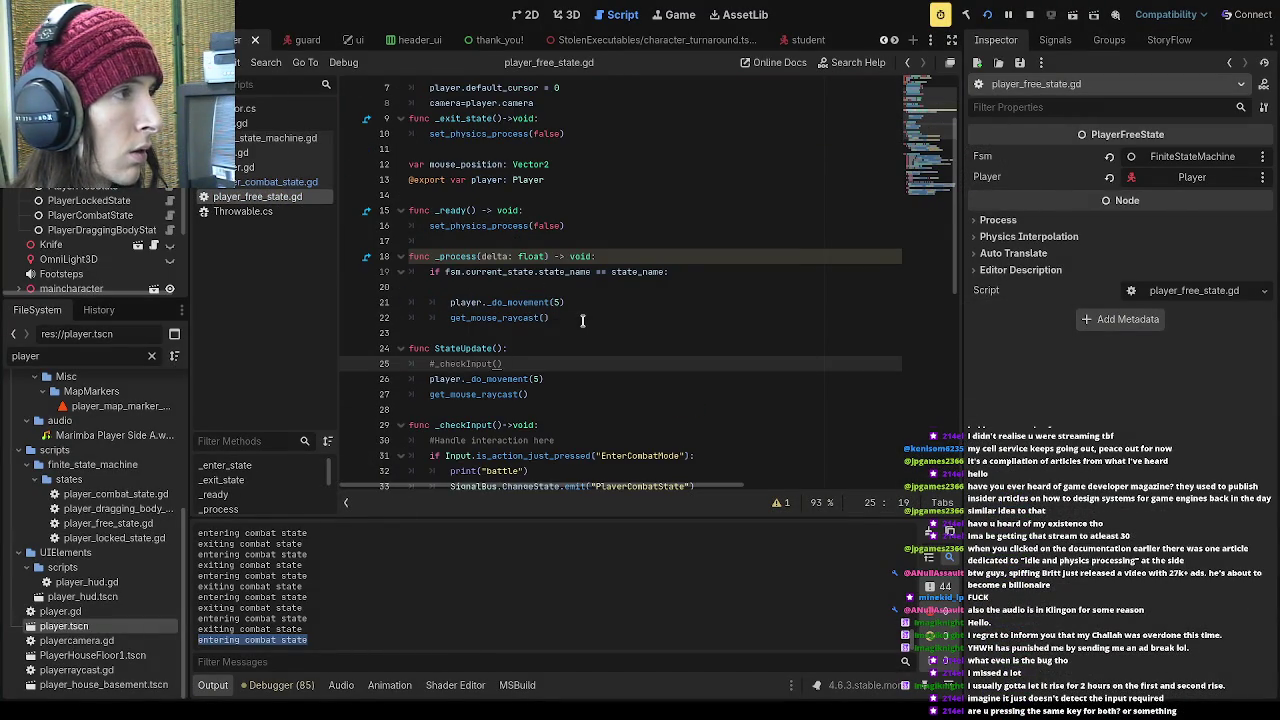
Step: Rerun the game, choose Banshee to enter the scene, then stop it
key("alt+Tab")
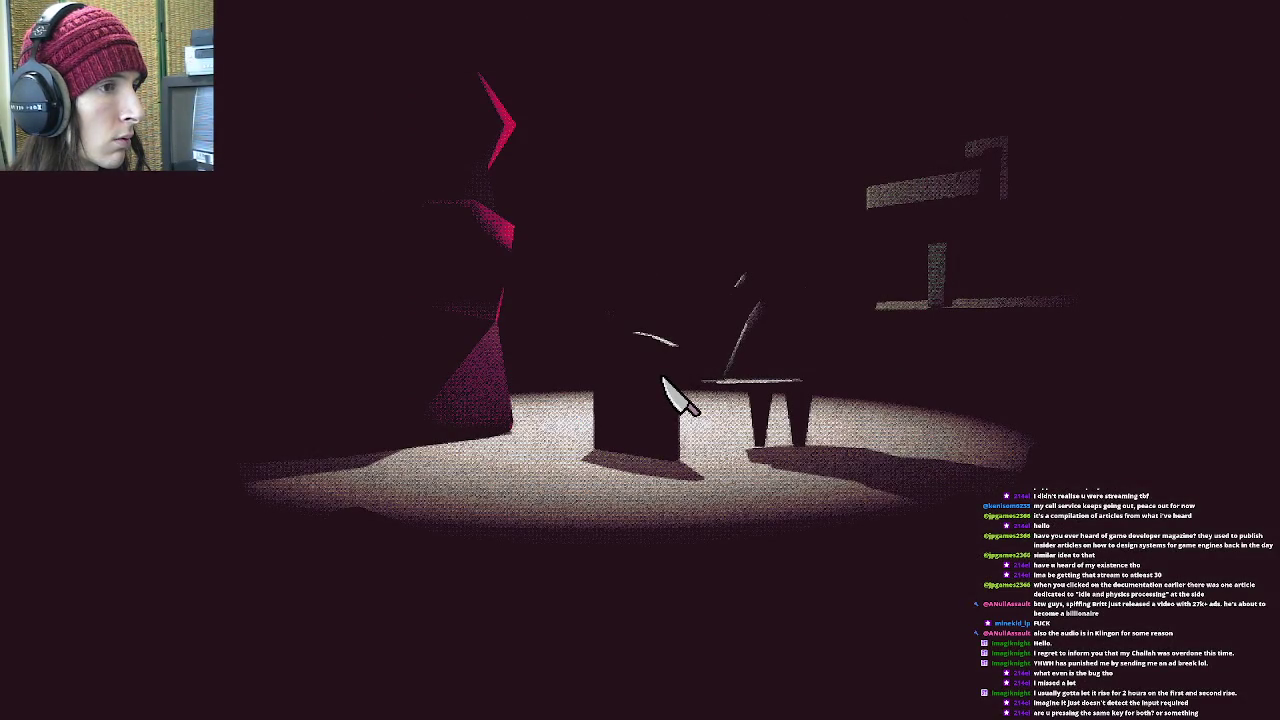
key("alt+Tab")
left_click(986, 14)
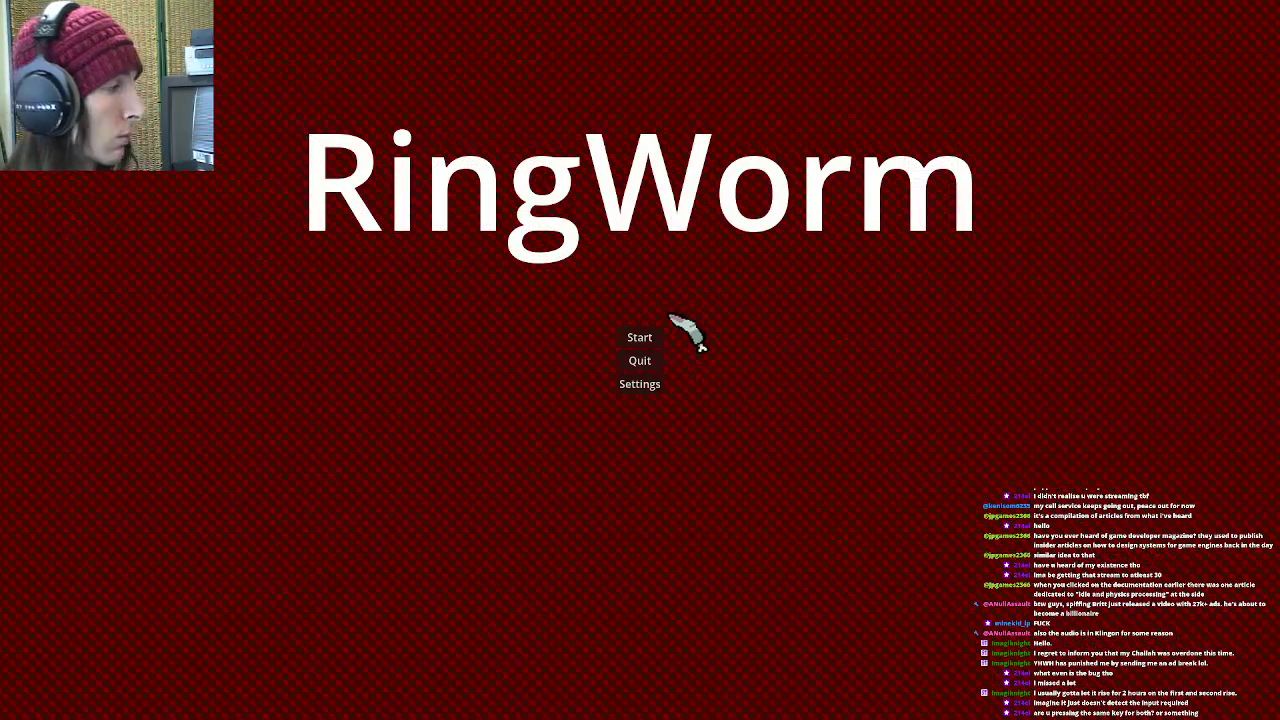
left_click(676, 320)
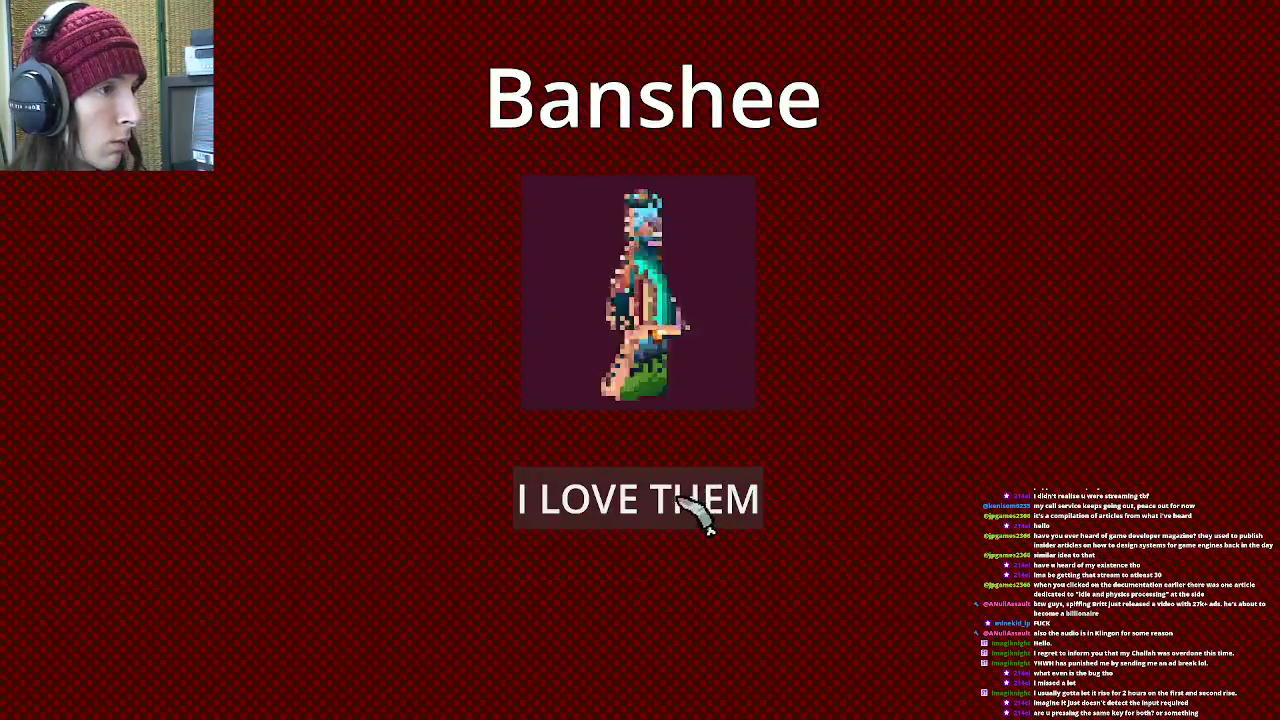
left_click(695, 510)
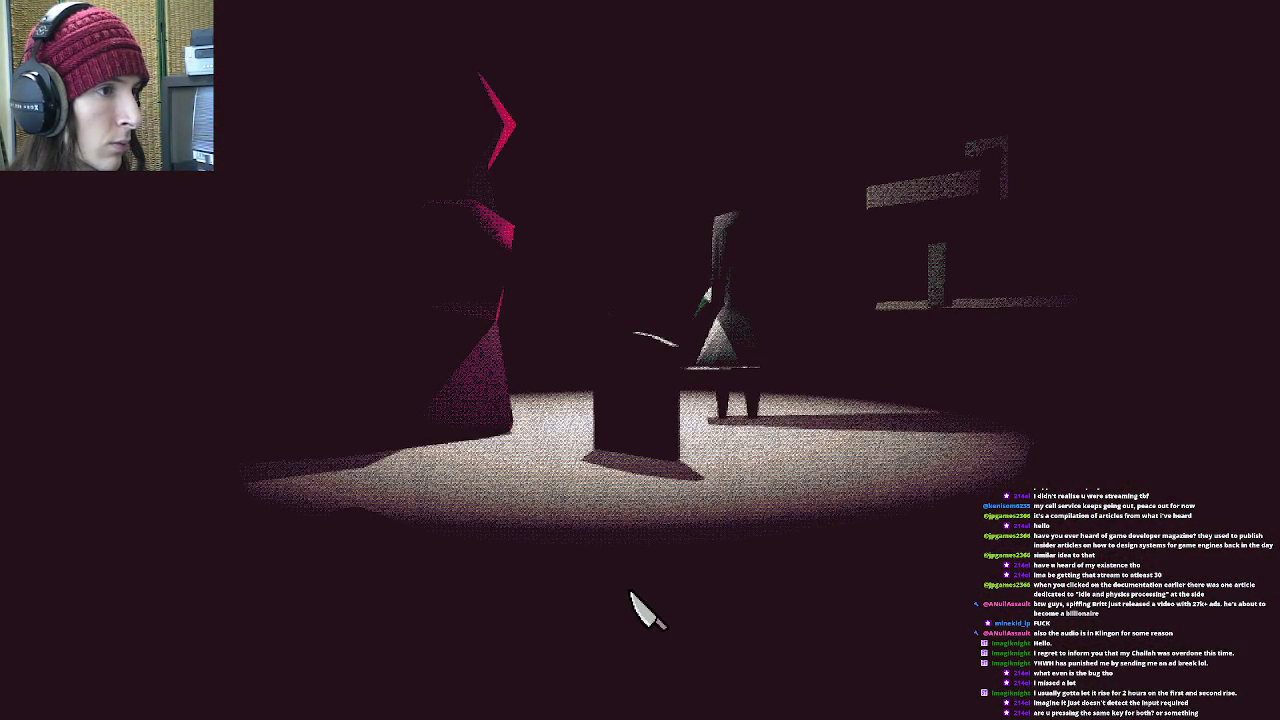
key("F8")
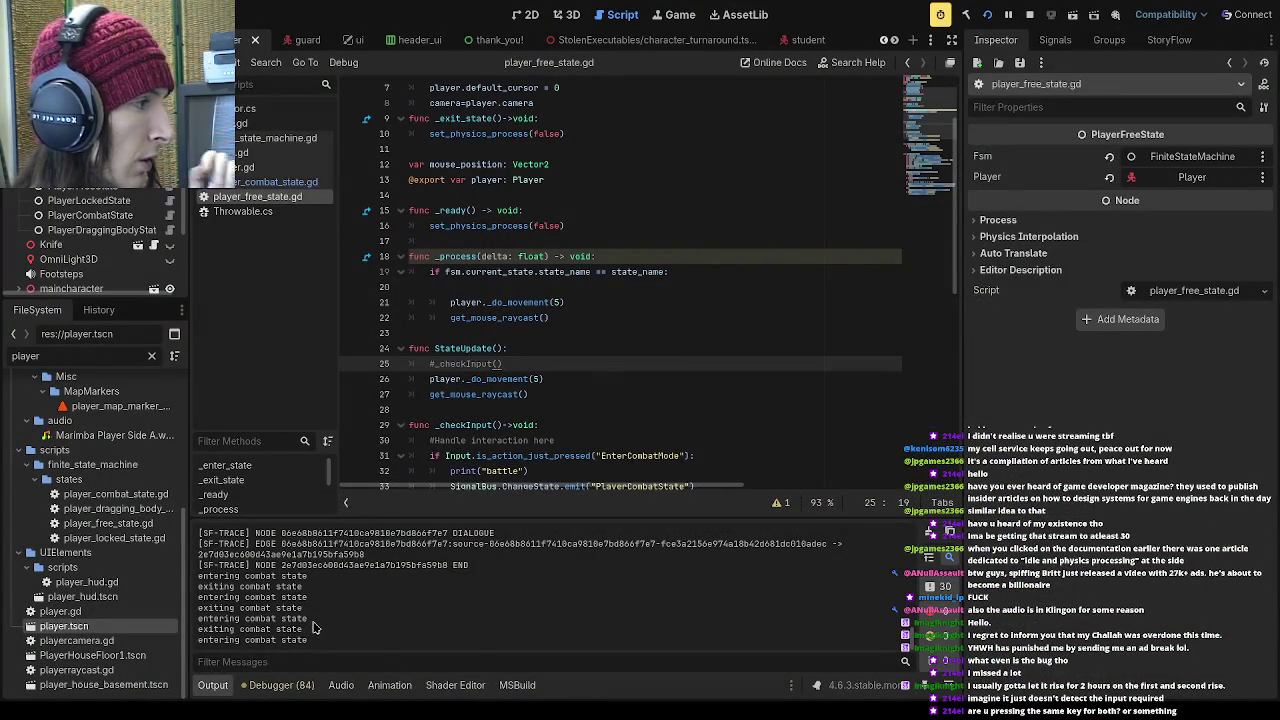
left_click(464, 284)
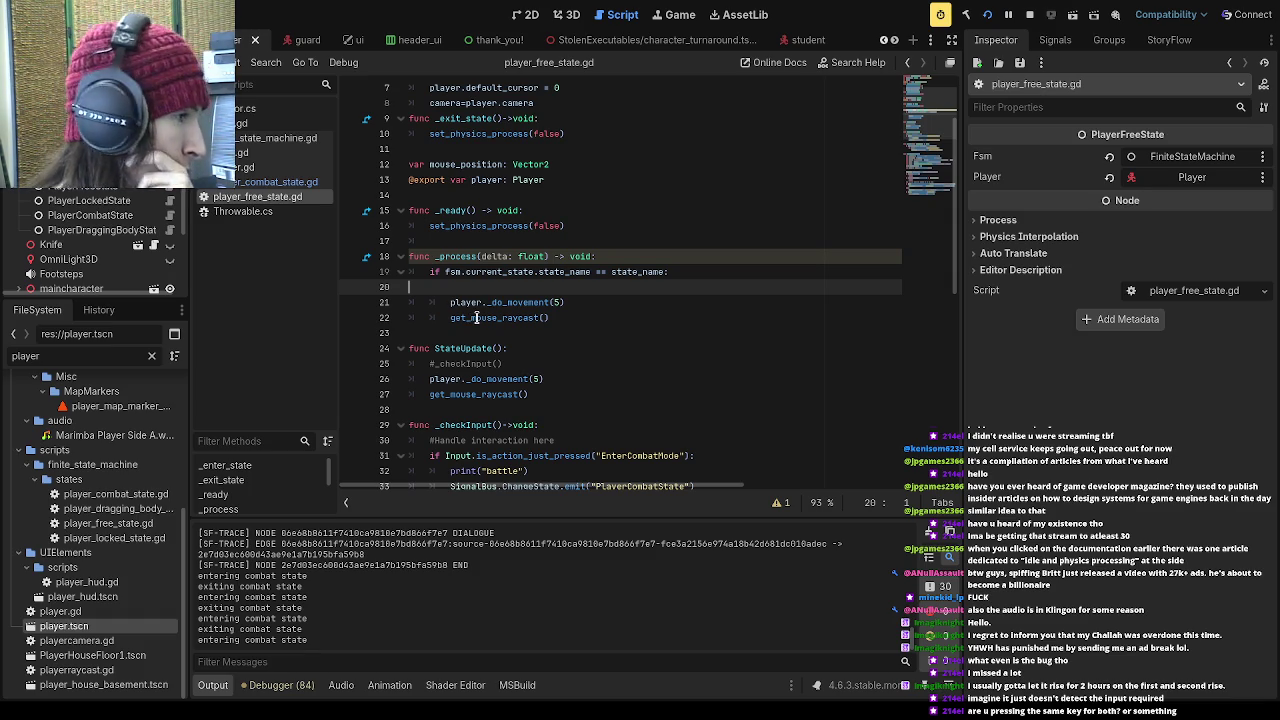
scroll(476, 317, "down", 2)
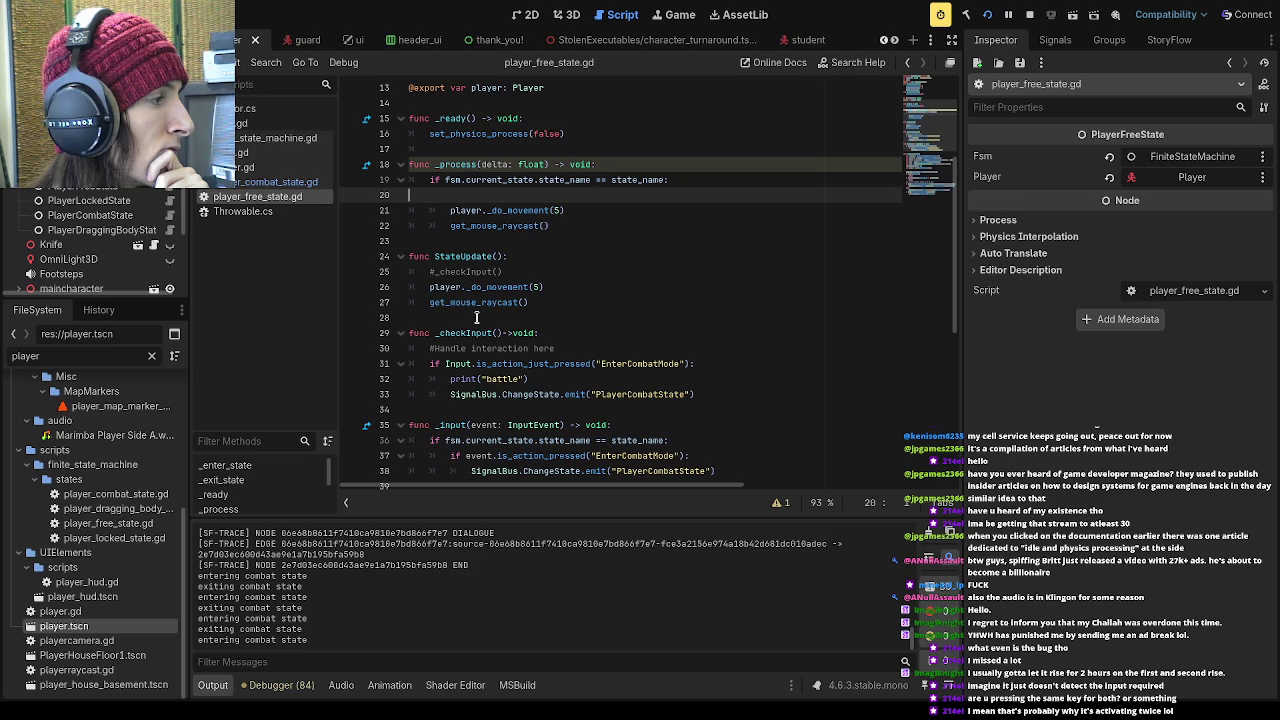
left_click(476, 317)
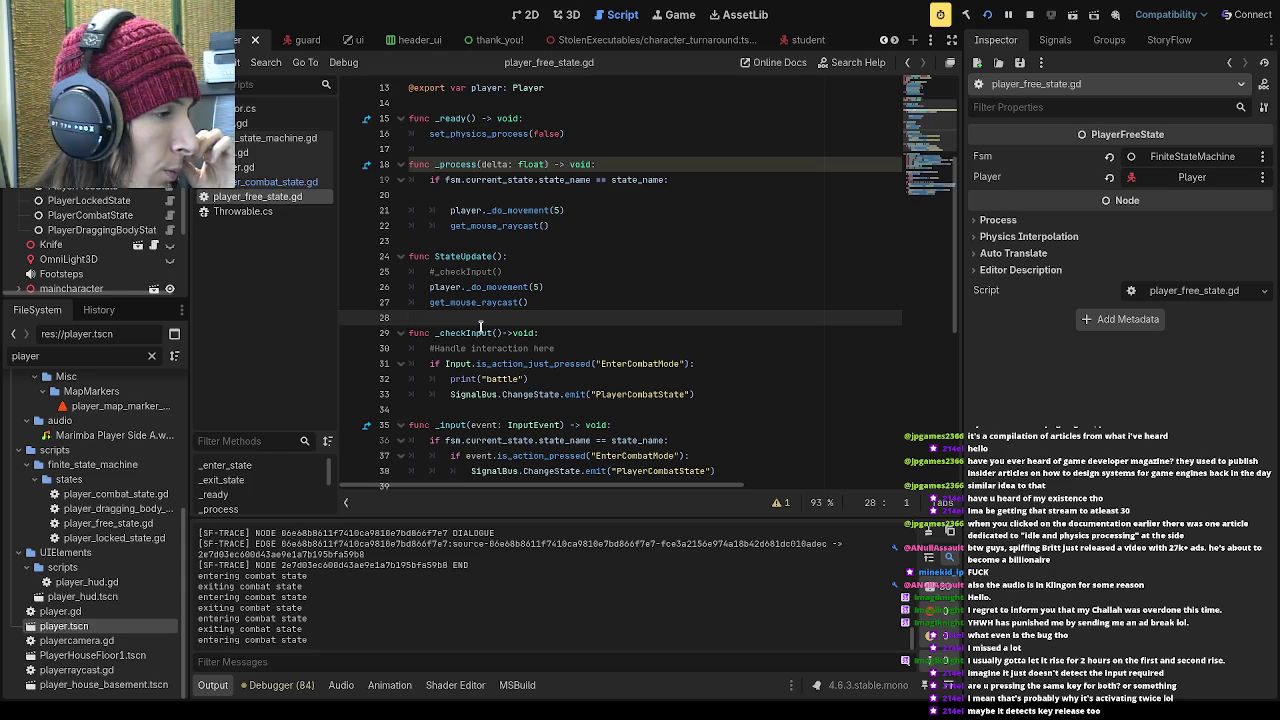
scroll(502, 348, "down", 1)
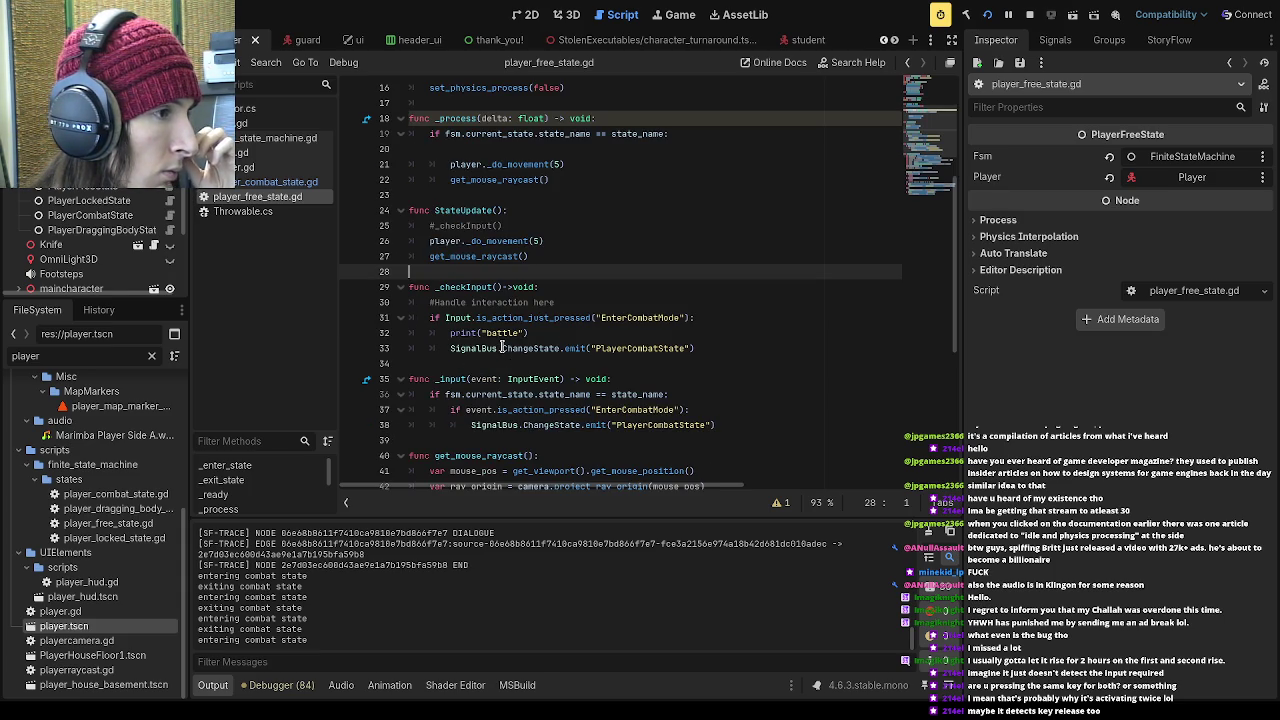
left_click_drag(587, 410, 494, 410)
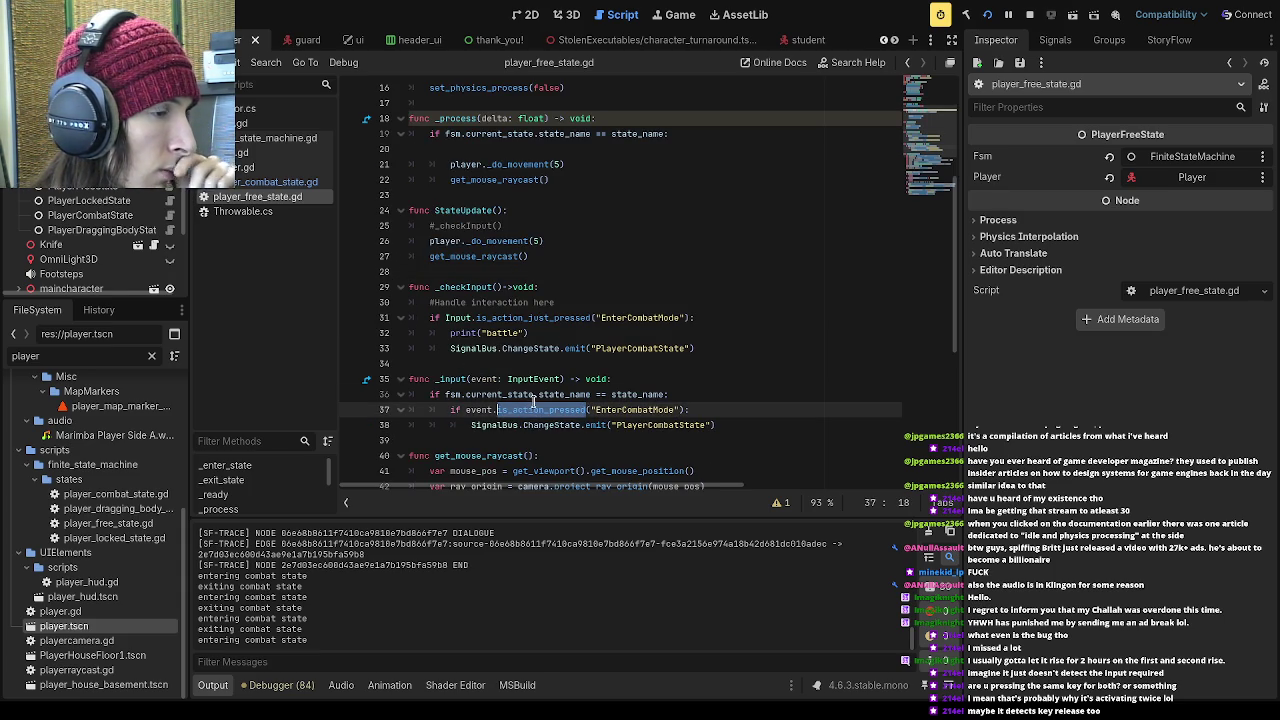
Step: Insert a line above the pressed check and type if event.is, browsing method suggestions
left_click(533, 408)
key("ctrl+shift+Return")
type("if event.is")
key("Down")
key("Down")
key("Down")
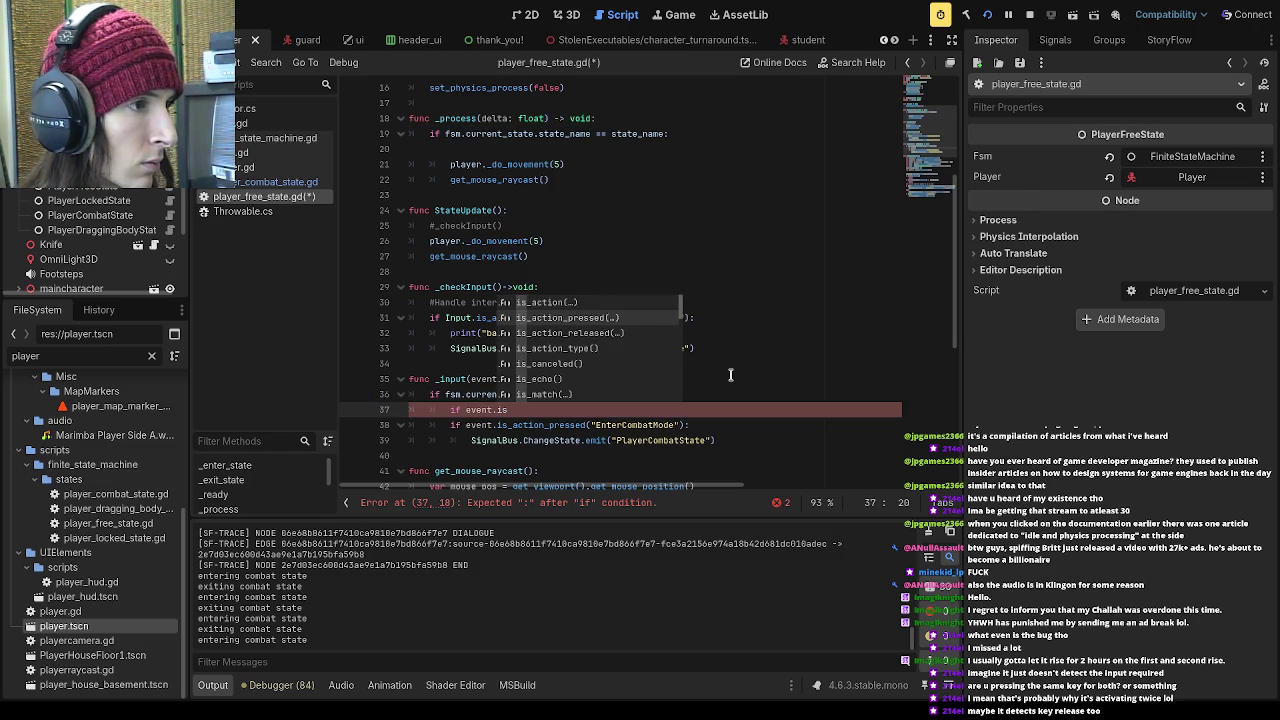
key("Down")
key("Down")
key("Down")
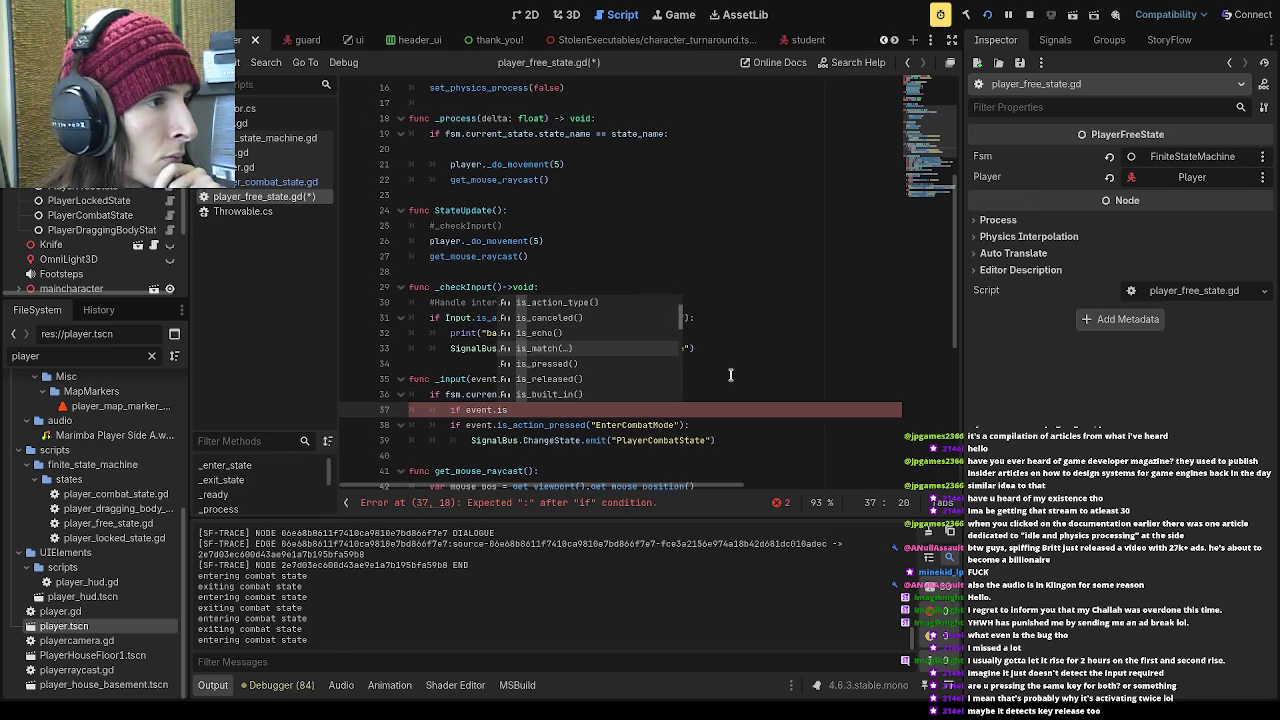
key("Up")
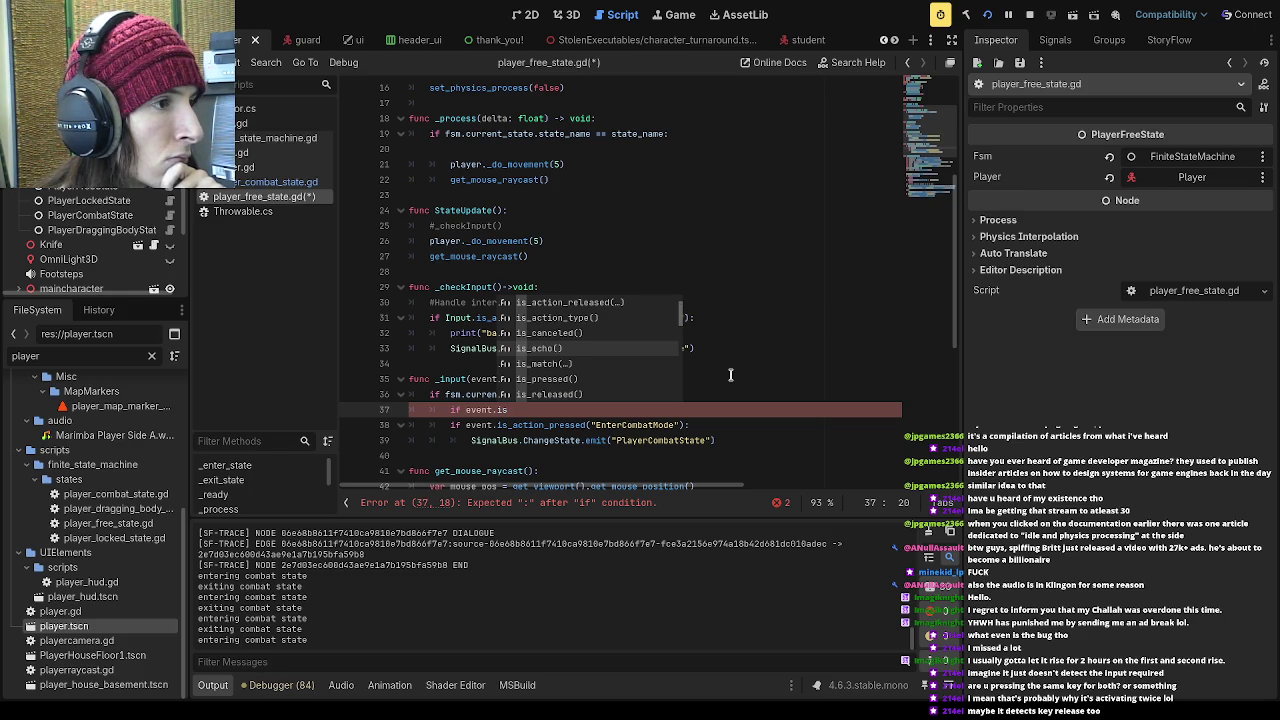
key("Up")
key("Up")
key("Down")
key("Down")
key("Down")
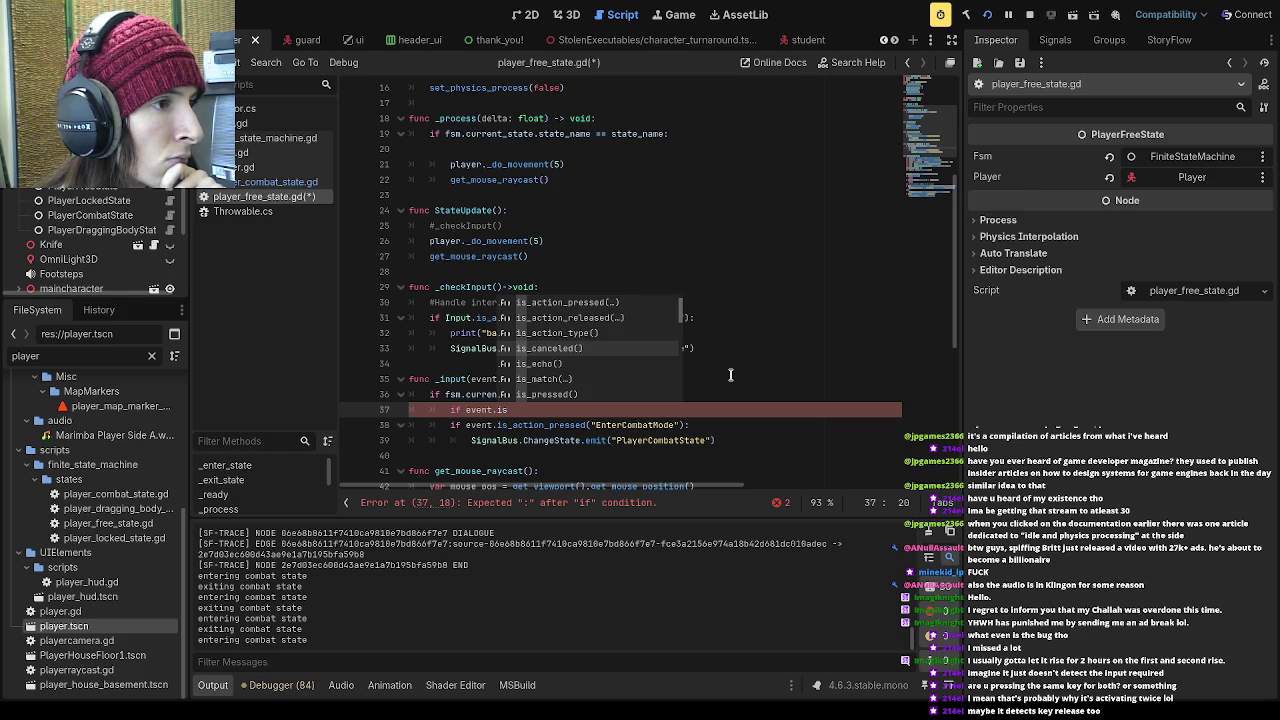
key("Down")
key("Down")
key("Down")
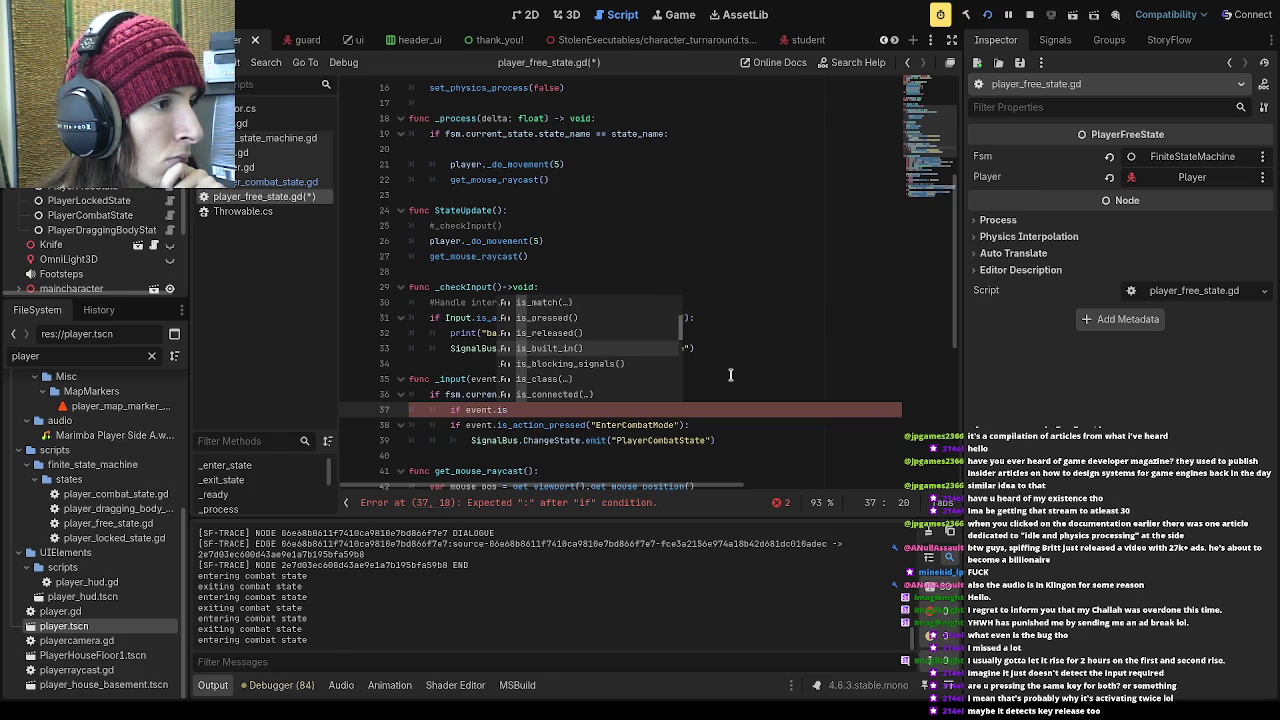
key("Down")
key("Down")
key("Down")
key("Down")
key("Down")
key("Down")
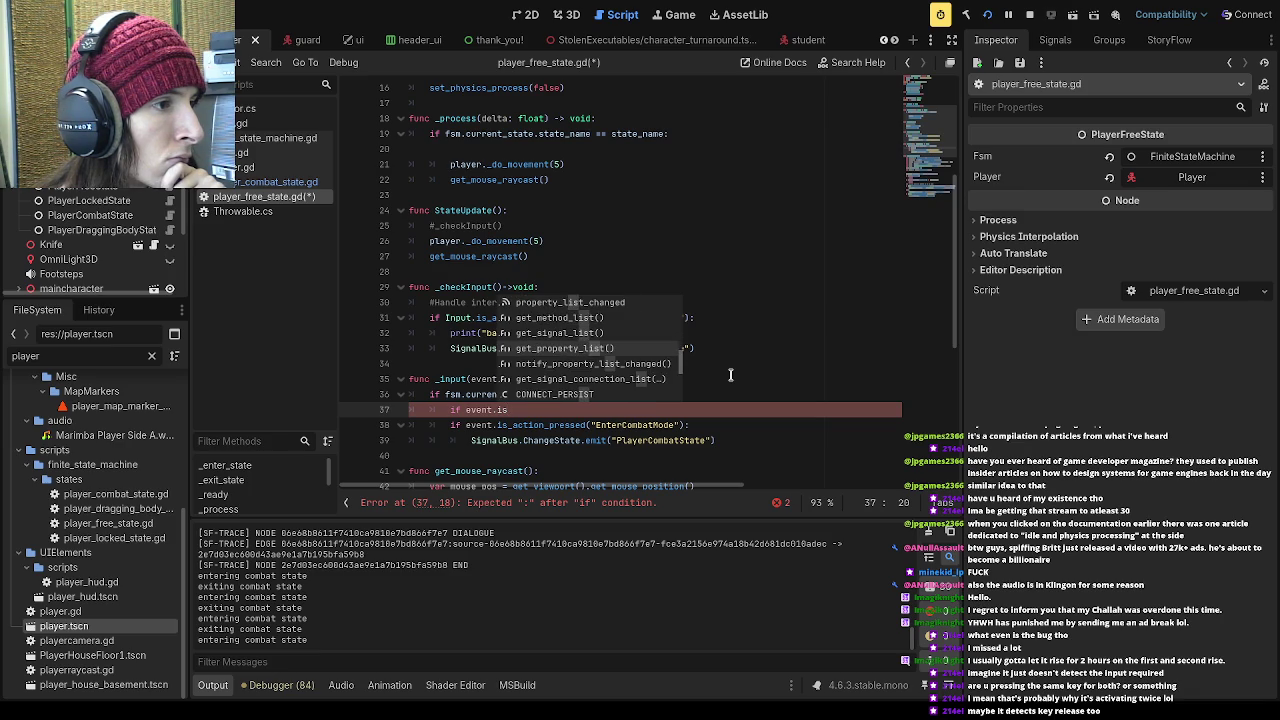
key("Up")
key("Up")
key("Up")
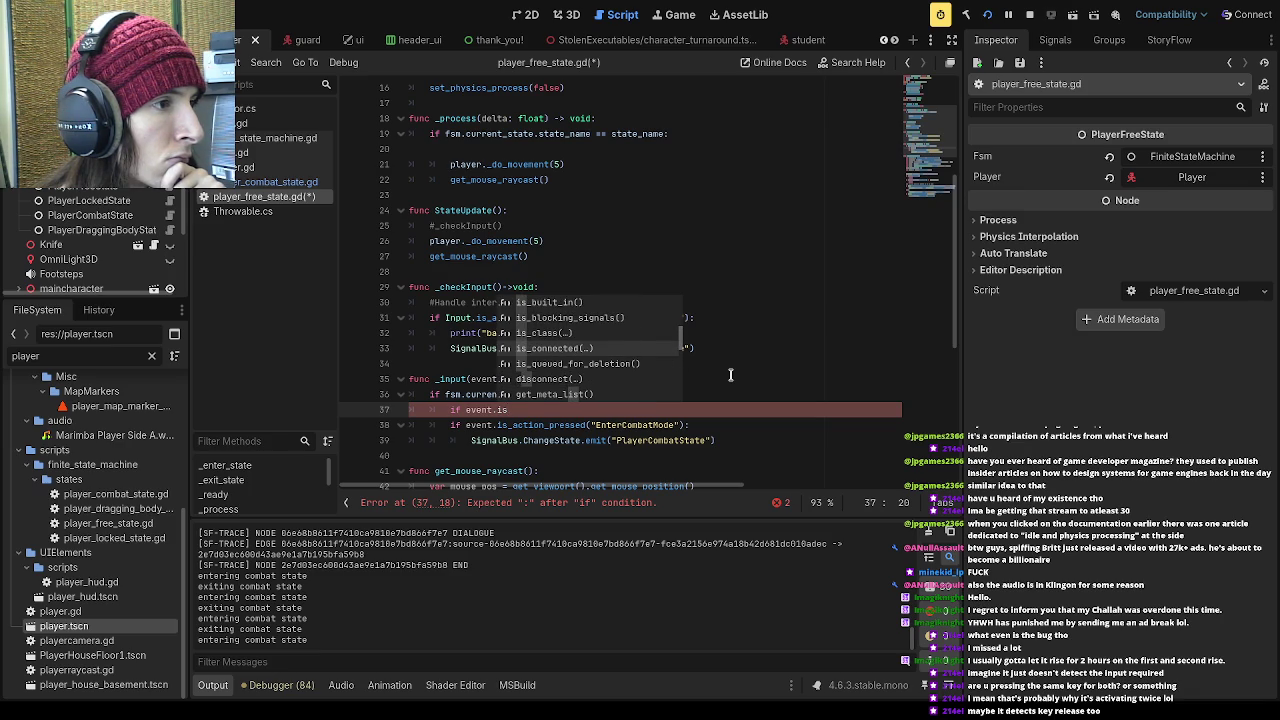
key("Up")
key("Up")
key("Up")
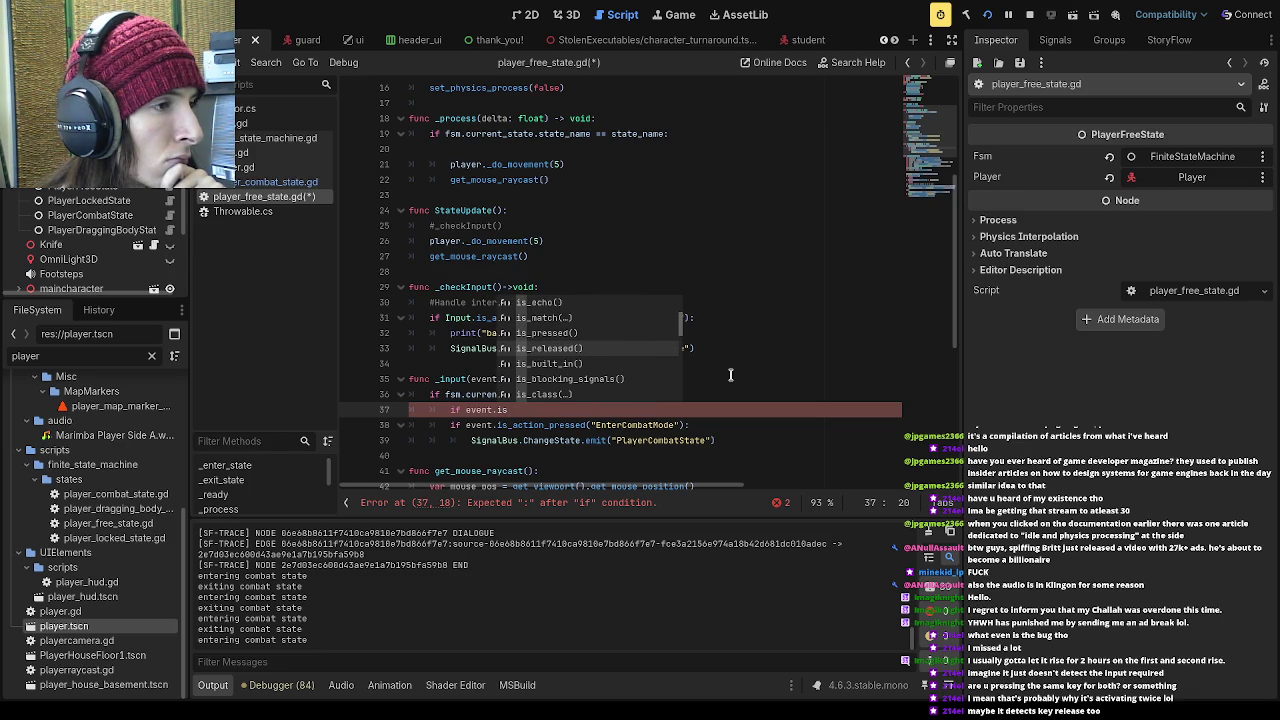
key("Up")
key("Up")
key("Up")
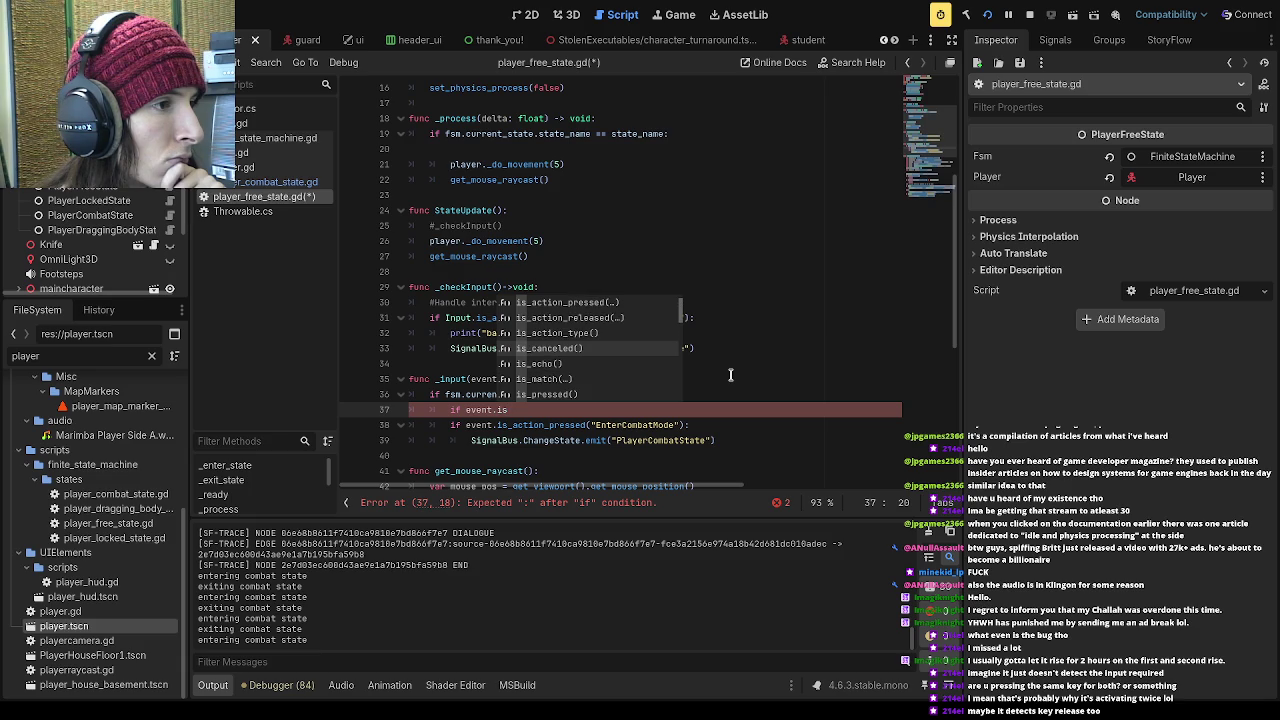
key("Up")
key("Up")
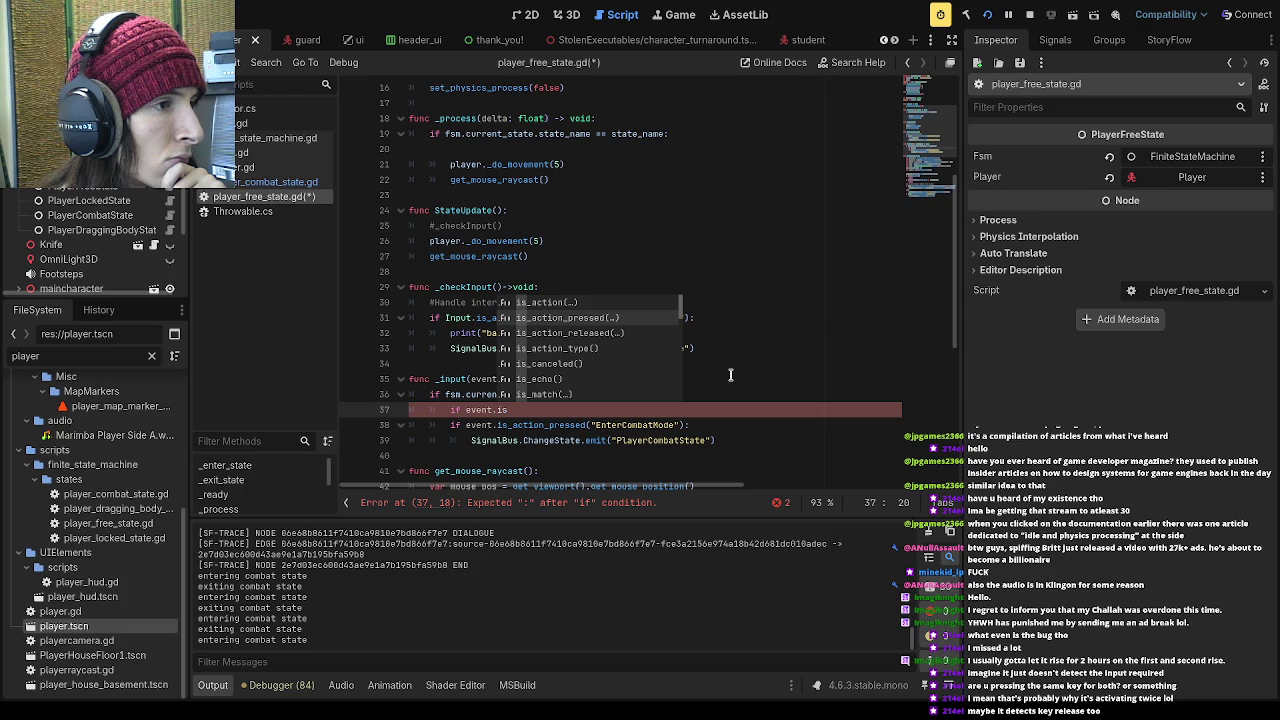
Step: Complete the line as if event.is_action_released("EnterCombatMode") using autocomplete
key("Down")
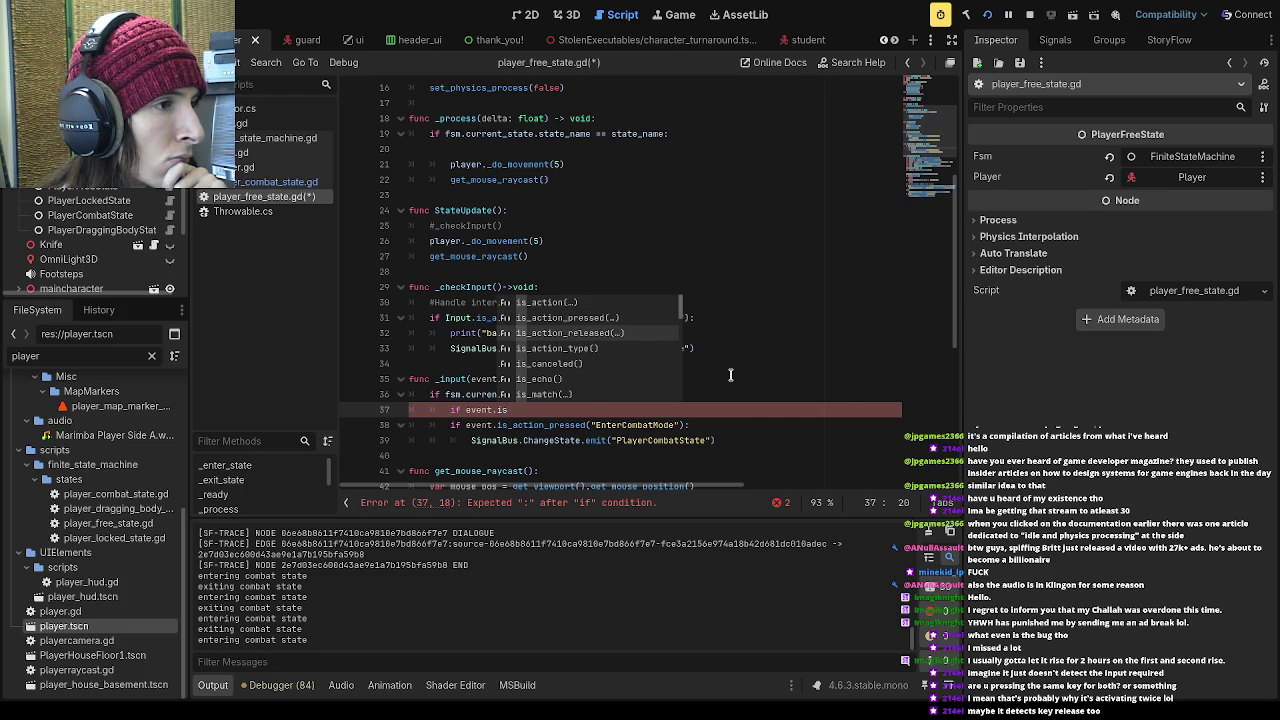
key("Return")
key("Right")
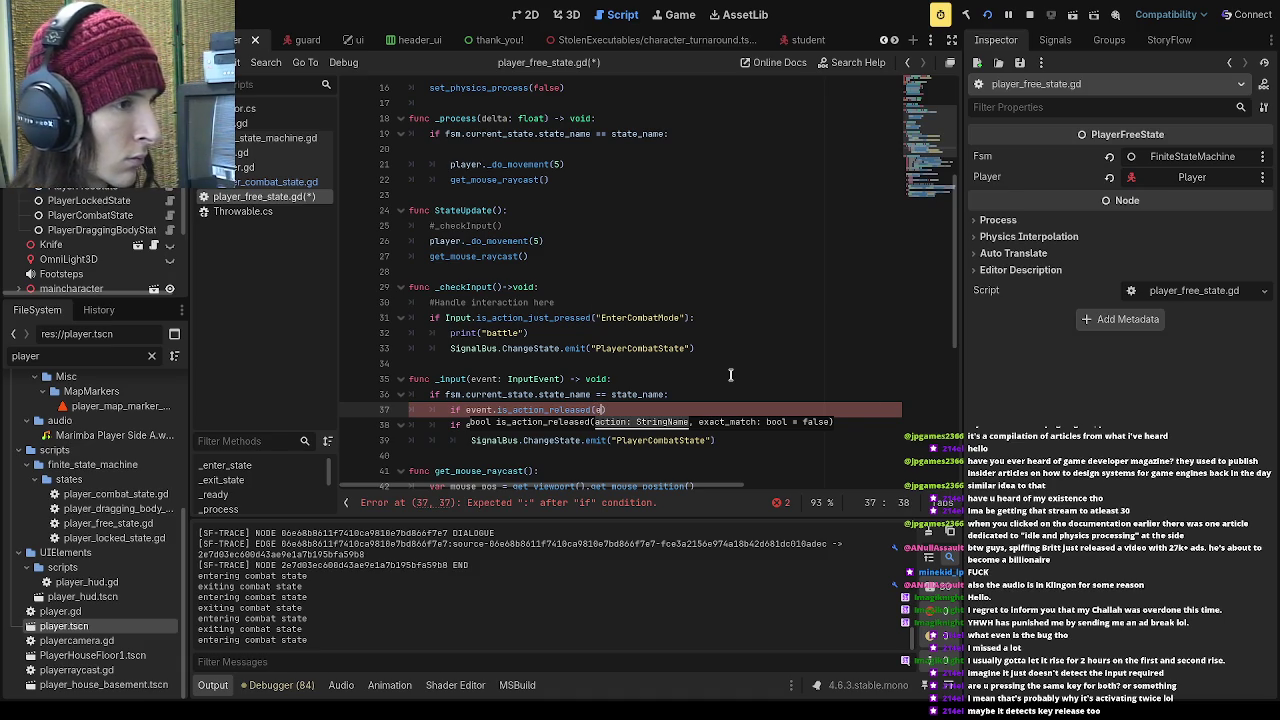
type("E")
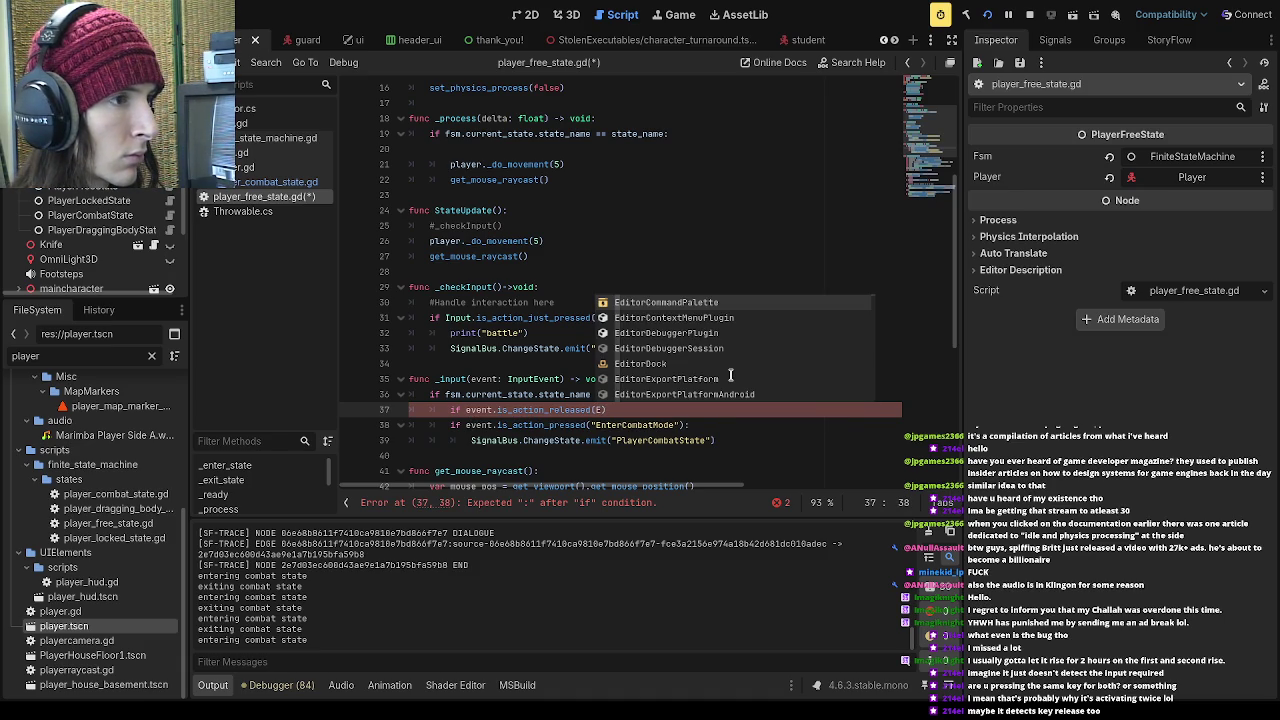
key("BackSpace")
type("\"E")
key("Return")
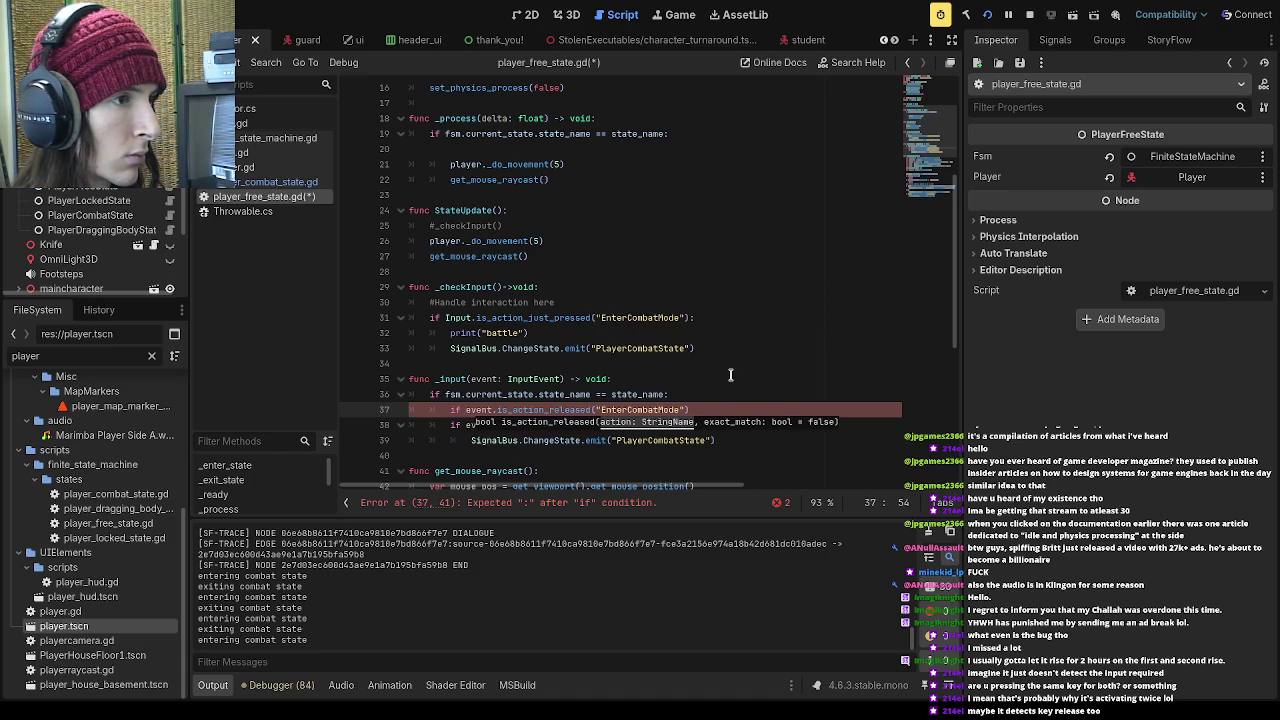
left_click(705, 363)
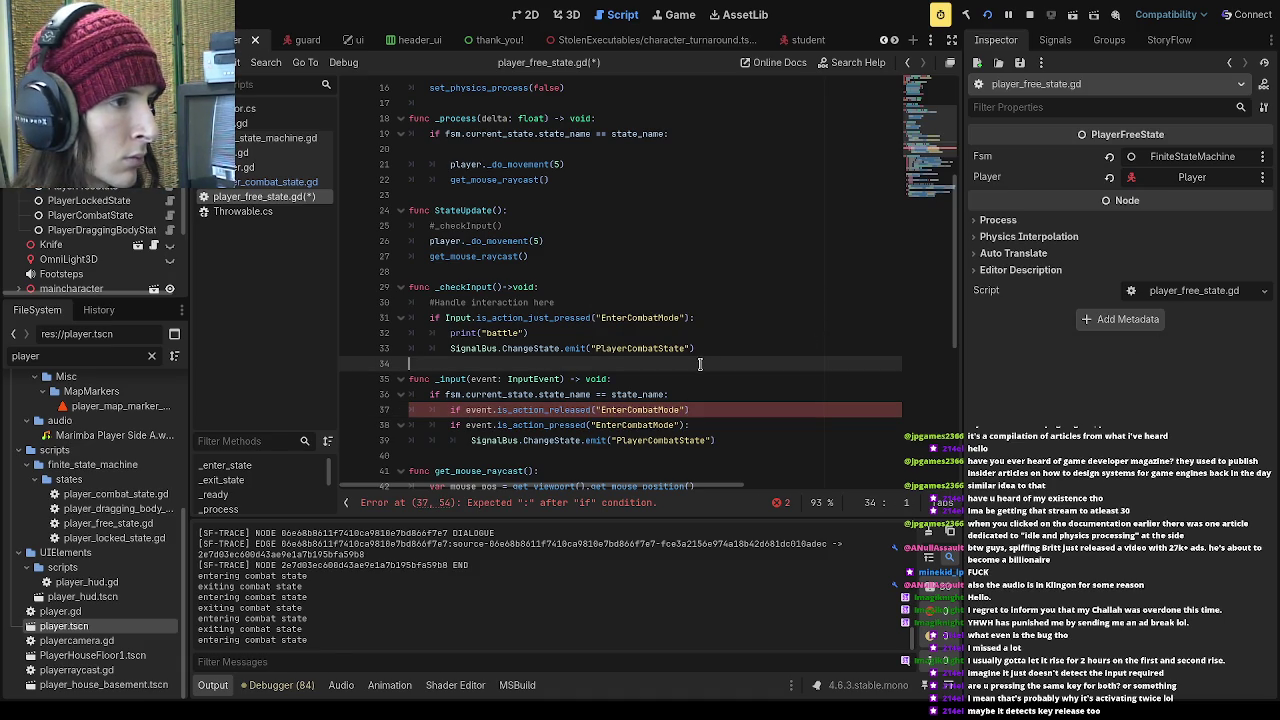
Step: Declare var ready_for_input: bool = false below the camera variable
left_click(666, 378)
scroll(702, 355, "up", 5)
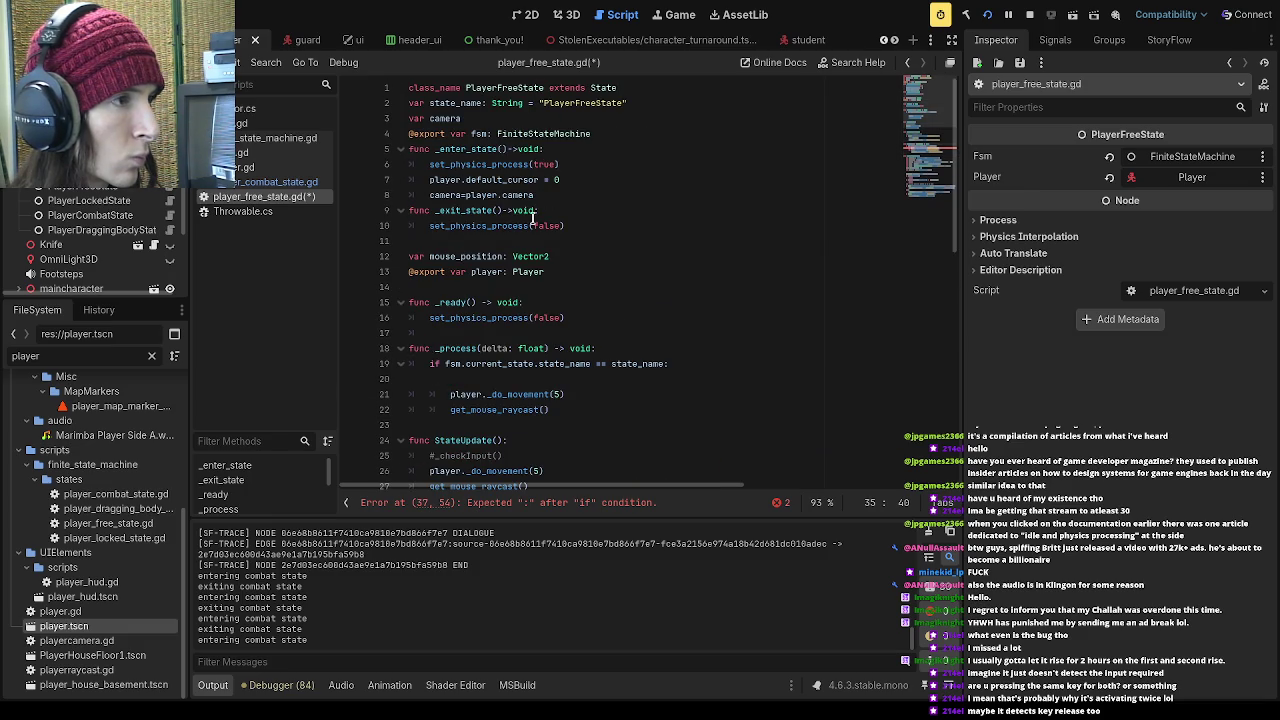
left_click(598, 121)
key("Return")
type("var ready_for_input: ")
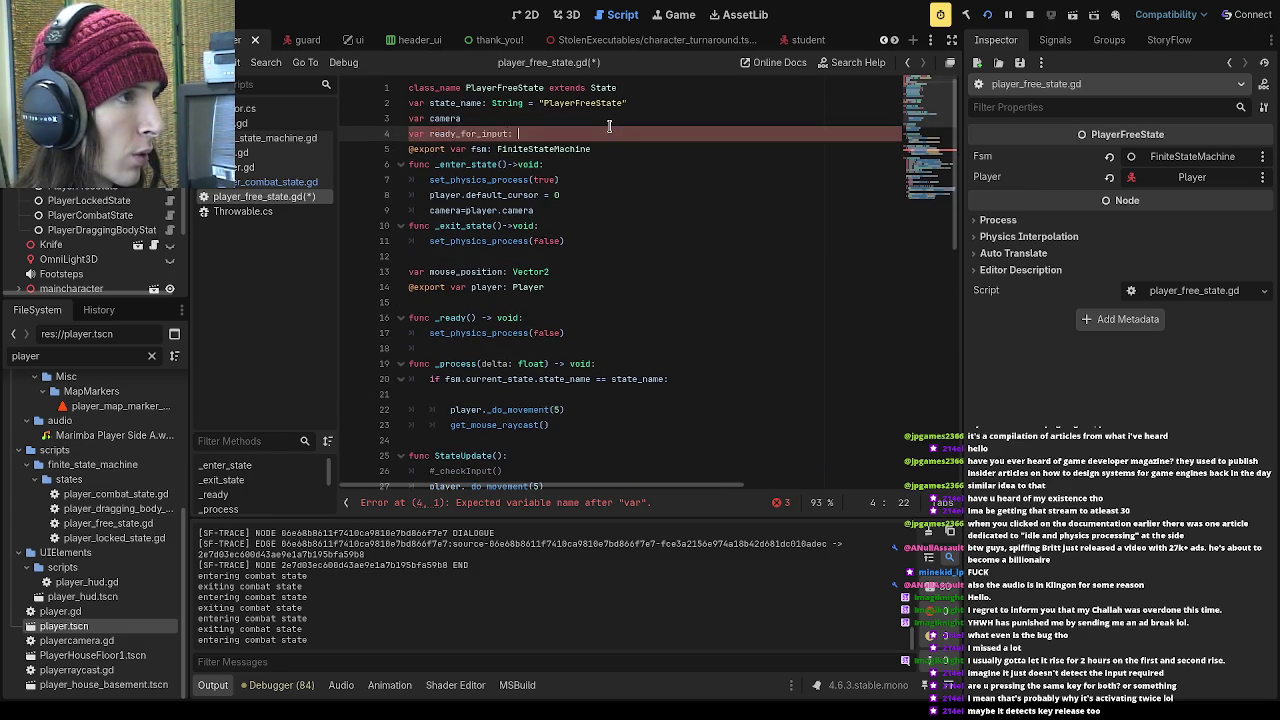
type("bool = false")
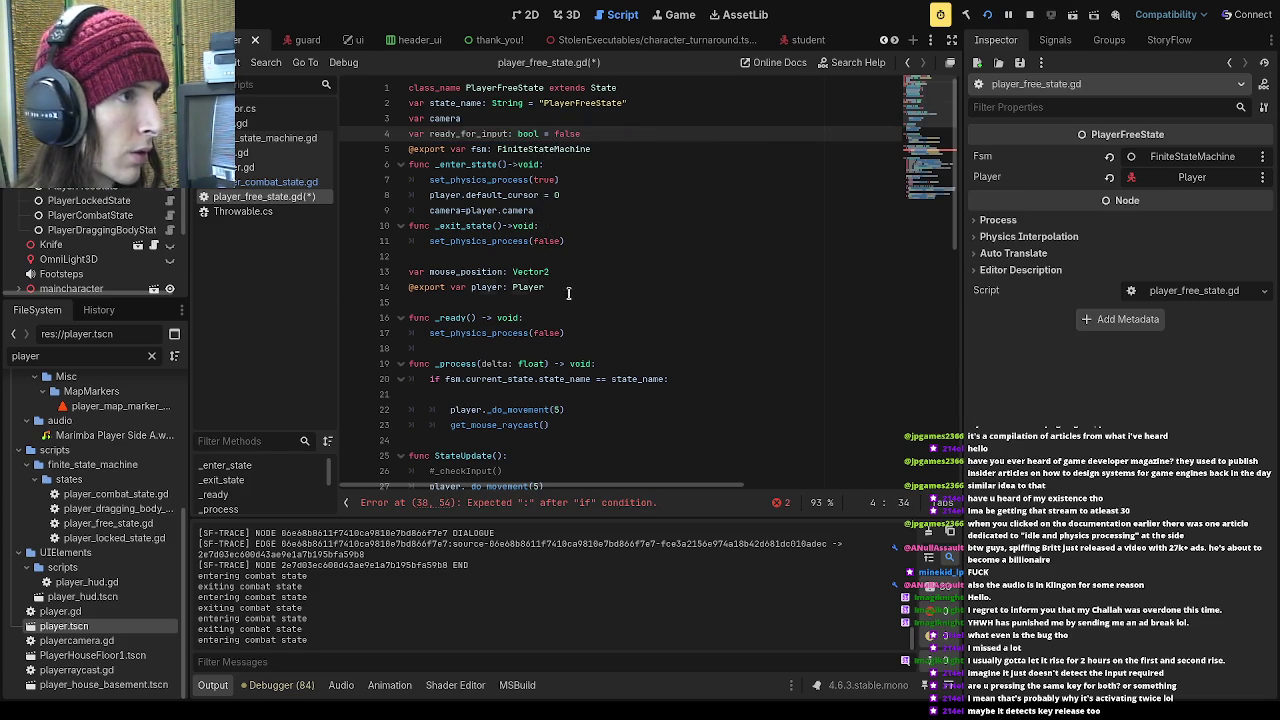
Step: Add an indented line under the release check and start typing if isrea
left_click_drag(557, 288, 555, 272)
scroll(557, 300, "down", 3)
scroll(557, 300, "down", 6)
scroll(545, 298, "down", 2)
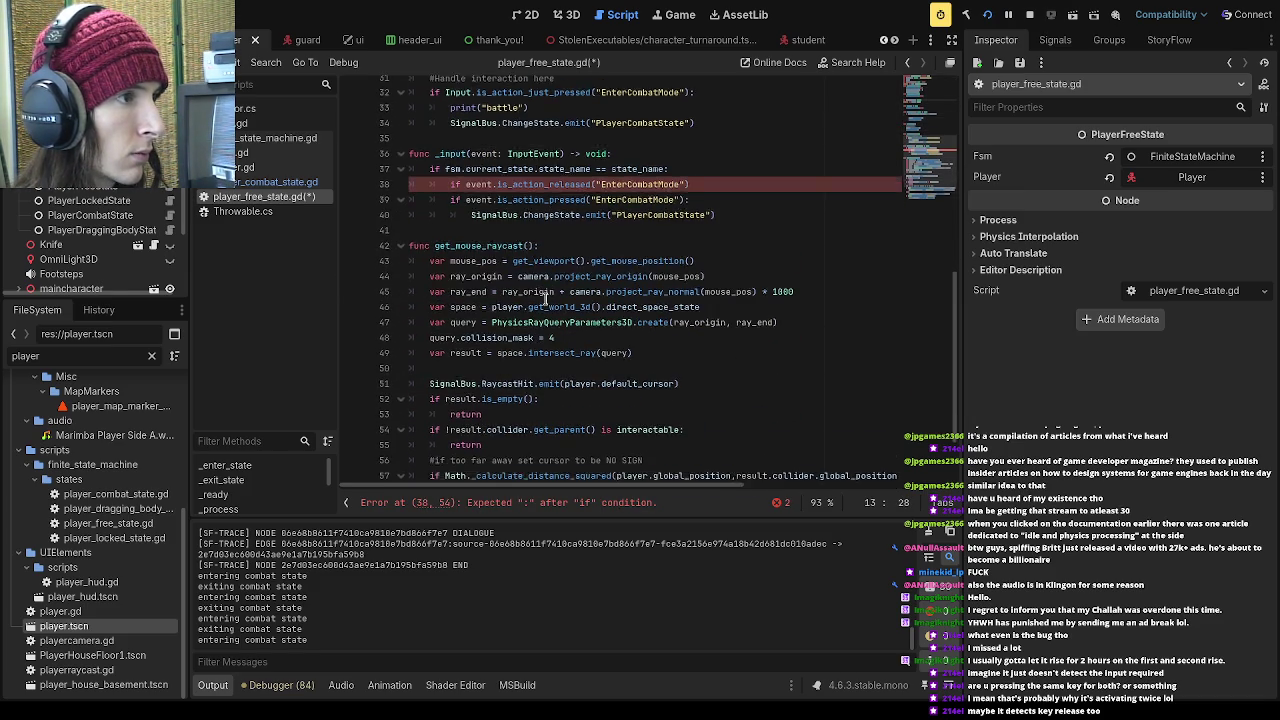
scroll(556, 304, "up", 4)
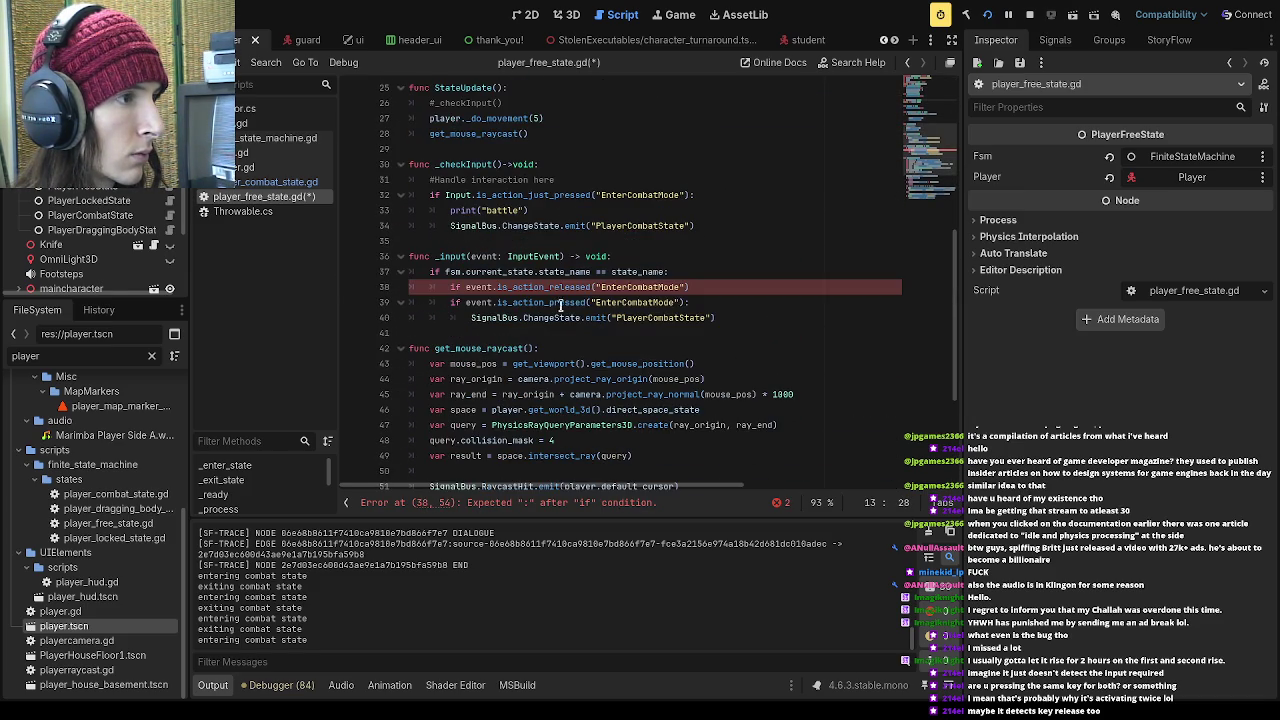
left_click(712, 270)
key("Return")
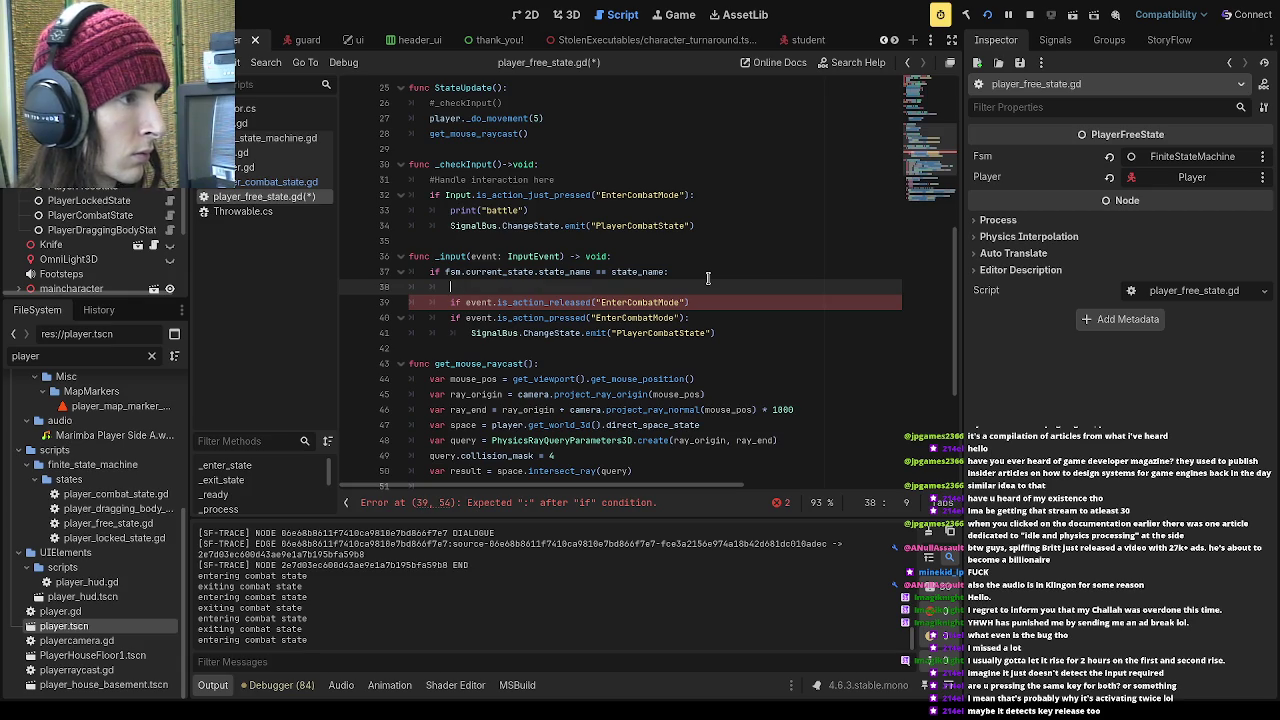
key("BackSpace")
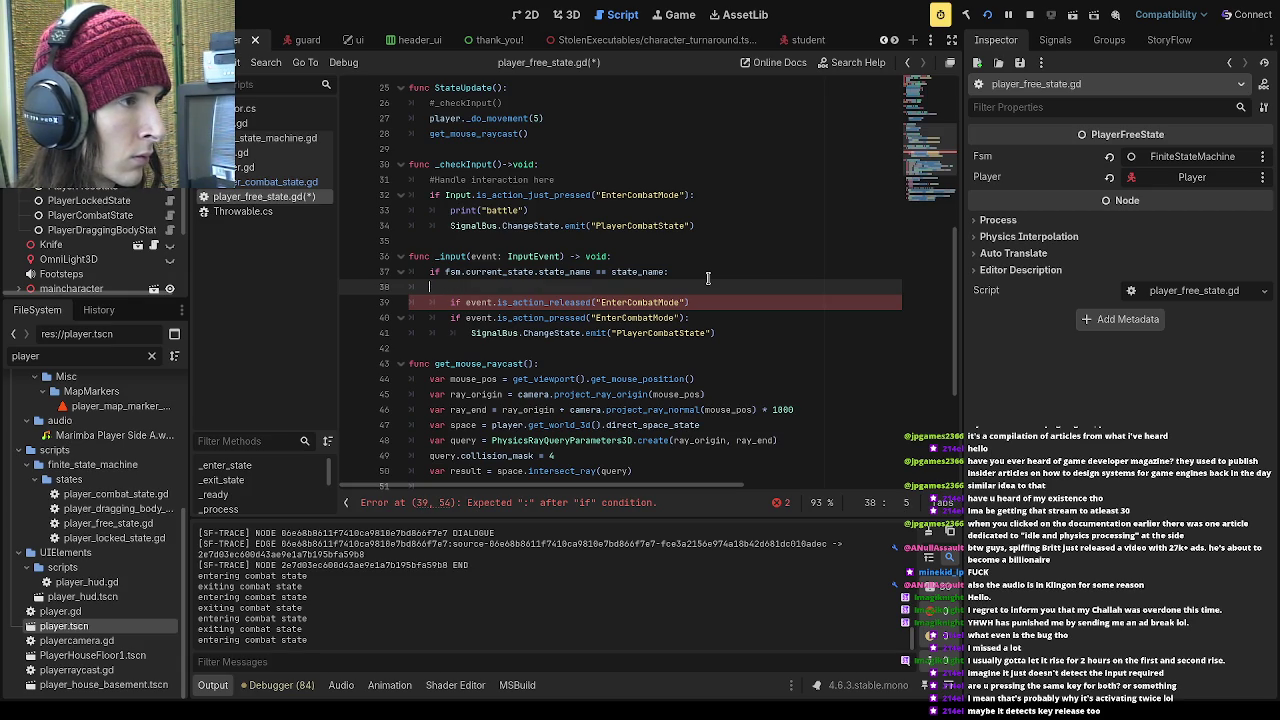
key("BackSpace")
left_click(707, 286)
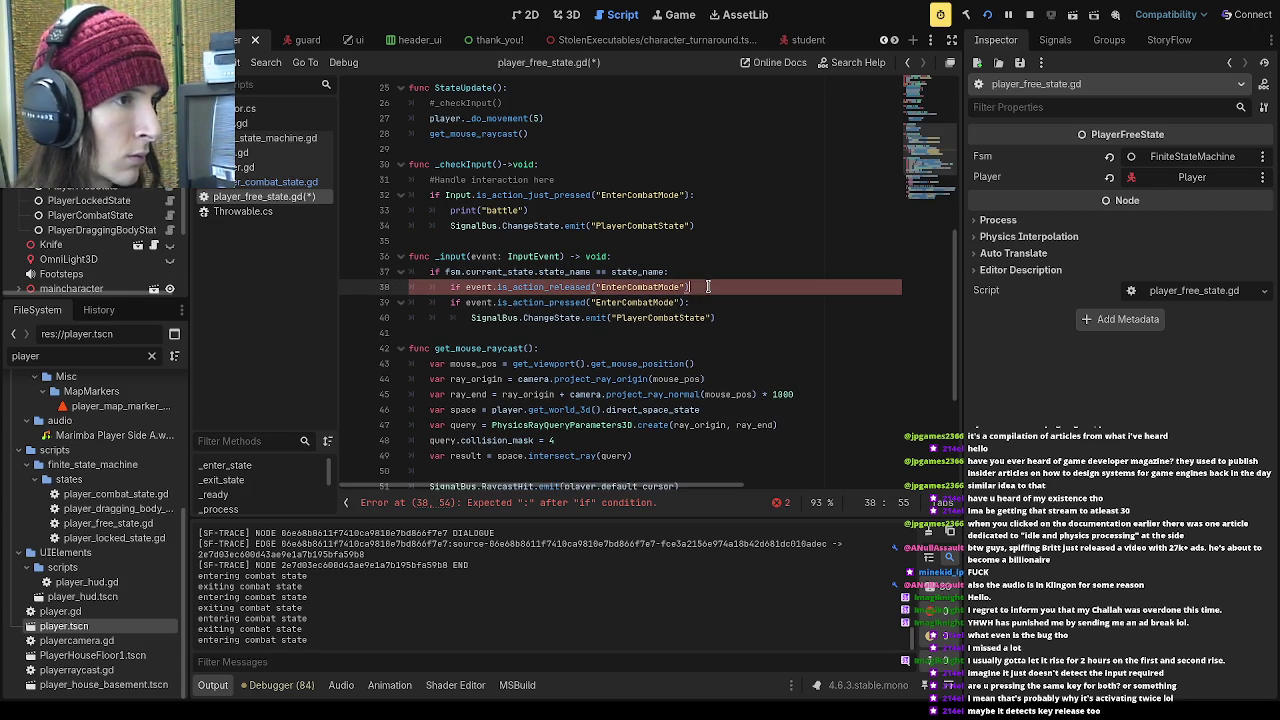
key("Return")
type("if ")
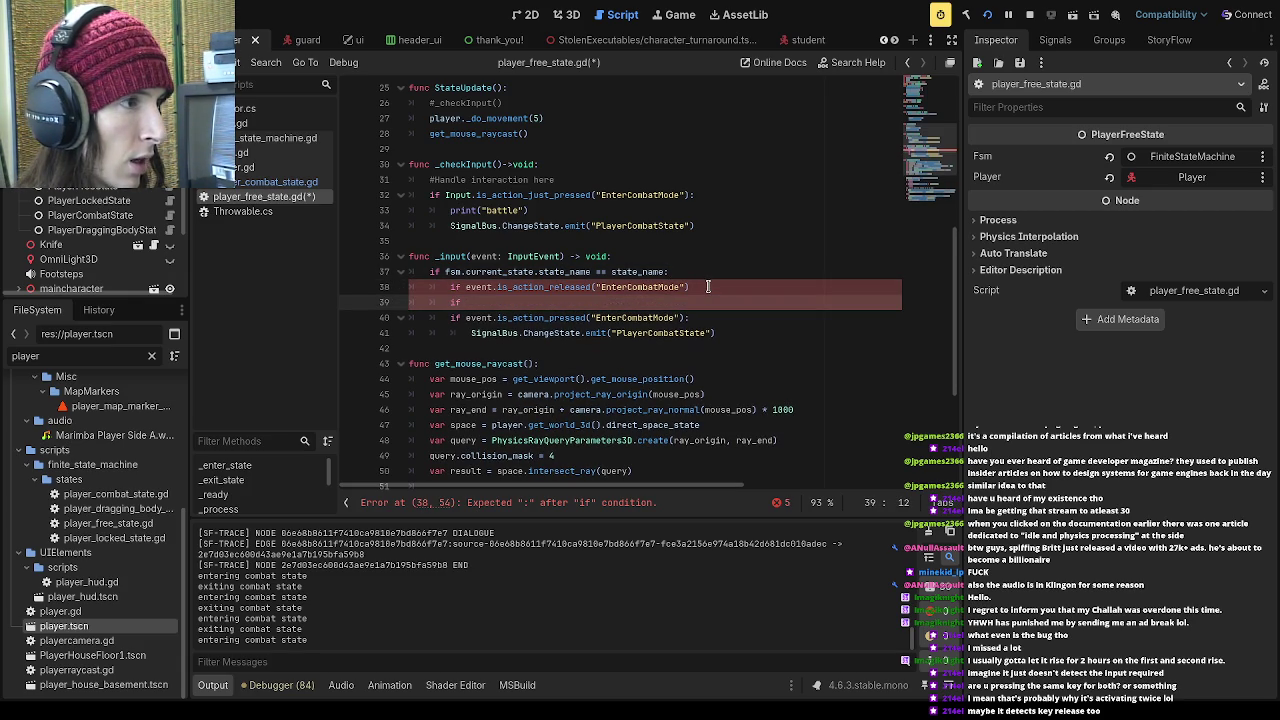
type("is")
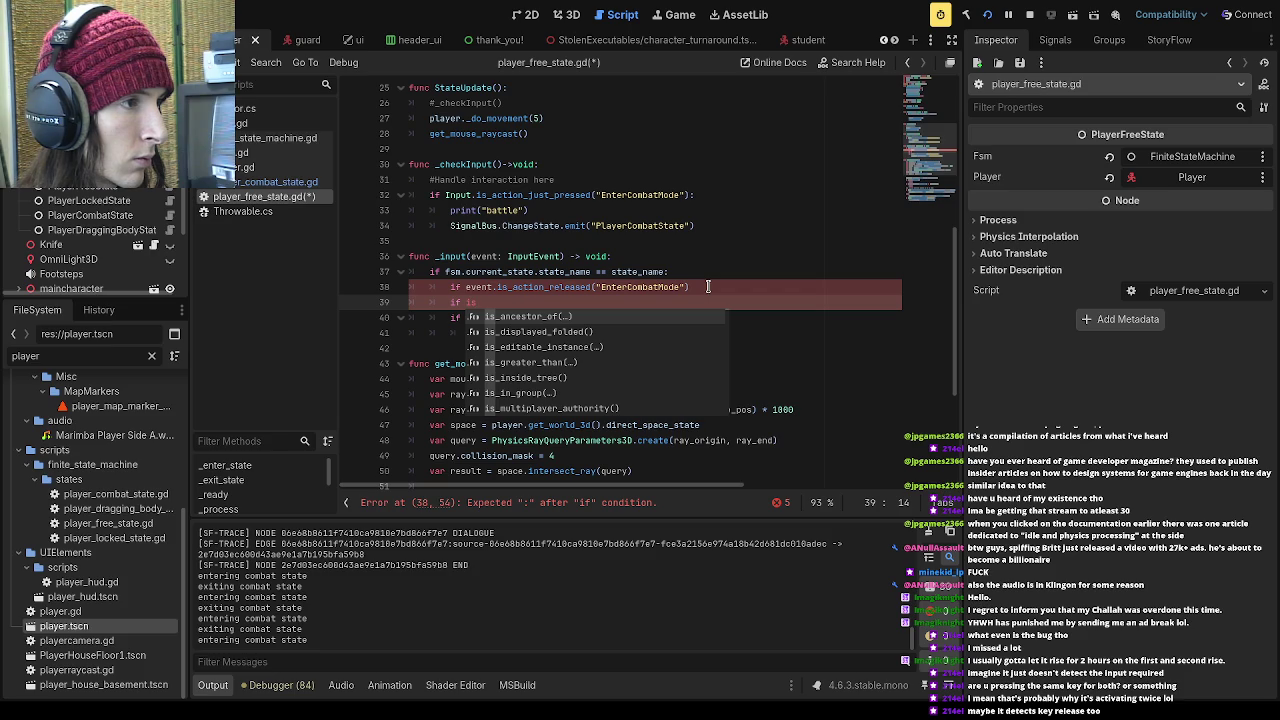
type("rea")
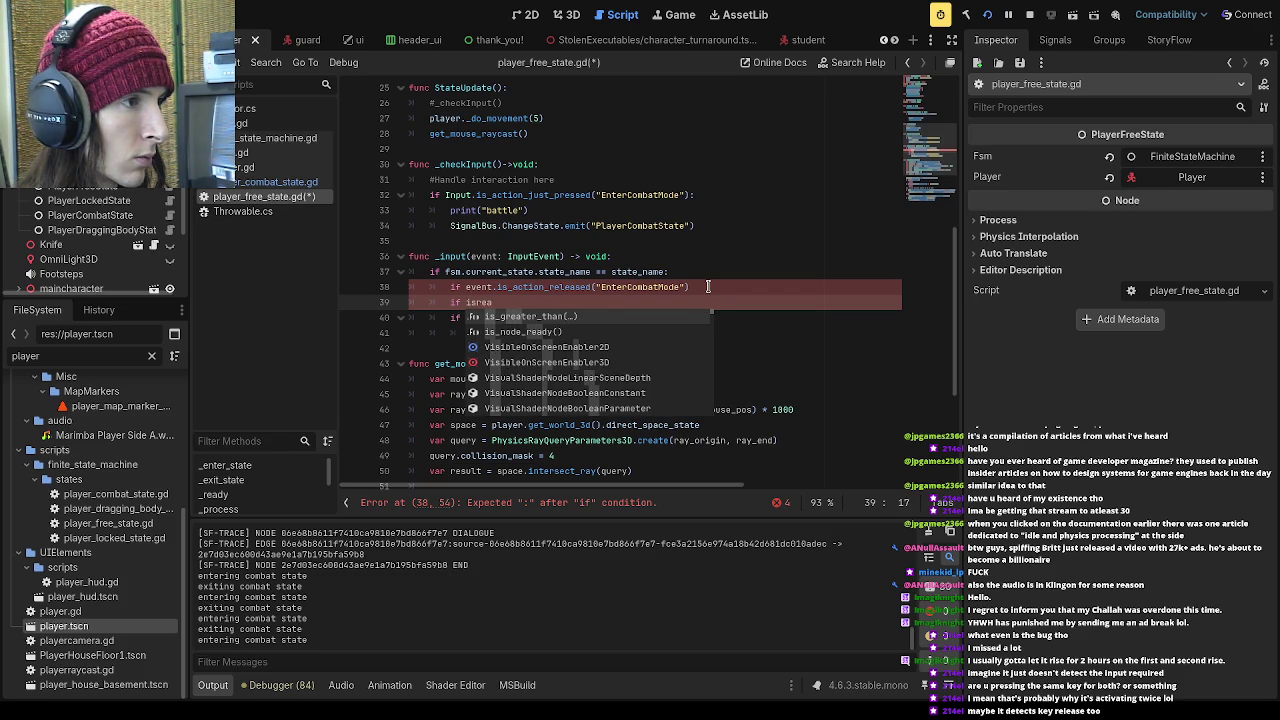
scroll(700, 280, "up", 8)
scroll(695, 270, "down", 10)
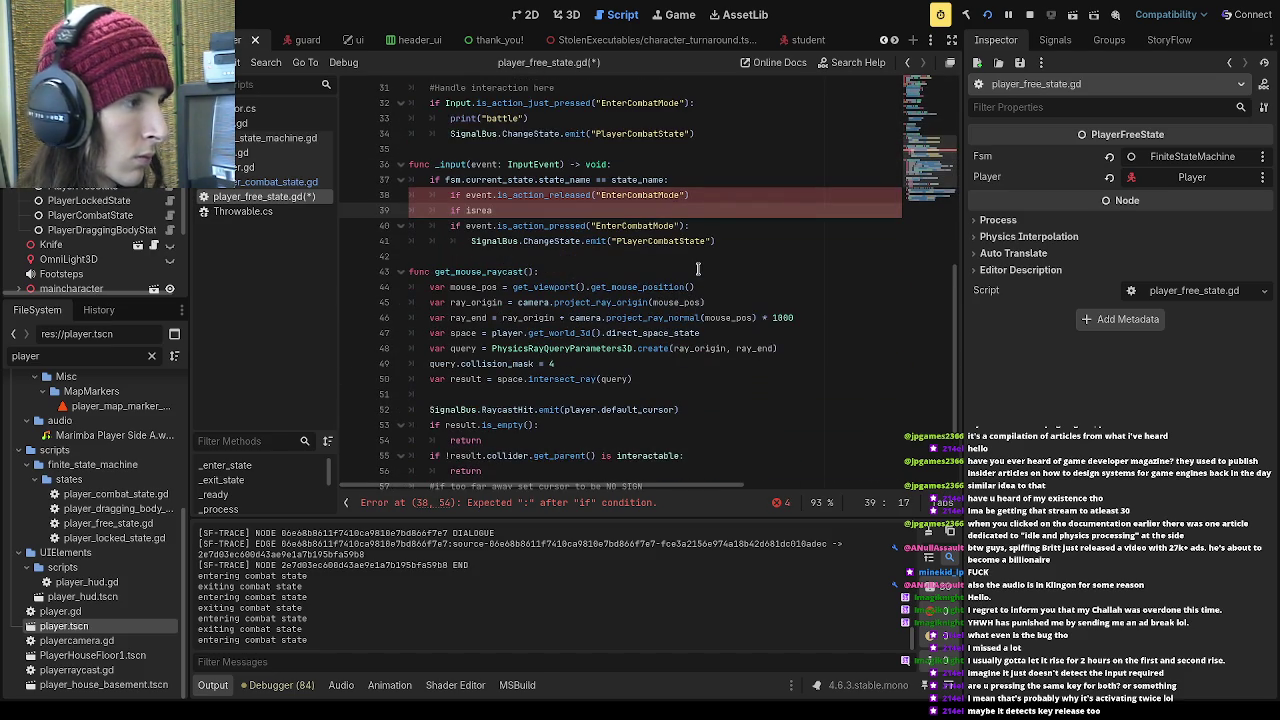
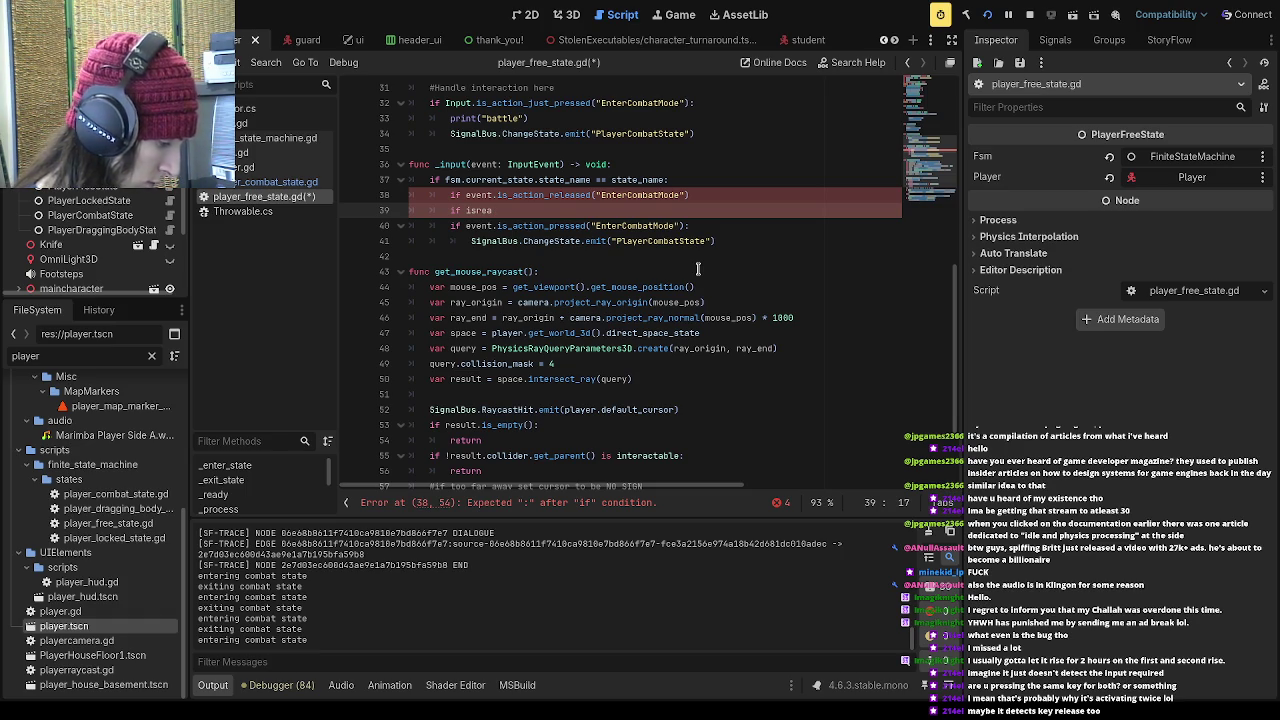
Step: Wrap the EnterCombatMode press check and its state change in an 'if ready_for_input:' block
key("BackSpace")
key("BackSpace")
key("BackSpace")
key("BackSpace")
type("read")
key("Return")
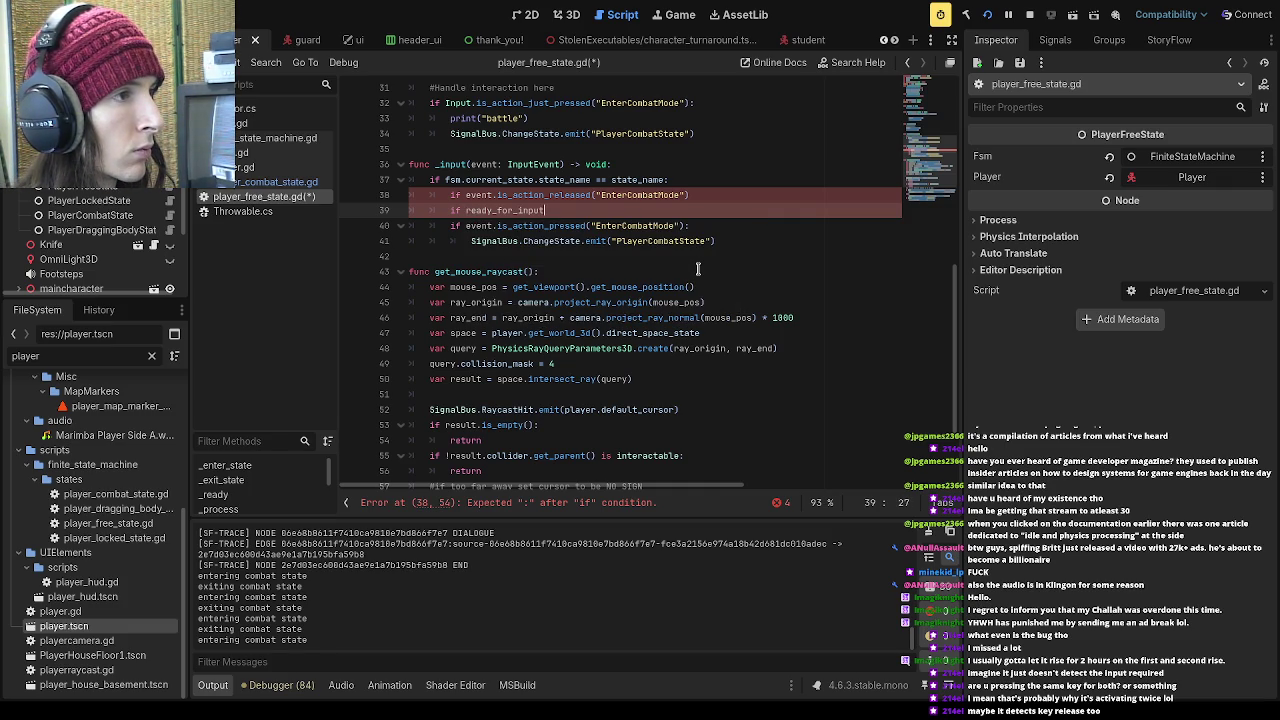
type(":")
key("Return")
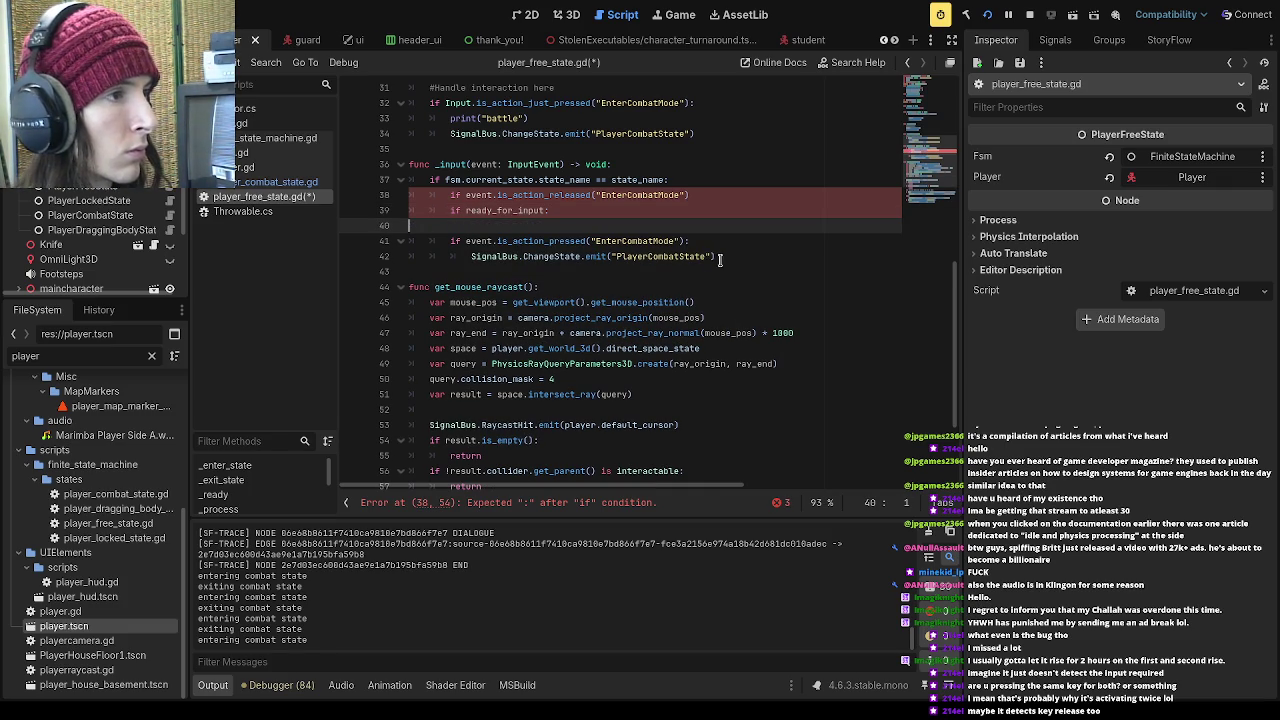
key("BackSpace")
key("BackSpace")
key("BackSpace")
left_click_drag(734, 243, 418, 226)
key("Tab")
Step: Add an indented 'ready_for_input = true' under the EnterCombatMode release check and save
left_click(598, 214)
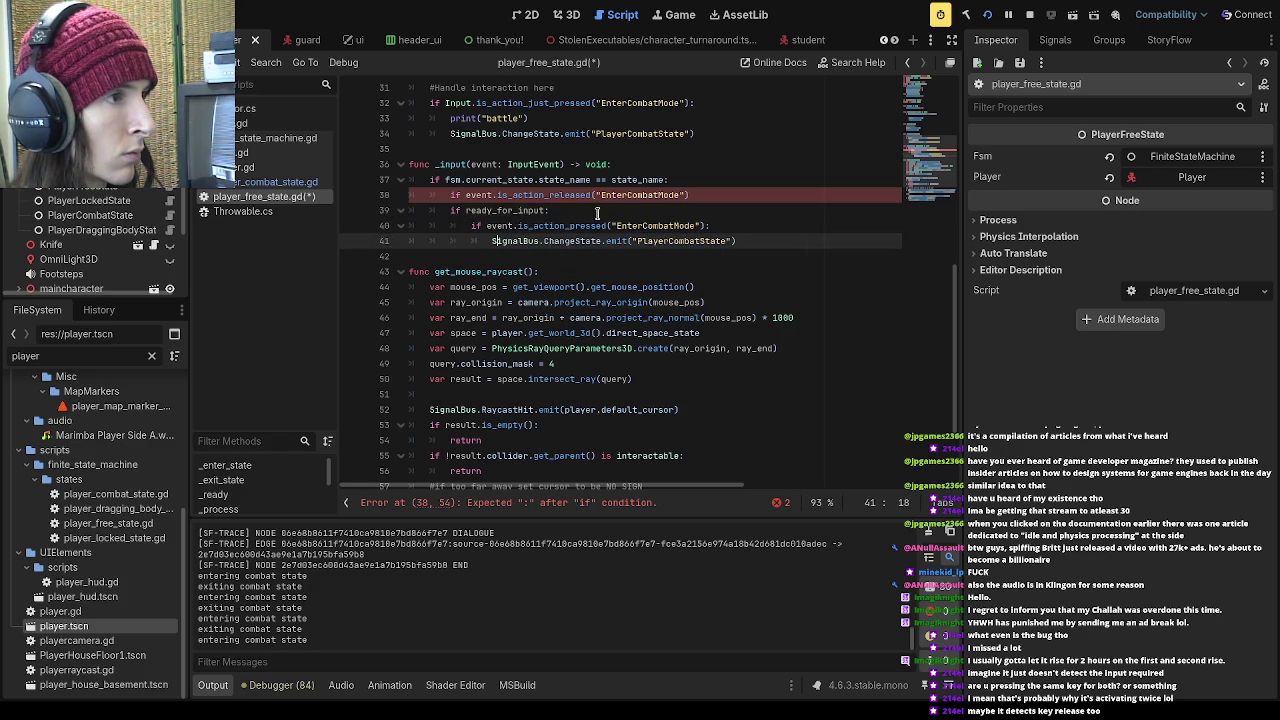
scroll(760, 271, "up", 1)
left_click(707, 241)
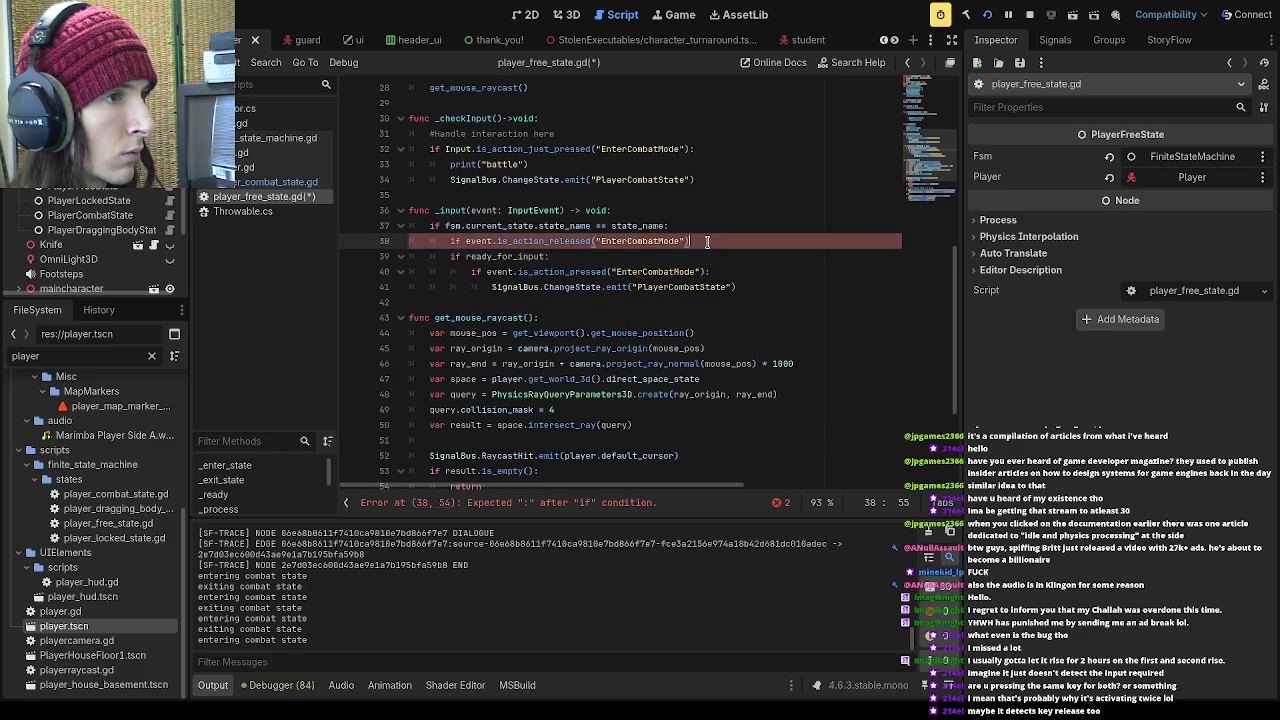
key("Return")
type("ready_for_input")
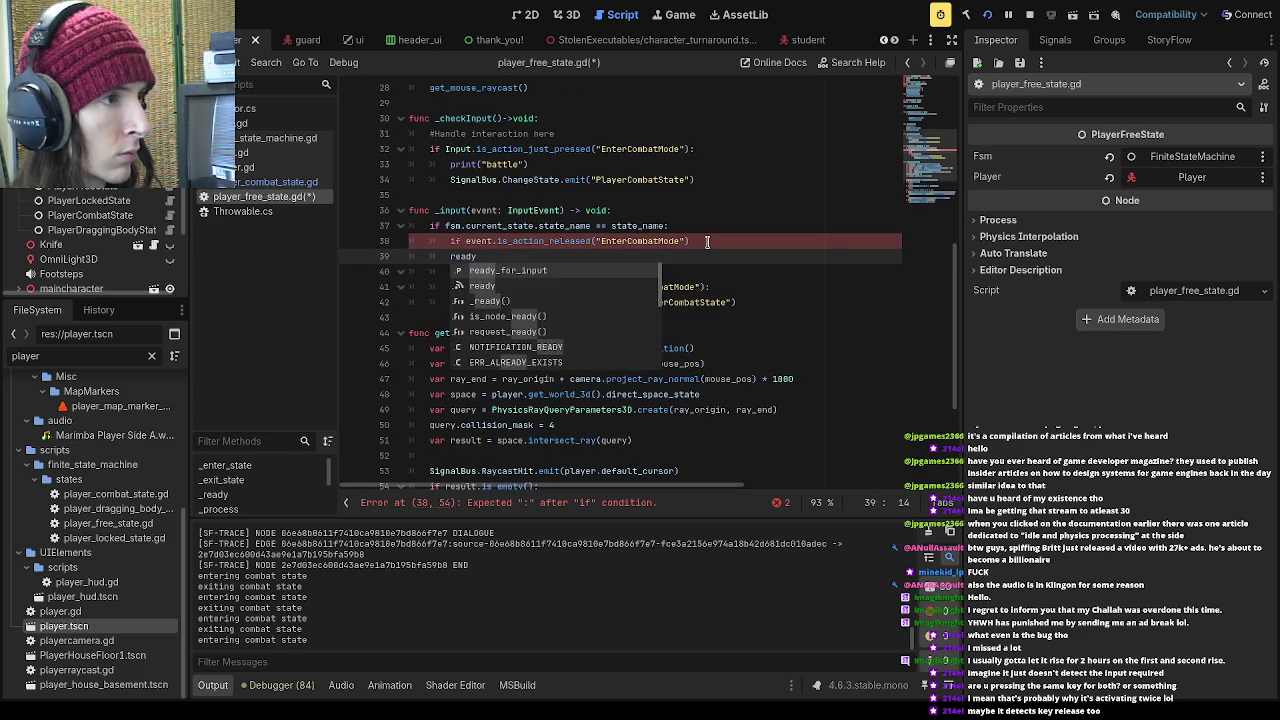
type(" = true")
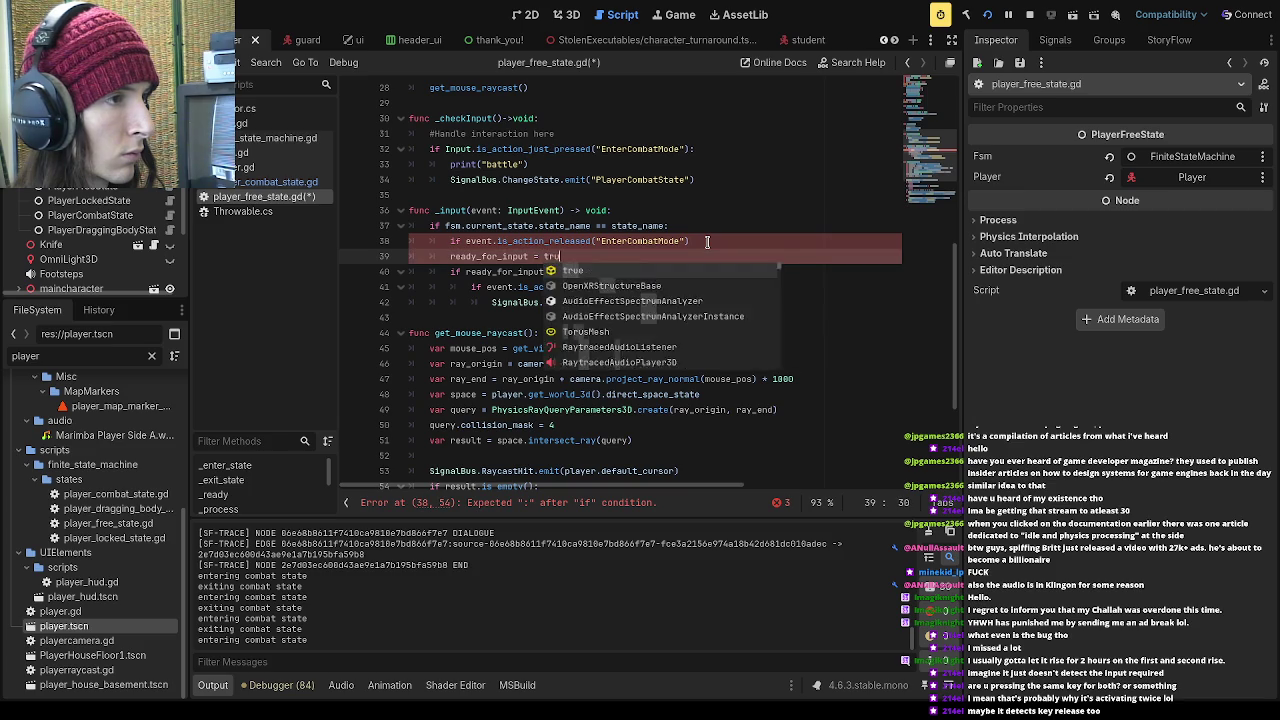
key("ctrl+s")
key("Home")
key("Tab")
key("ctrl+s")
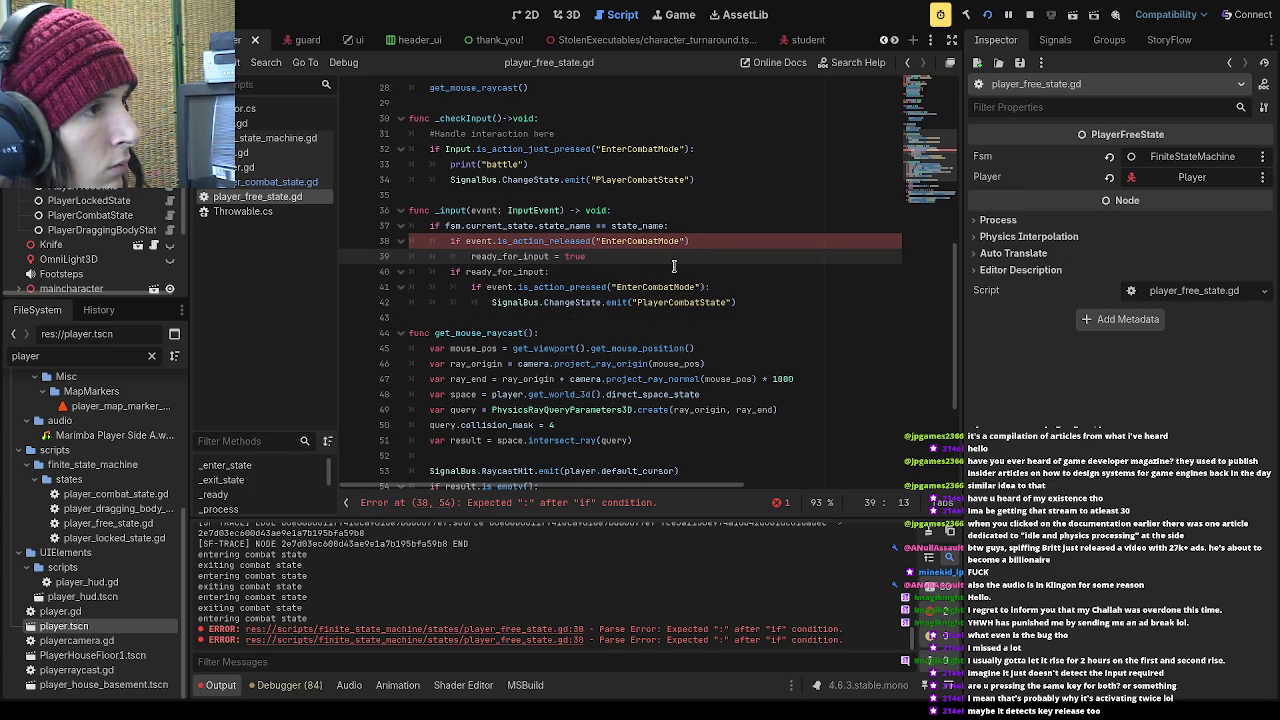
Step: Add the missing colon to the release check, then run the game and start a new game
left_click(674, 266)
left_click(672, 256)
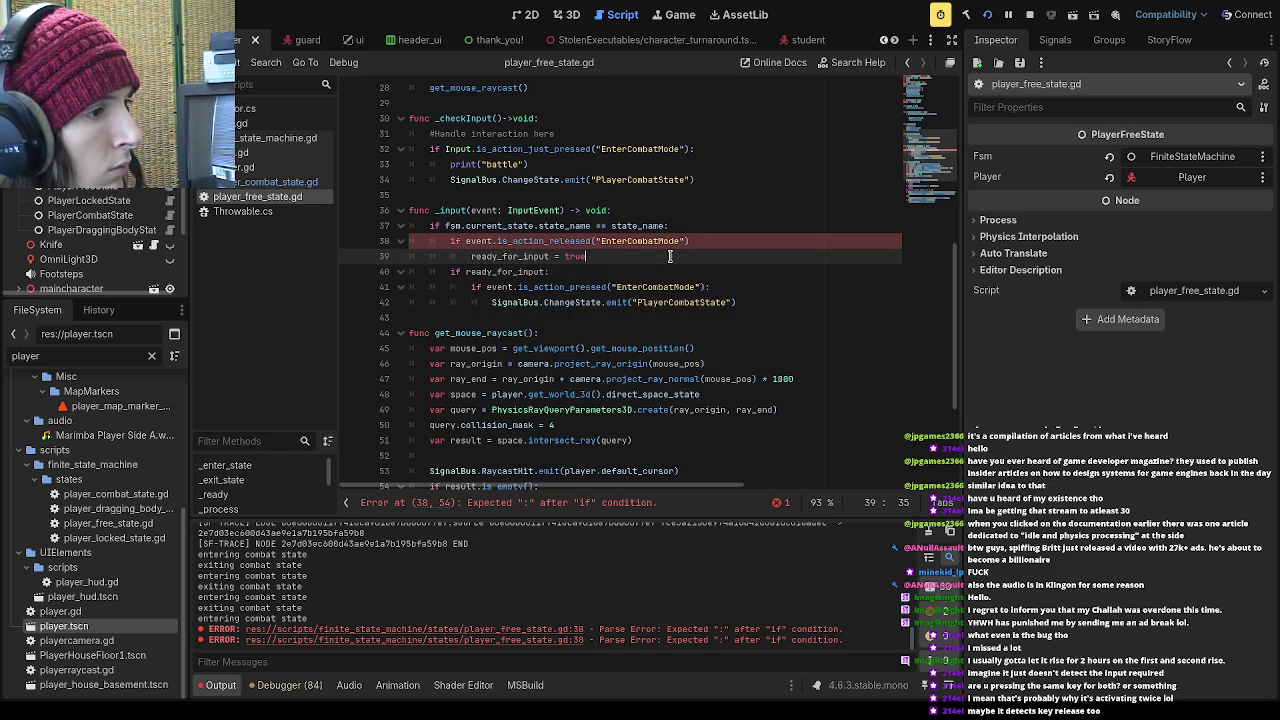
left_click(711, 241)
type(":")
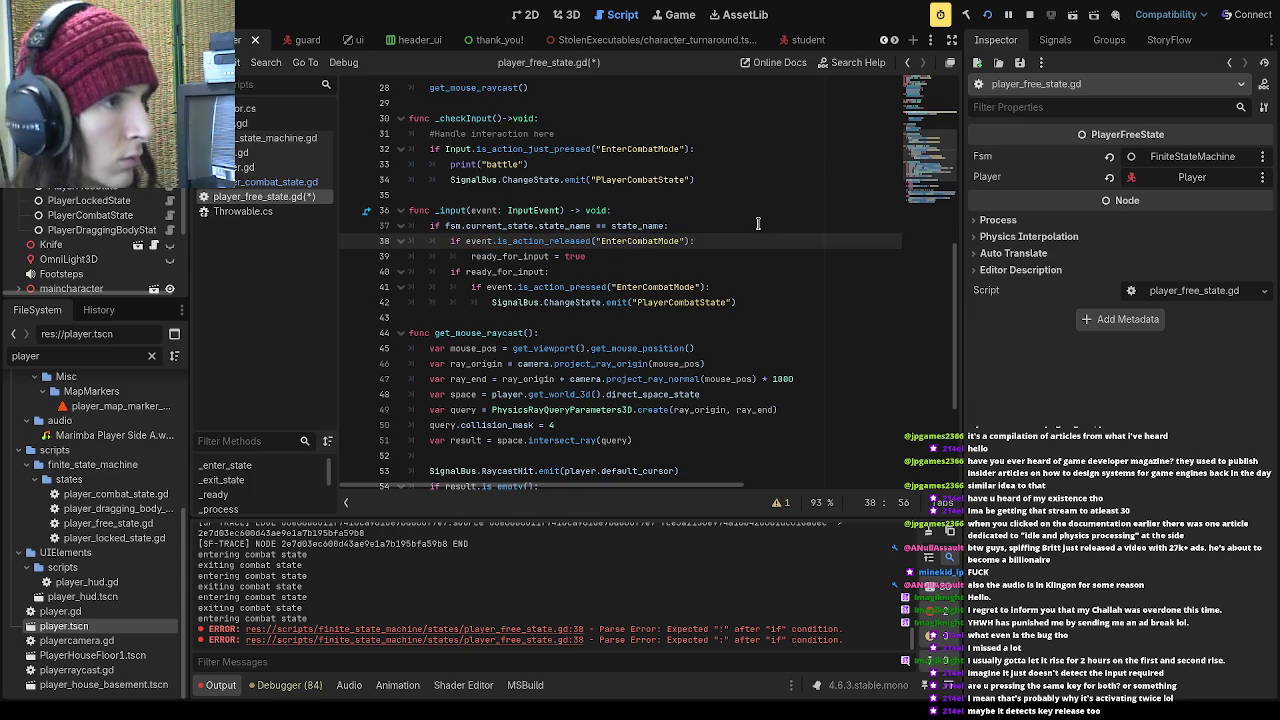
left_click(988, 15)
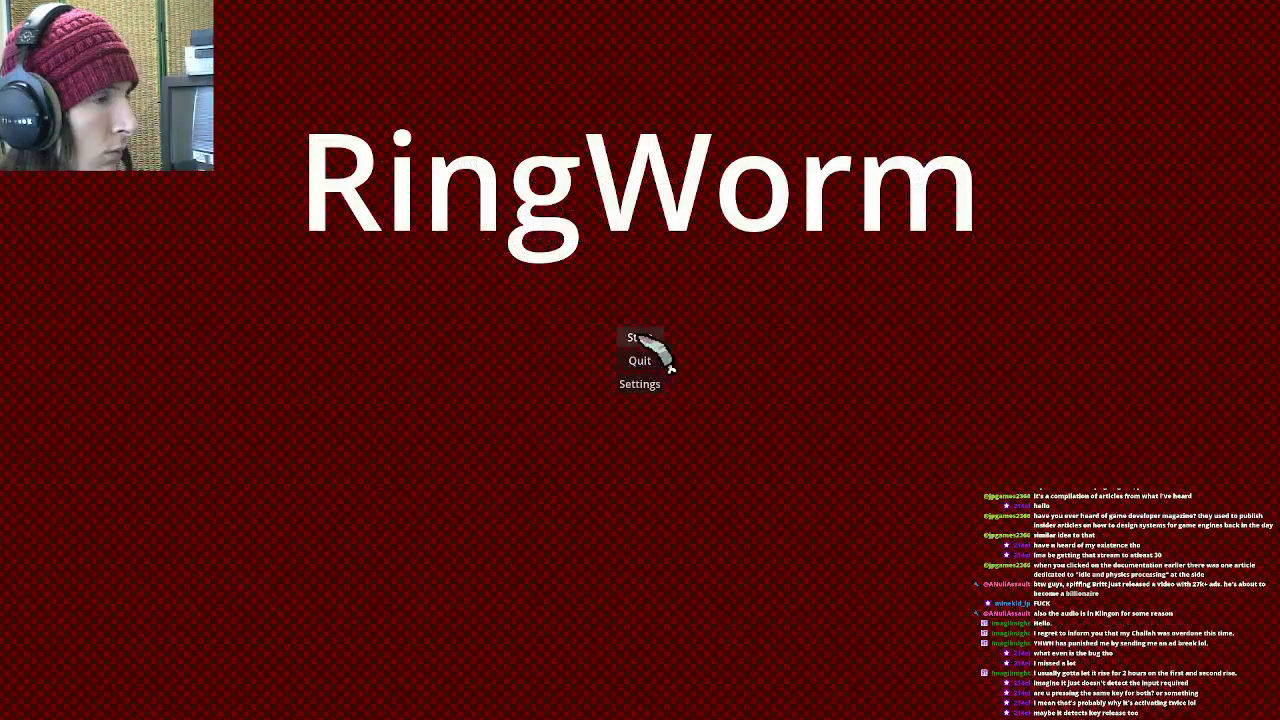
left_click(640, 337)
Step: Play past the splash and opening dialogue to test combat mode, then stop the game with F8
left_click(728, 520)
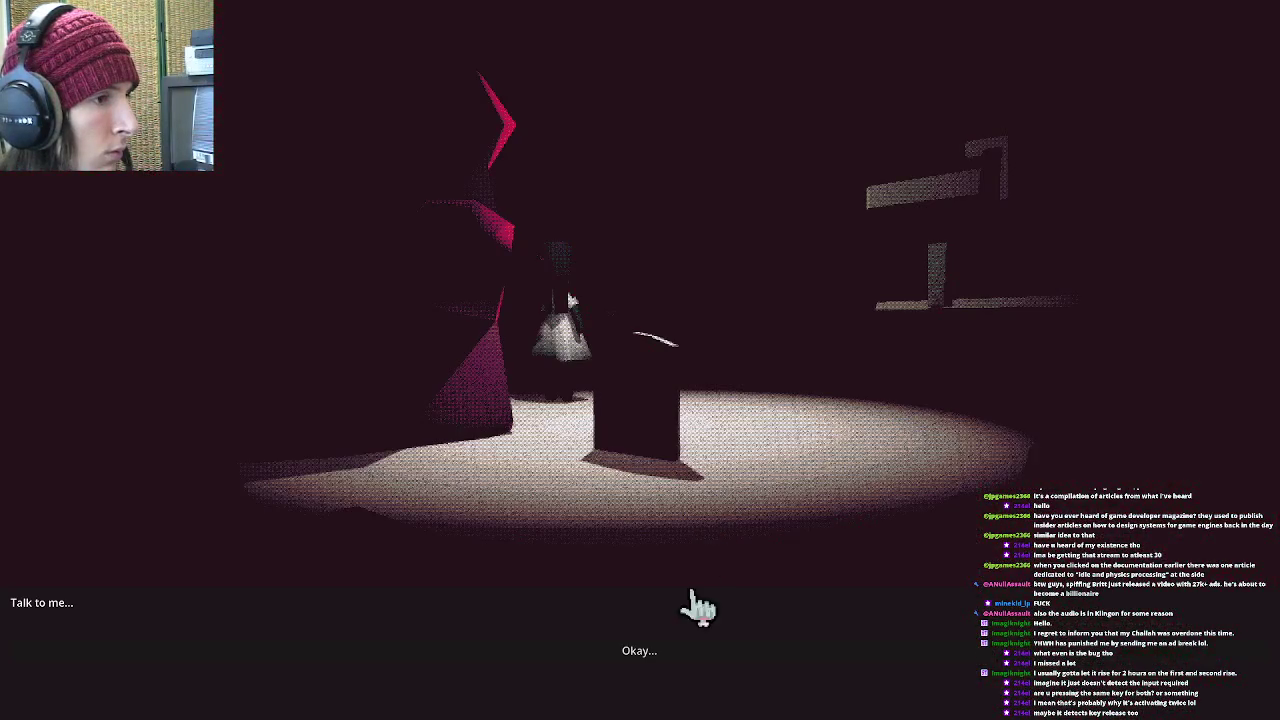
left_click(662, 666)
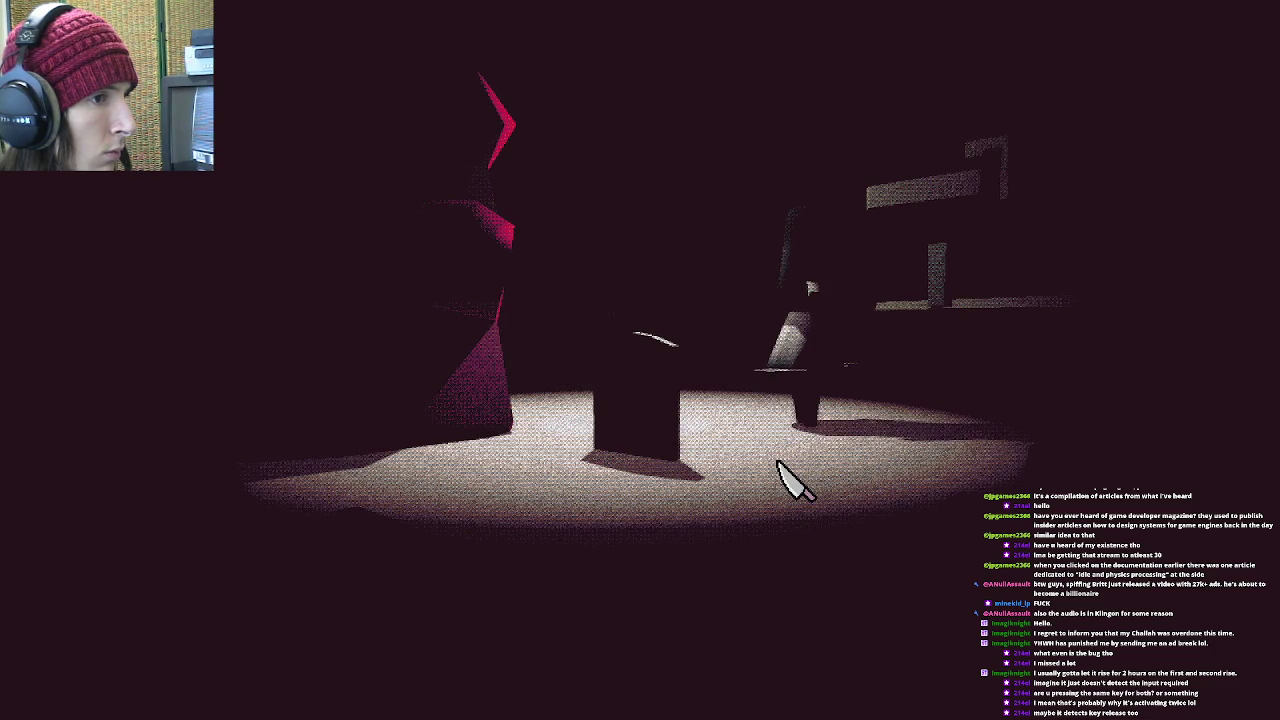
key("F8")
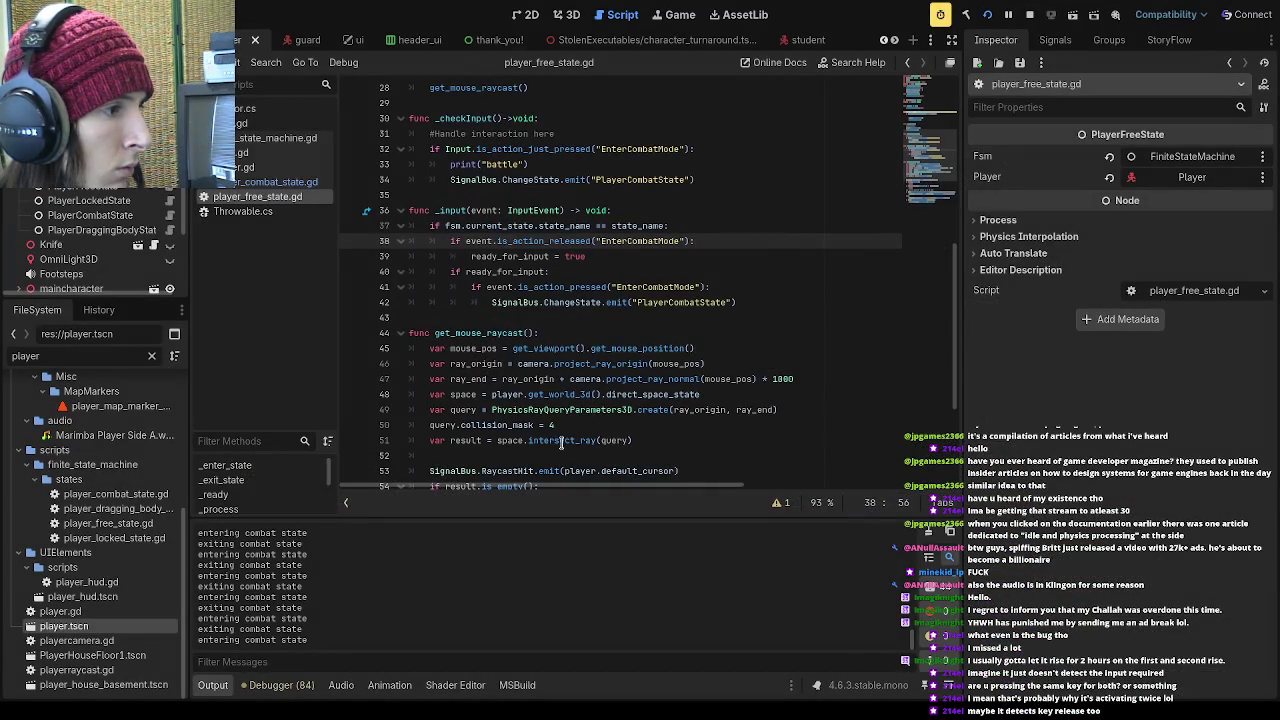
Step: Copy the ready_for_input variable name from its declaration at the top of the script
scroll(567, 432, "up", 9)
left_click(529, 150)
mouse_move(582, 134)
left_mouse_down()
mouse_move(409, 134)
mouse_move(430, 134)
left_mouse_up()
left_click_drag(508, 134, 430, 134)
key("ctrl+c")
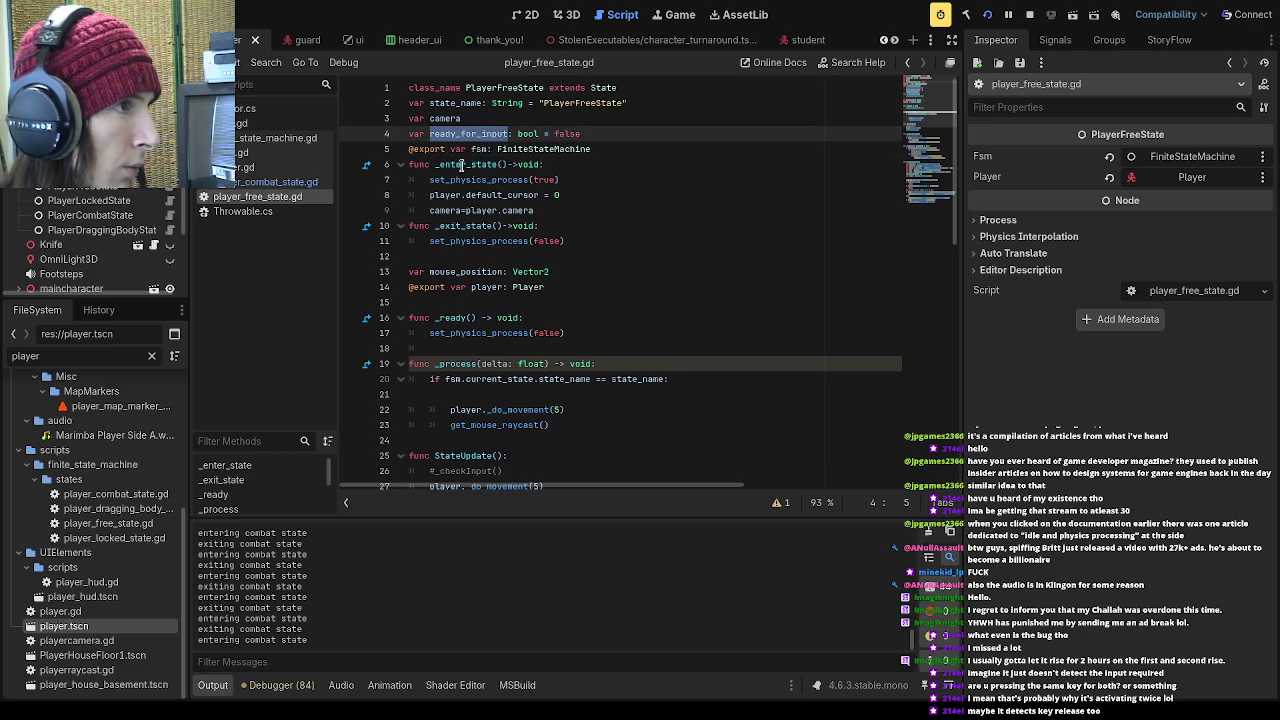
Step: Add 'ready_for_input = false' after the camera assignment in _enter_state, then rerun the game to a new game
left_click(602, 180)
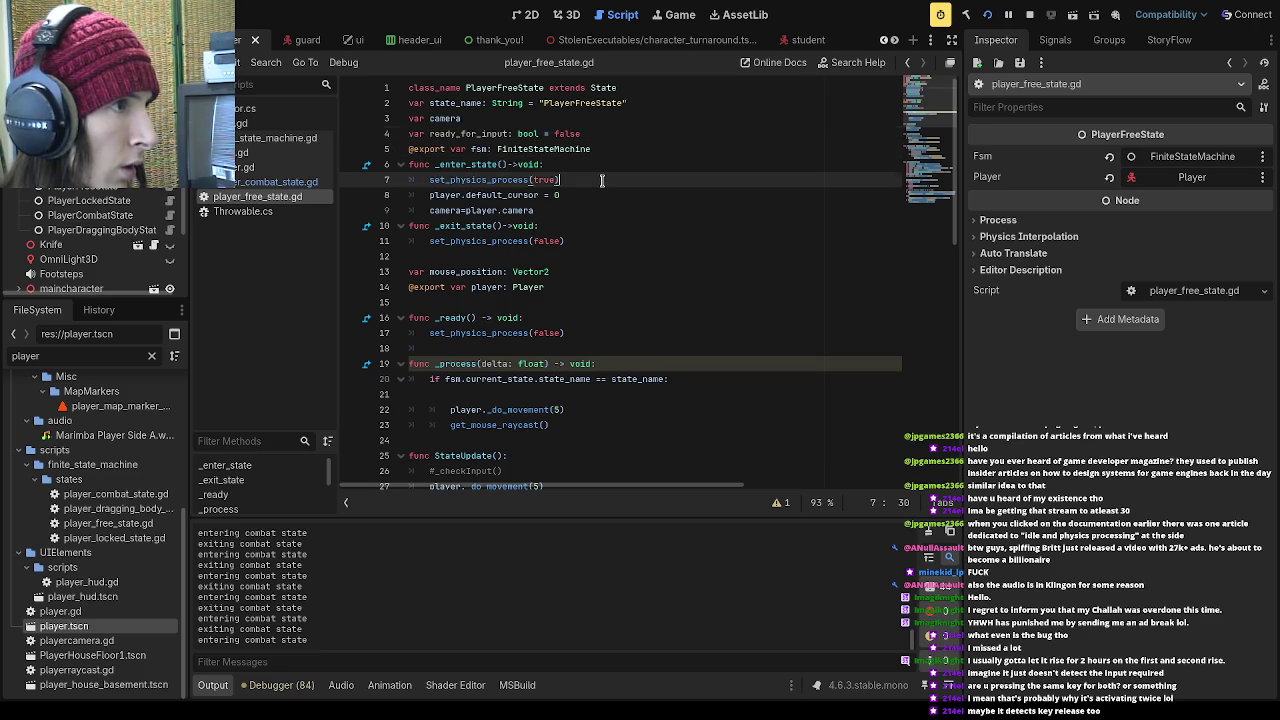
left_click(601, 202)
left_click(618, 205)
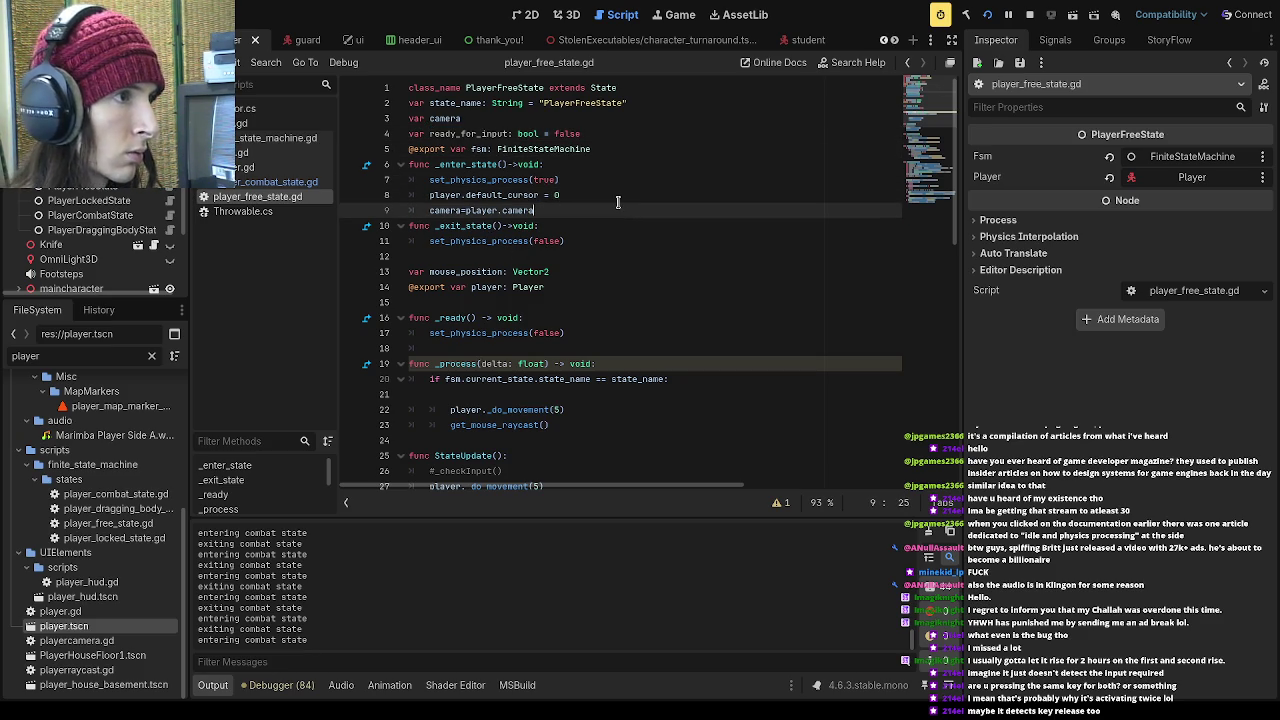
key("Return")
key("ctrl+v")
type("false")
key("BackSpace")
key("BackSpace")
key("BackSpace")
type("false")
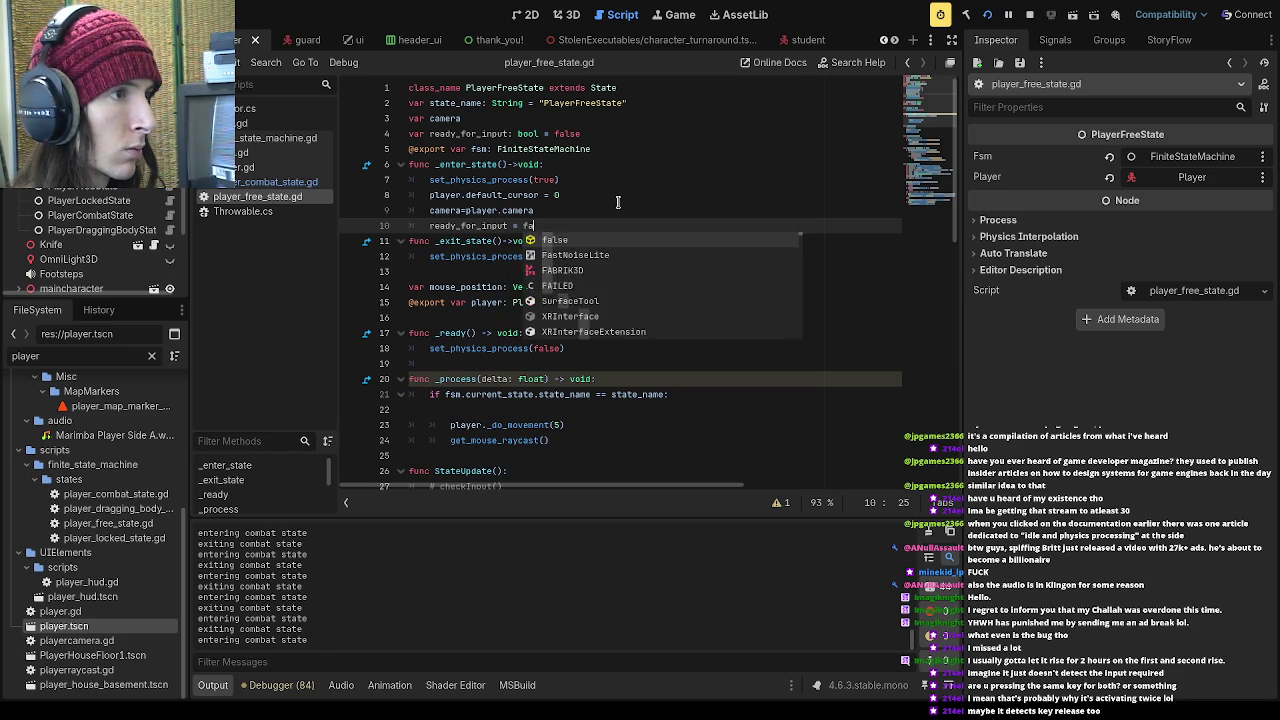
key("F5")
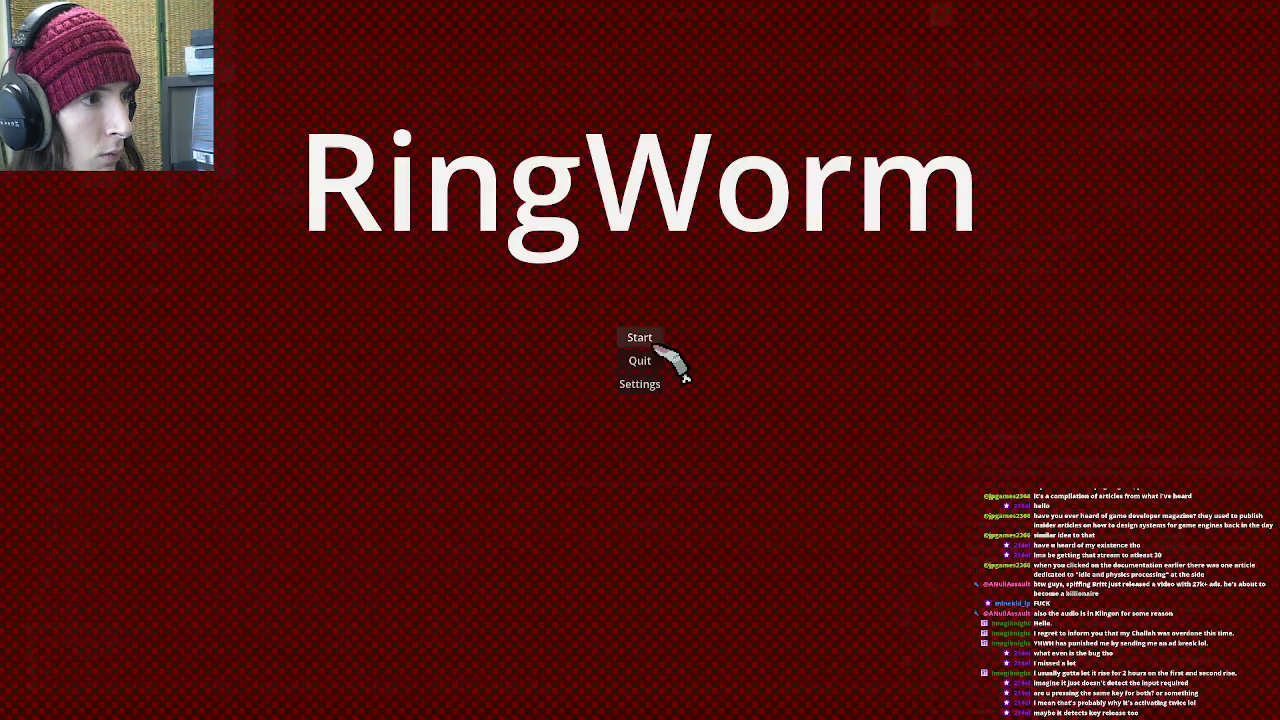
left_click(652, 345)
Step: Dismiss the opening dialogue, test combat mode, and switch back to the script editor
left_click(666, 648)
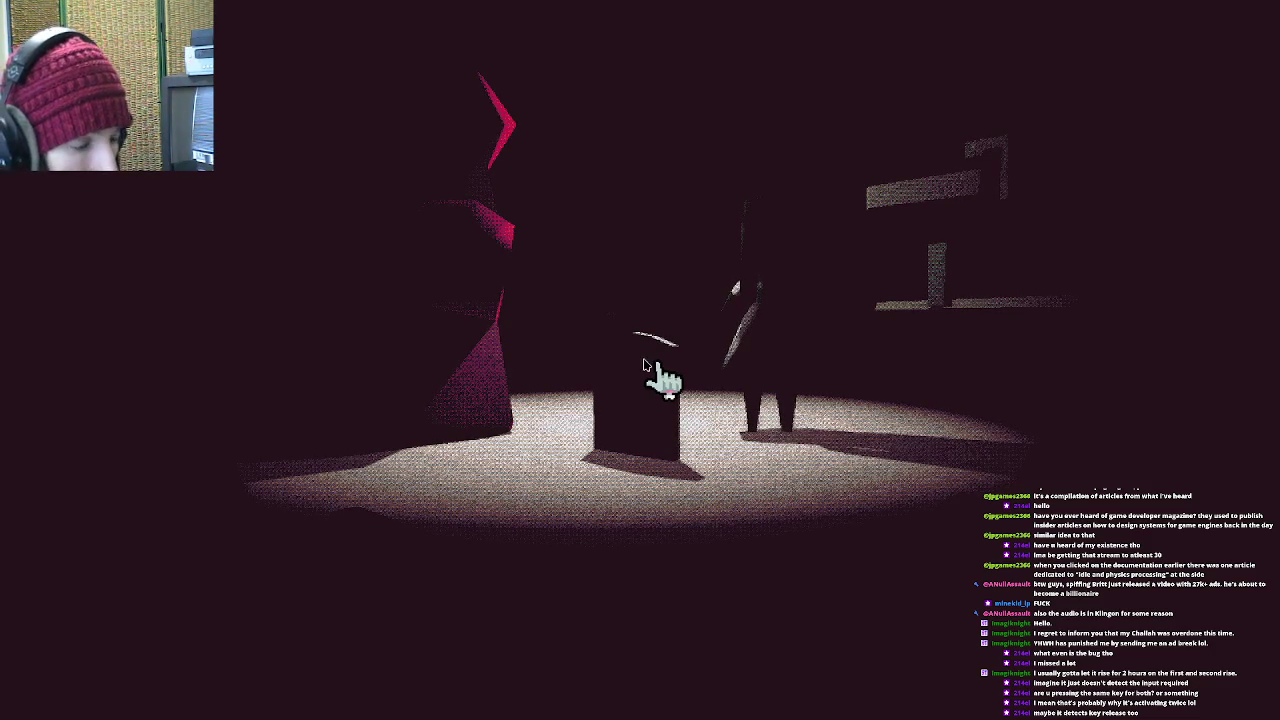
key("alt+Tab")
scroll(611, 378, "down", 3)
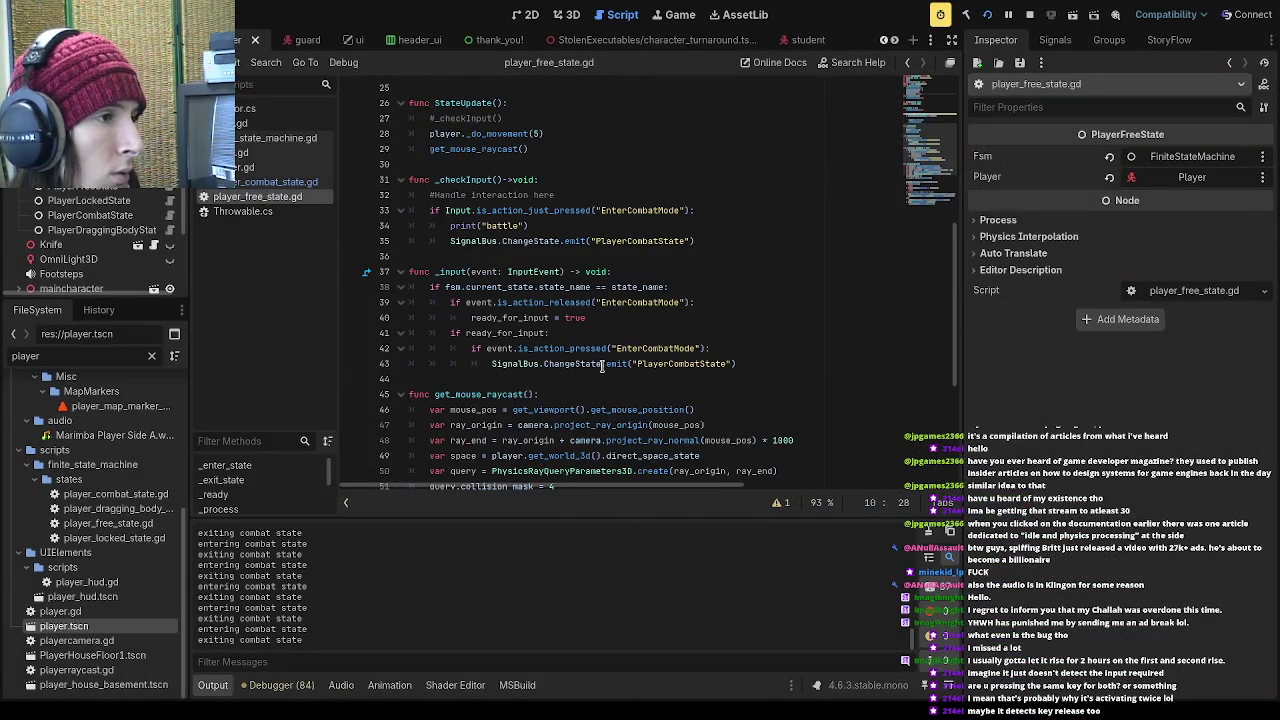
Step: Start a comment after the release check: '# input being polled before ready for'
left_click(697, 284)
left_click(694, 316)
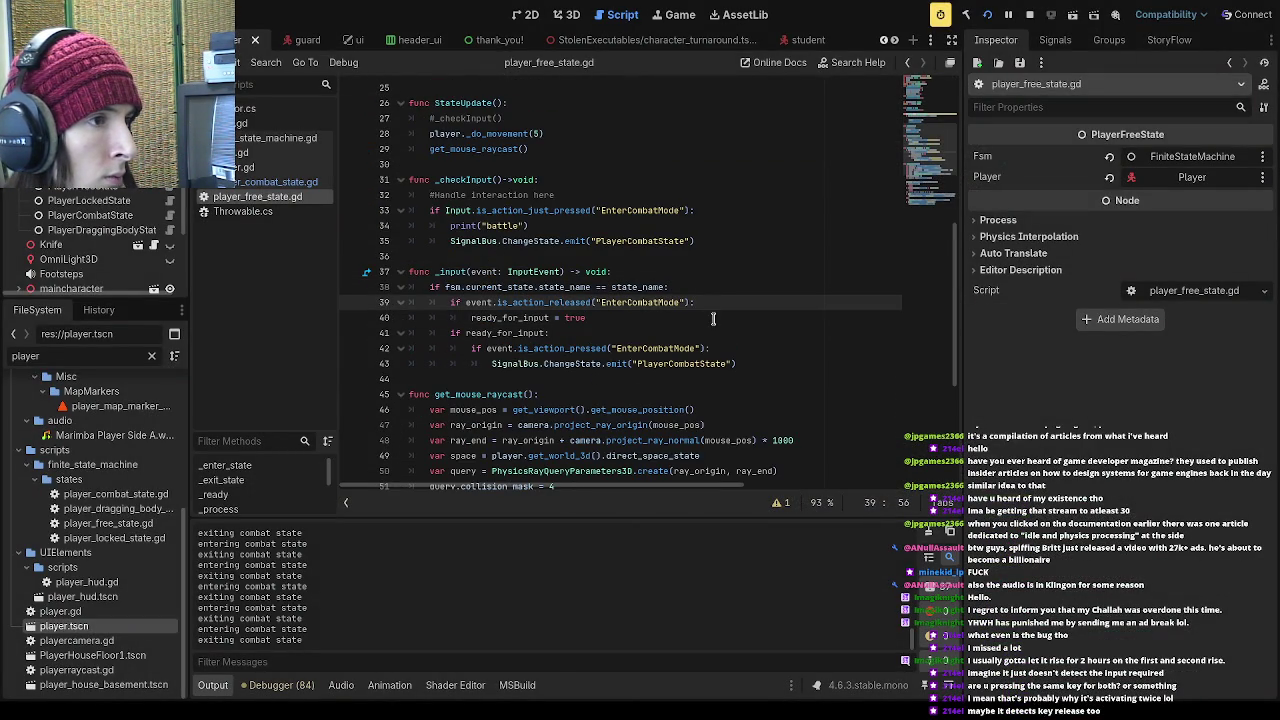
left_click(747, 307)
type("# ")
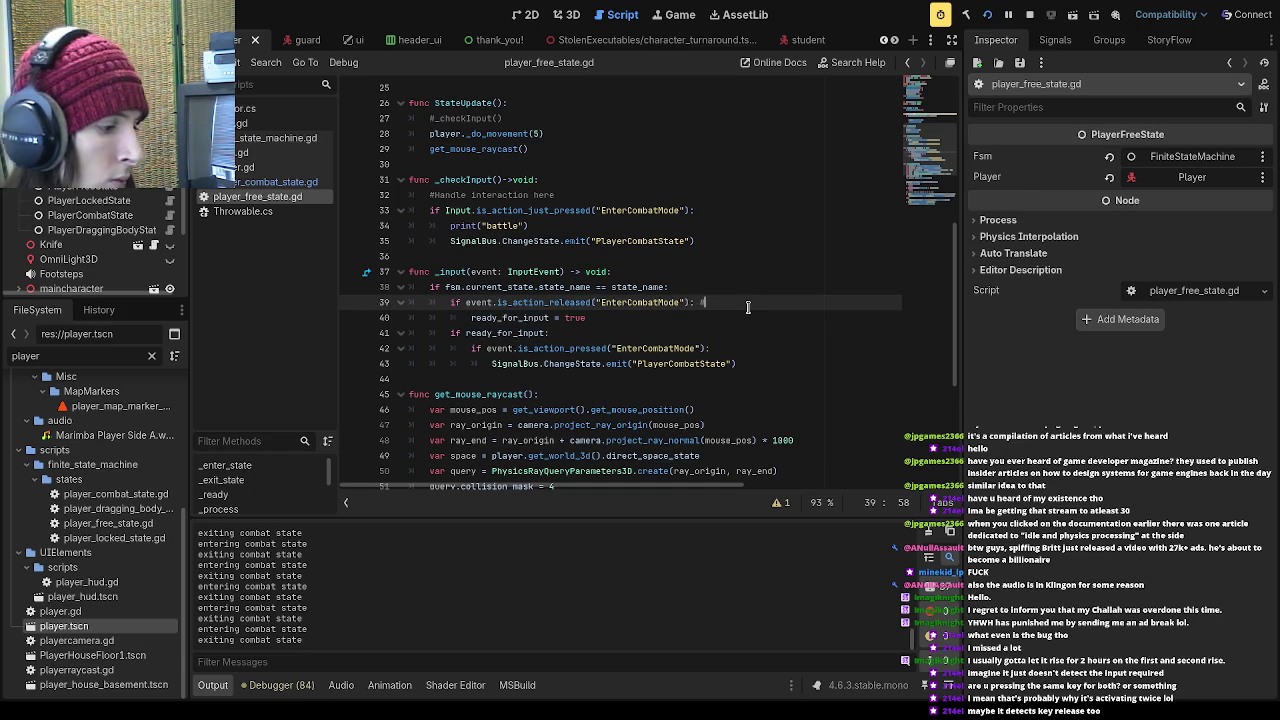
type("input being pulled t")
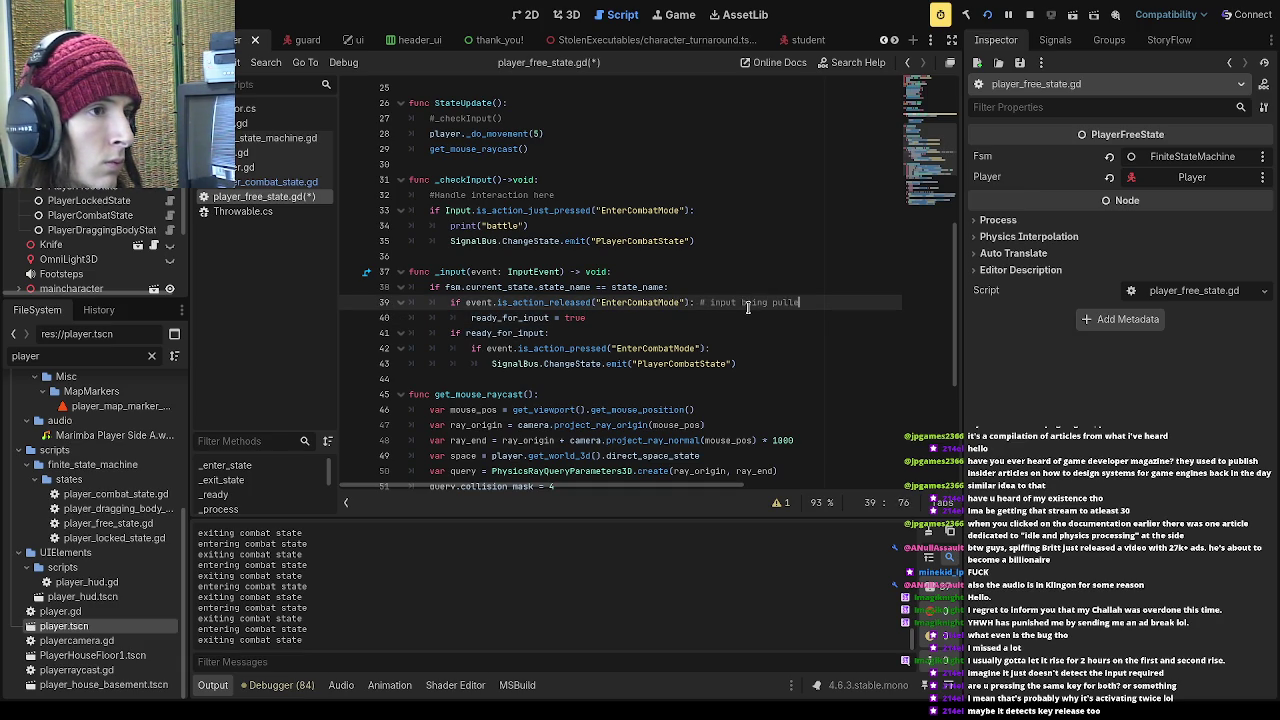
key("BackSpace")
key("BackSpace")
key("BackSpace")
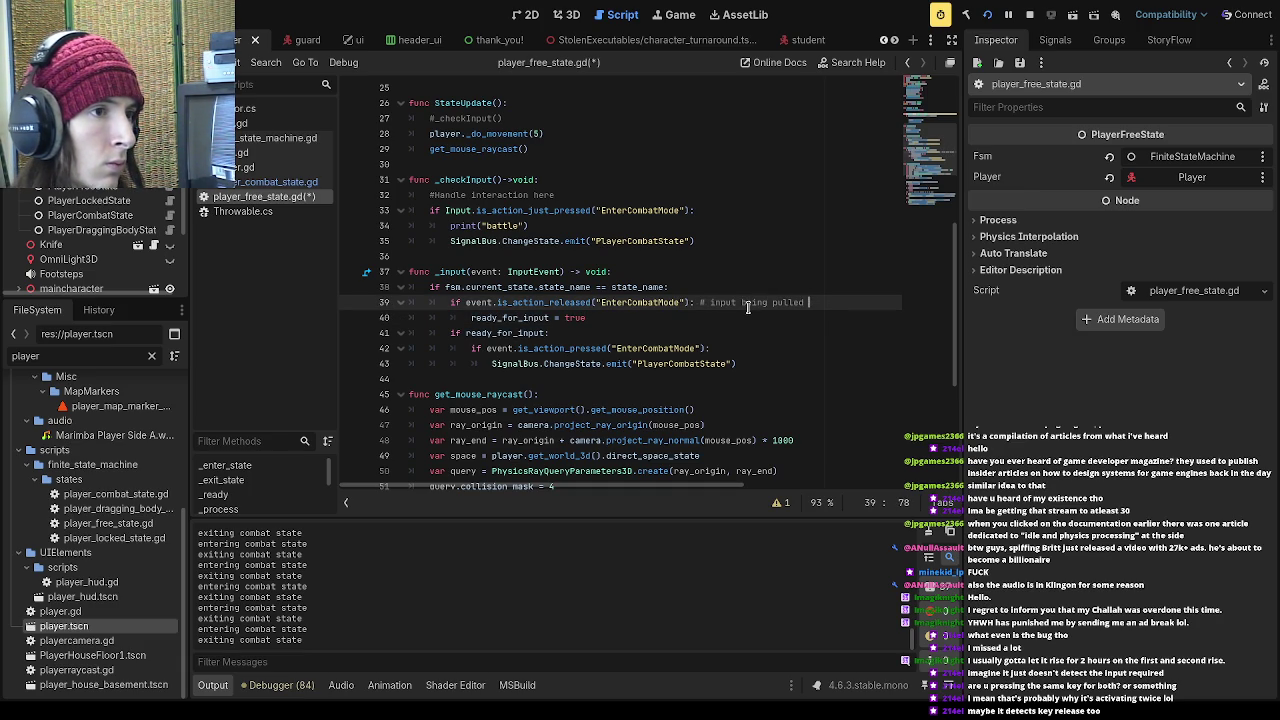
type("lled before re")
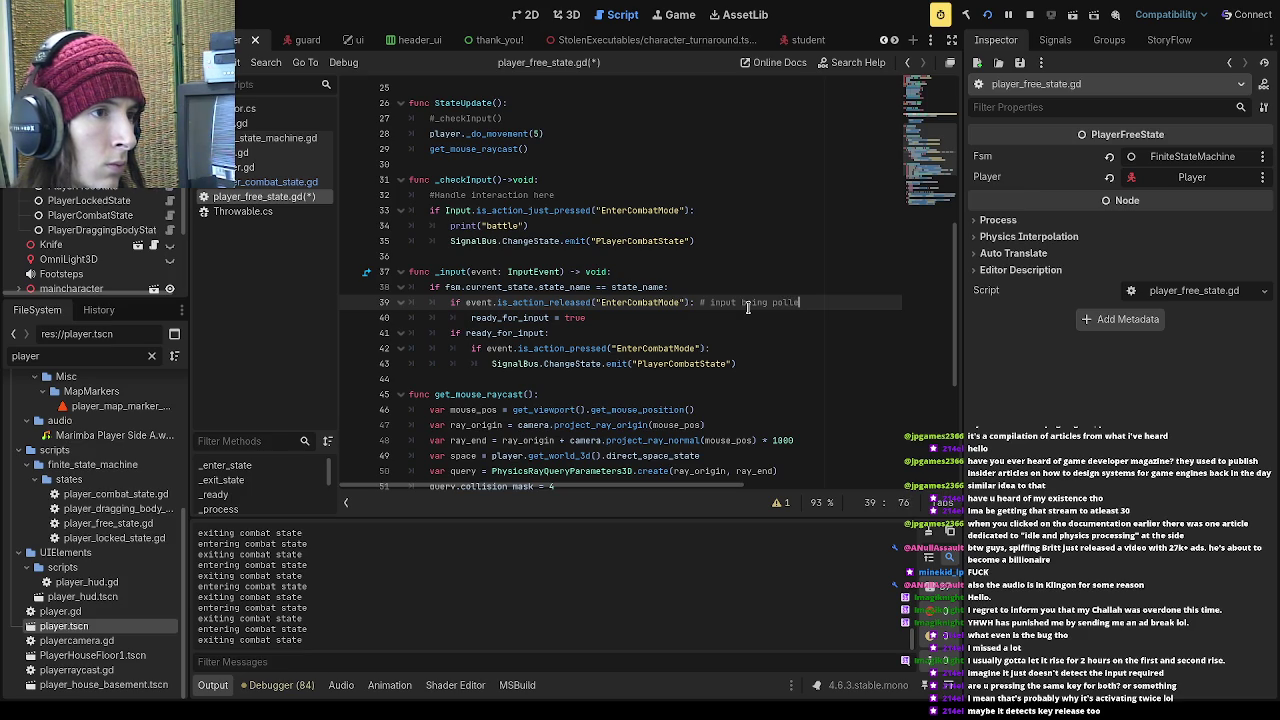
type("ady for")
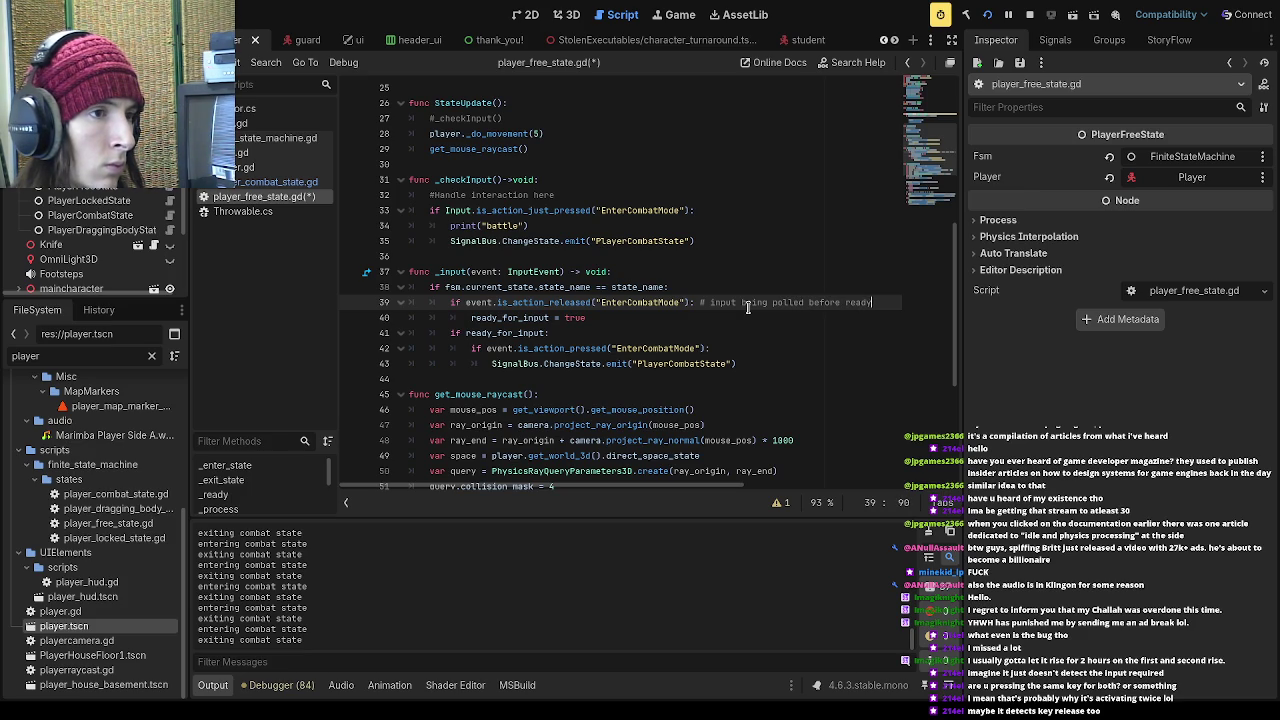
key("Return")
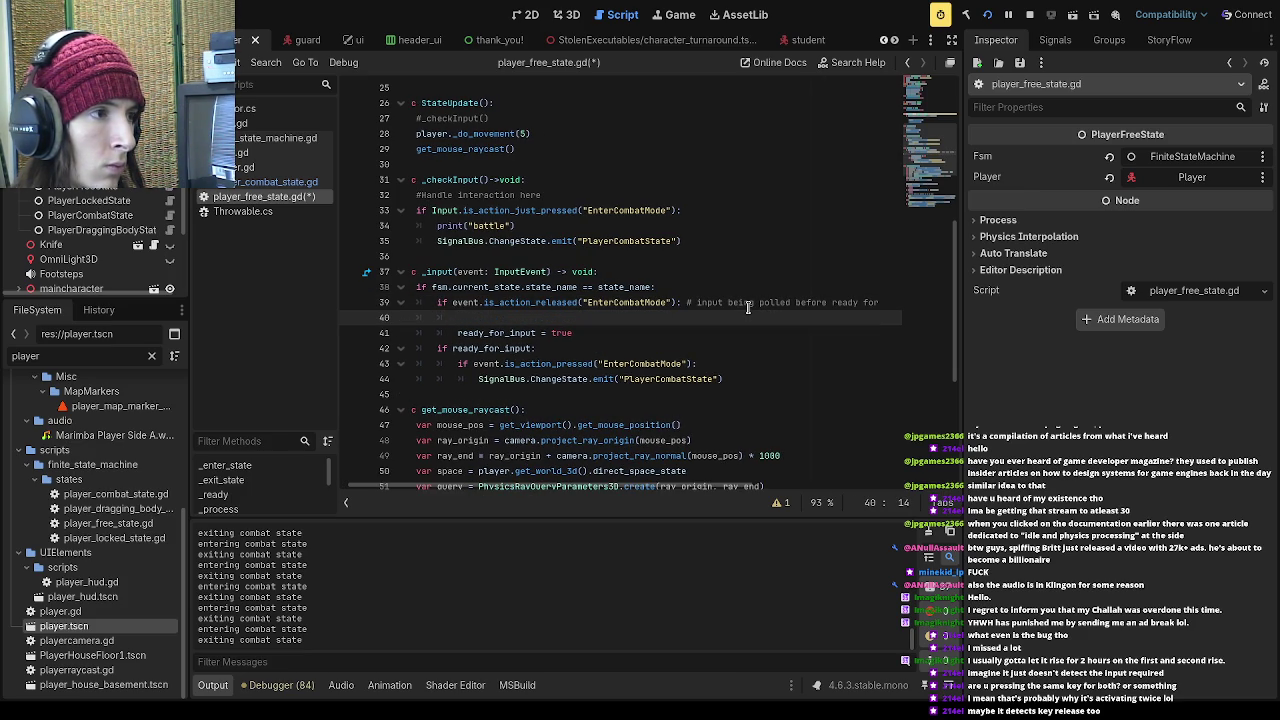
Step: Finish the comment about checking the button is released before you can exit or enter the state, and save
type("combat and ")
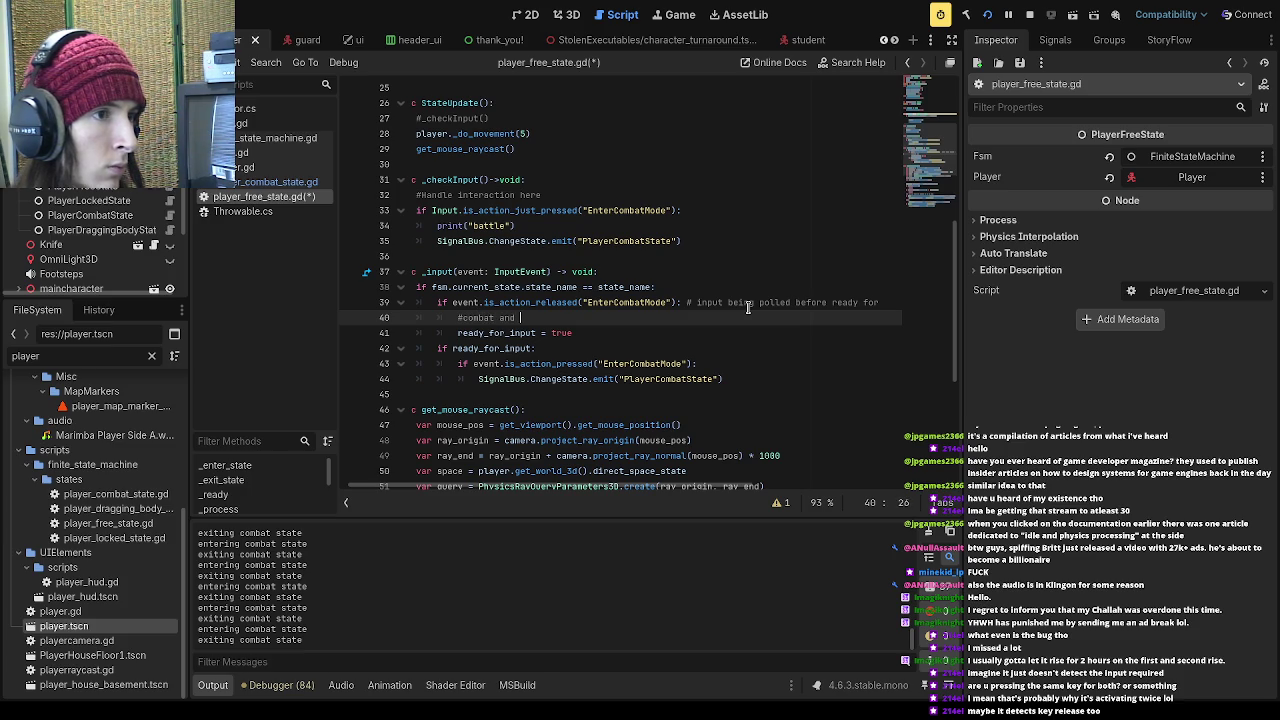
type("so ")
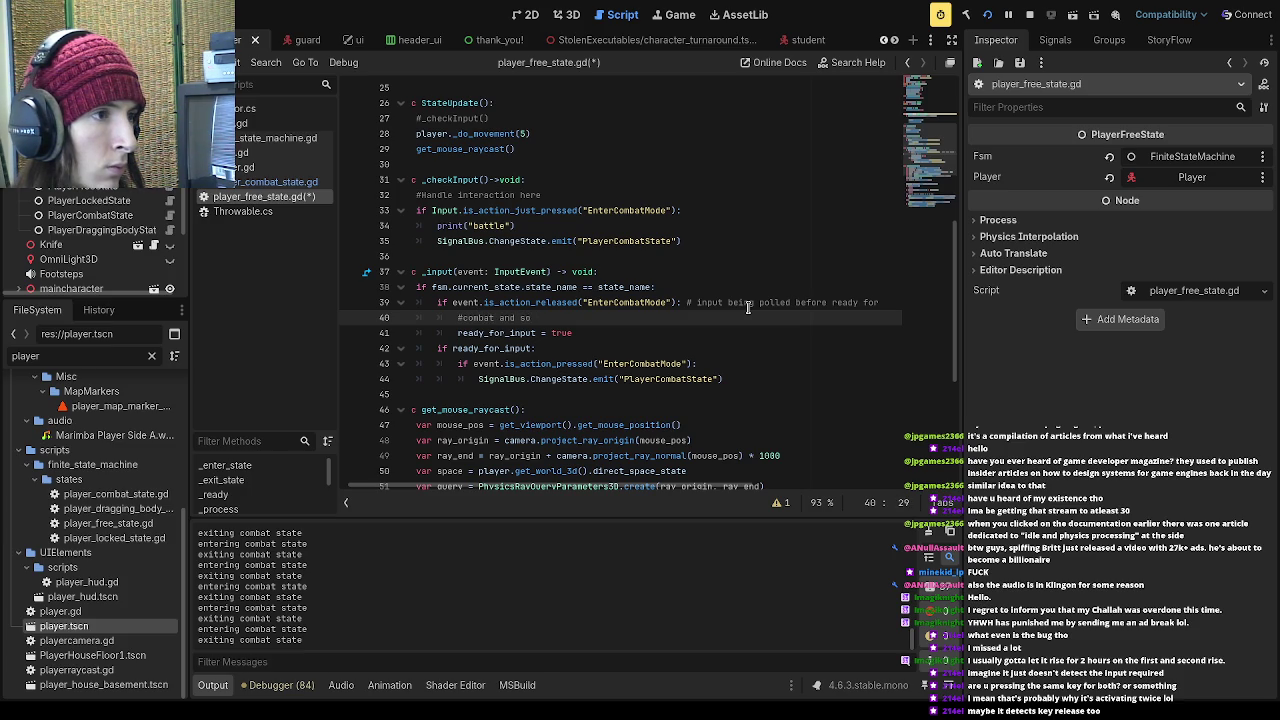
type("checking to see if ")
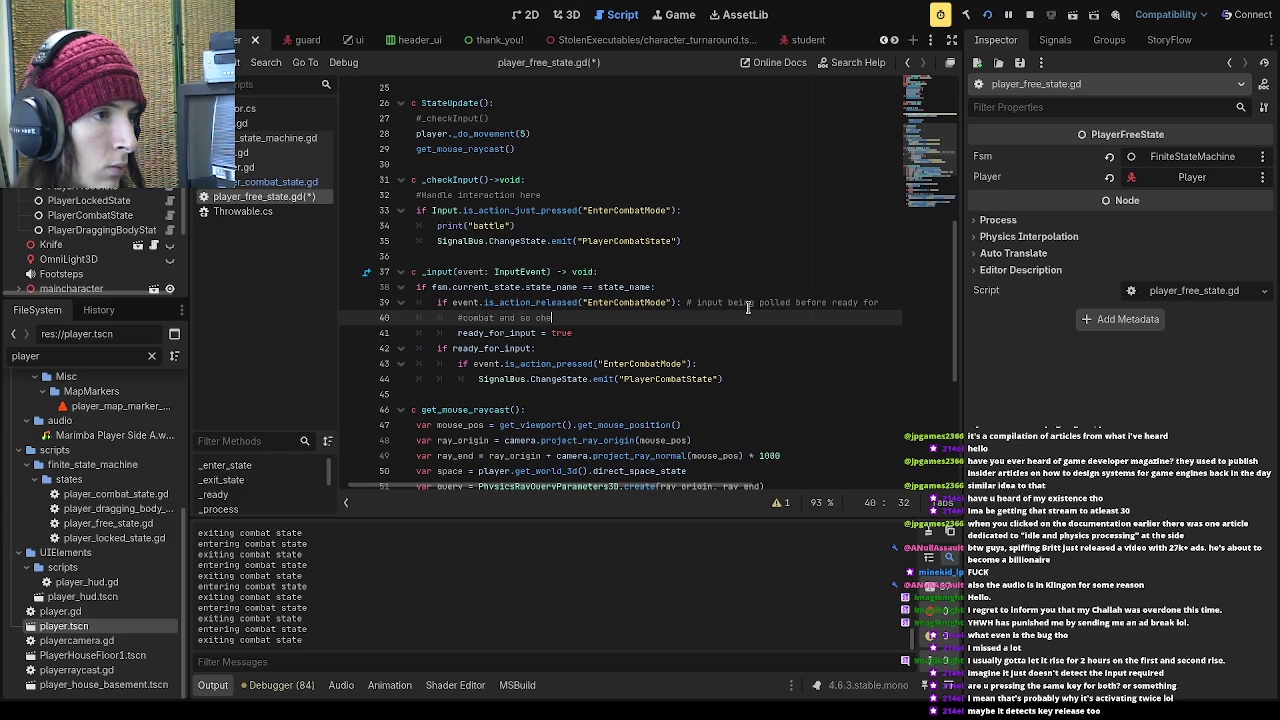
type("the button is released before y")
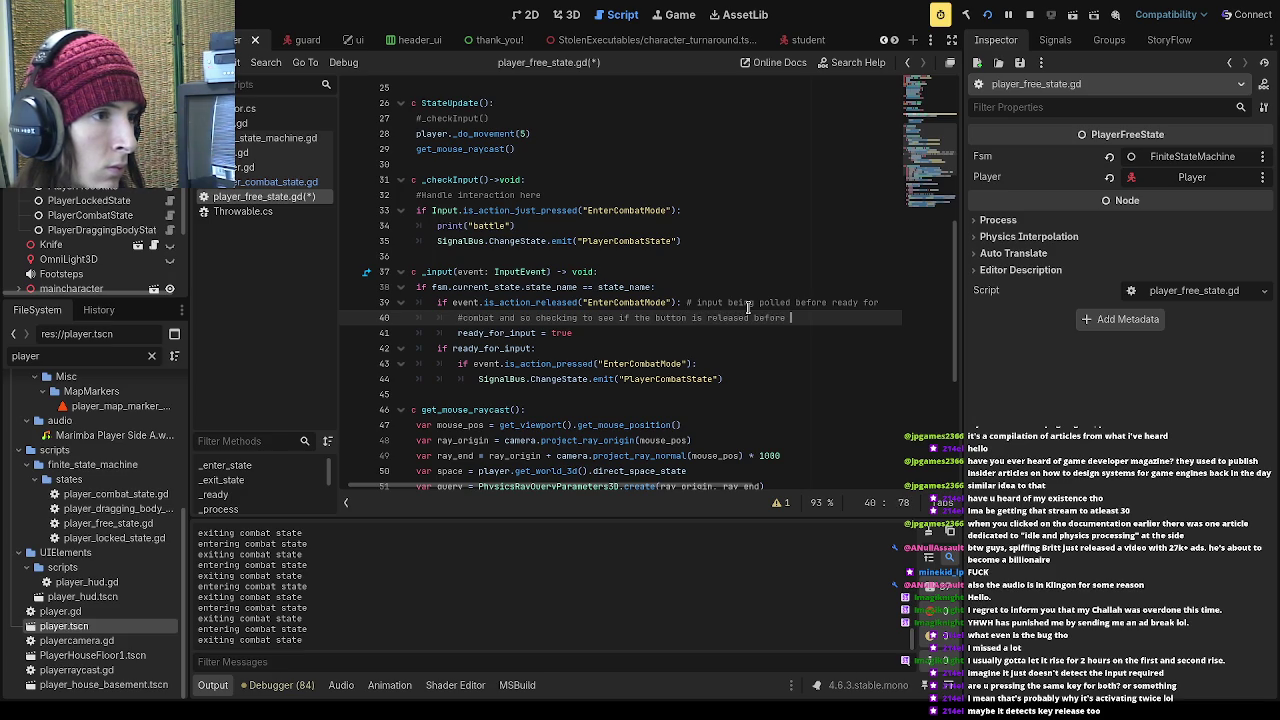
type("ou can")
key("Return")
type("#")
key("BackSpace")
key("Tab")
type("#exit or enter ten")
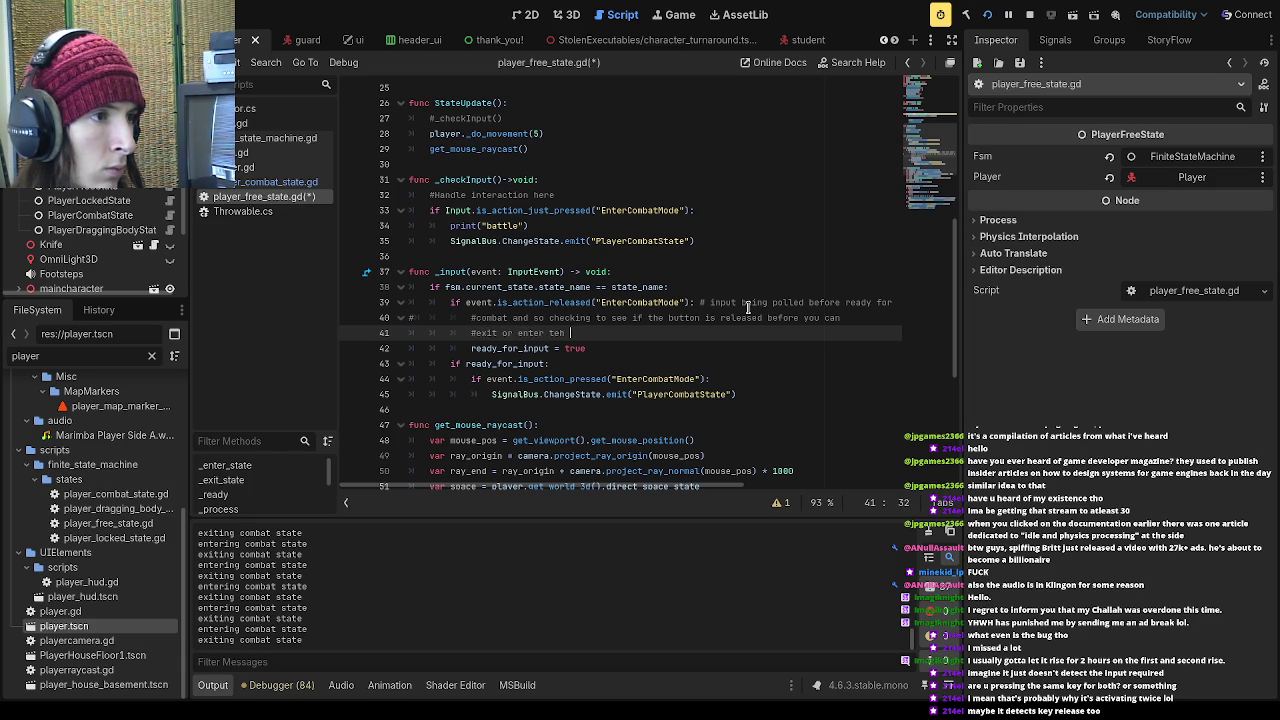
key("BackSpace")
key("BackSpace")
key("BackSpace")
type("he state")
key("ctrl+s")
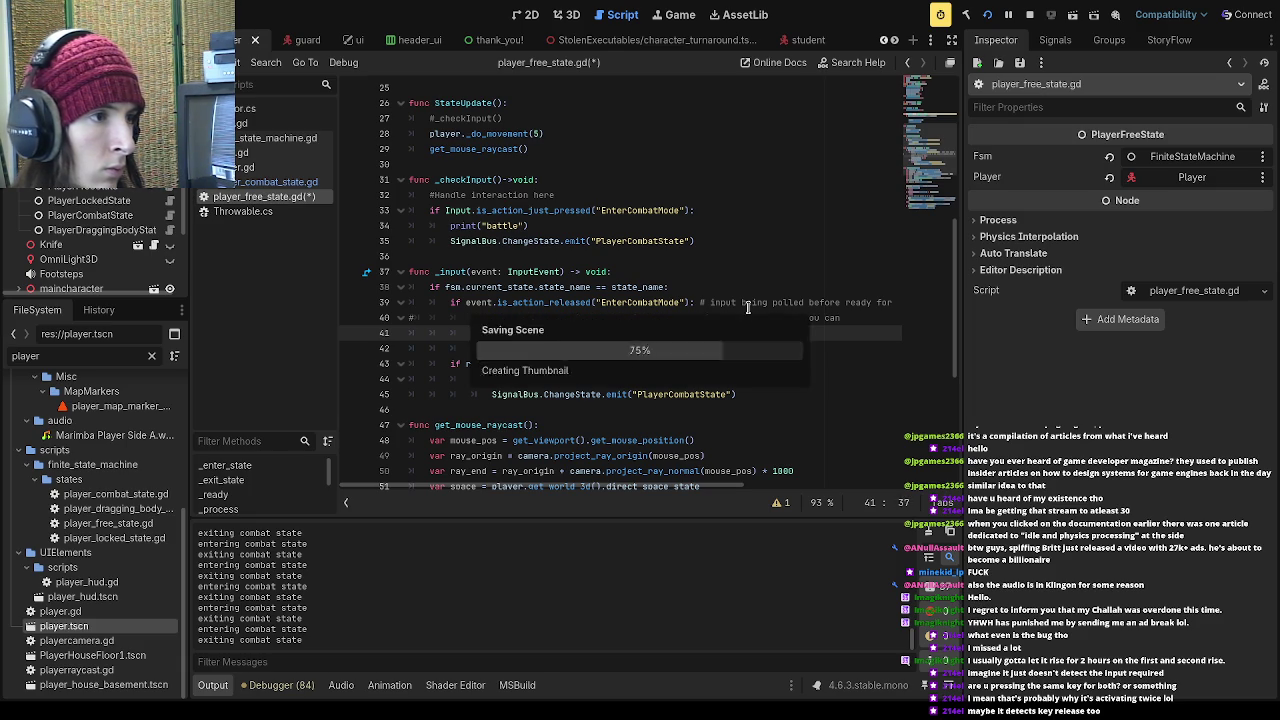
Step: Run the game with F5, continue into the school level, and rotate the camera repeatedly with Q
key("F5")
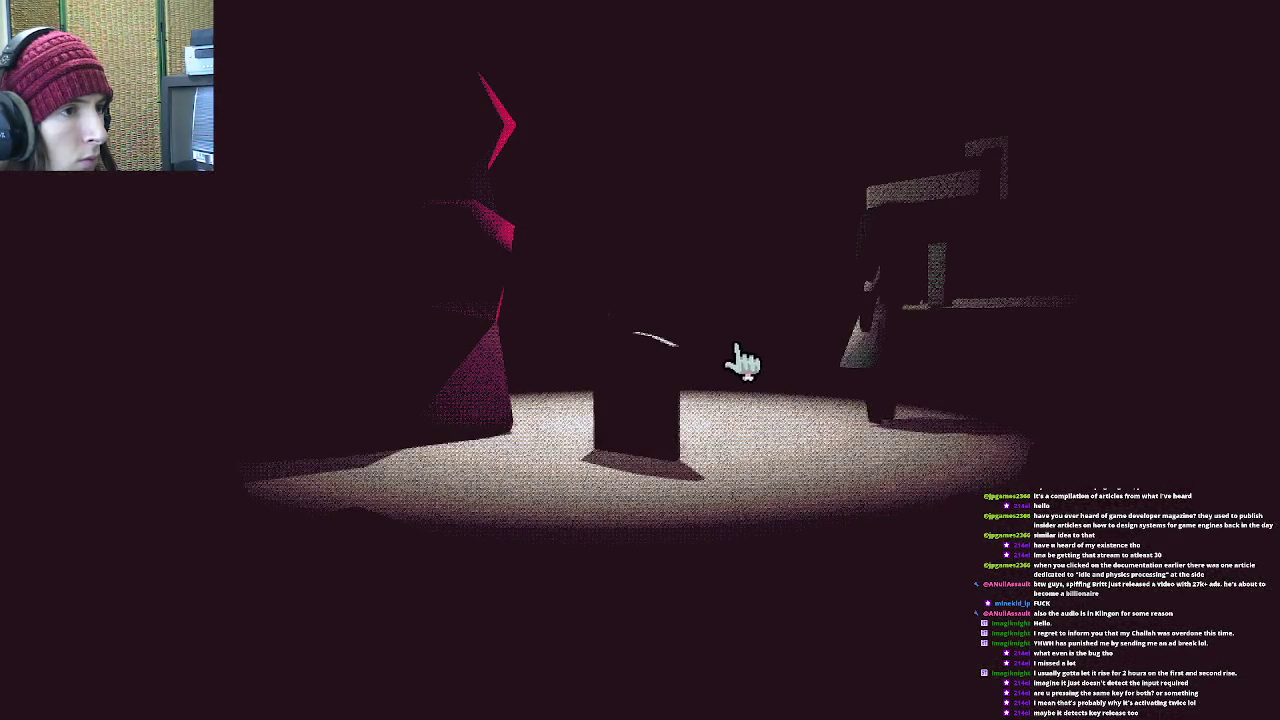
left_click(652, 378)
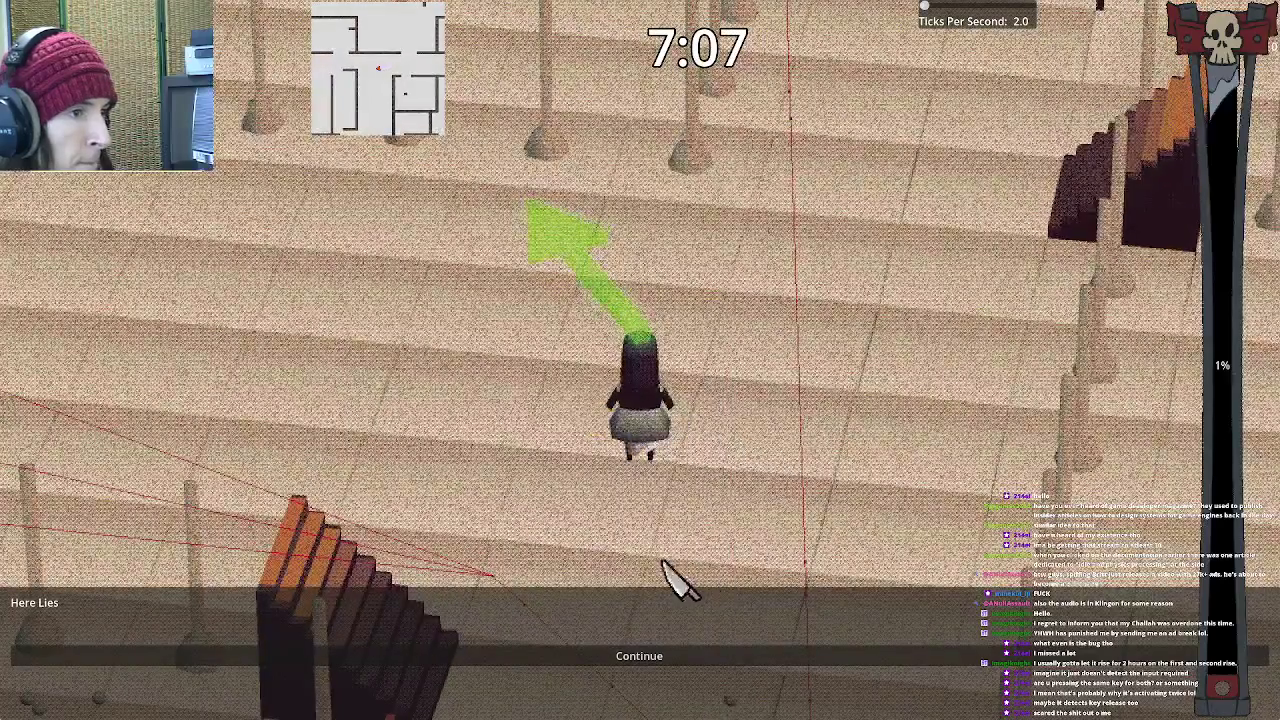
key("q")
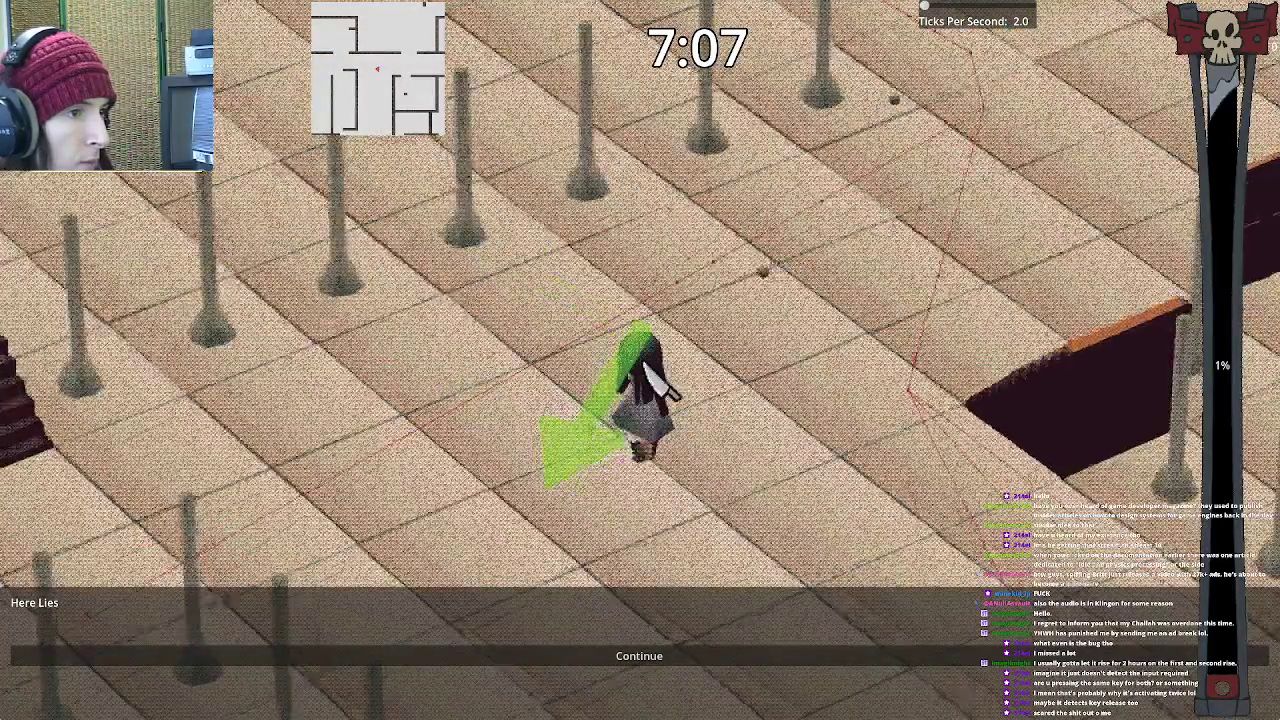
key("q")
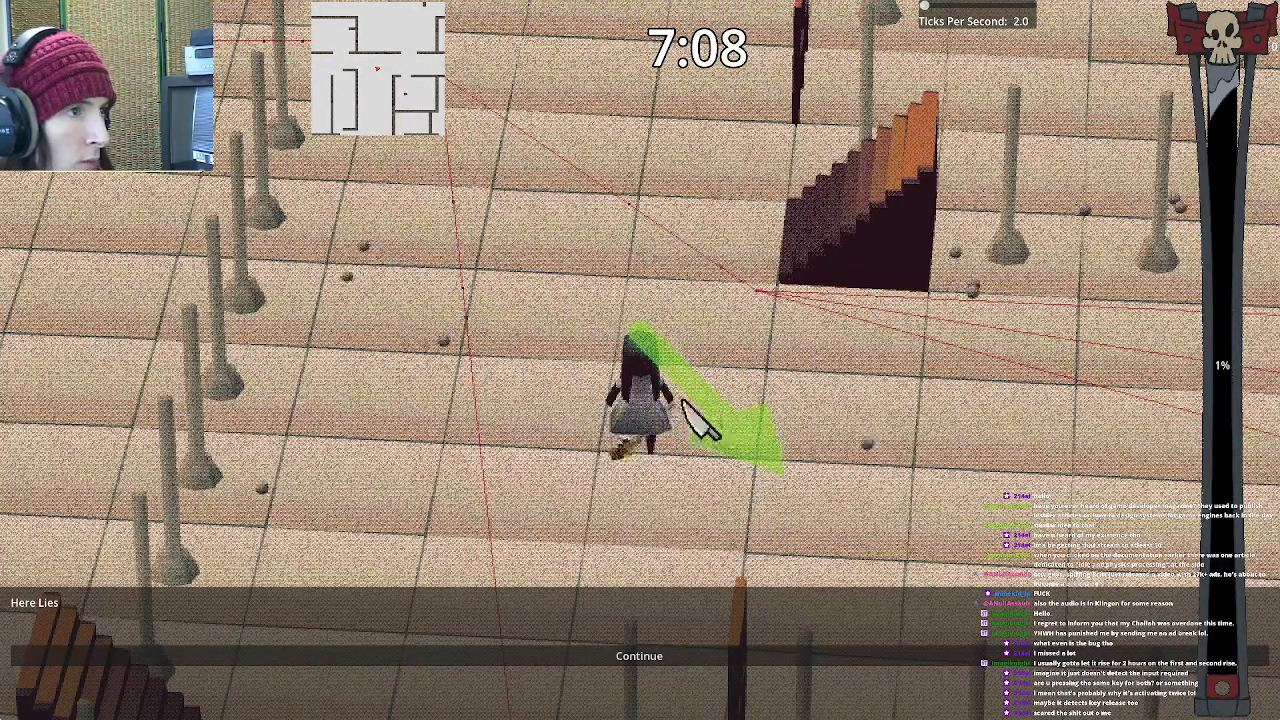
key("q")
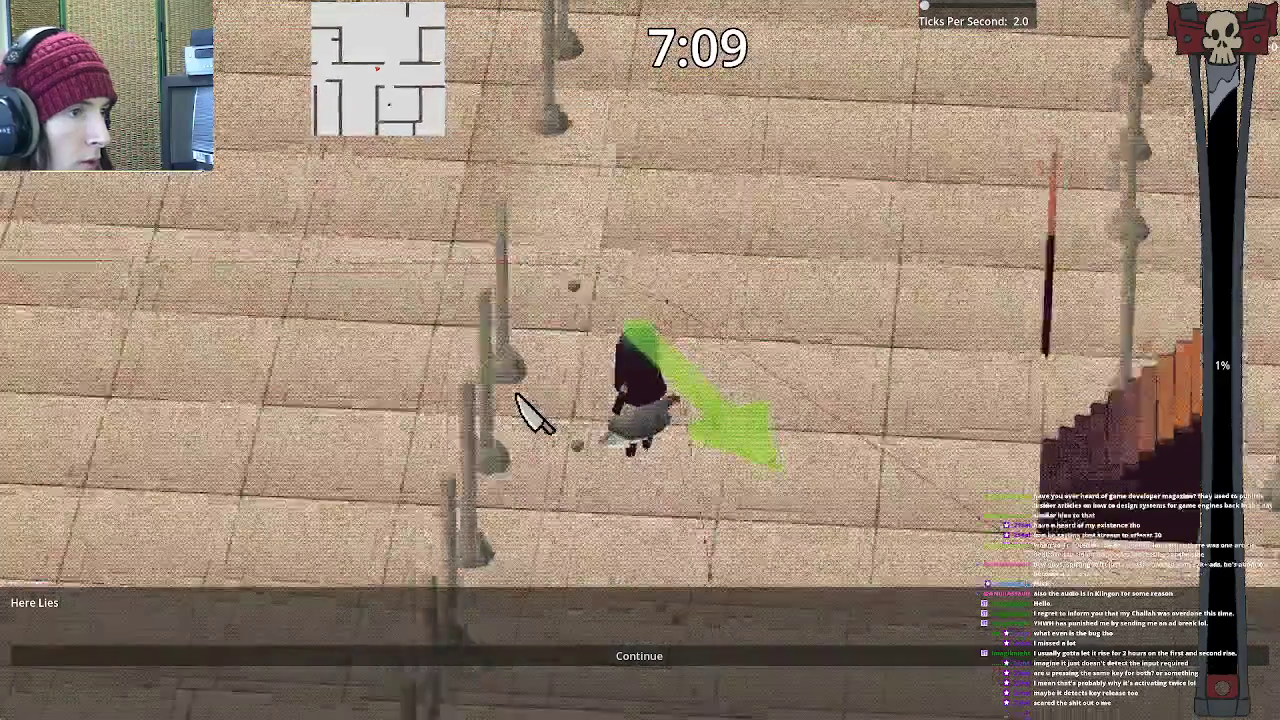
key("q")
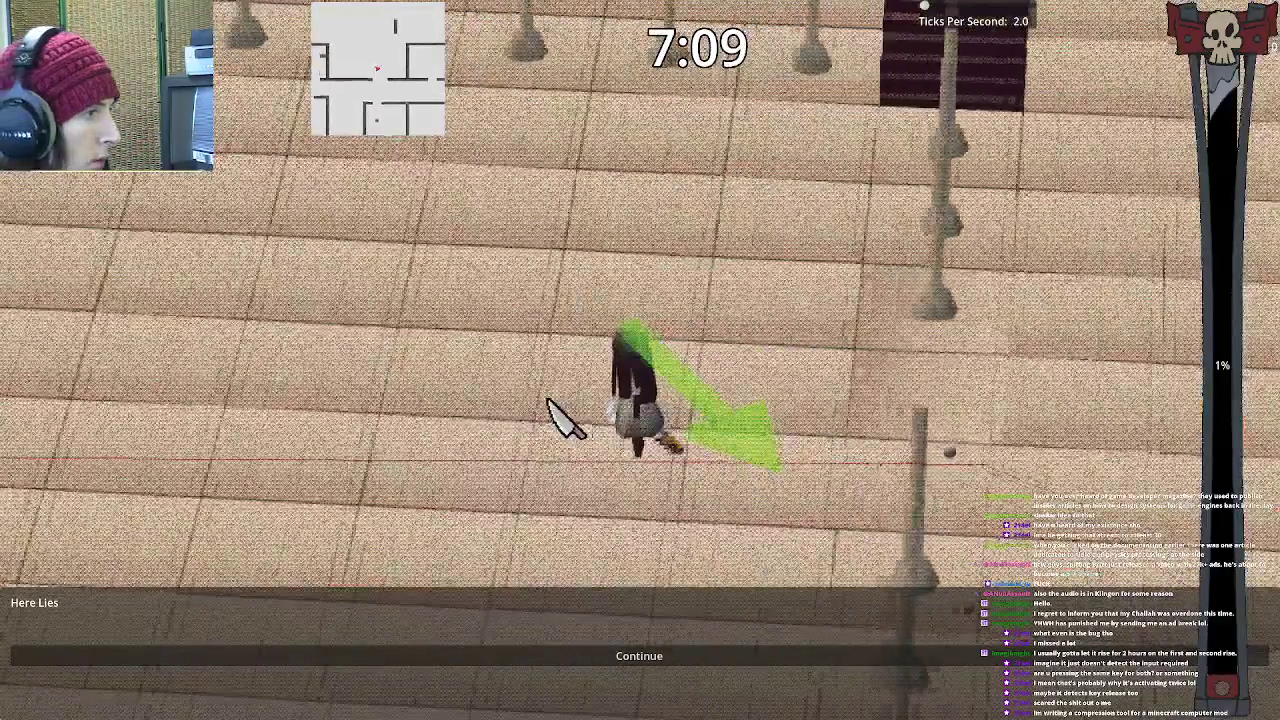
key("q")
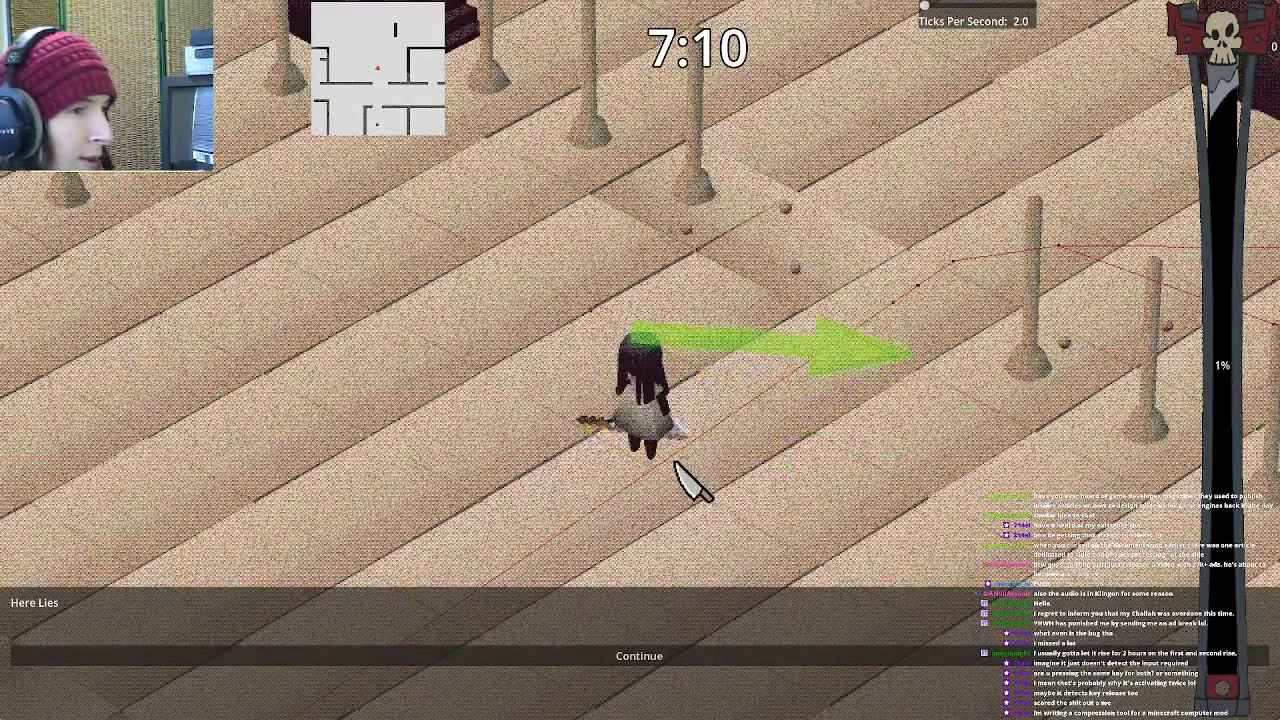
key("q")
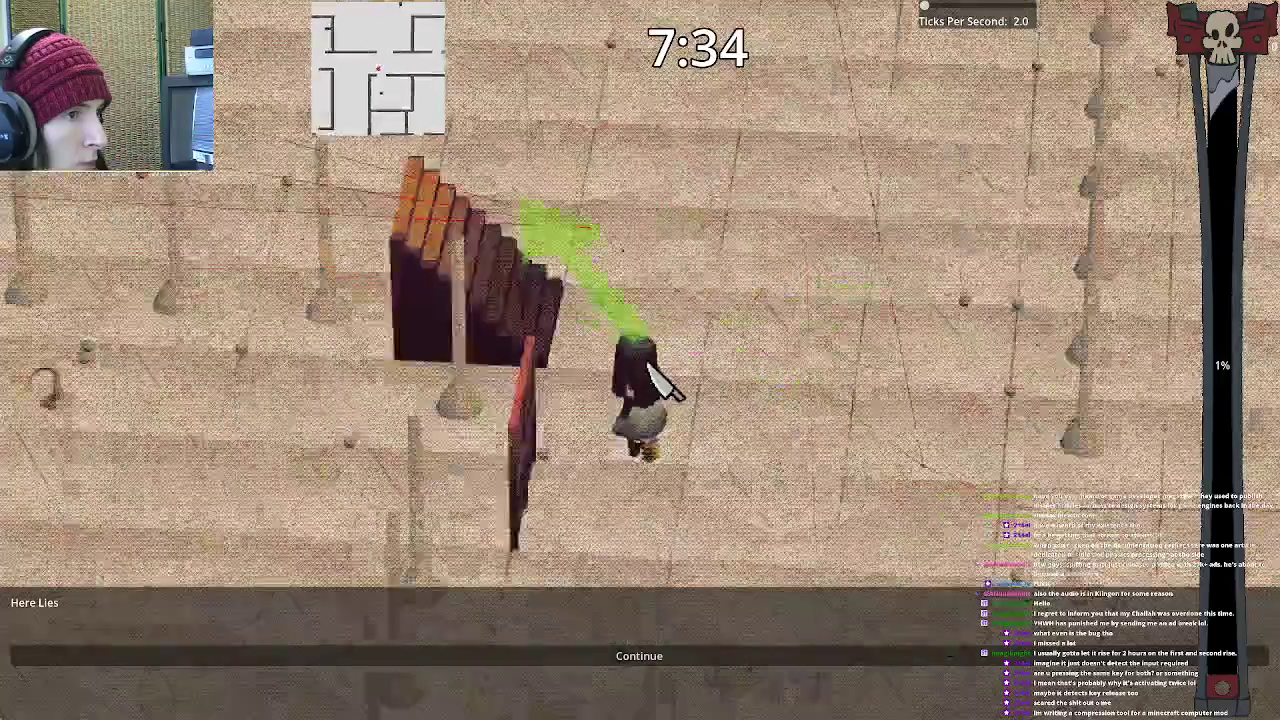
Step: Quit from the in-game menu, review the knife.gd _stab errors in the Debugger, and open knife.gd
key("Escape")
left_click(640, 366)
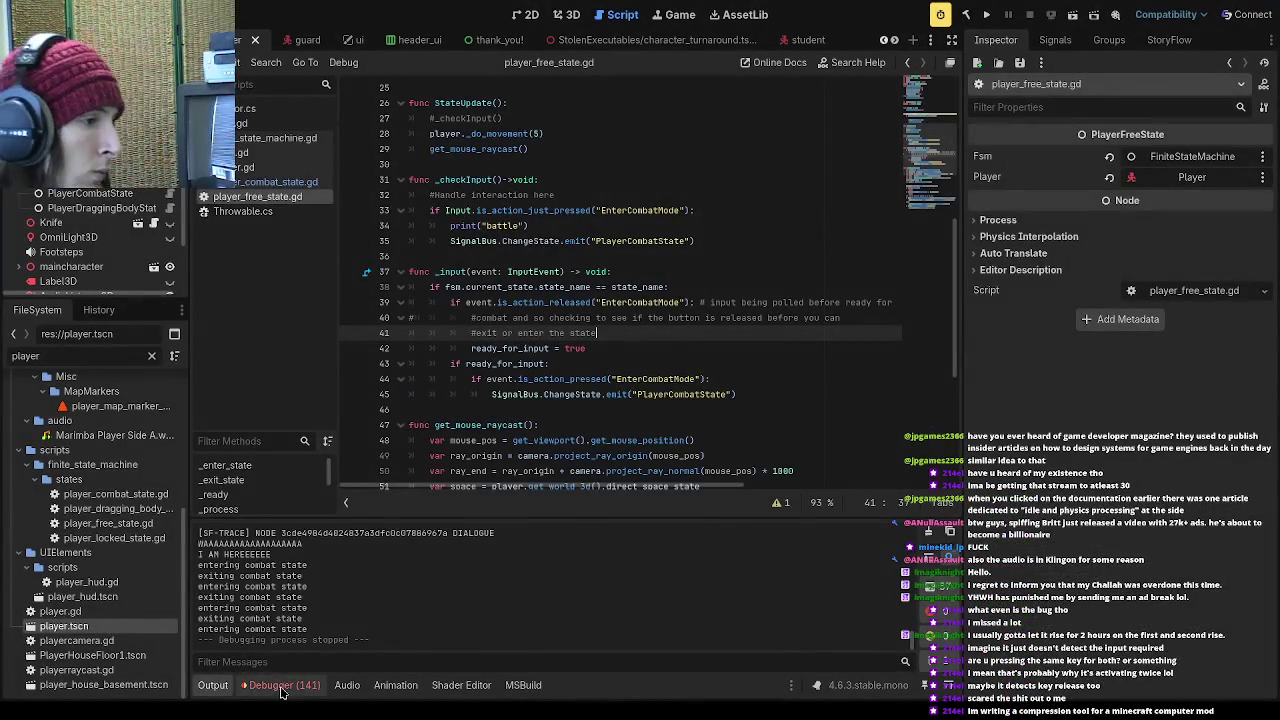
left_click(280, 685)
scroll(389, 638, "down", 5)
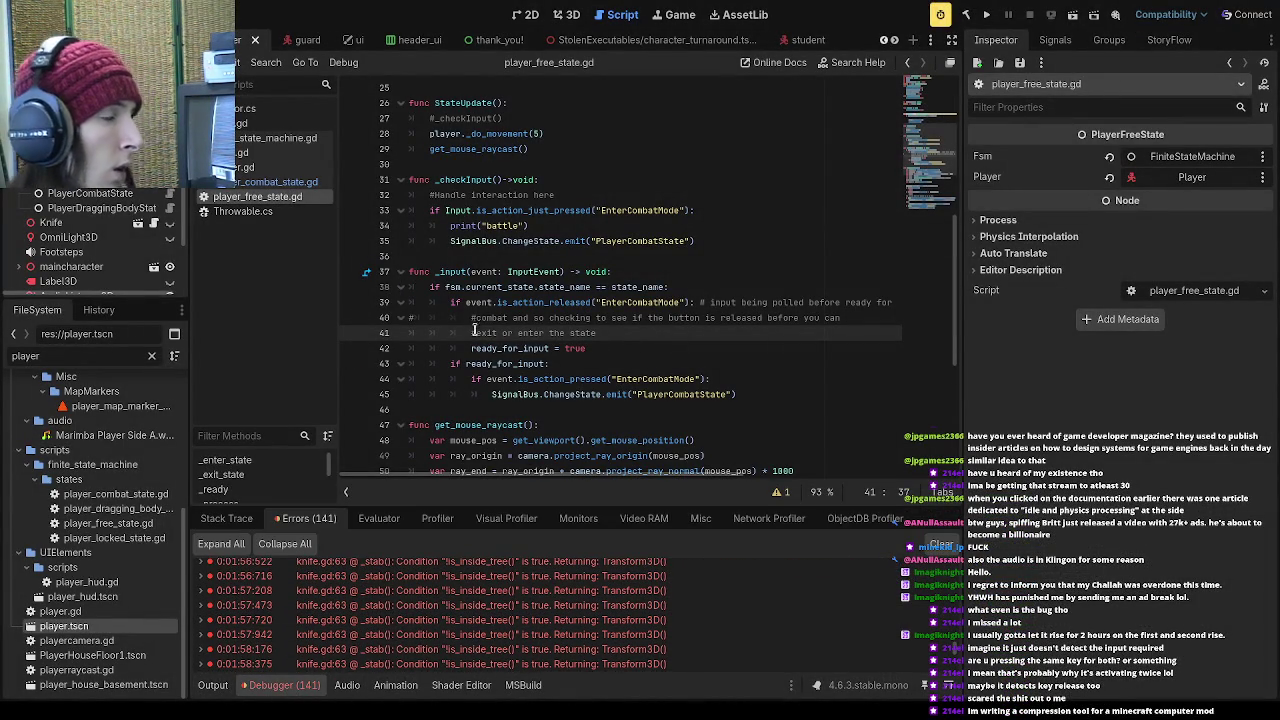
left_click(258, 634)
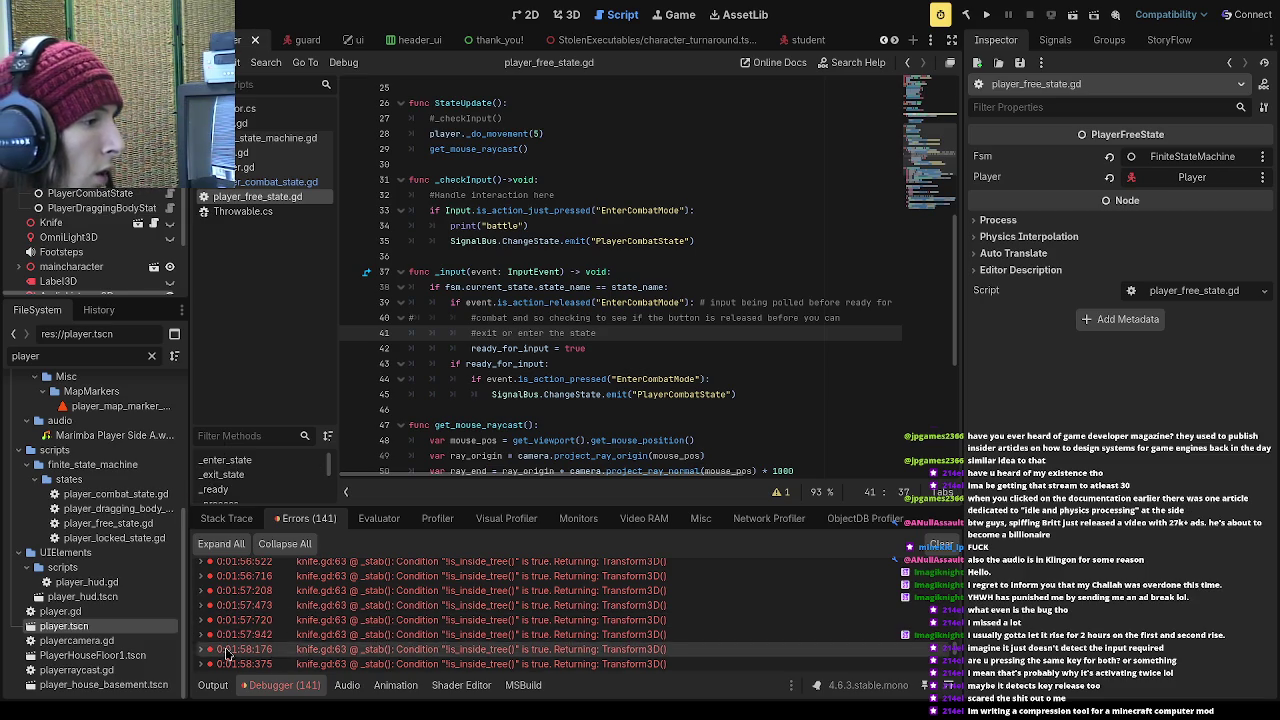
scroll(125, 428, "up", 5)
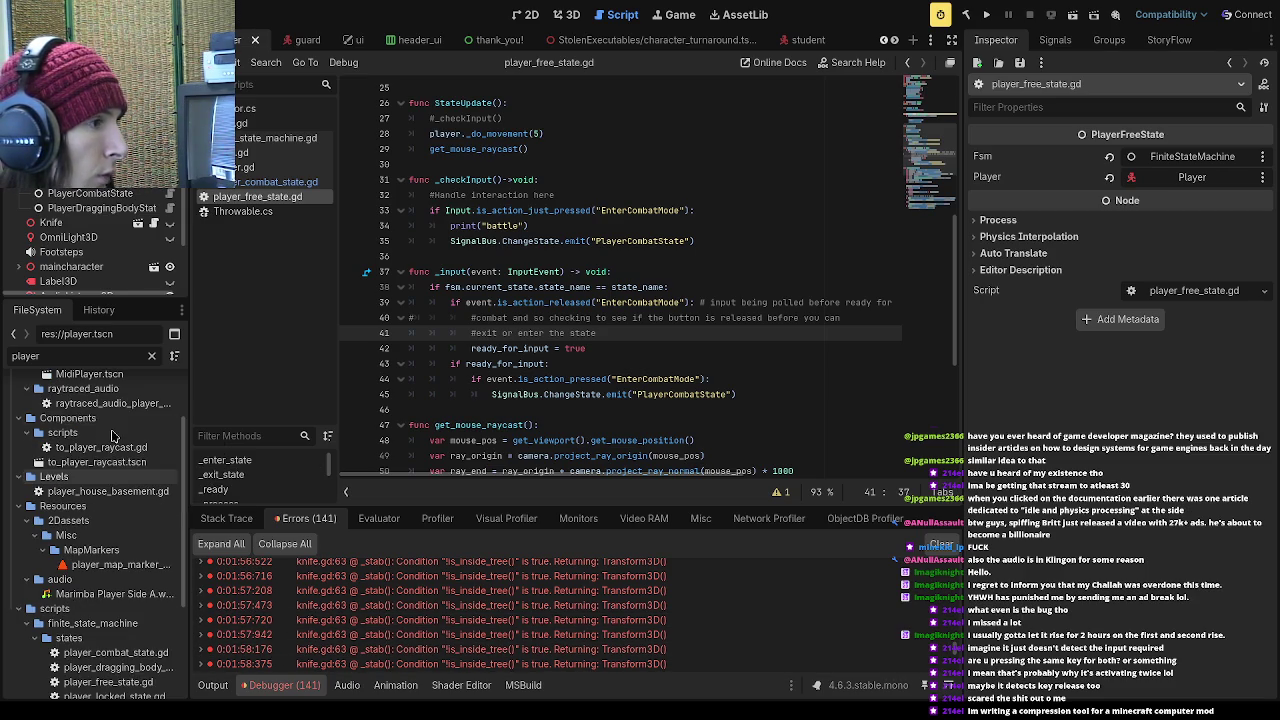
left_click(268, 158)
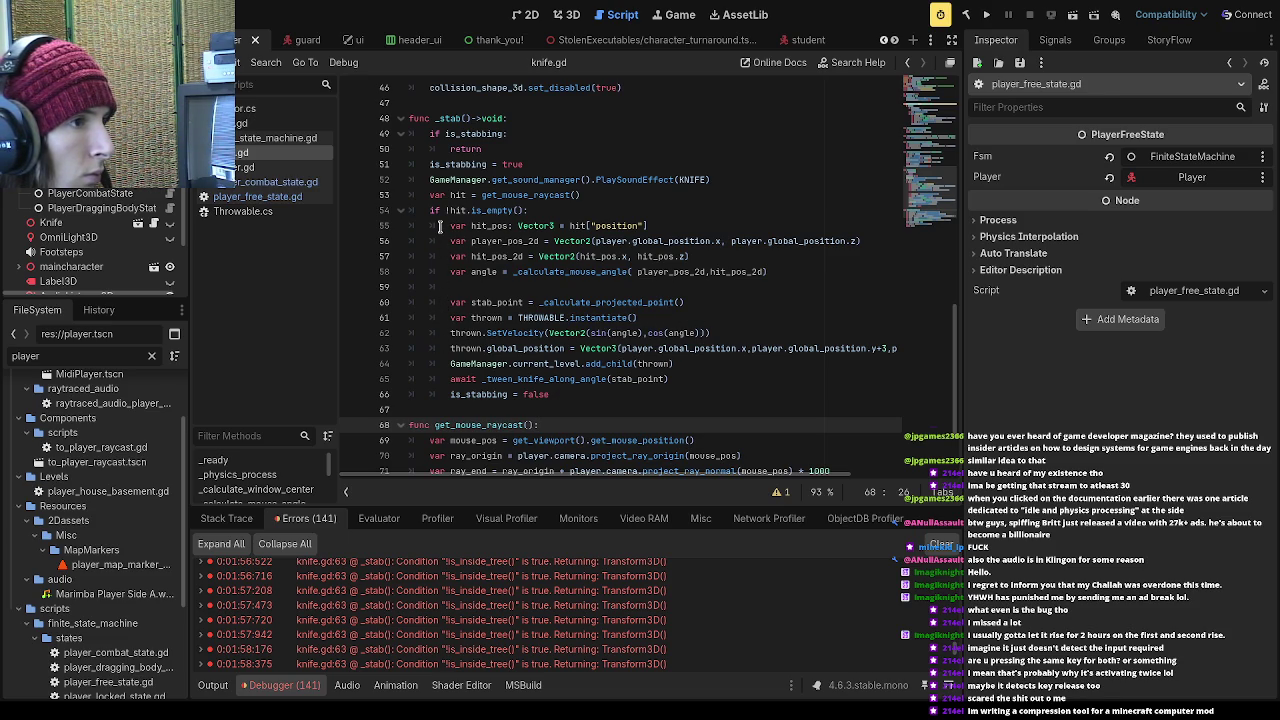
Step: Delete the hit position, angle, velocity, position and add_child lines from _stab and save knife.gd
mouse_move(439, 226)
left_mouse_down()
mouse_move(529, 261)
mouse_move(531, 282)
left_mouse_up()
key("BackSpace")
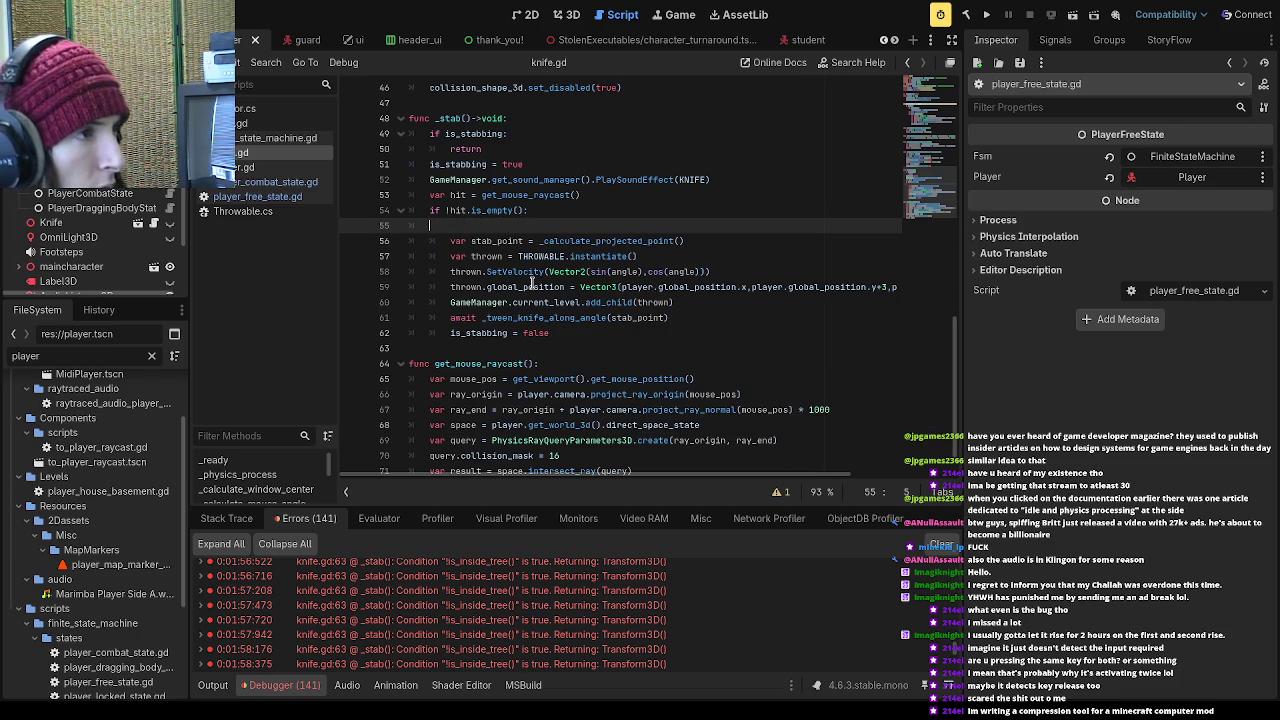
key("BackSpace")
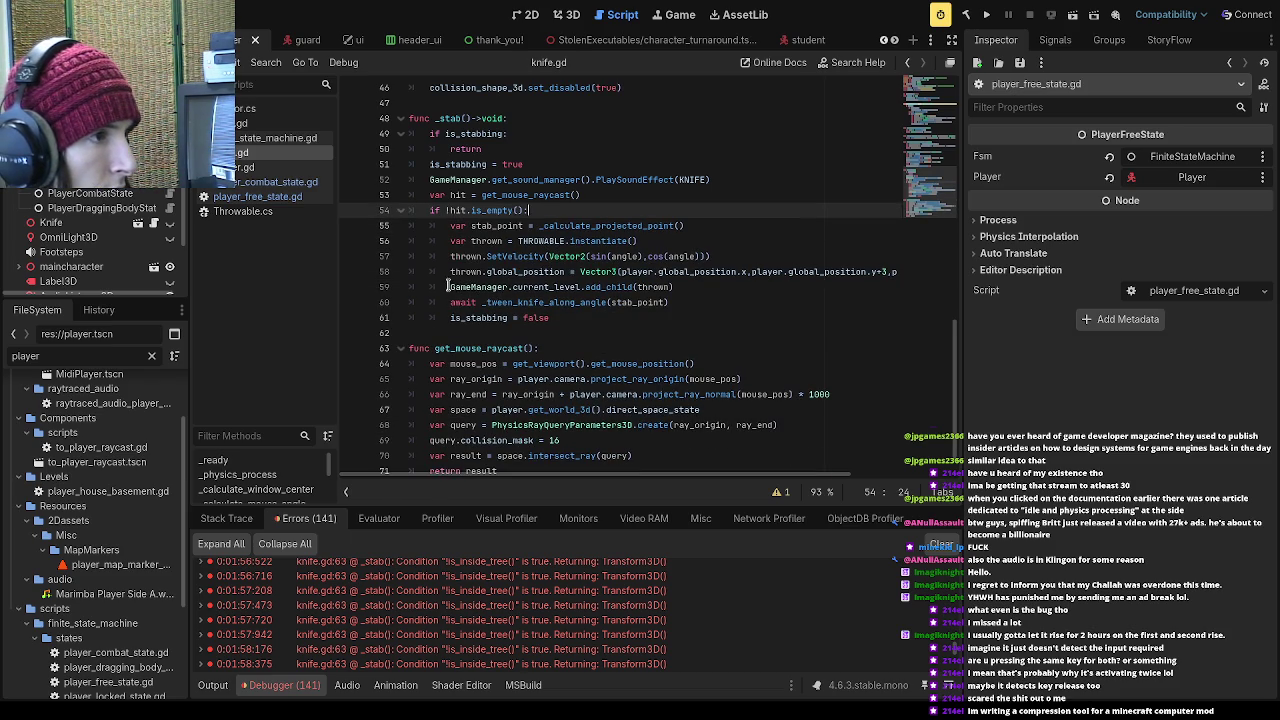
left_click_drag(438, 256, 753, 289)
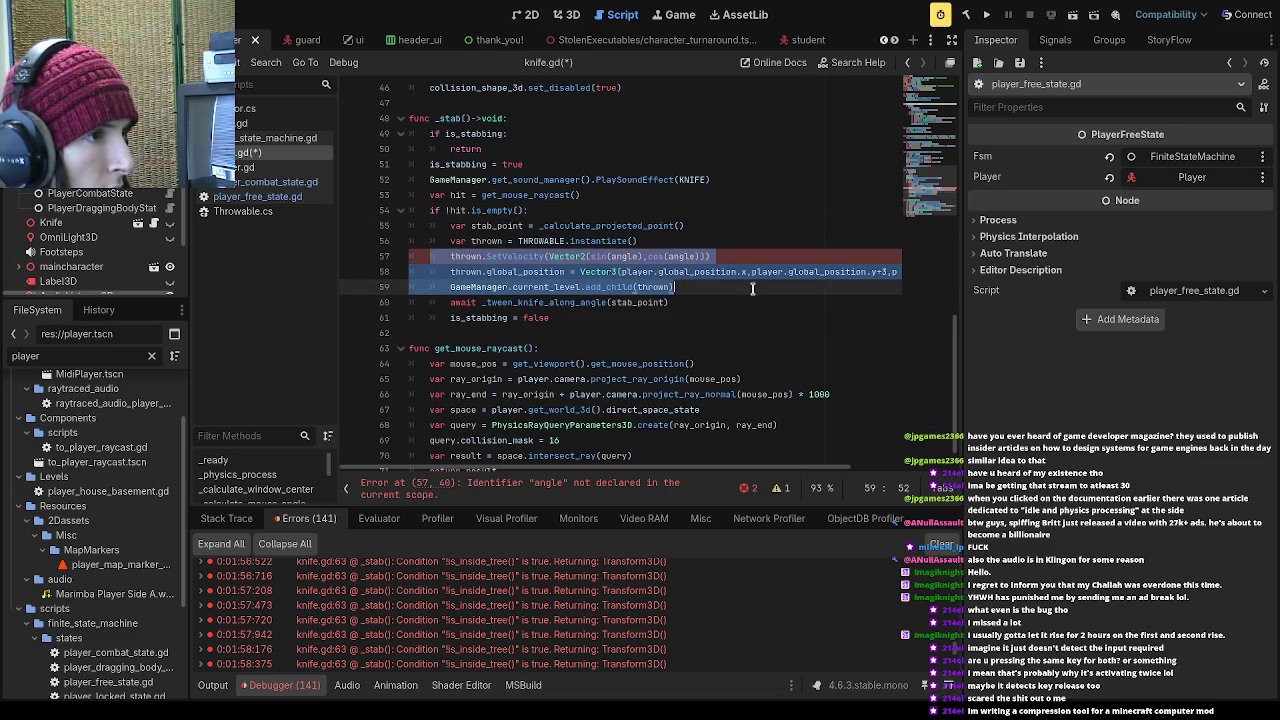
key("BackSpace")
key("BackSpace")
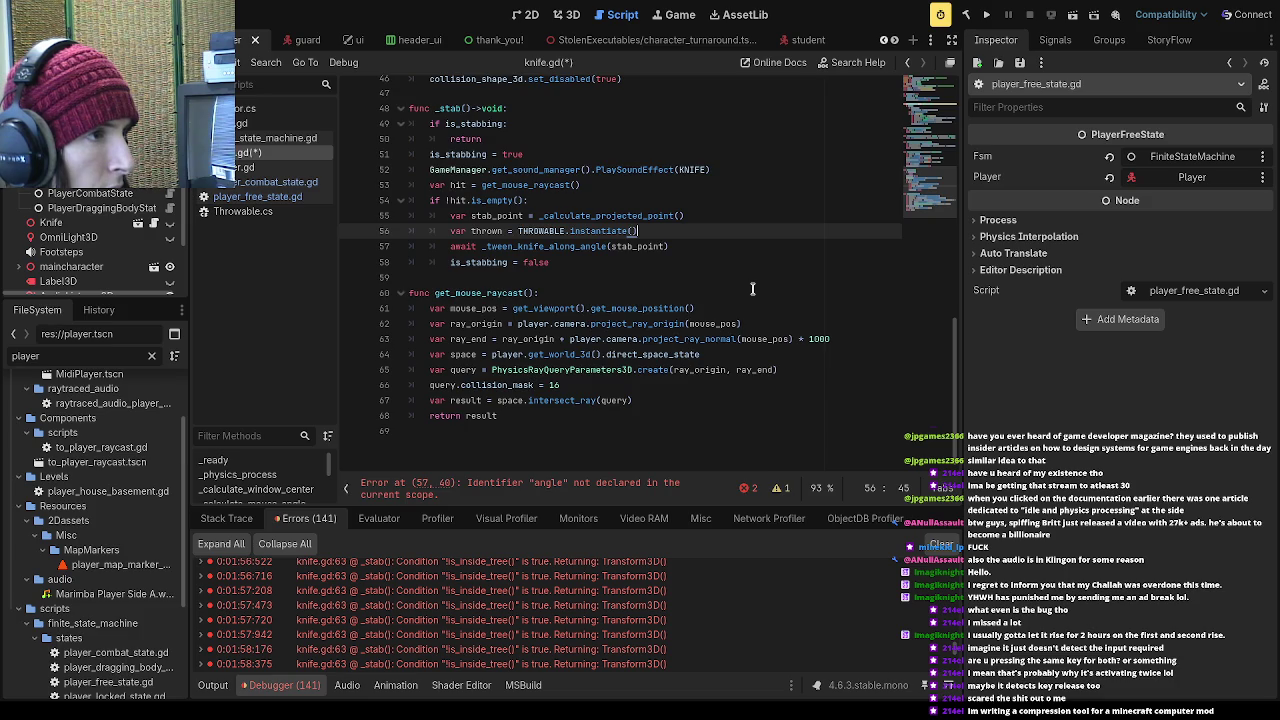
key("ctrl+s")
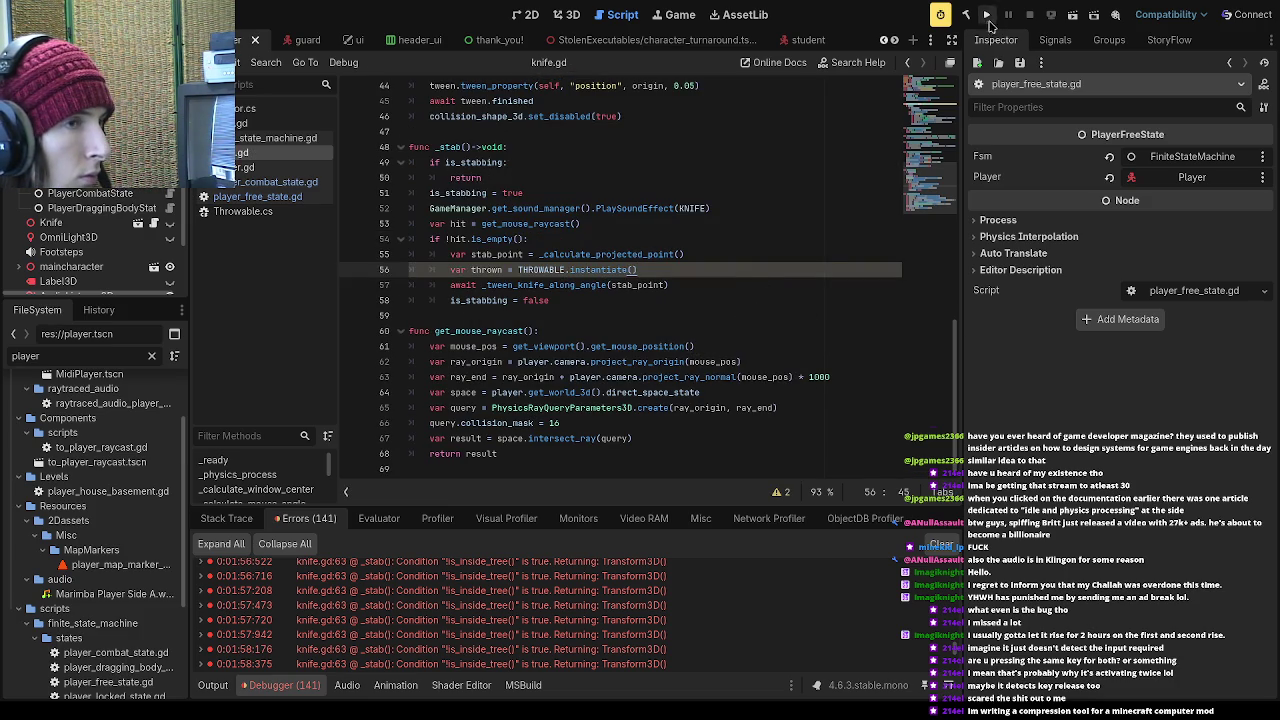
Step: Run the project, click through the opening, scarecrow and graveyard dialogues into the school level, then quit
left_click(987, 18)
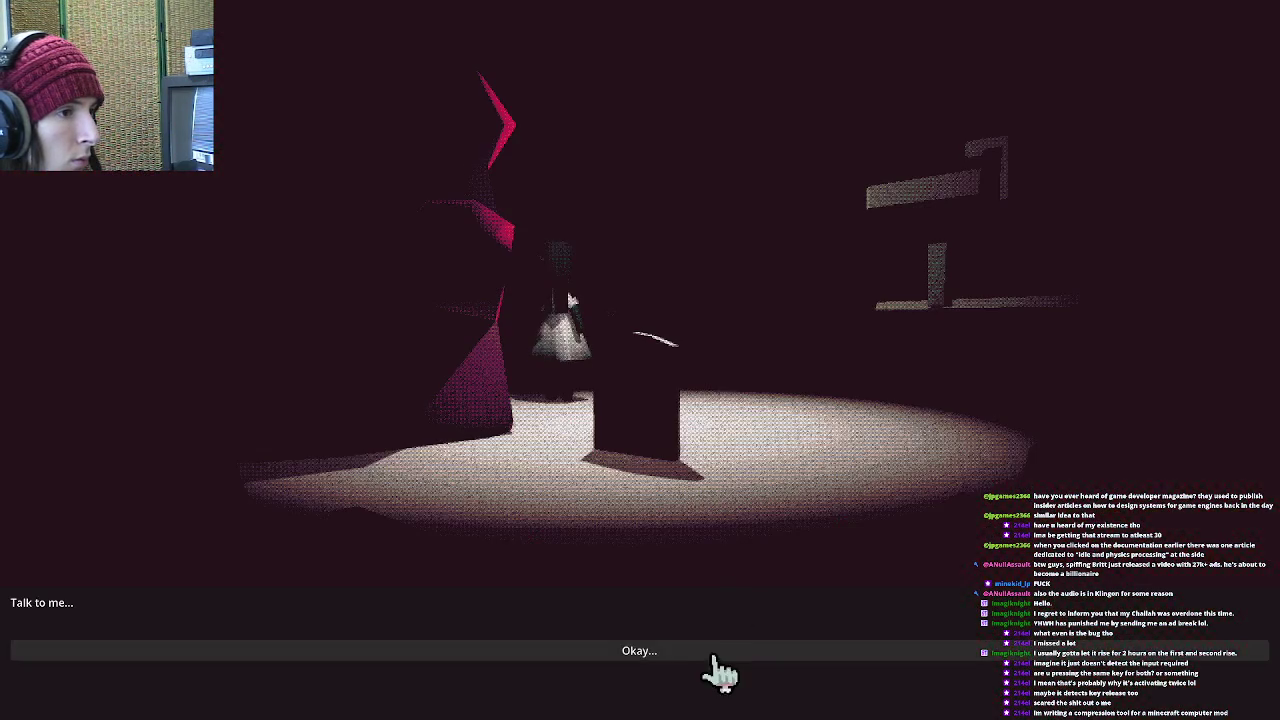
left_click(716, 668)
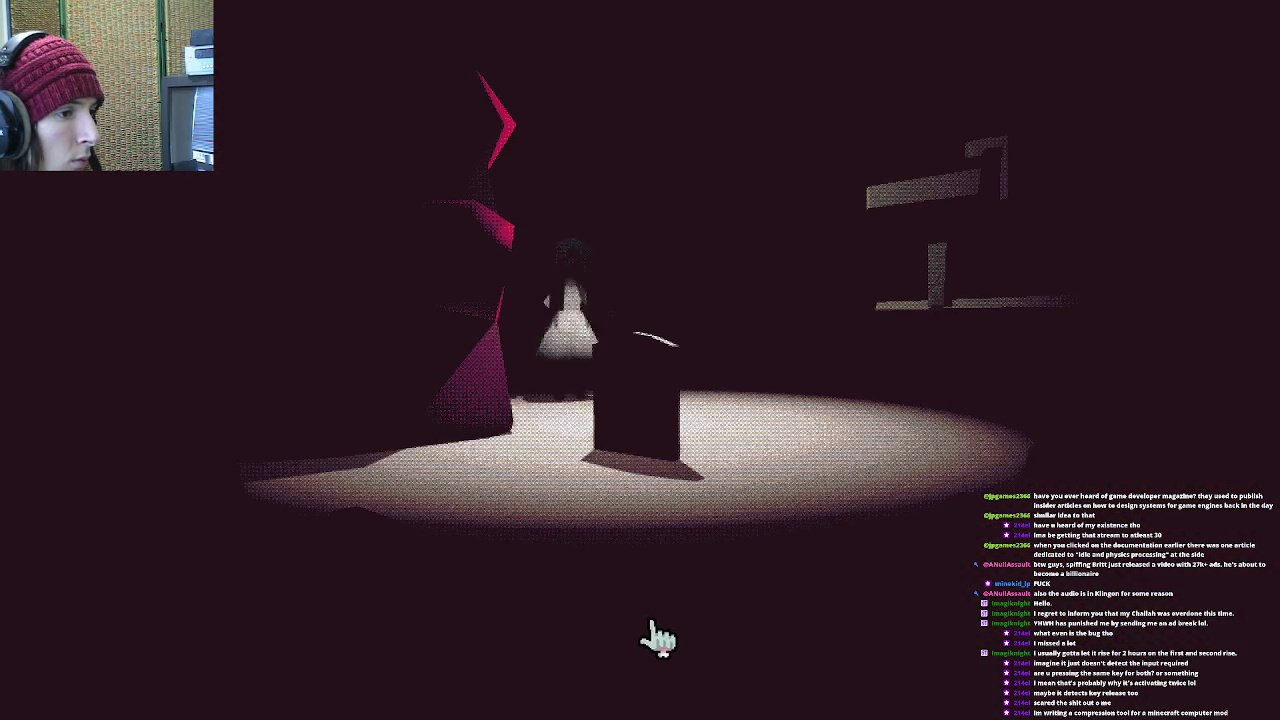
left_click(546, 491)
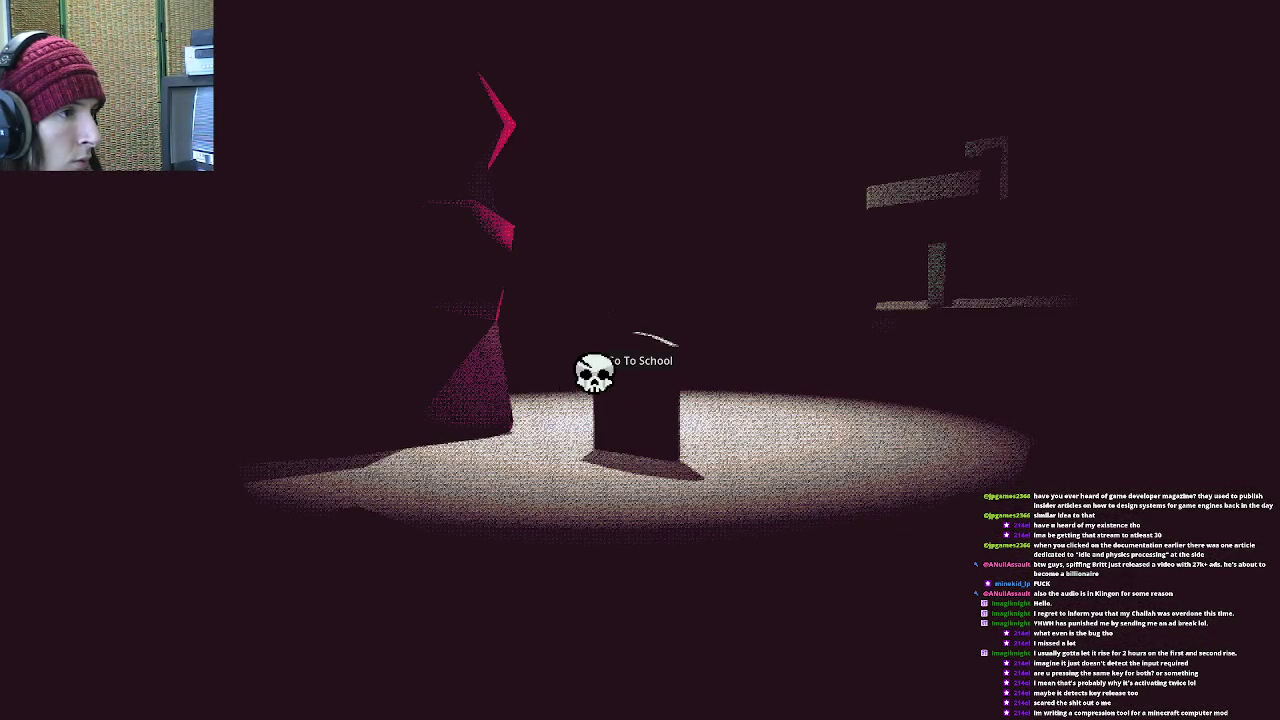
left_click(662, 385)
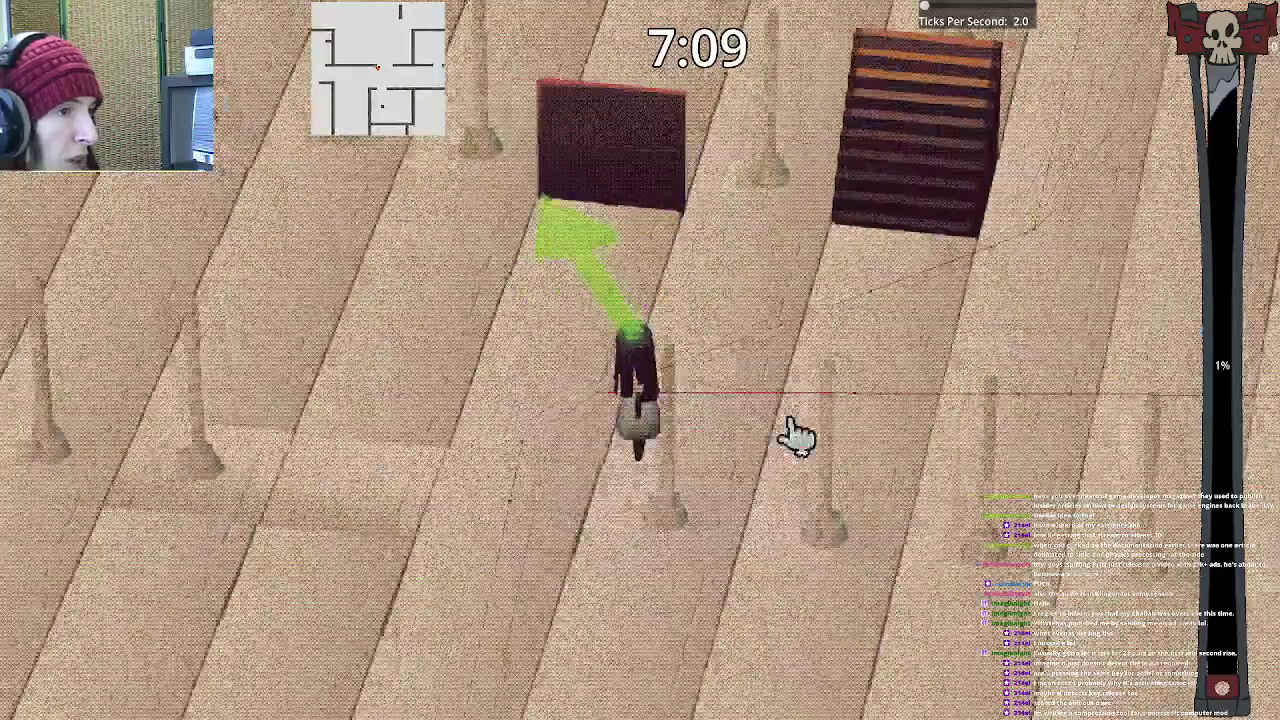
left_click(655, 440)
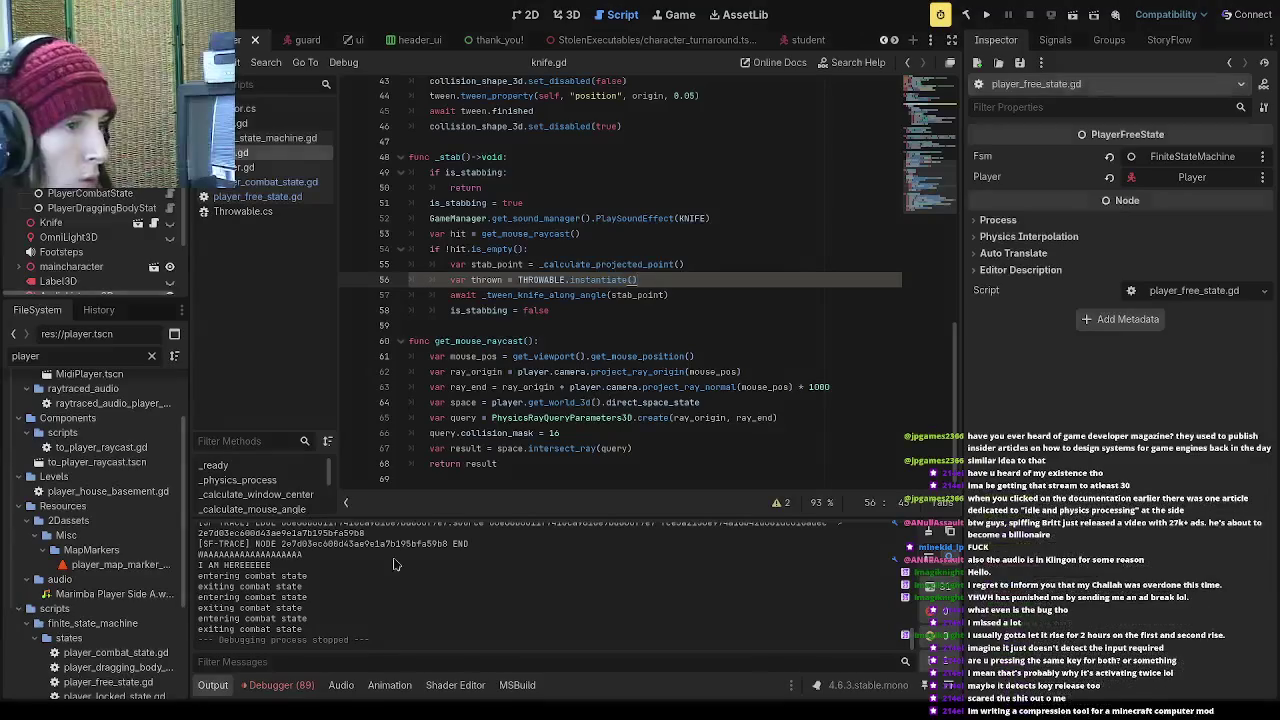
Step: Open the Debugger's Profiler and drag across its graph to inspect individual frame timings
left_click(288, 689)
left_click(438, 519)
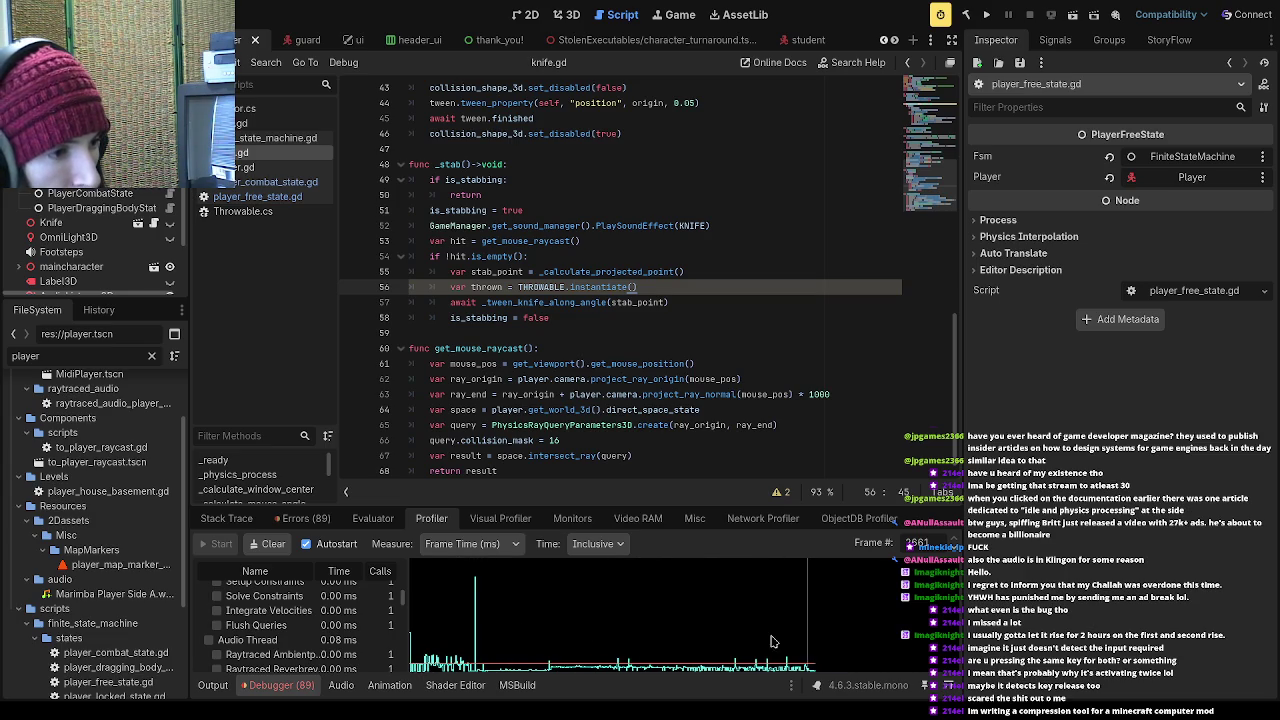
left_click_drag(801, 647, 790, 650)
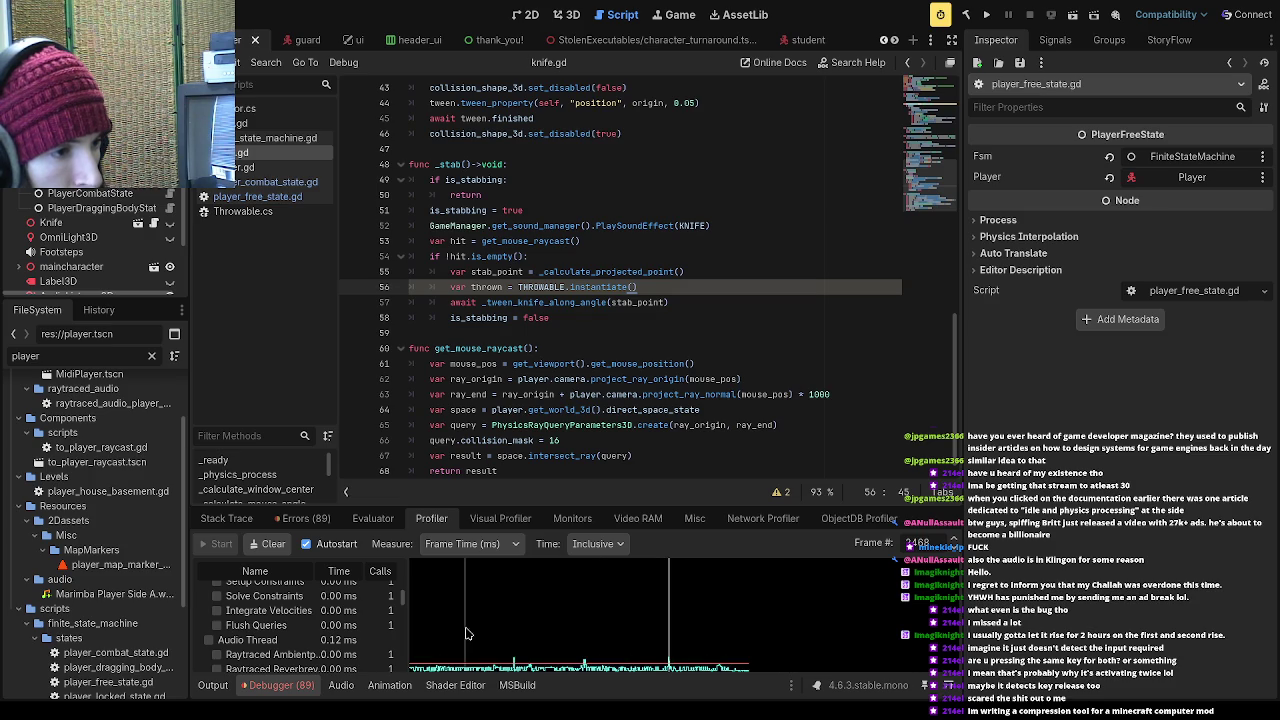
left_click_drag(510, 636, 642, 654)
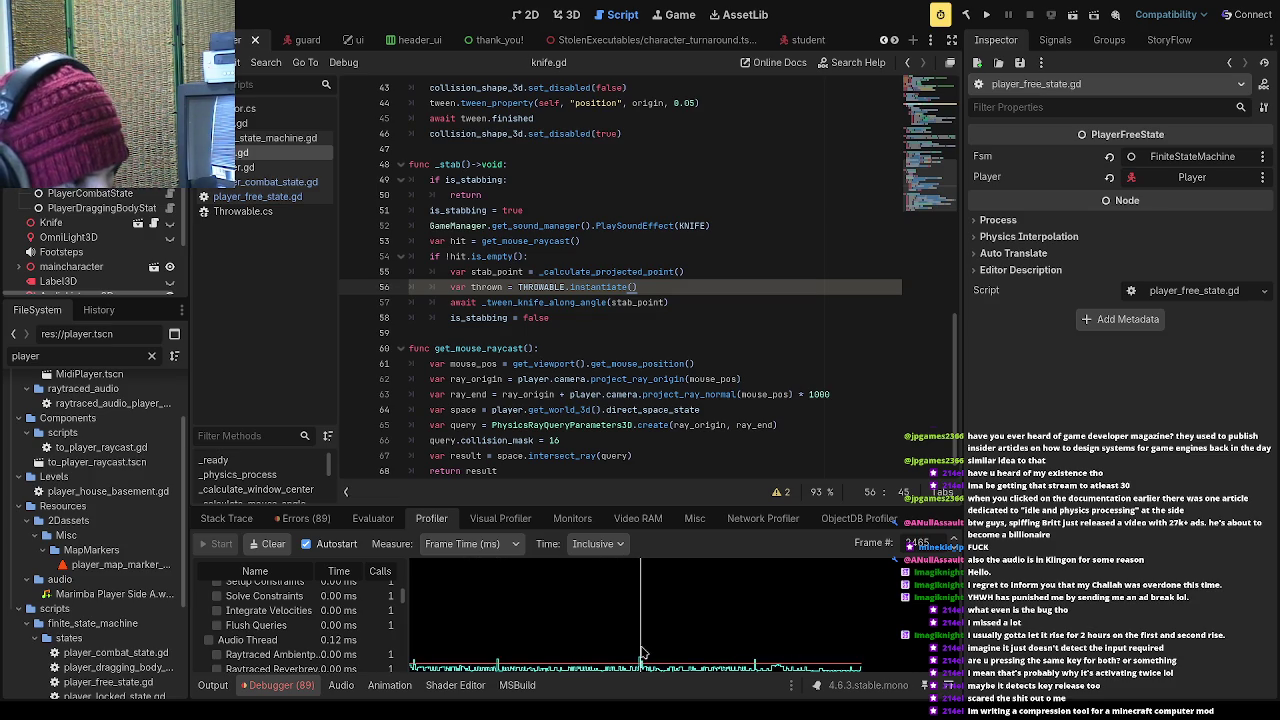
scroll(362, 624, "up", 2)
scroll(362, 624, "up", 3)
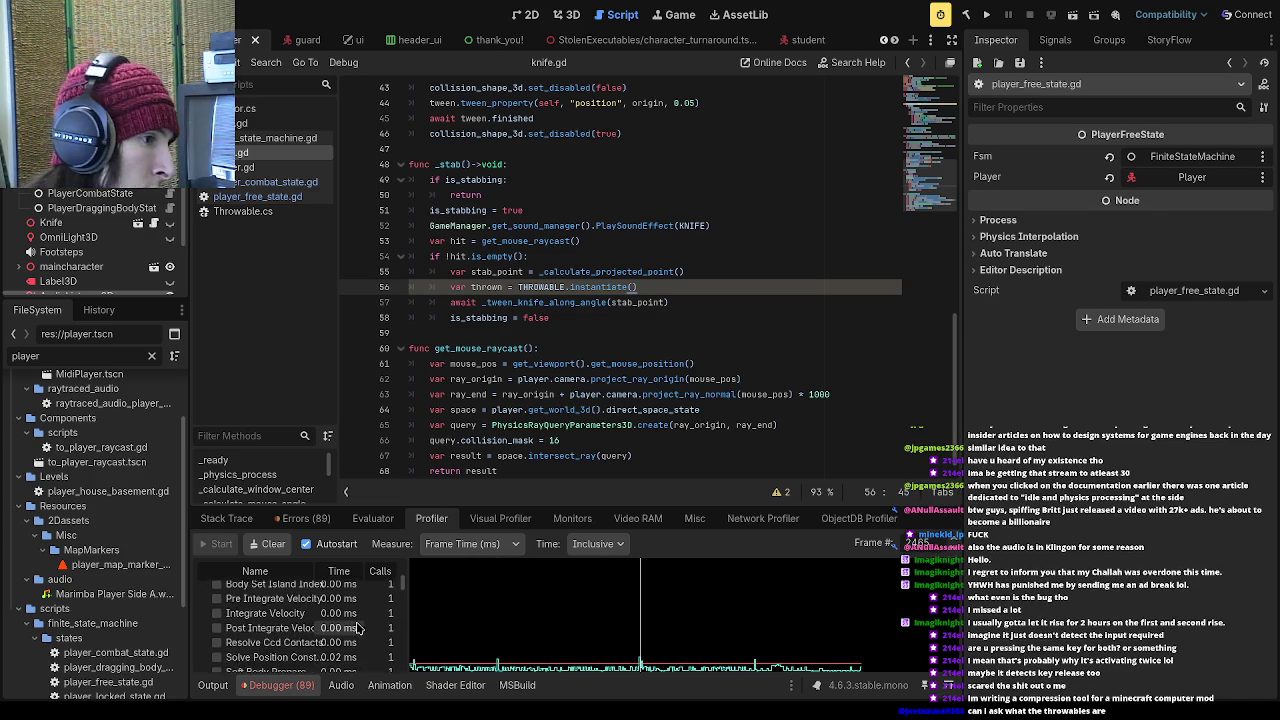
scroll(357, 630, "up", 1)
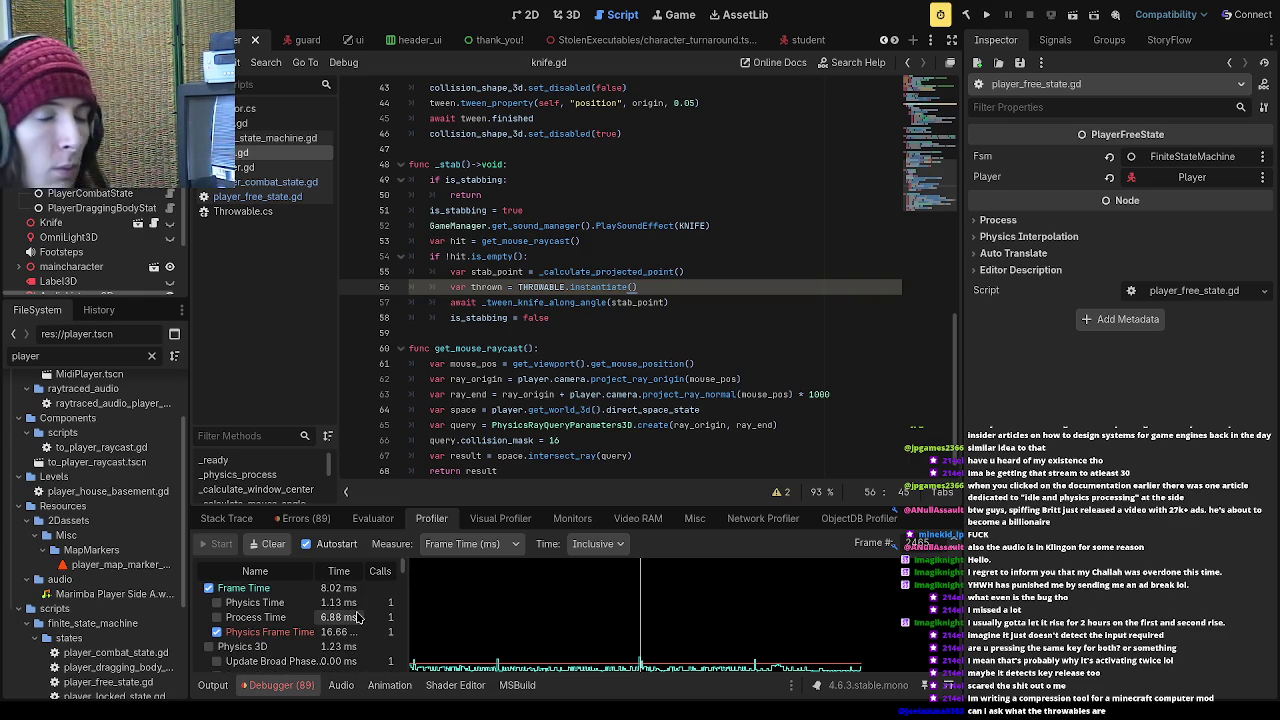
triple_click(645, 287)
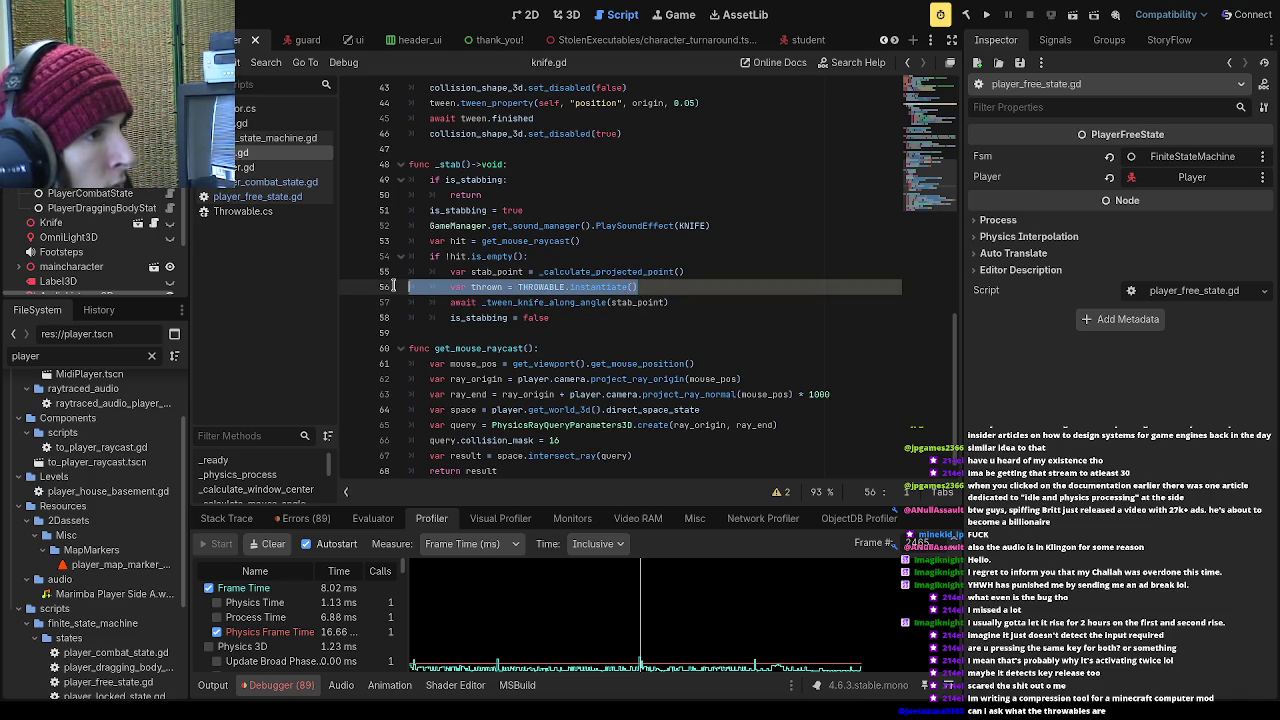
Step: Delete the THROWABLE instantiate line and the THROWABLE preload const on line 8
key("BackSpace")
key("BackSpace")
scroll(603, 376, "up", 10)
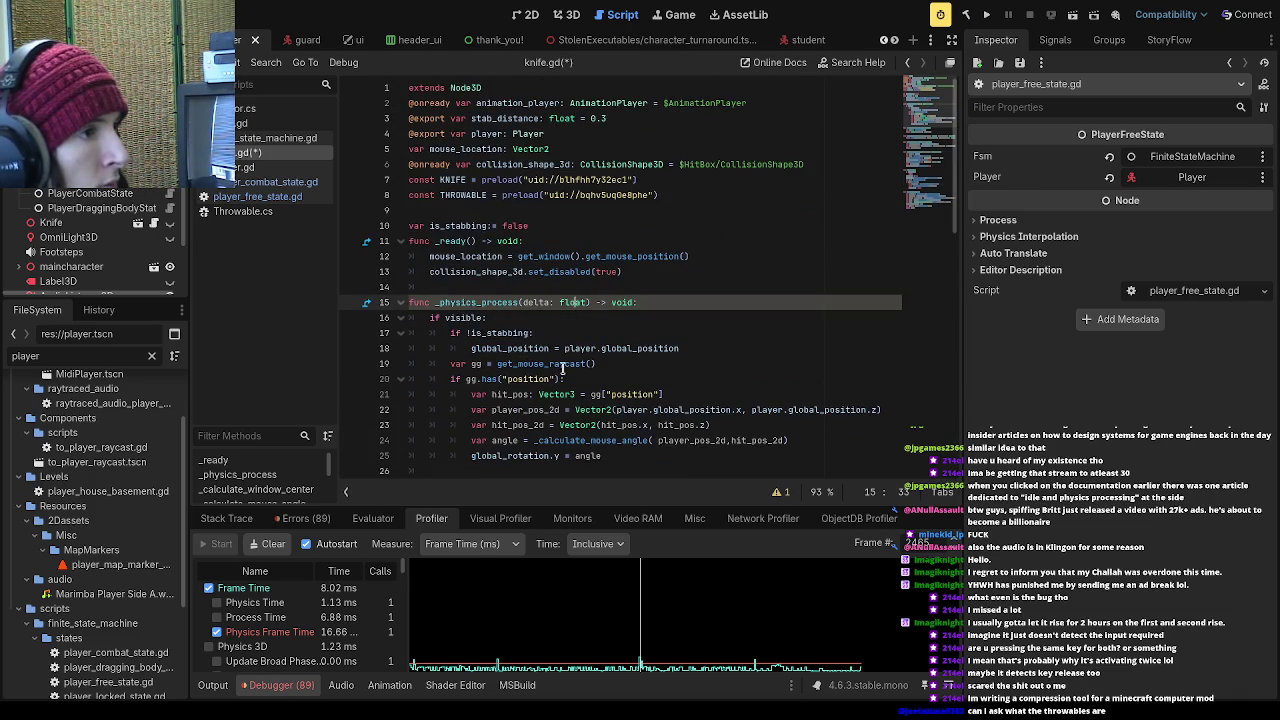
left_click(688, 197)
triple_click(603, 197)
key("BackSpace")
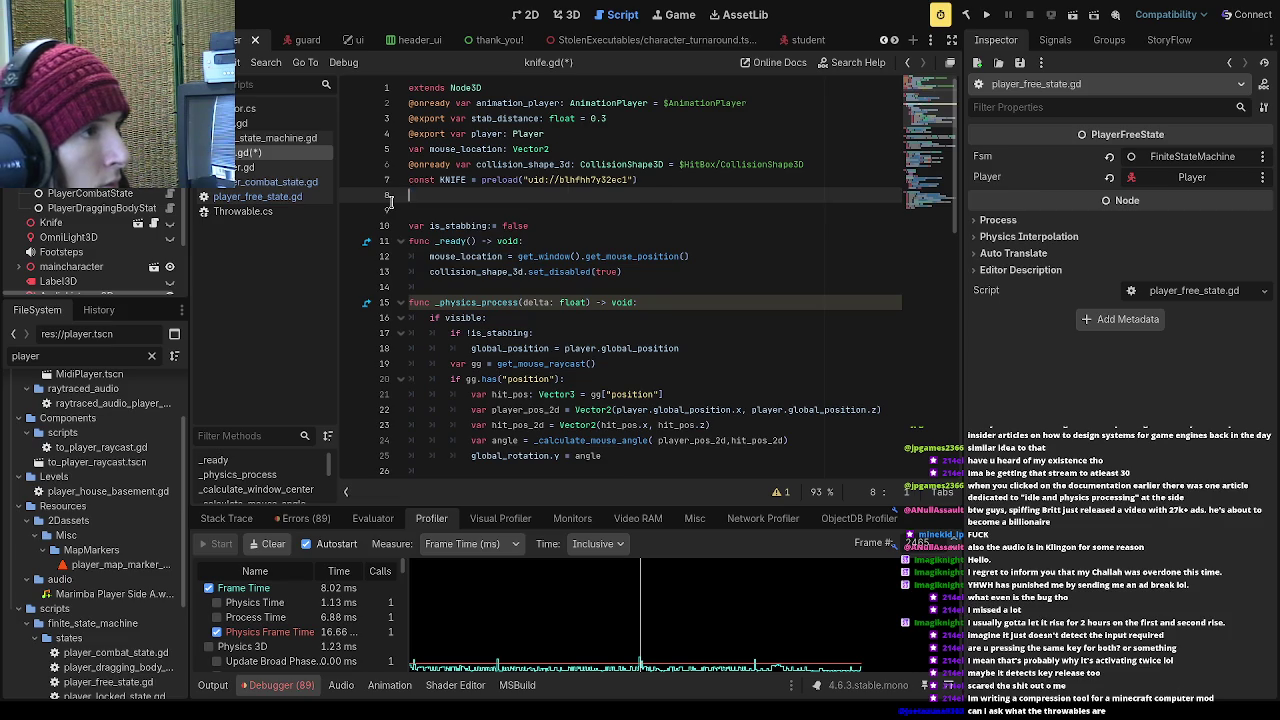
key("Delete")
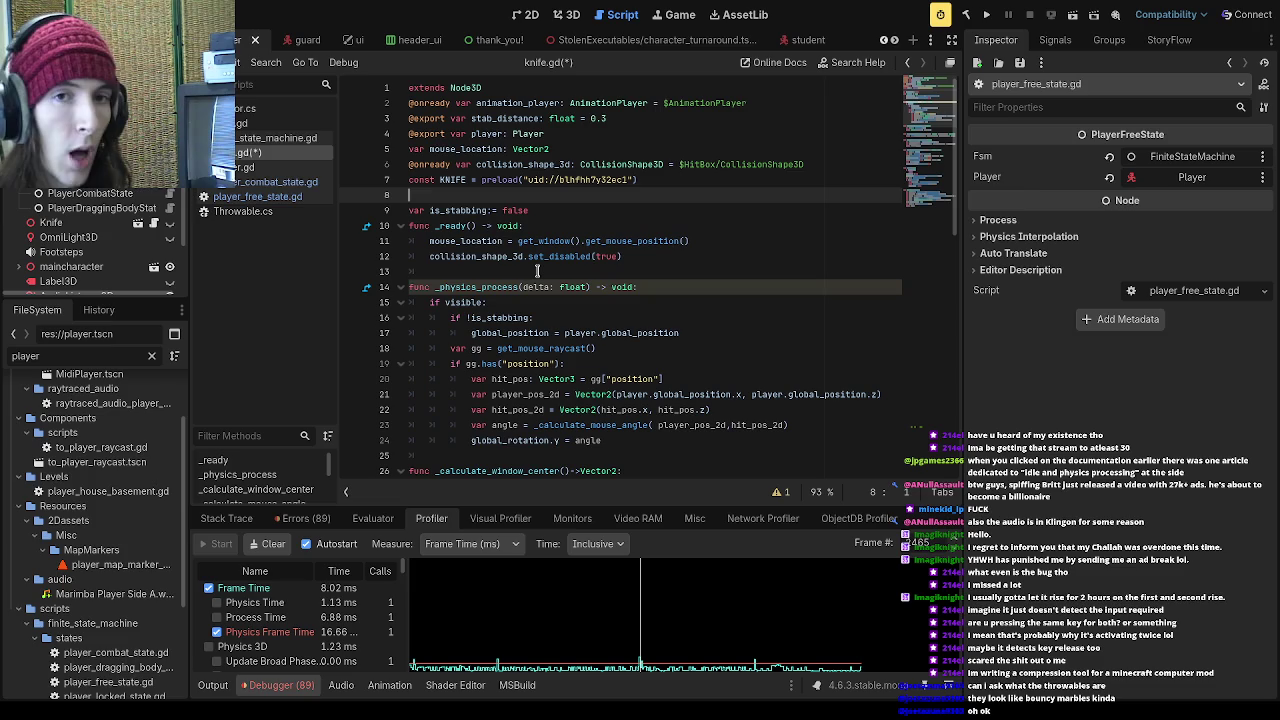
Step: Leave exactly one blank line before _physics_process in knife.gd
left_click(645, 271)
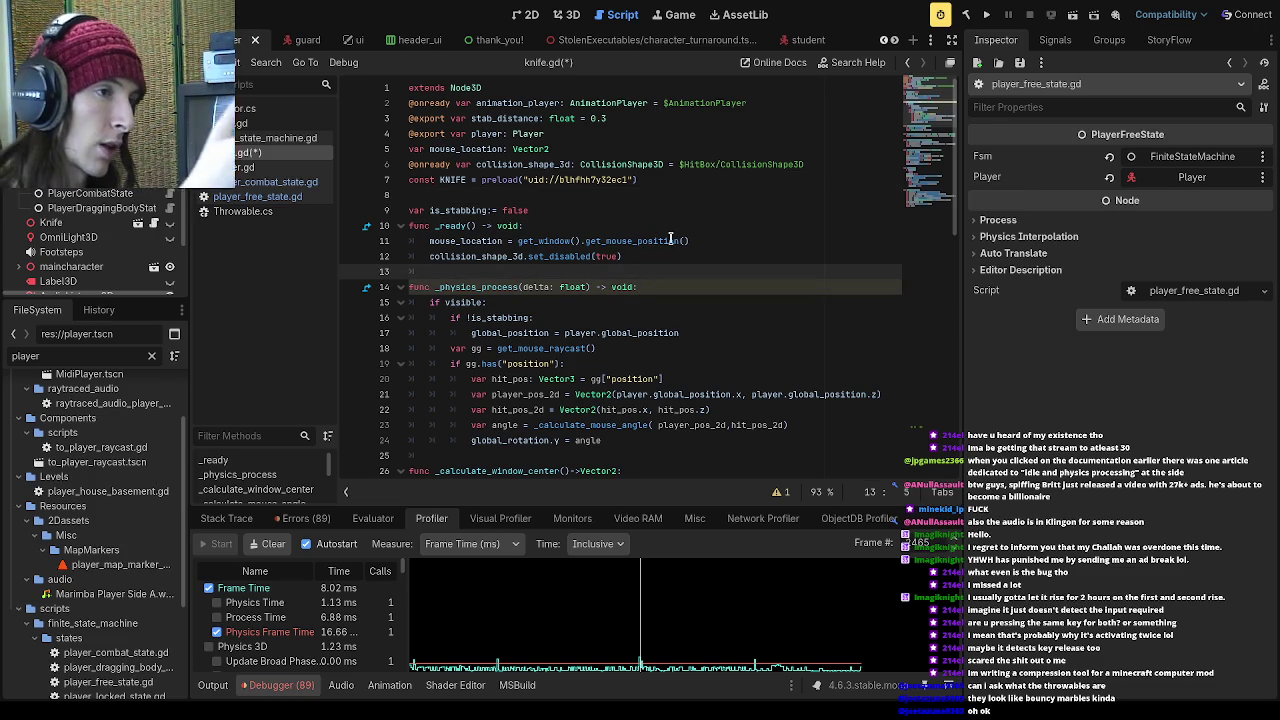
key("BackSpace")
key("BackSpace")
key("Return")
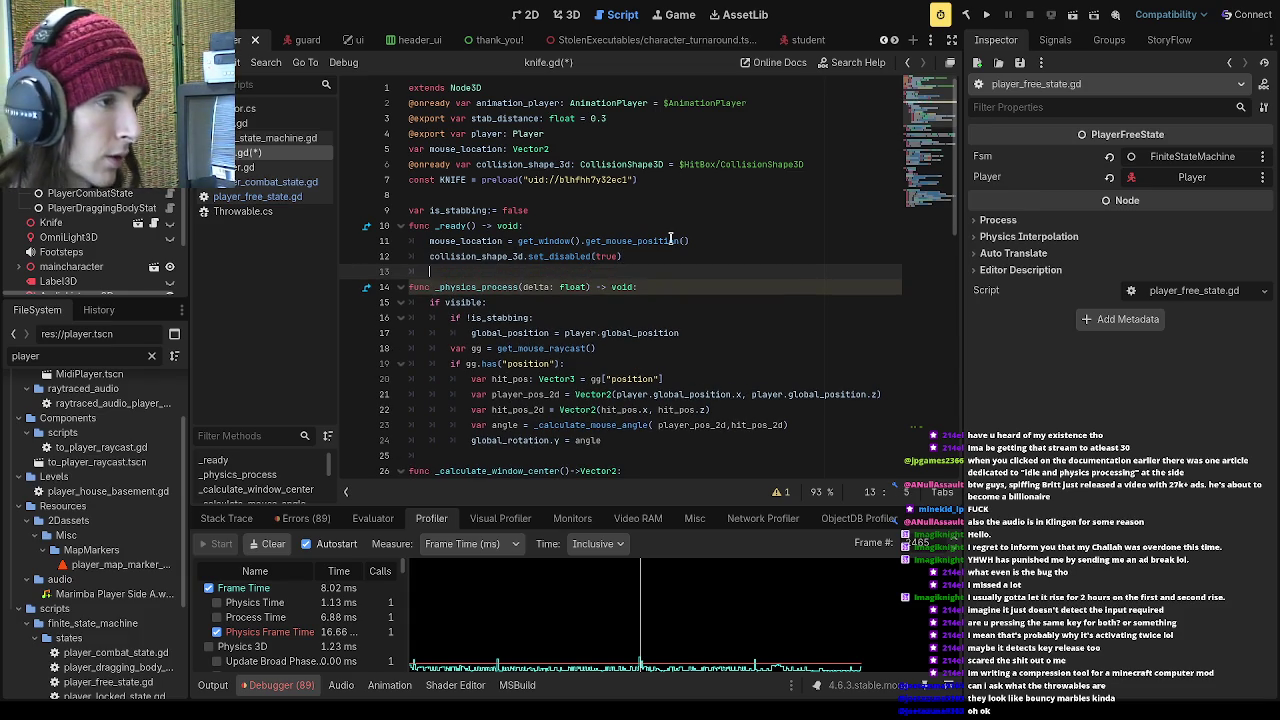
scroll(670, 240, "down", 3)
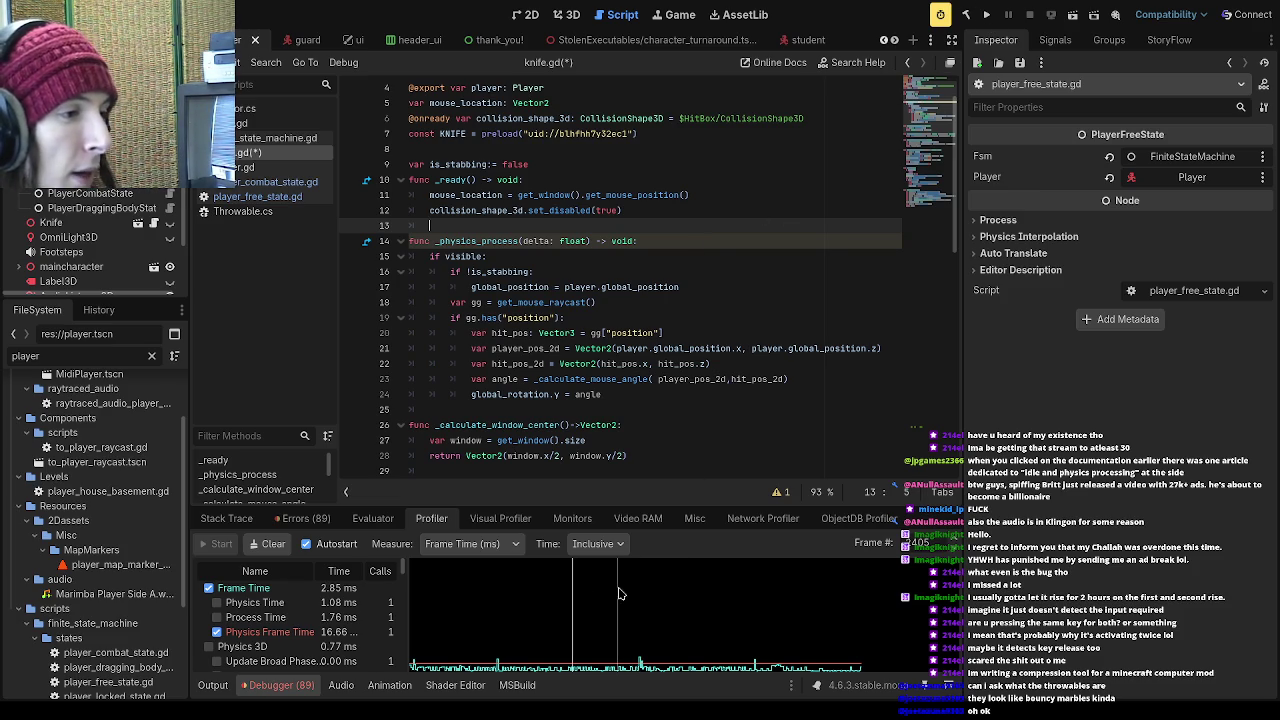
Step: Run the project, pass the opening dialogue and continue into the timed school level, then pause
left_click(986, 14)
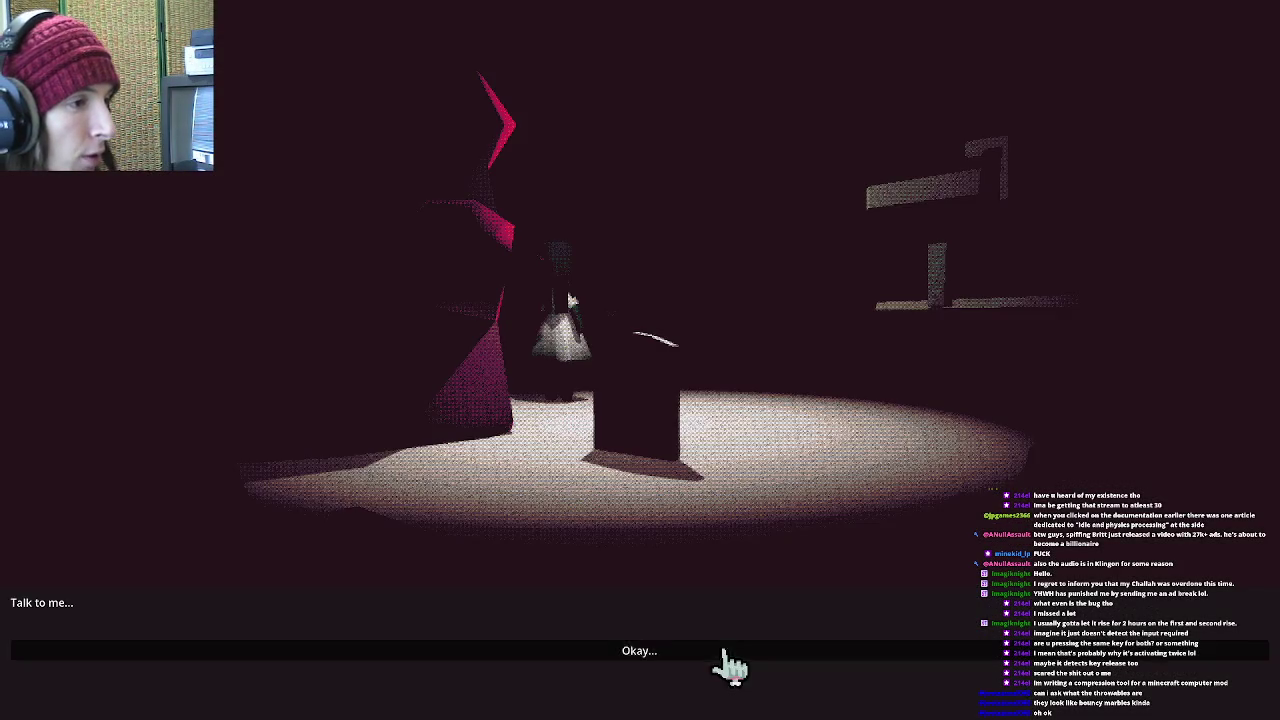
left_click(731, 663)
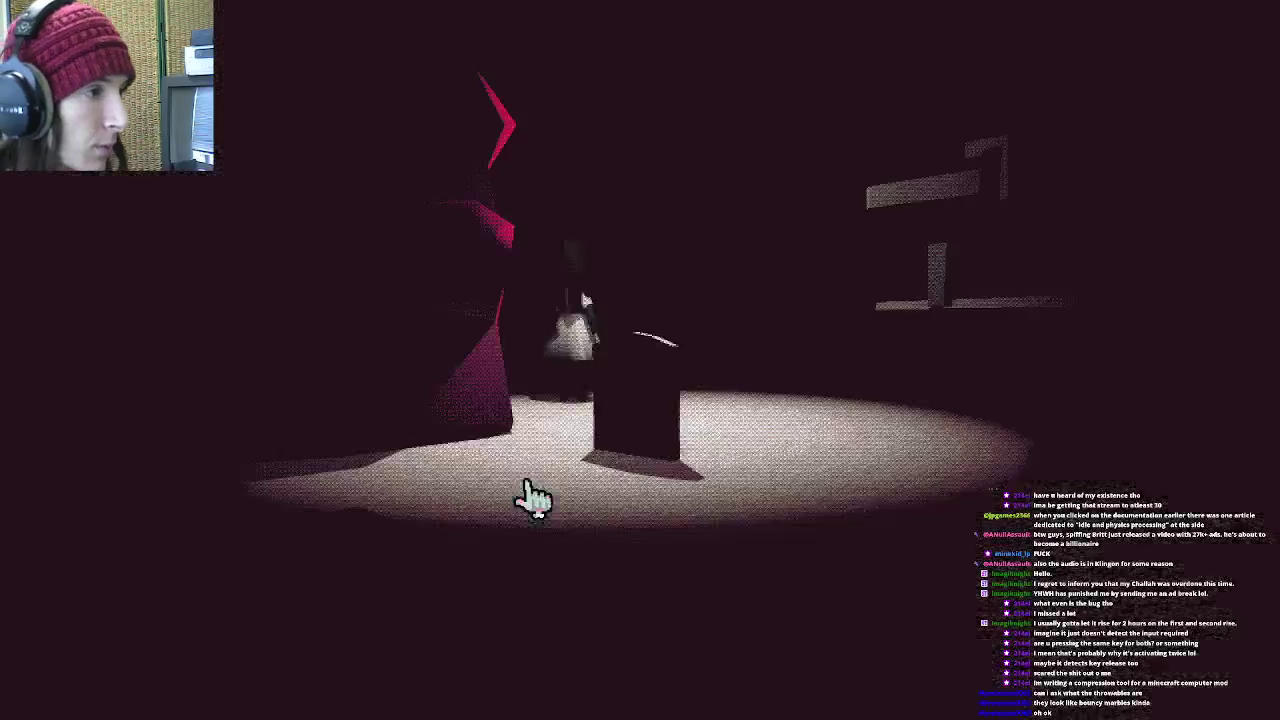
left_click(793, 393)
left_click(683, 390)
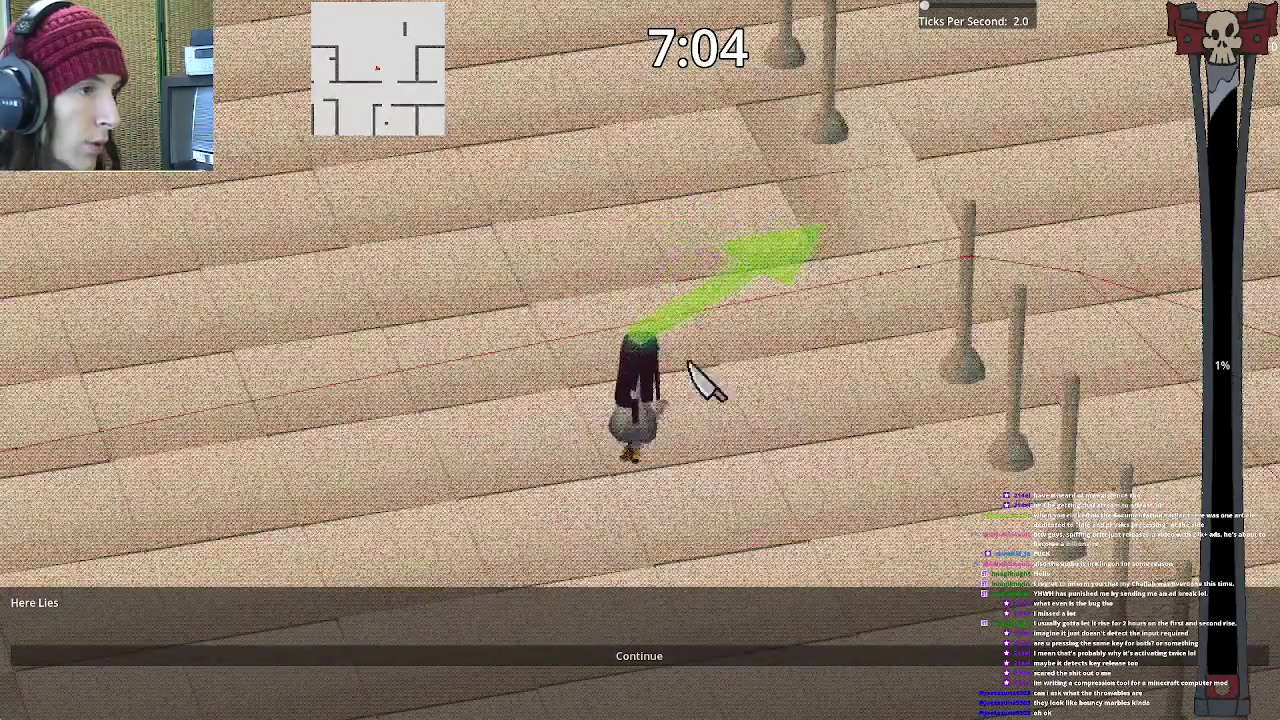
key("Escape")
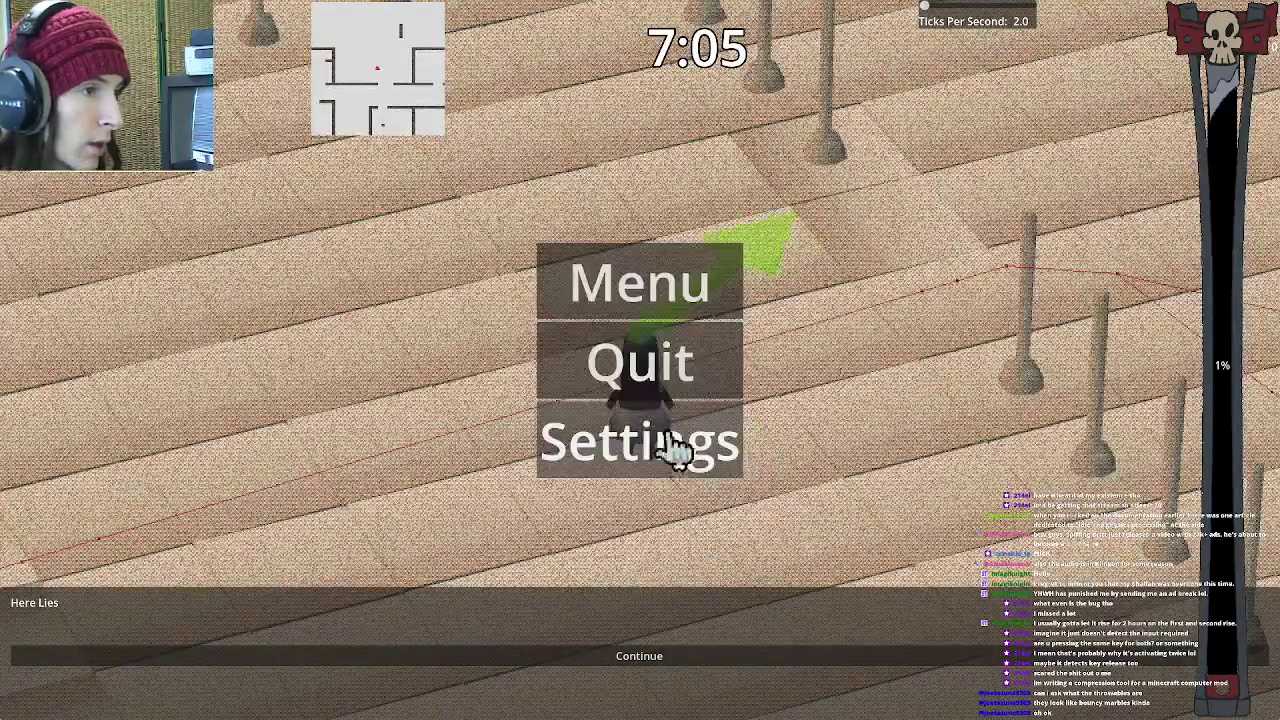
Step: Quit the game from the pause menu back to the editor
left_click(645, 363)
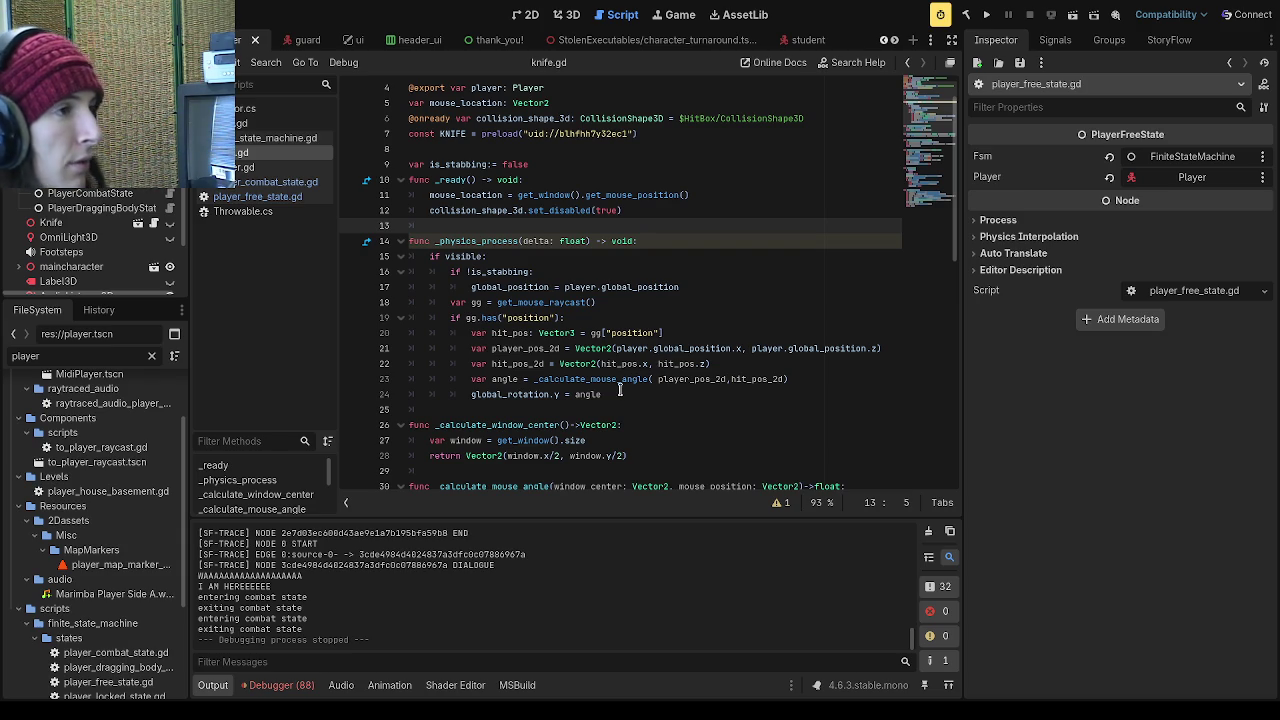
left_click(578, 411)
scroll(578, 418, "down", 2)
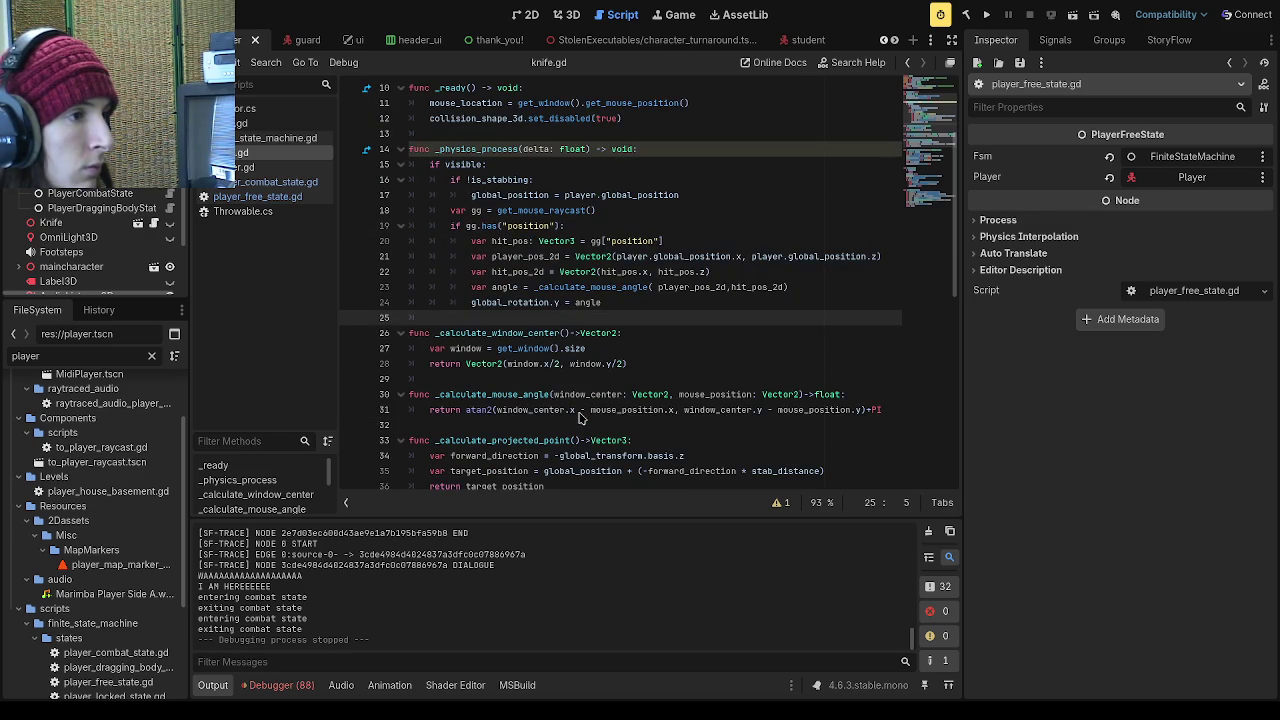
scroll(578, 418, "up", 3)
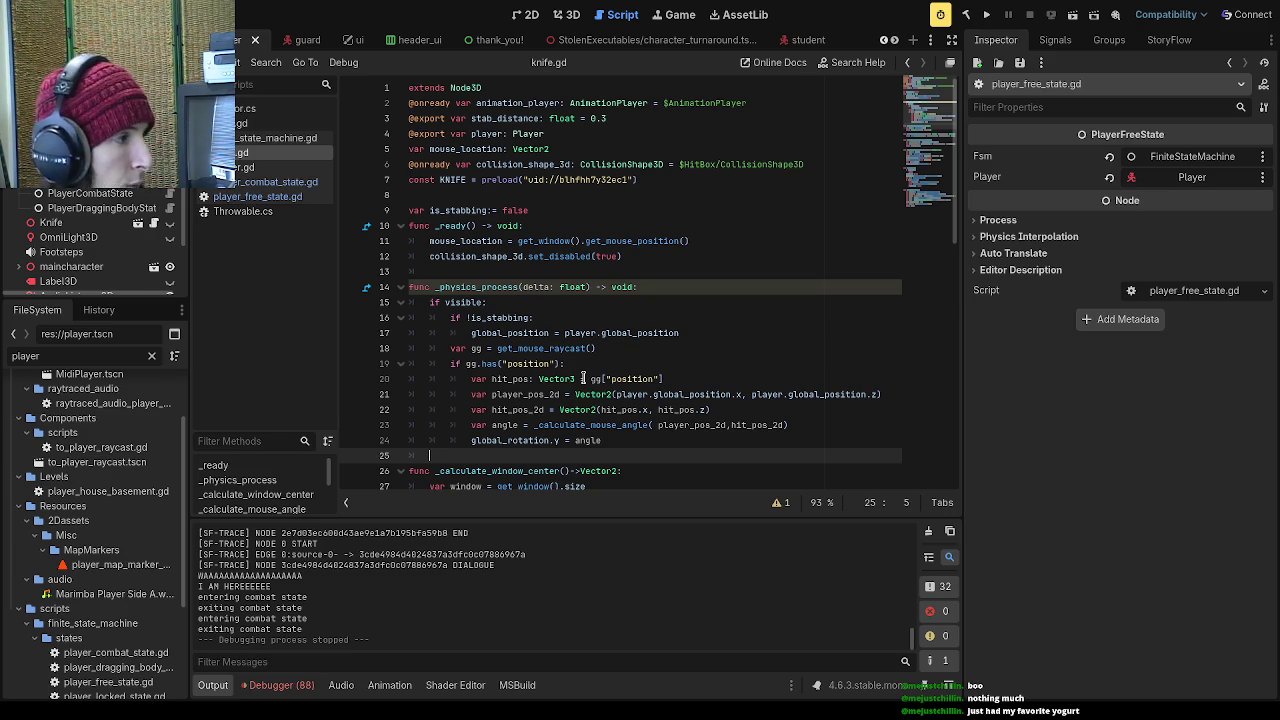
left_click_drag(583, 378, 710, 706)
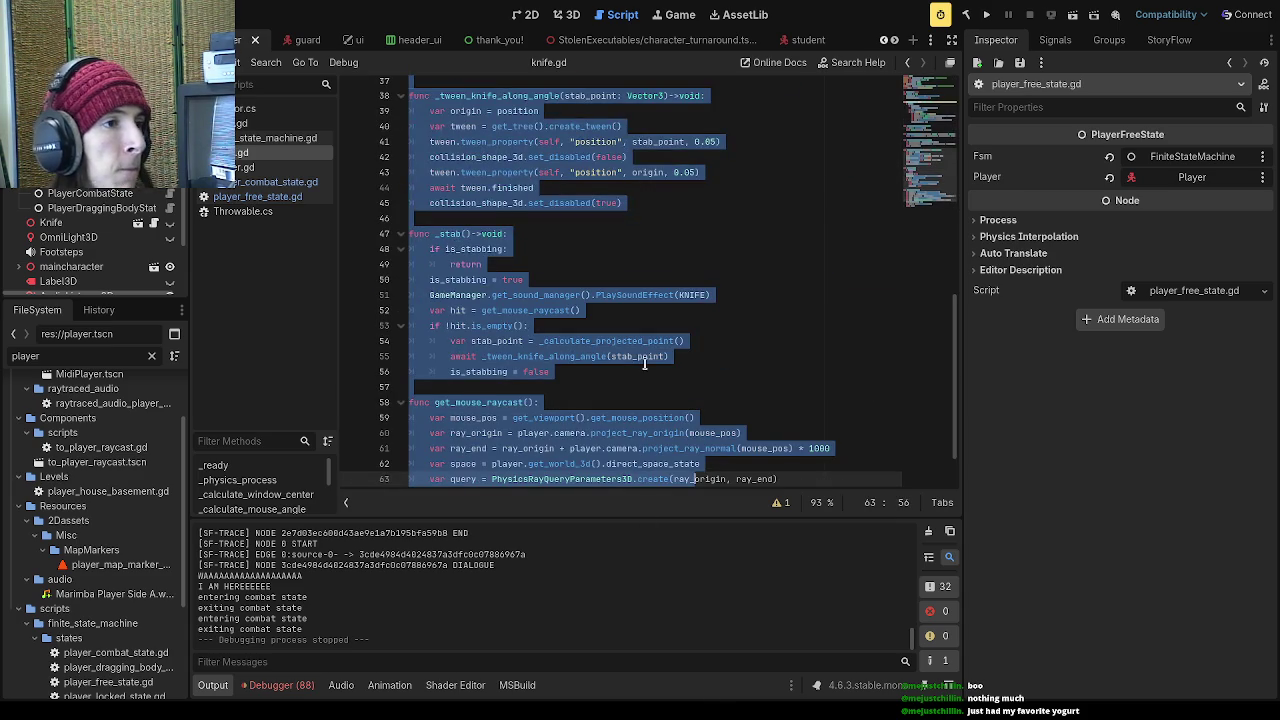
Step: Switch to the 3D view and open floor_1.tscn by filtering the FileSystem for 'floor'
left_click(610, 276)
left_click(566, 14)
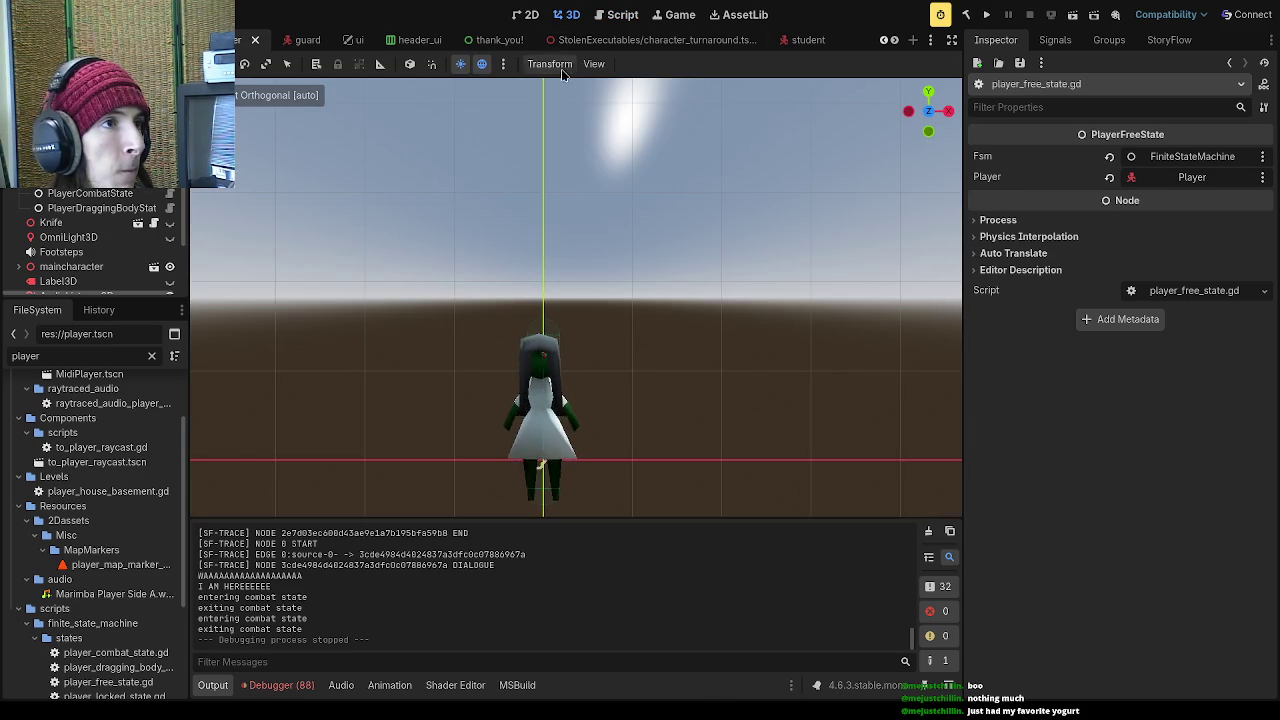
left_click(527, 17)
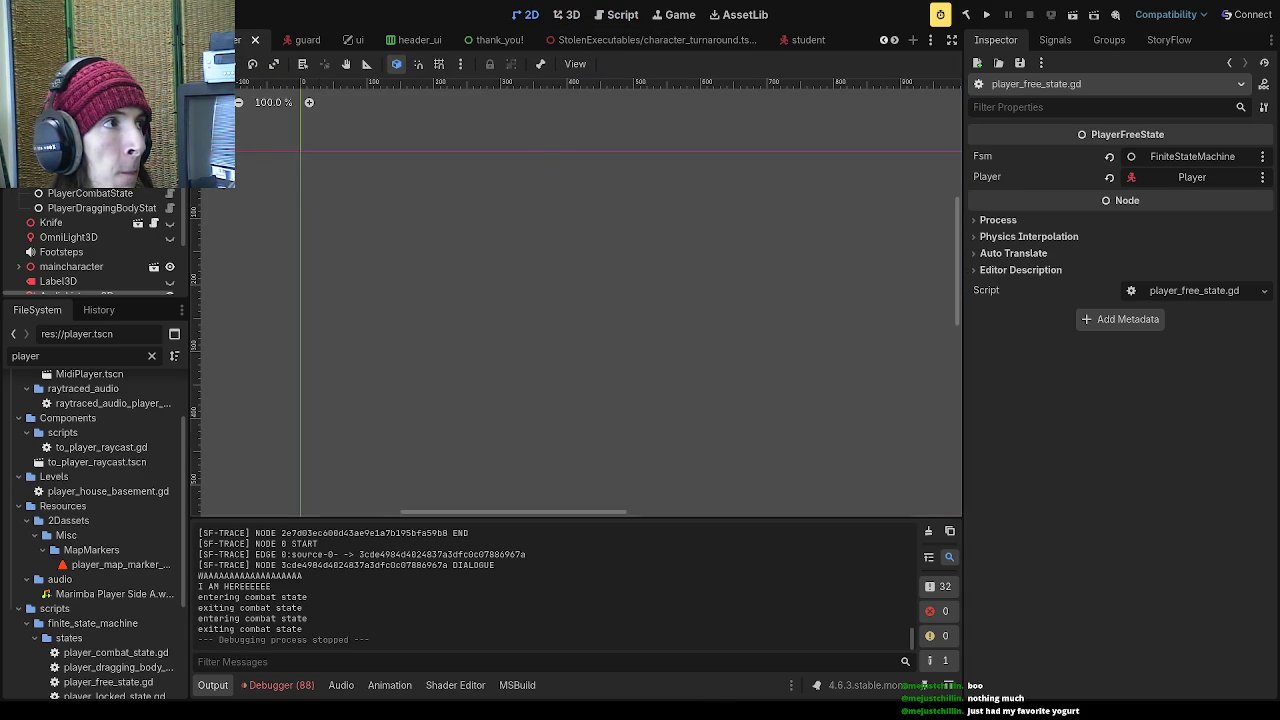
left_click(151, 356)
type("floor")
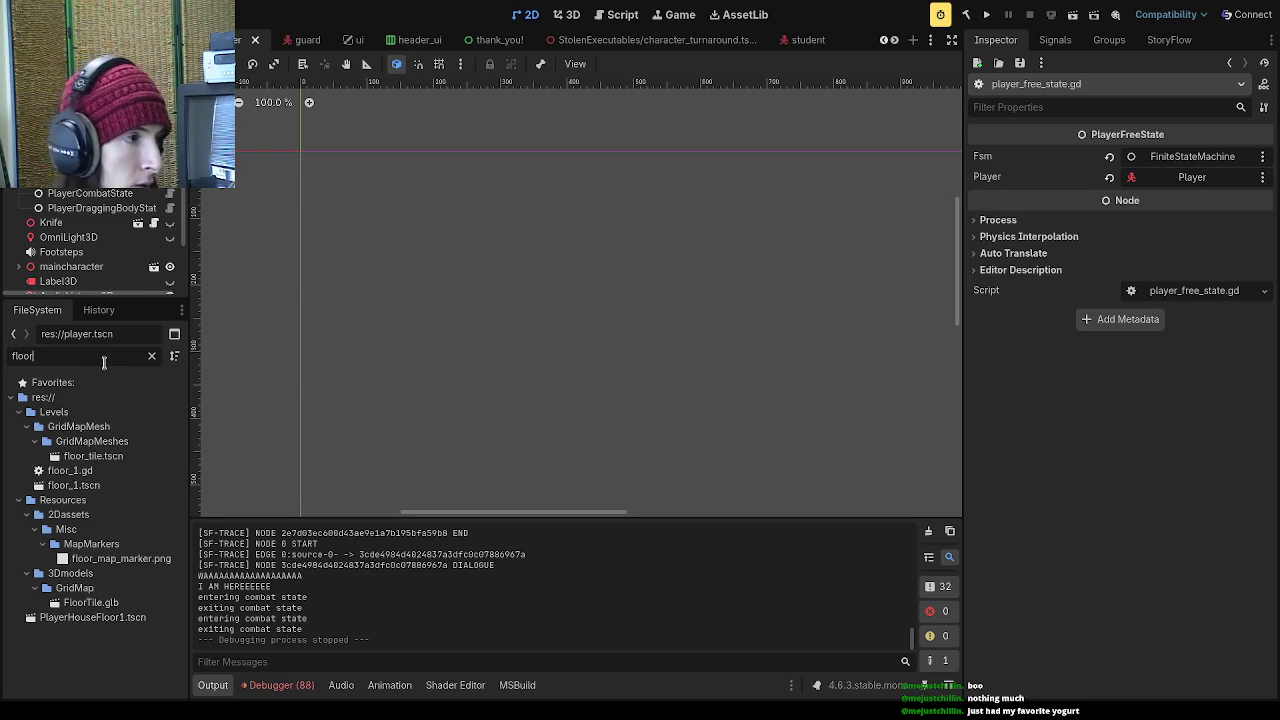
left_click(125, 472)
double_click(125, 485)
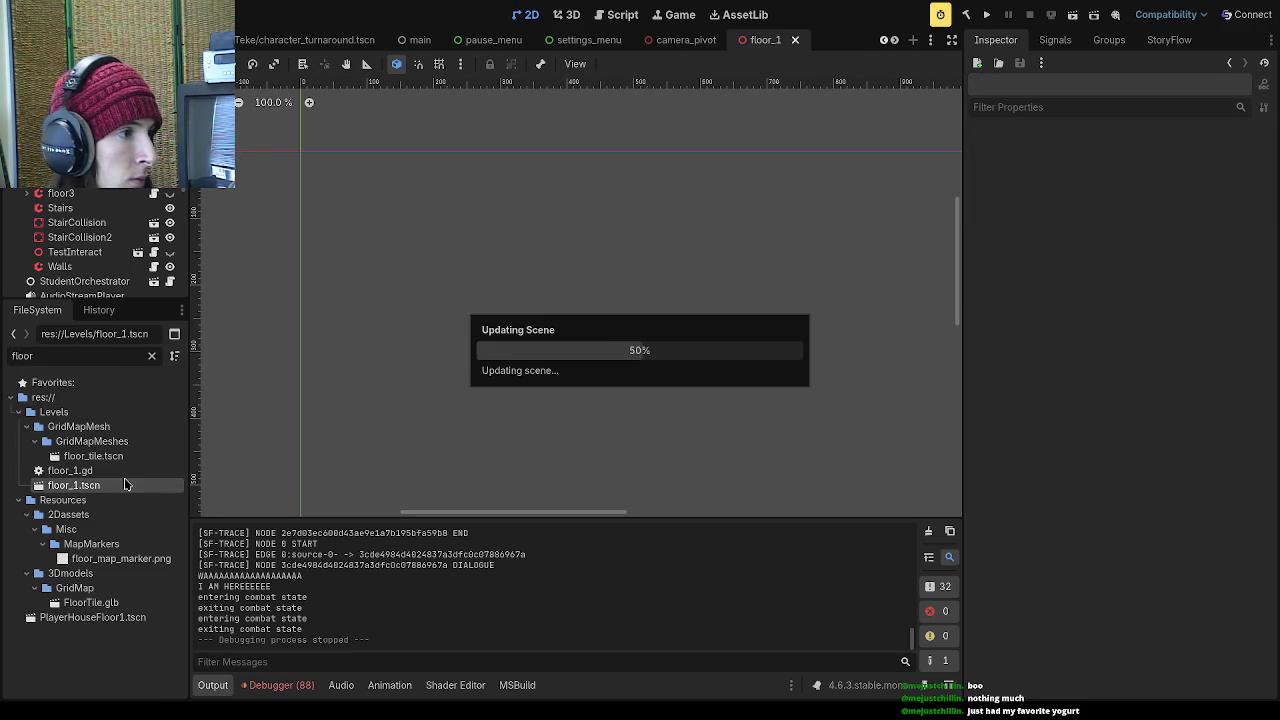
Step: Look over the level, clear the FileSystem filter, and select the floor1 GridMap node
scroll(588, 302, "down", 10)
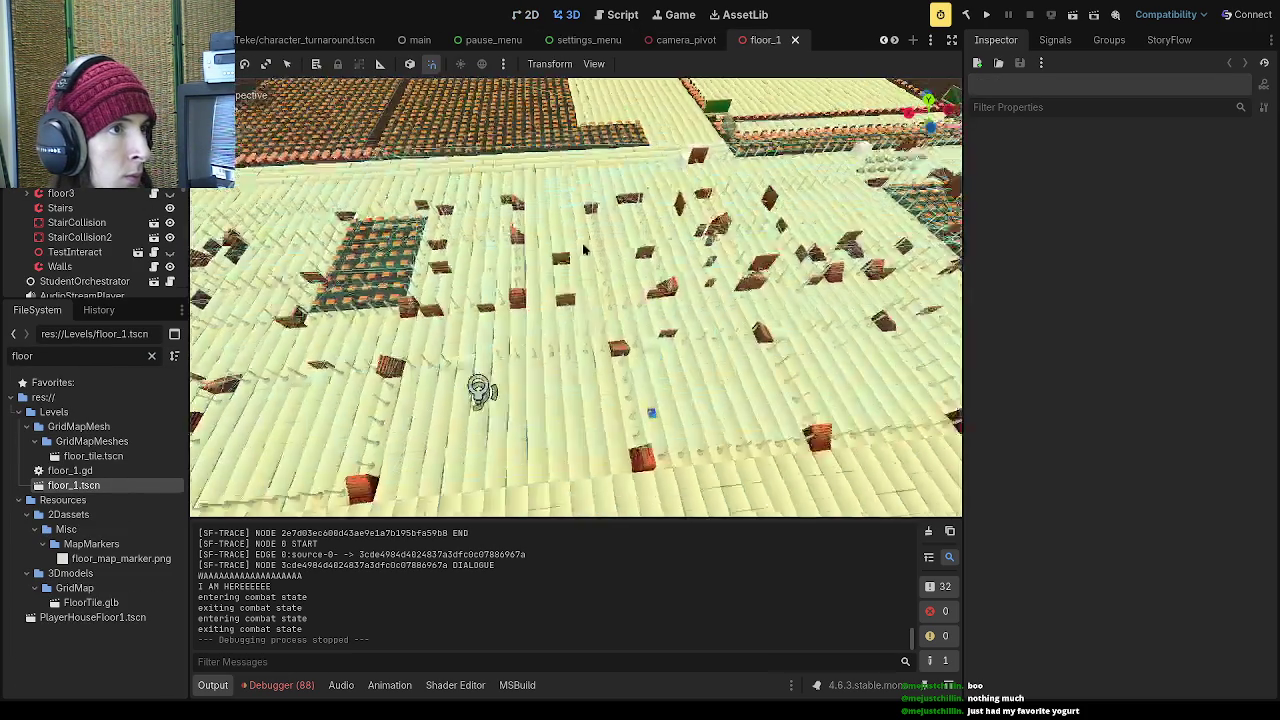
left_click_drag(588, 302, 560, 350)
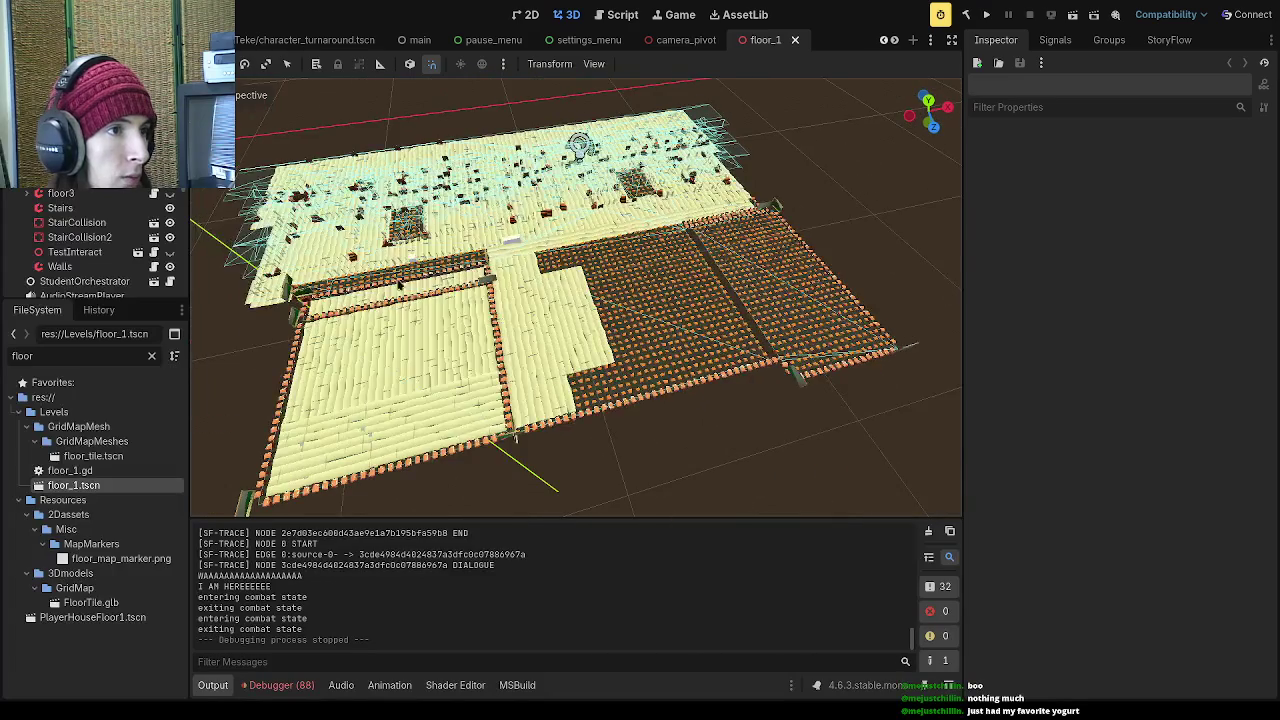
scroll(557, 353, "up", 5)
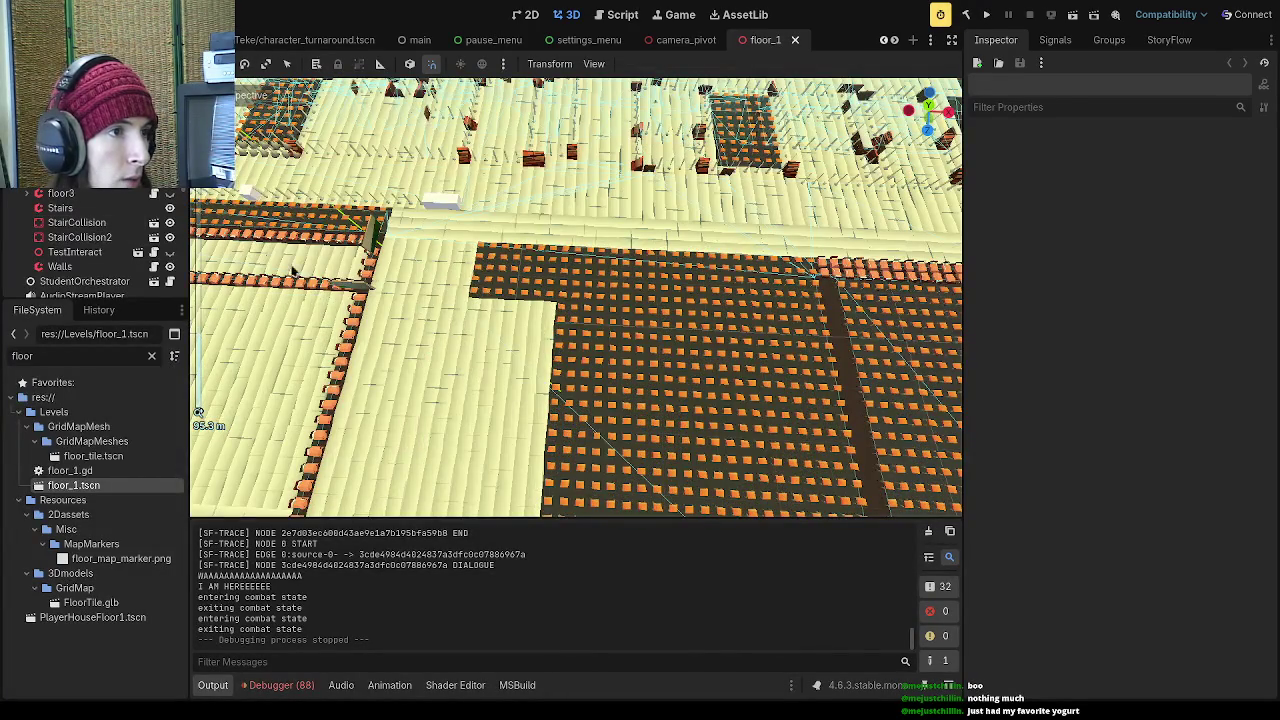
scroll(417, 296, "down", 4)
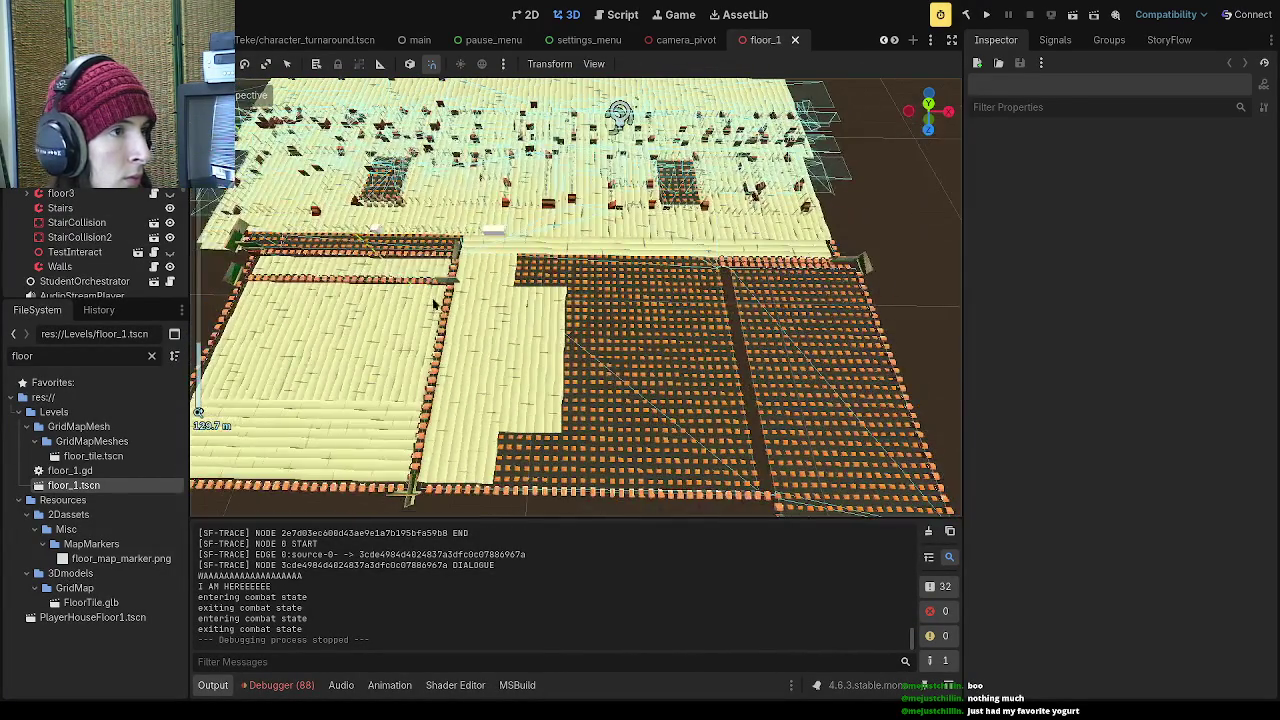
scroll(440, 305, "up", 3)
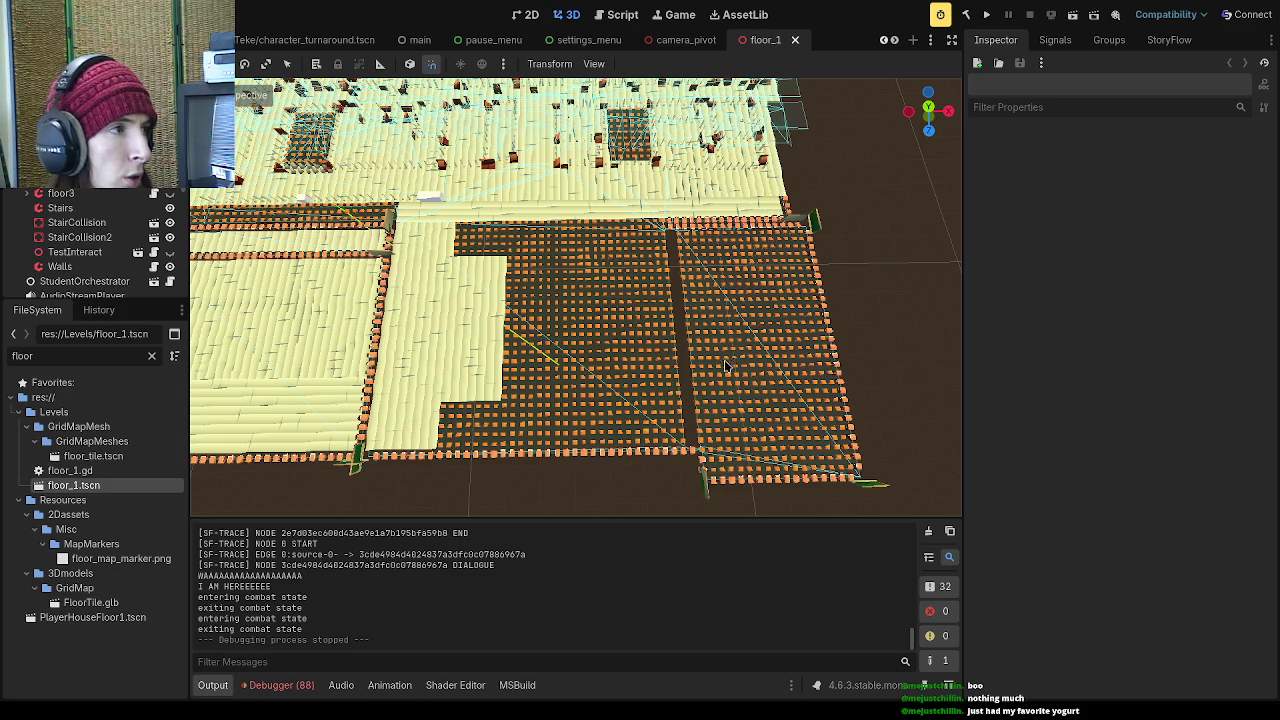
scroll(609, 363, "up", 2)
scroll(609, 363, "down", 3)
scroll(620, 330, "up", 4)
scroll(622, 335, "down", 3)
scroll(622, 335, "down", 4)
scroll(620, 345, "up", 3)
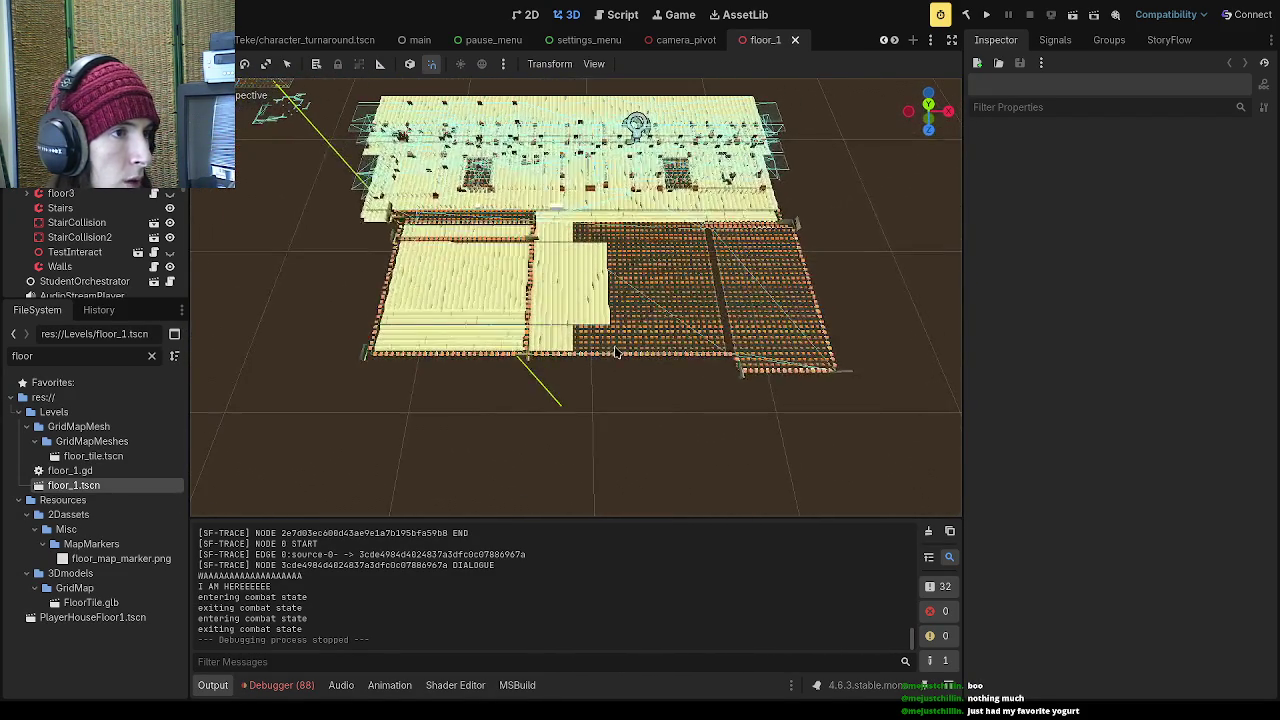
scroll(618, 376, "up", 5)
scroll(606, 408, "up", 5)
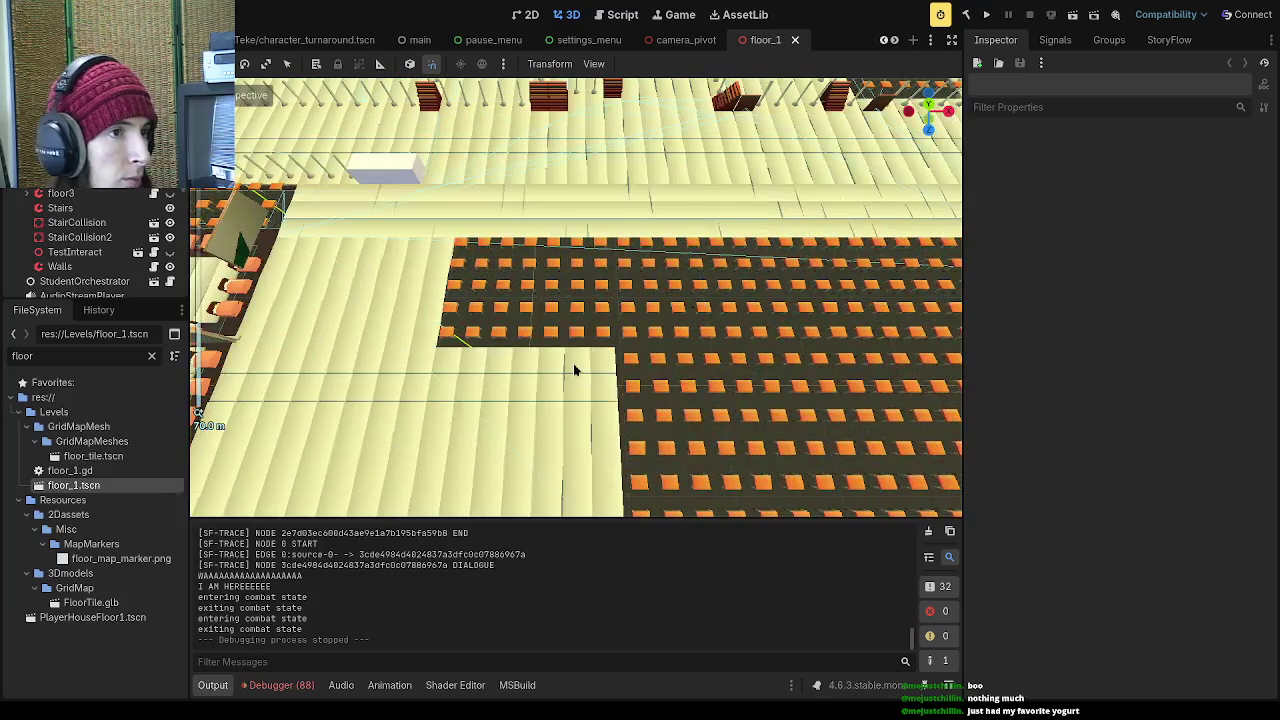
scroll(437, 291, "down", 3)
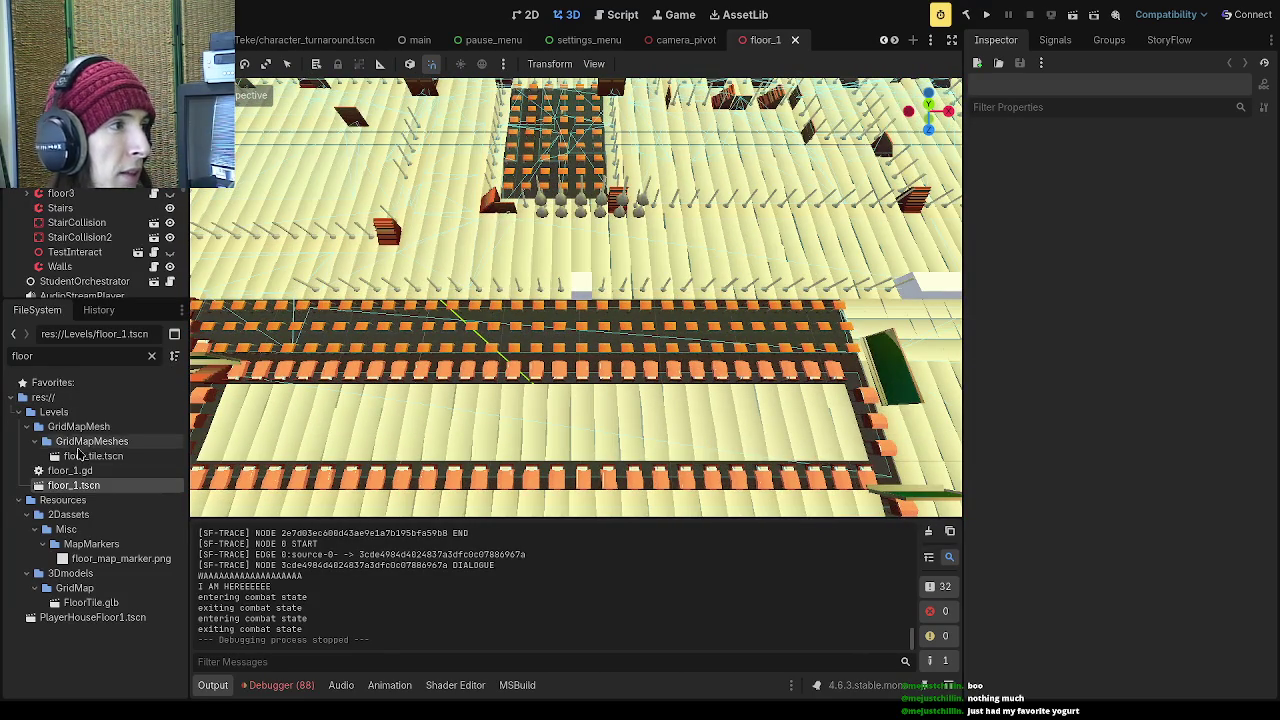
left_click(152, 357)
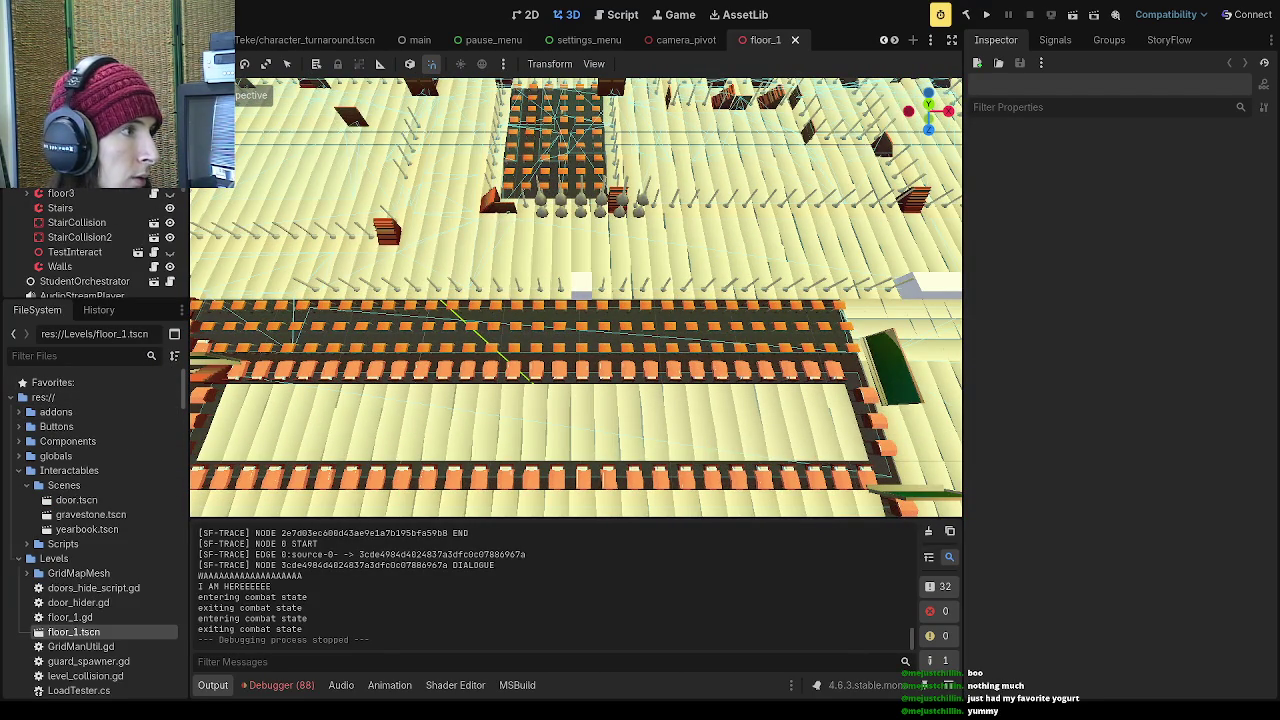
left_click(60, 164)
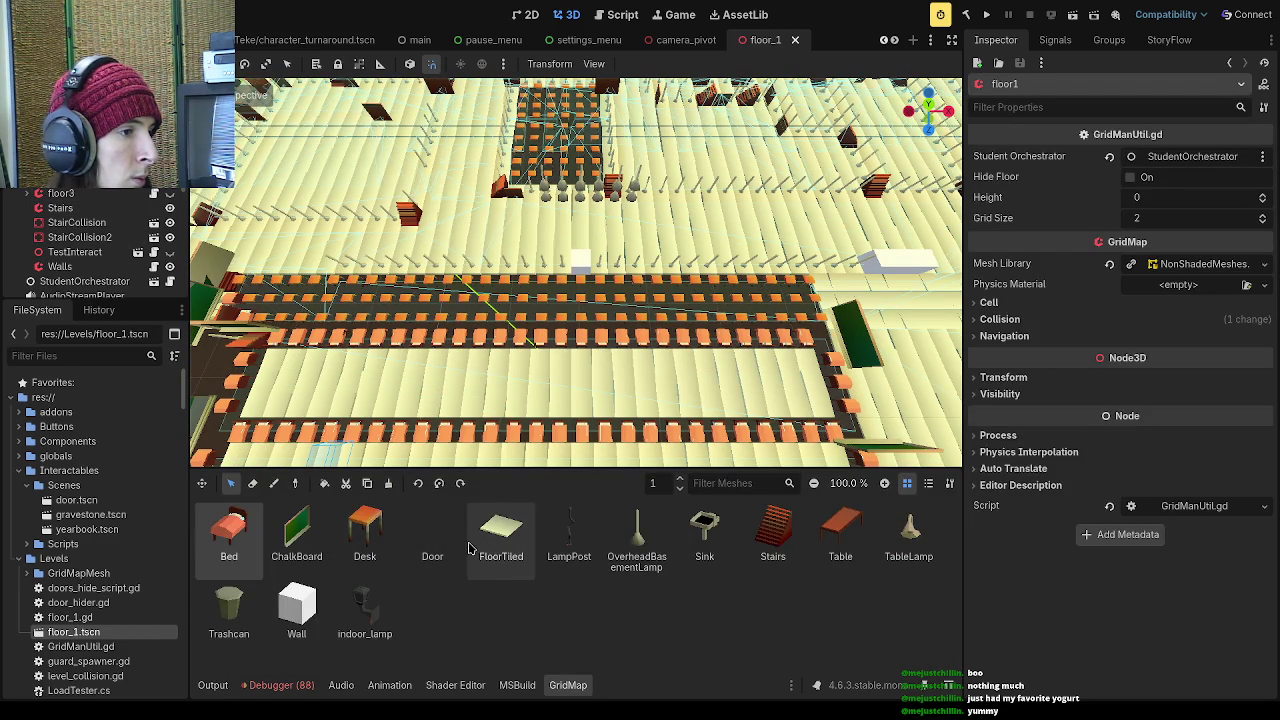
Step: Erase the front rows of desk tiles from the floor1 GridMap with the Erase tool
left_click(310, 605)
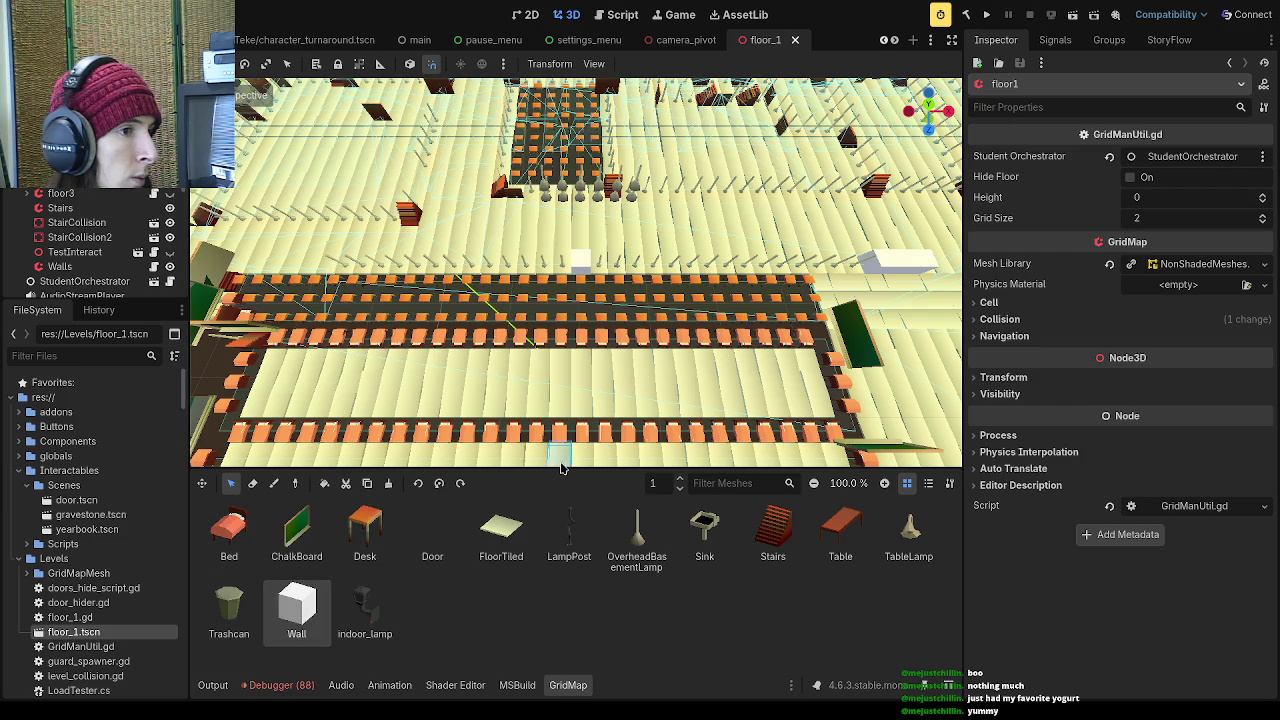
mouse_move(600, 398)
left_mouse_down()
mouse_move(457, 329)
mouse_move(523, 443)
left_mouse_up()
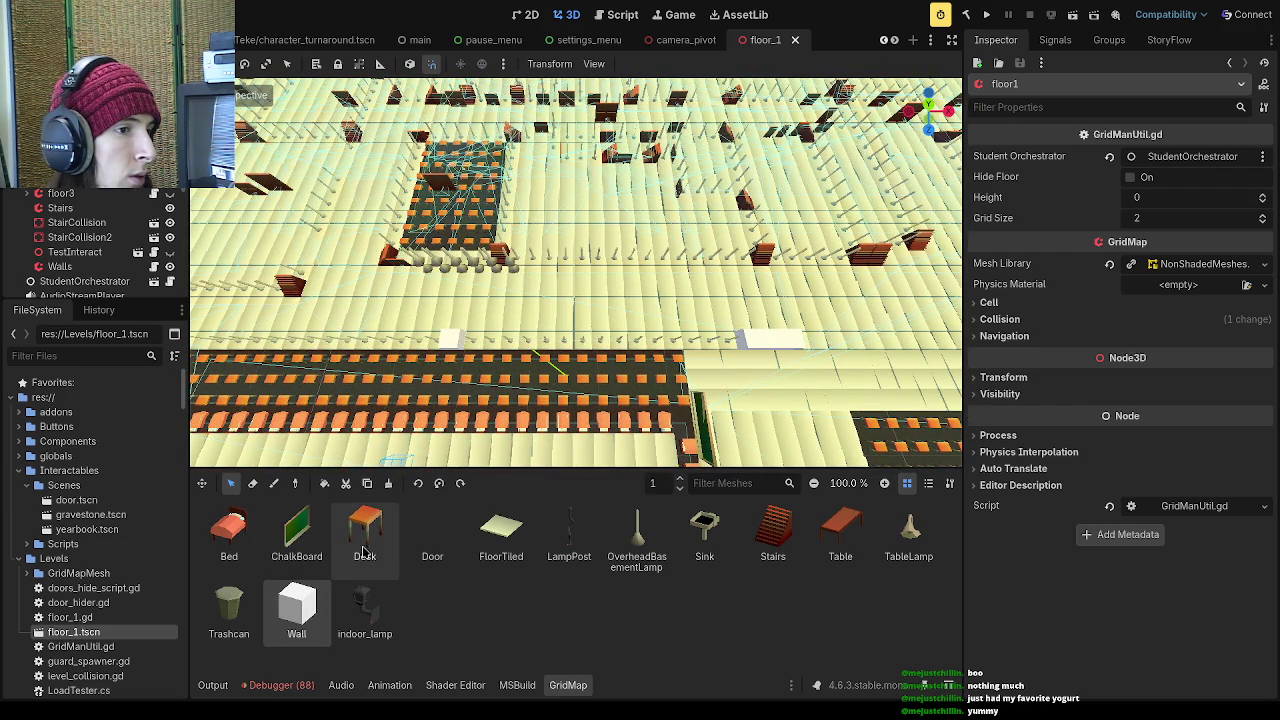
mouse_move(337, 402)
left_mouse_down()
mouse_move(526, 420)
mouse_move(420, 445)
left_mouse_up()
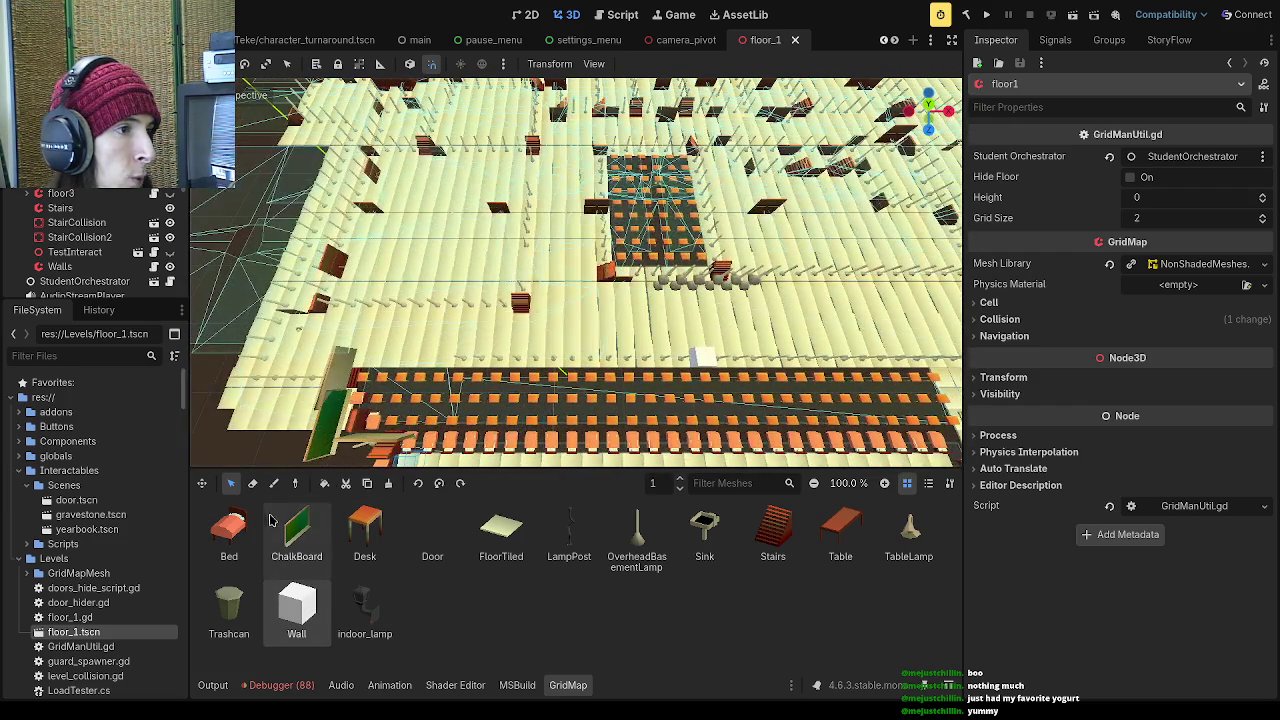
left_click(253, 484)
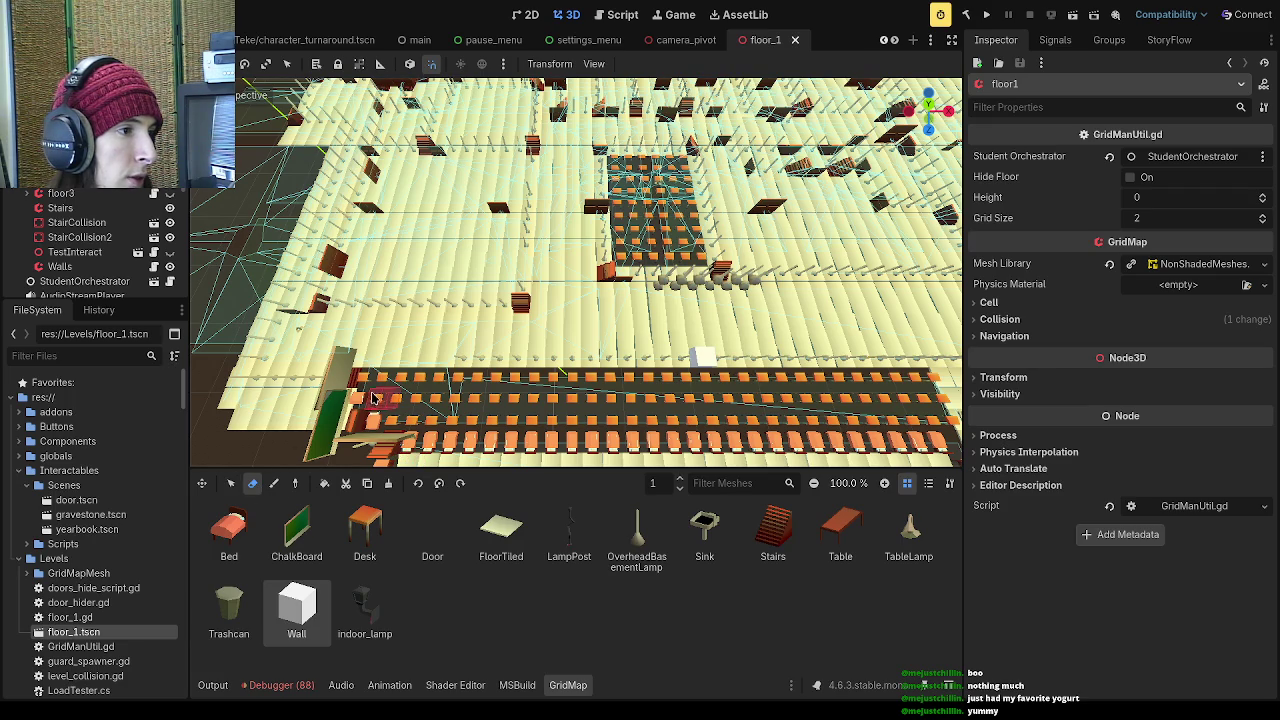
mouse_move(370, 392)
left_mouse_down()
mouse_move(440, 396)
mouse_move(382, 405)
mouse_move(445, 427)
mouse_move(528, 414)
mouse_move(480, 382)
mouse_move(534, 398)
mouse_move(772, 399)
mouse_move(502, 390)
left_mouse_up()
left_click_drag(666, 423, 474, 414)
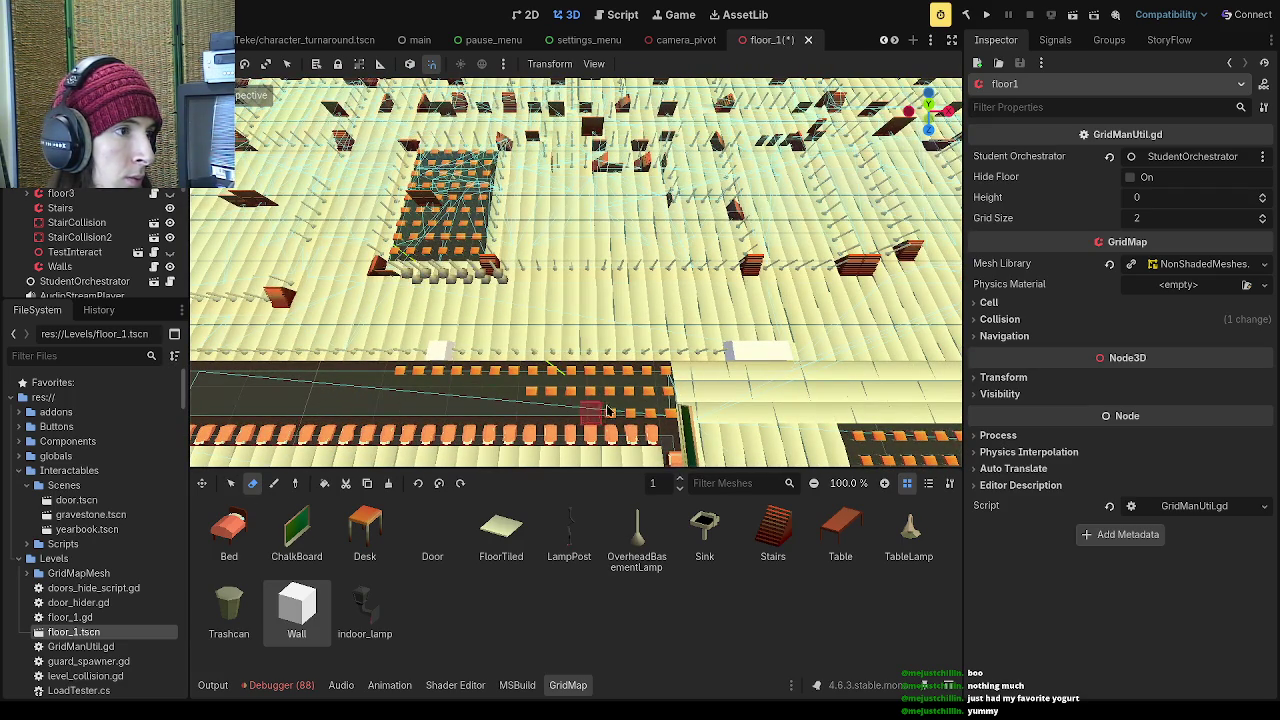
mouse_move(607, 410)
left_mouse_down()
mouse_move(650, 400)
mouse_move(636, 410)
mouse_move(660, 385)
mouse_move(377, 385)
mouse_move(606, 383)
left_mouse_up()
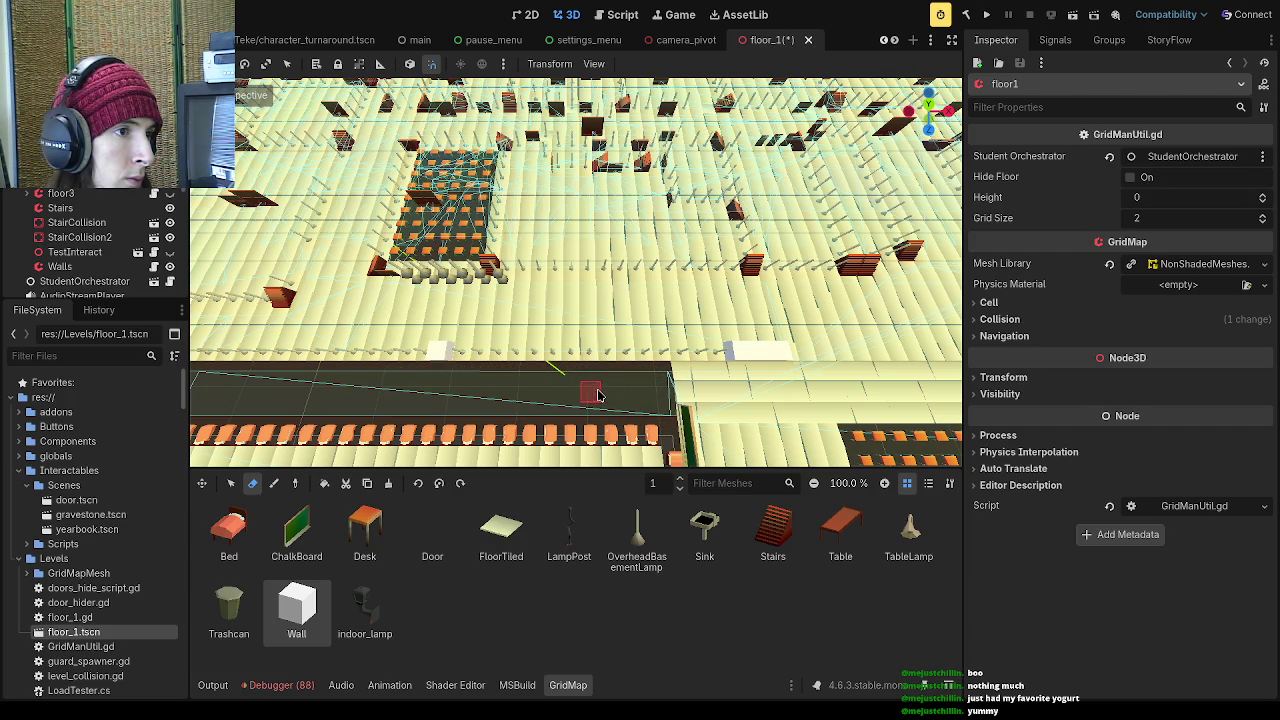
scroll(606, 383, "down", 5)
scroll(530, 388, "up", 3)
scroll(550, 400, "down", 3)
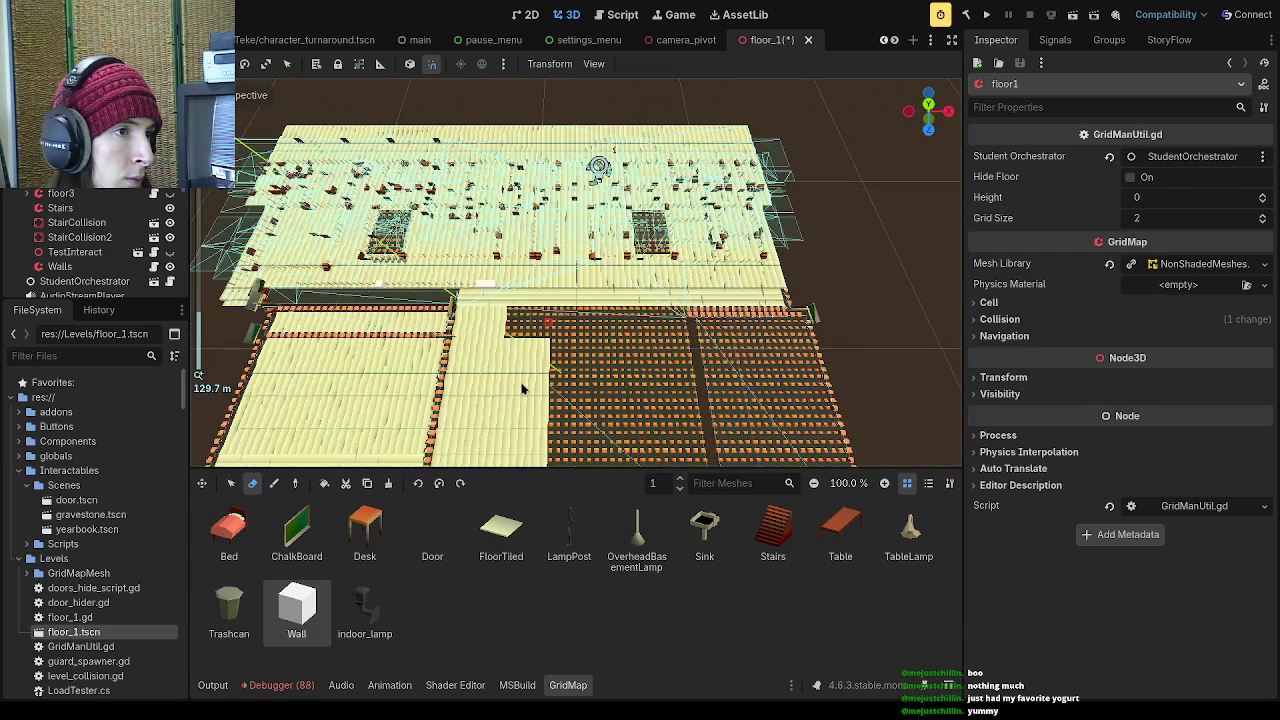
Step: In a top-down view, select the lower-right cells and erase a stray floor cell
left_click(930, 104)
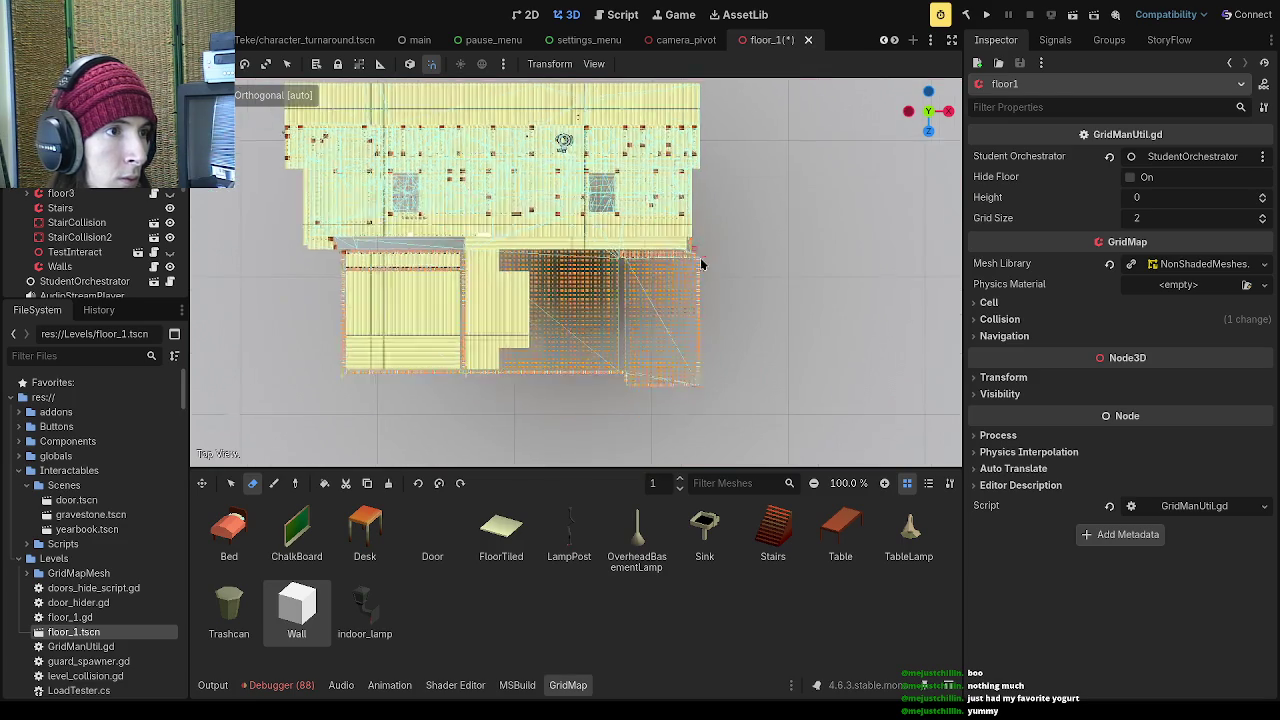
scroll(705, 400, "up", 1)
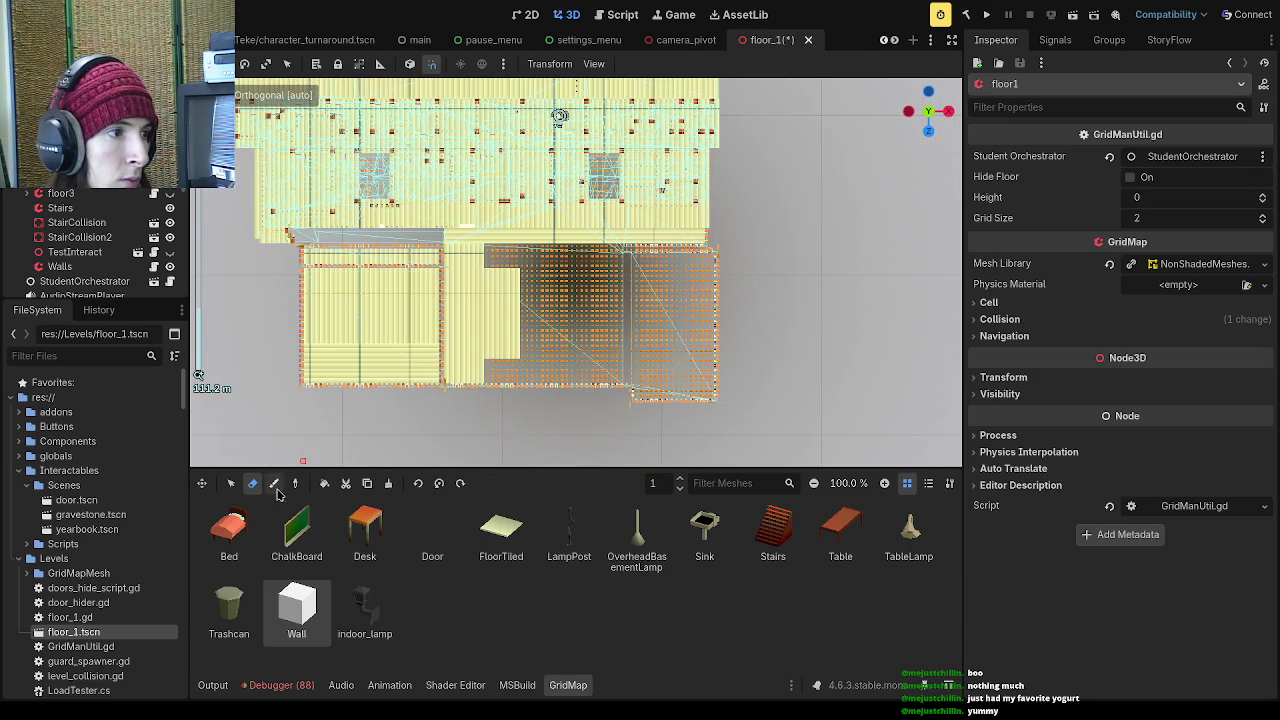
left_click(203, 484)
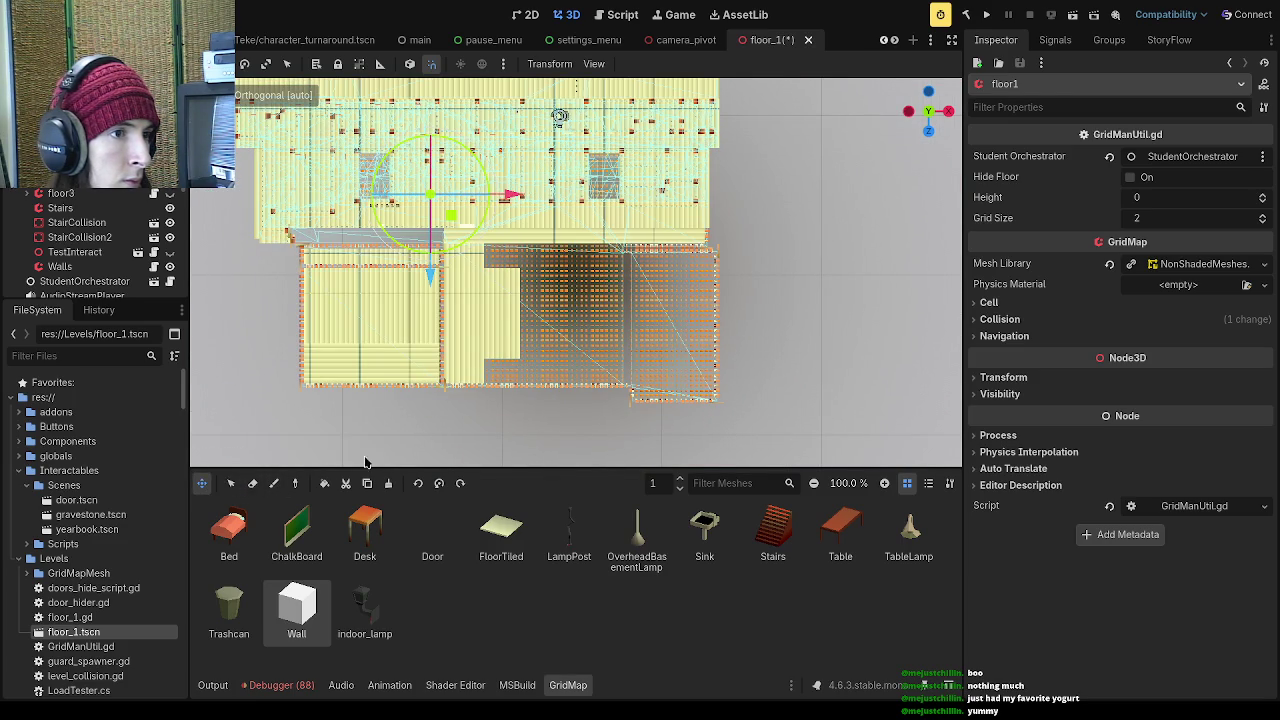
key("q")
mouse_move(707, 380)
left_mouse_down()
mouse_move(512, 248)
mouse_move(488, 252)
left_mouse_up()
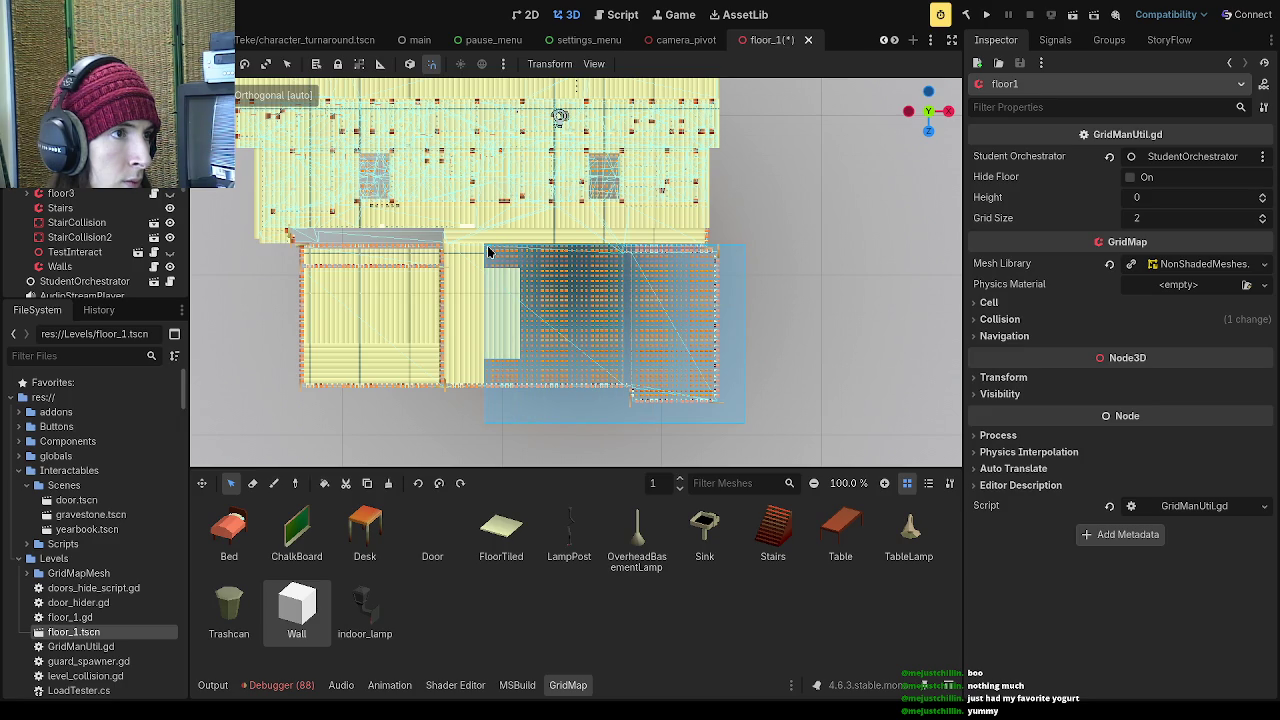
left_click(252, 483)
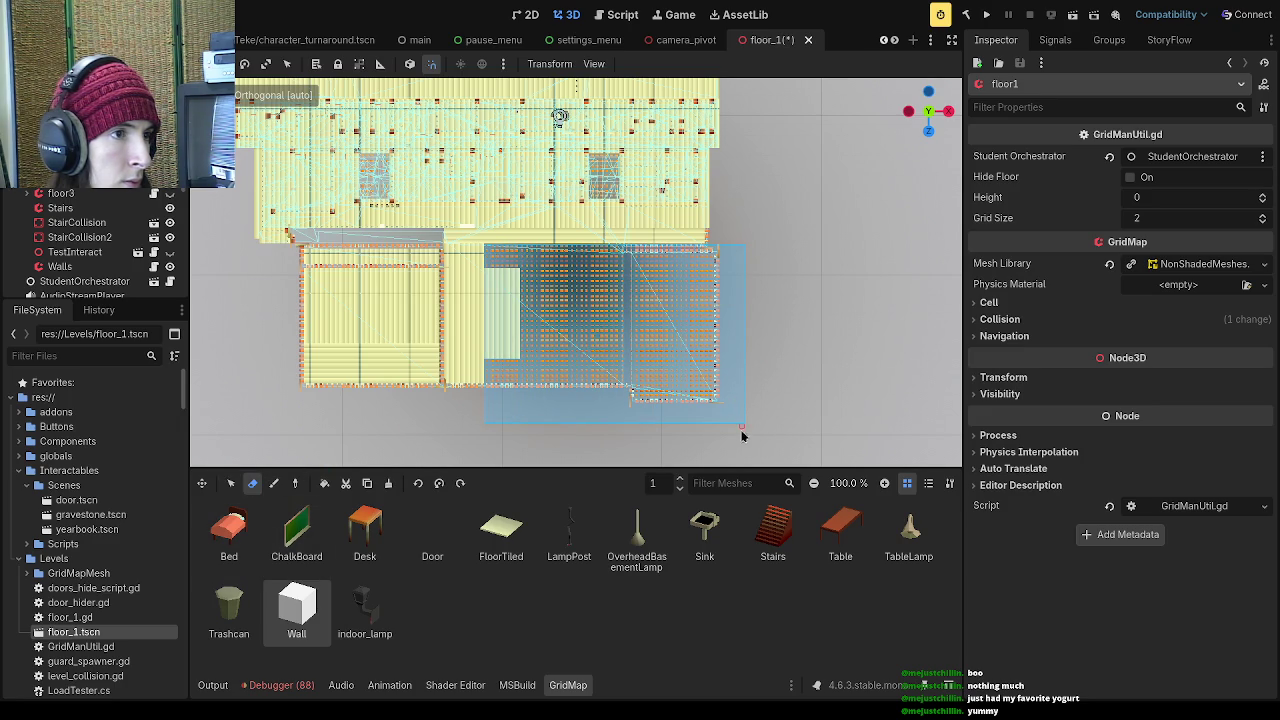
left_click(513, 292)
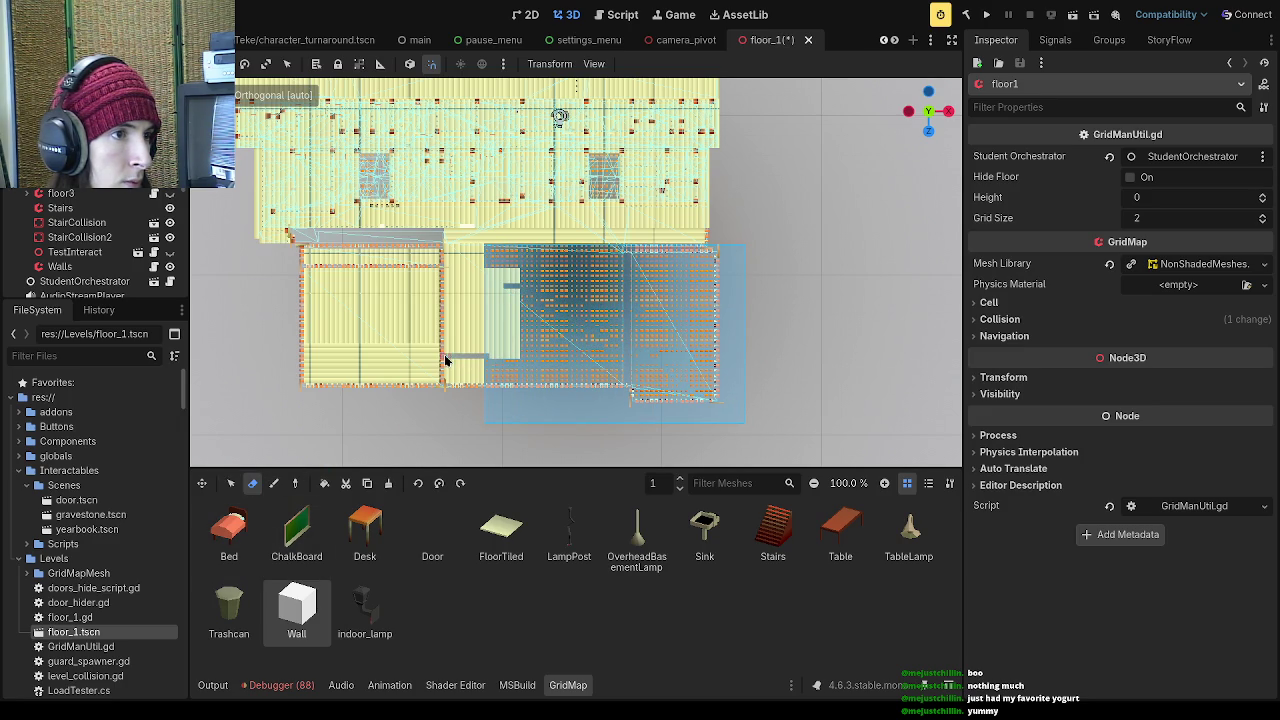
Step: Cut the selected cell block, paste it further left, and reselect the lower-right section
scroll(588, 400, "up", 3)
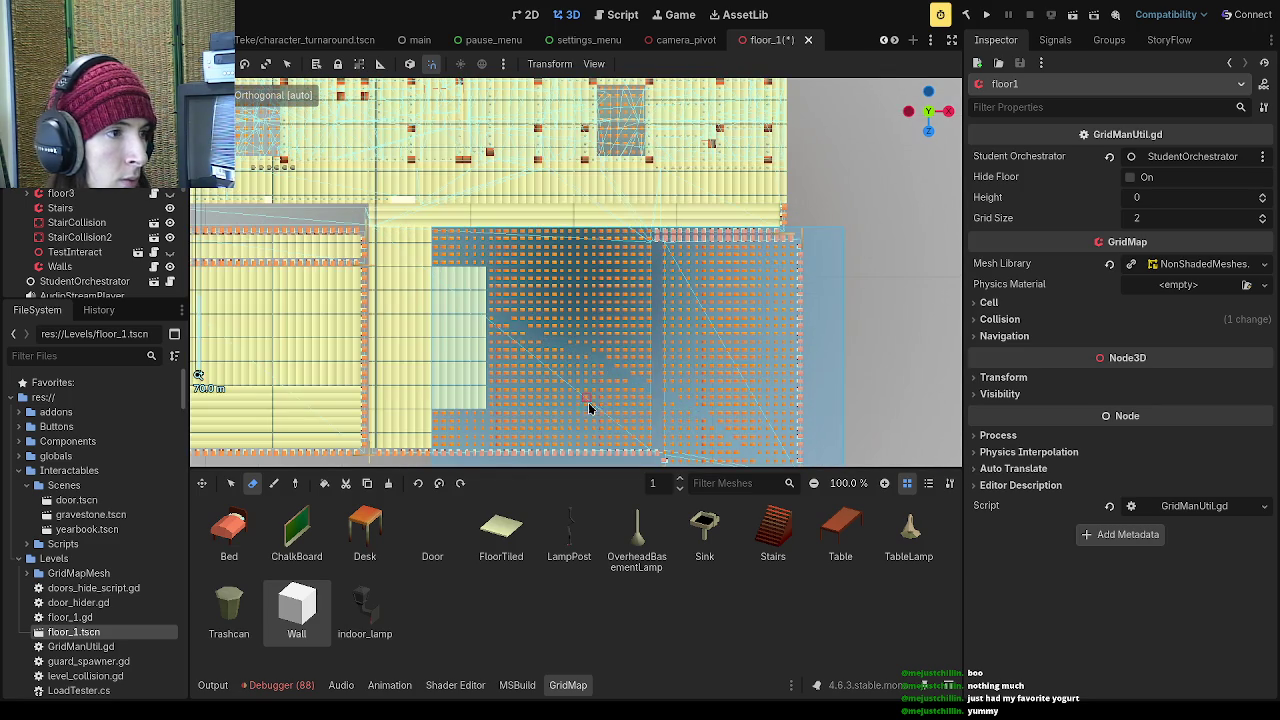
left_click(347, 484)
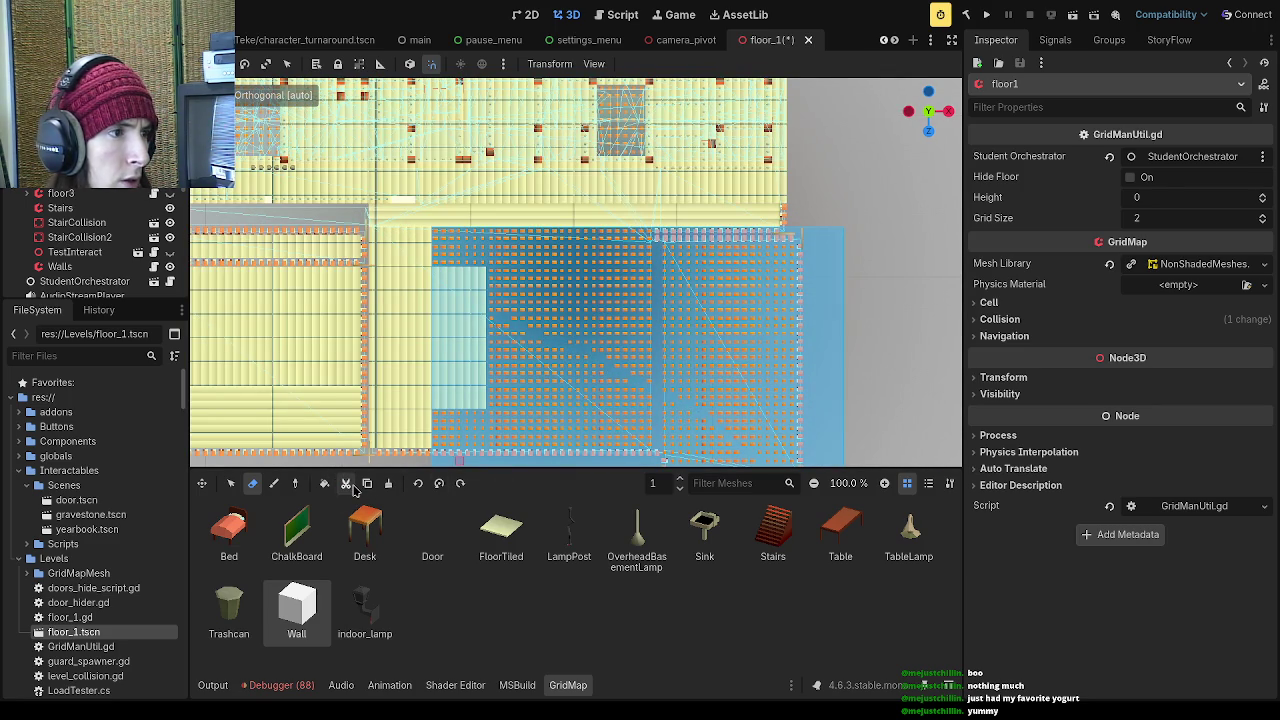
left_click(390, 485)
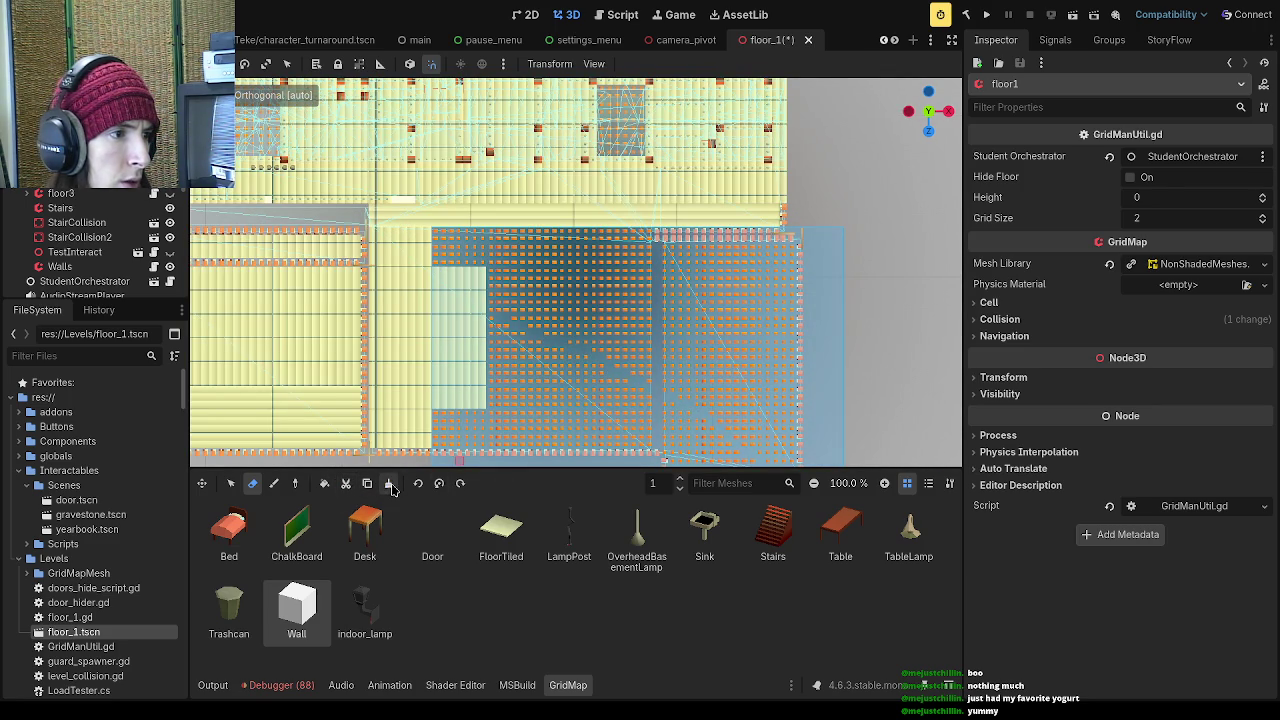
left_click(676, 391)
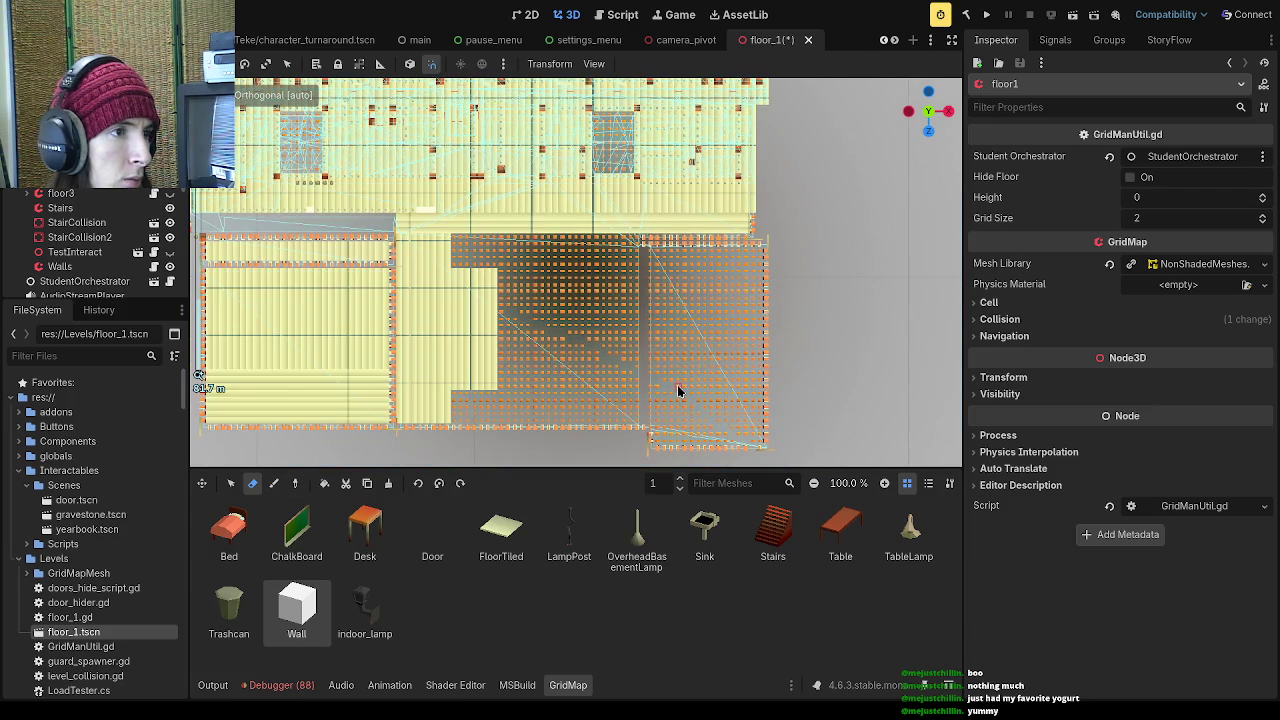
left_click(230, 484)
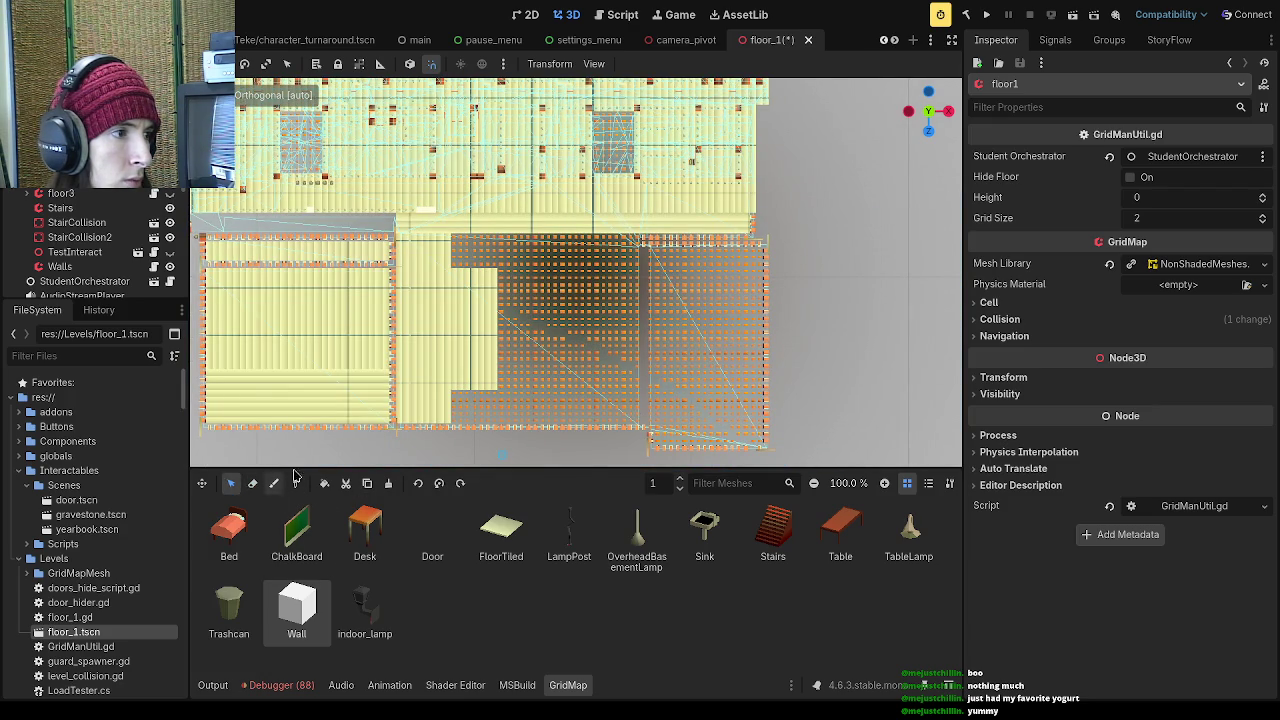
scroll(275, 455, "down", 2)
mouse_move(726, 438)
left_mouse_down()
mouse_move(600, 315)
mouse_move(488, 256)
left_mouse_up()
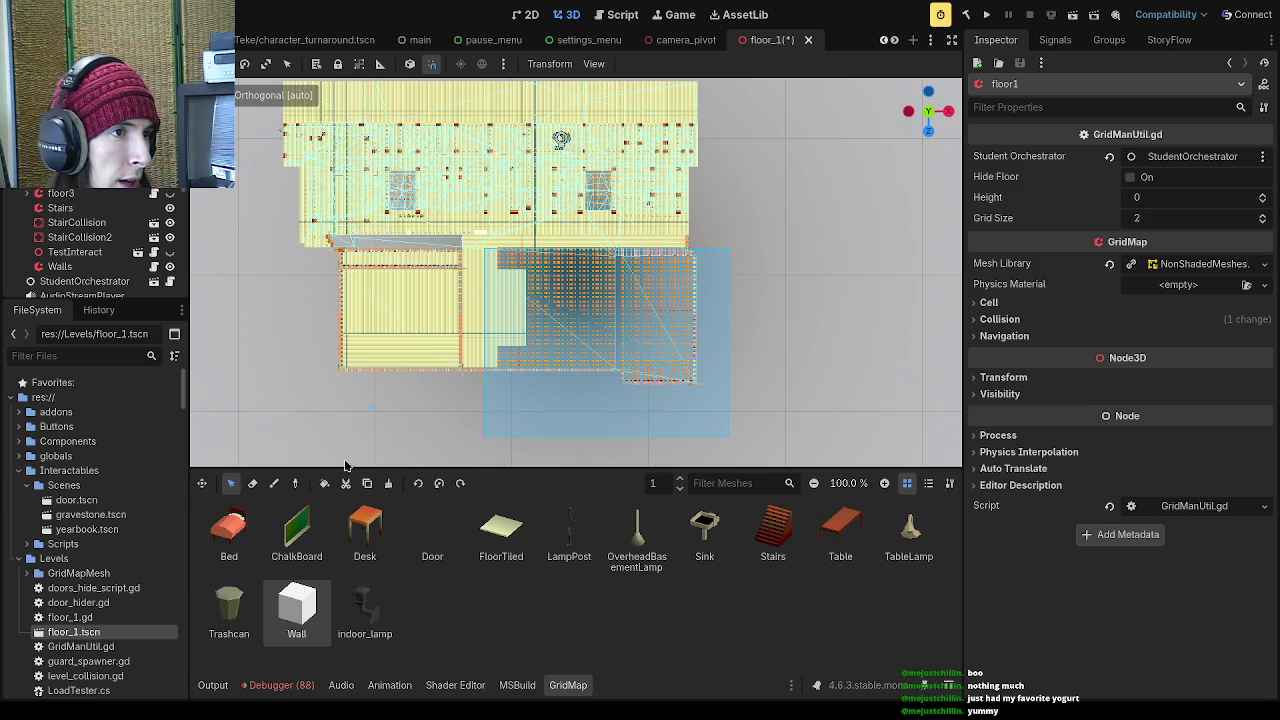
Step: Delete the lower-right selection and the small tiled block, then select the left tiled block
left_click(388, 484)
scroll(580, 275, "up", 2)
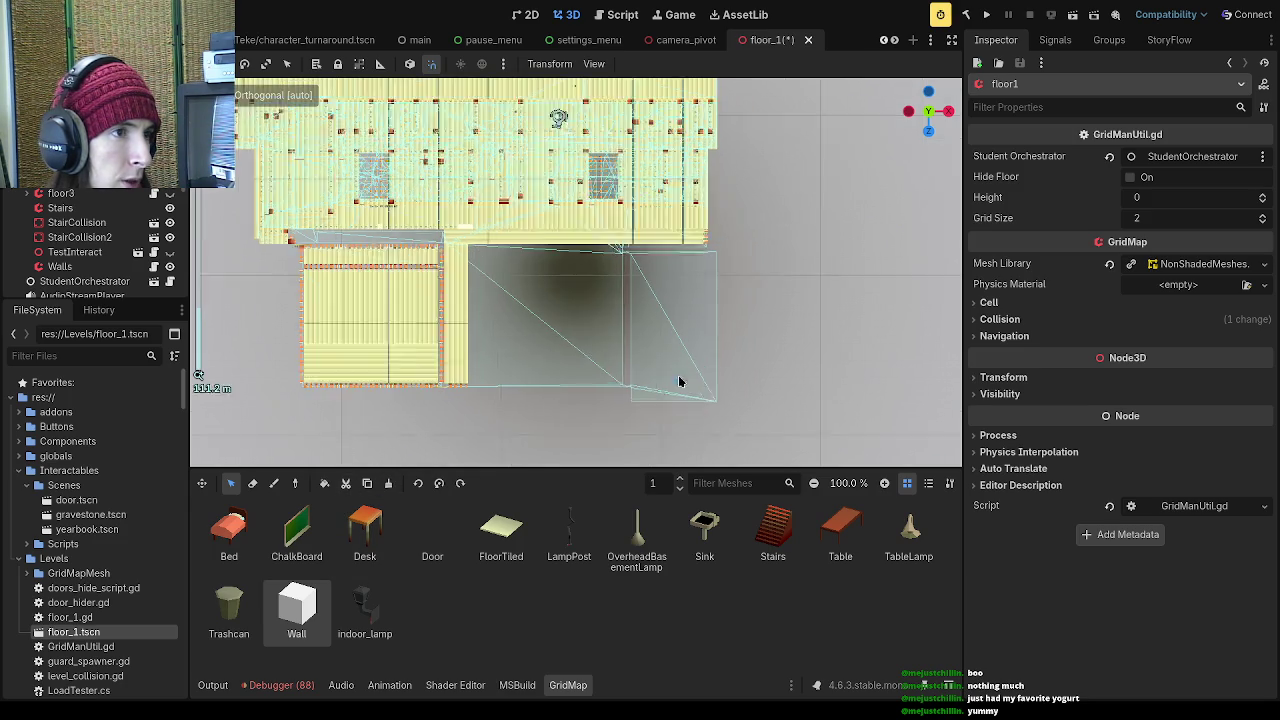
scroll(620, 268, "up", 6)
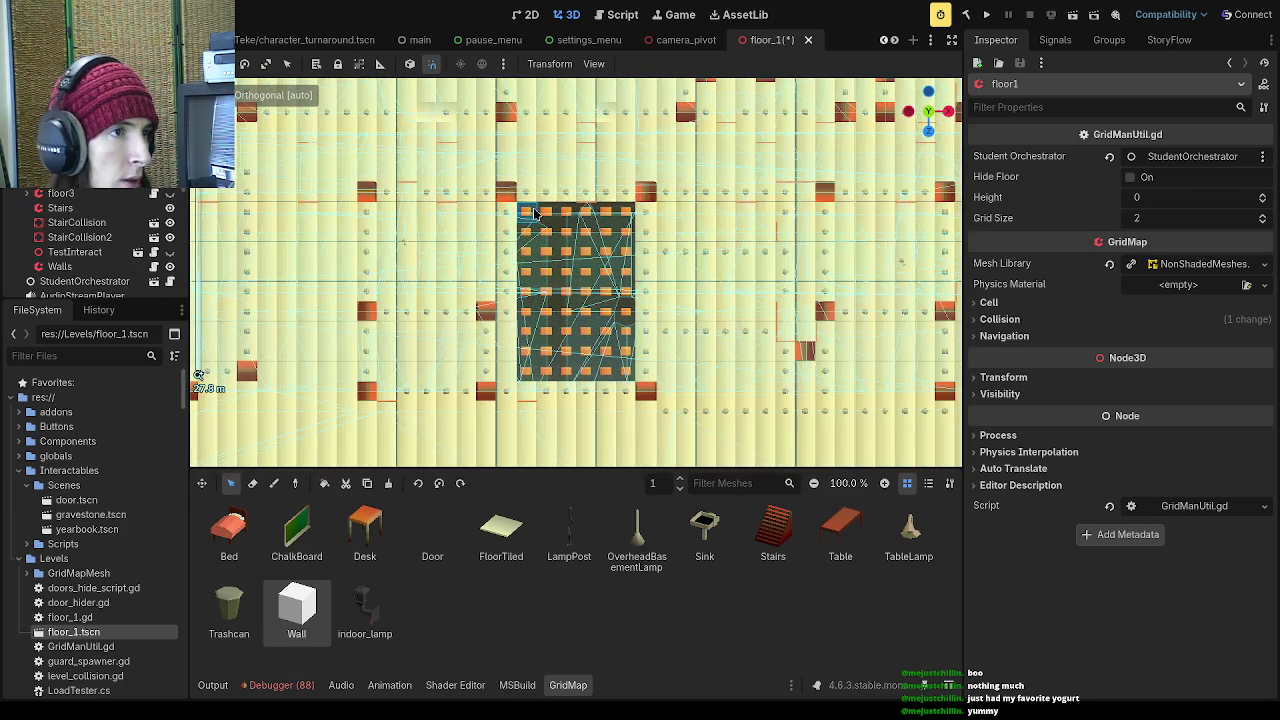
left_click(525, 210)
left_click(388, 483)
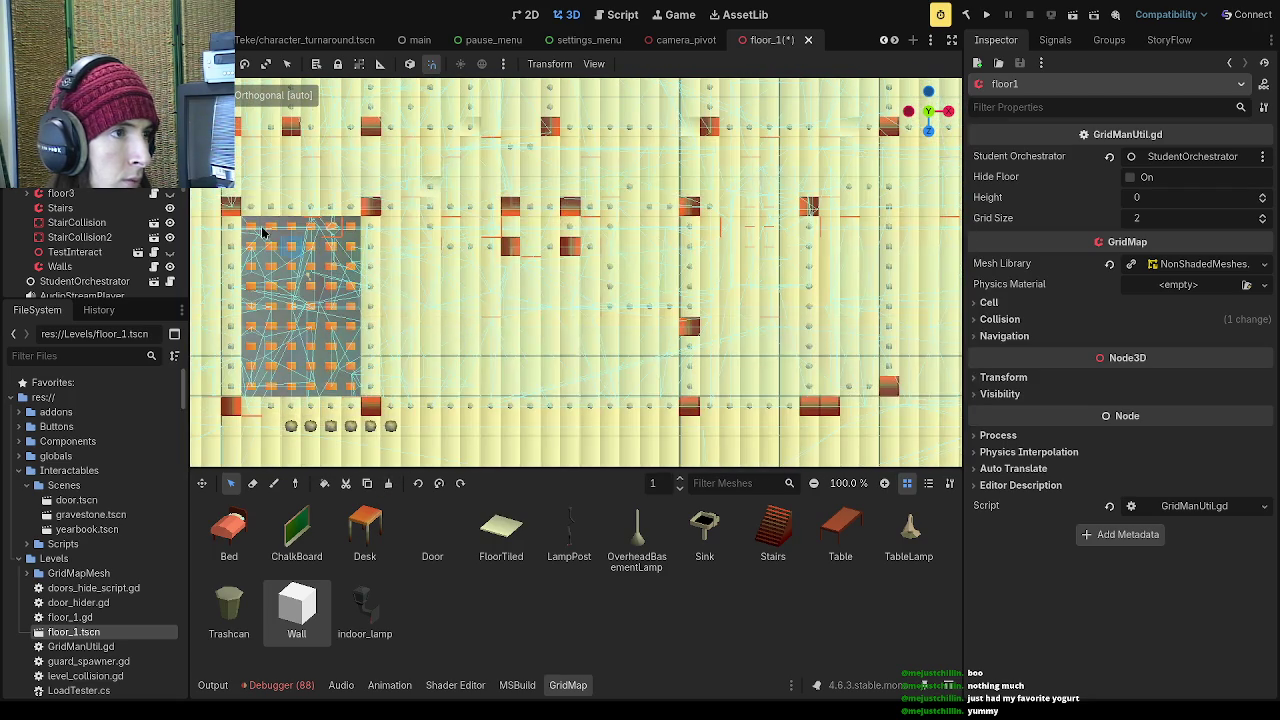
left_click_drag(246, 223, 375, 402)
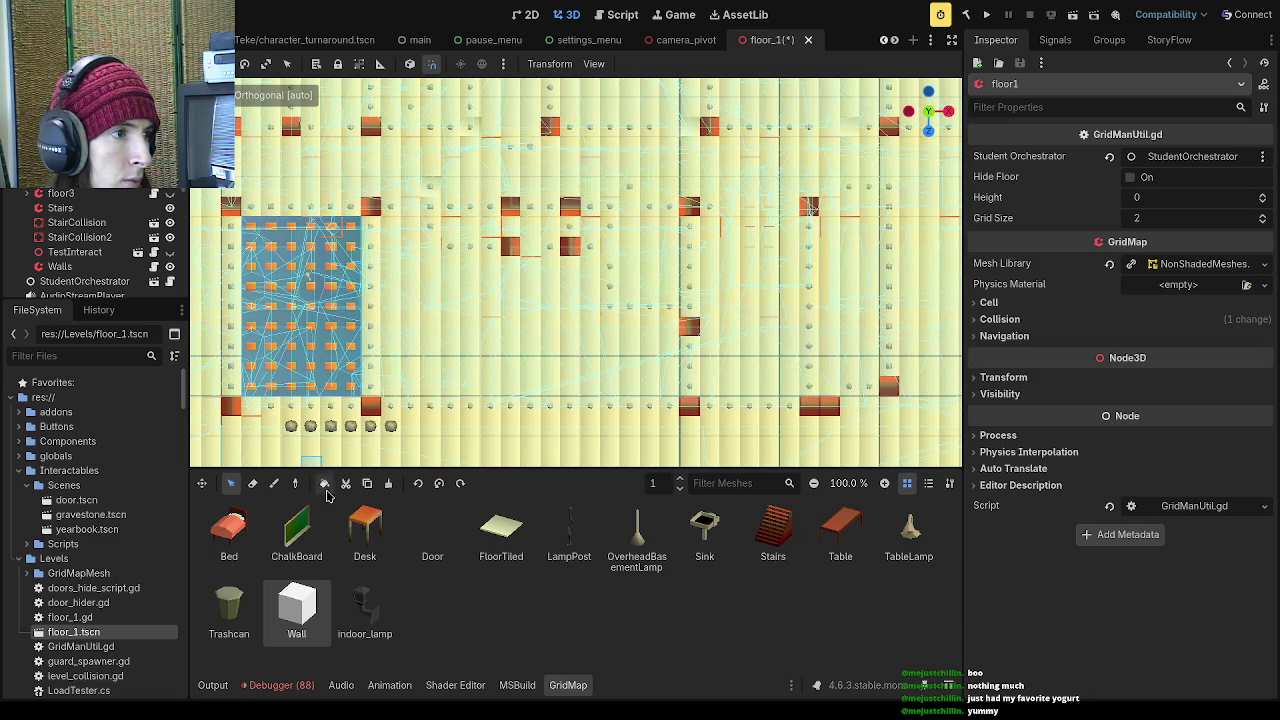
scroll(496, 368, "down", 1)
scroll(496, 368, "down", 5)
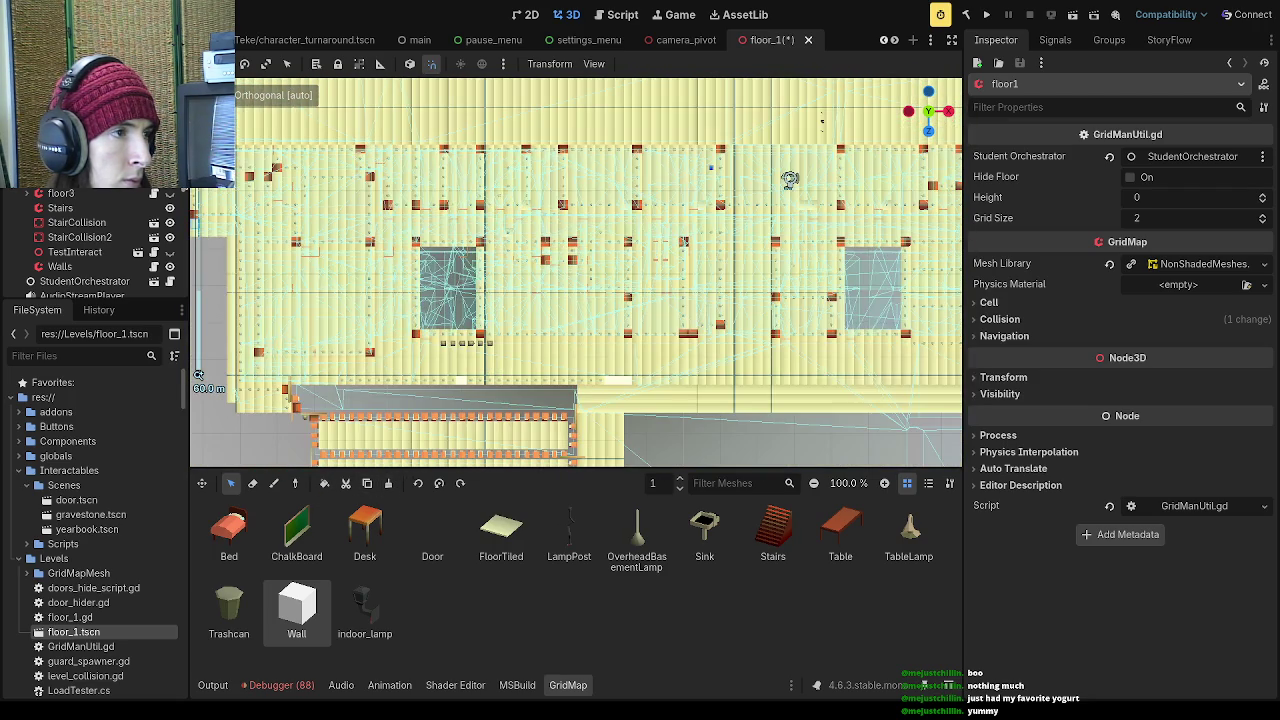
Step: Toggle floor1 and floor3 visibility to check the layouts, then orbit into perspective
left_click(170, 191)
left_click(170, 191)
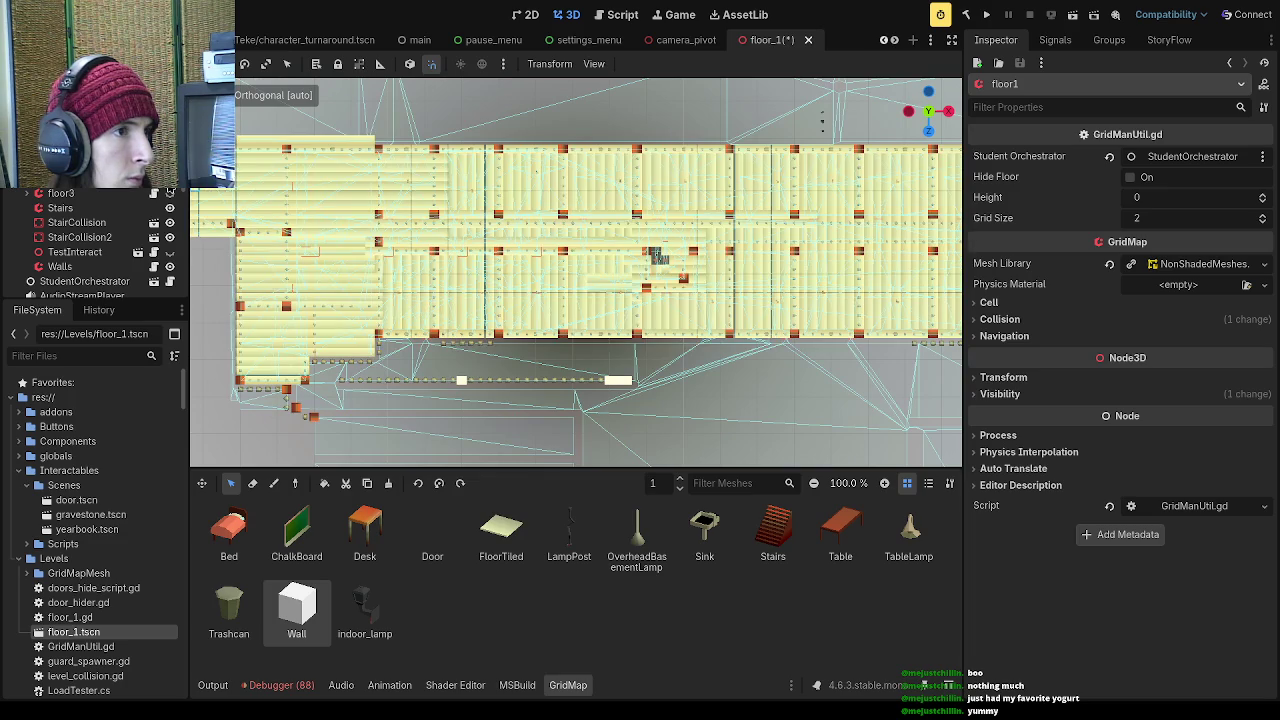
left_click(170, 190)
left_click(170, 194)
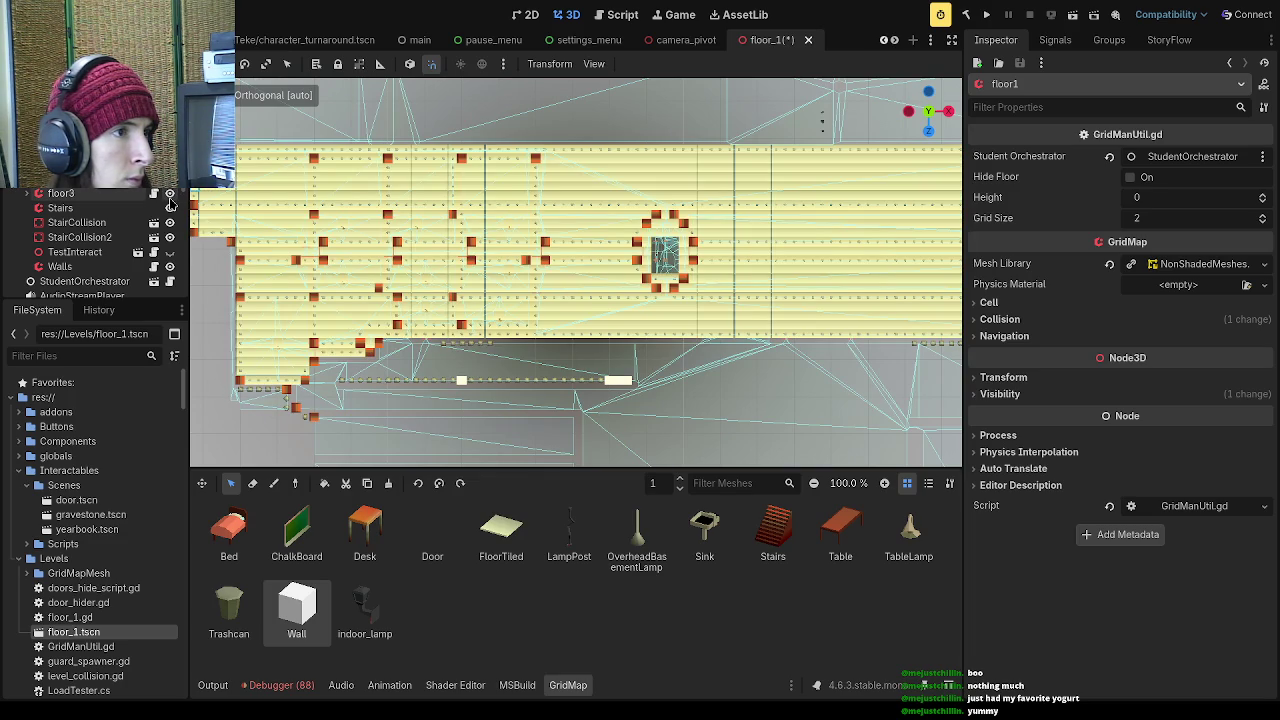
left_click_drag(434, 286, 404, 225)
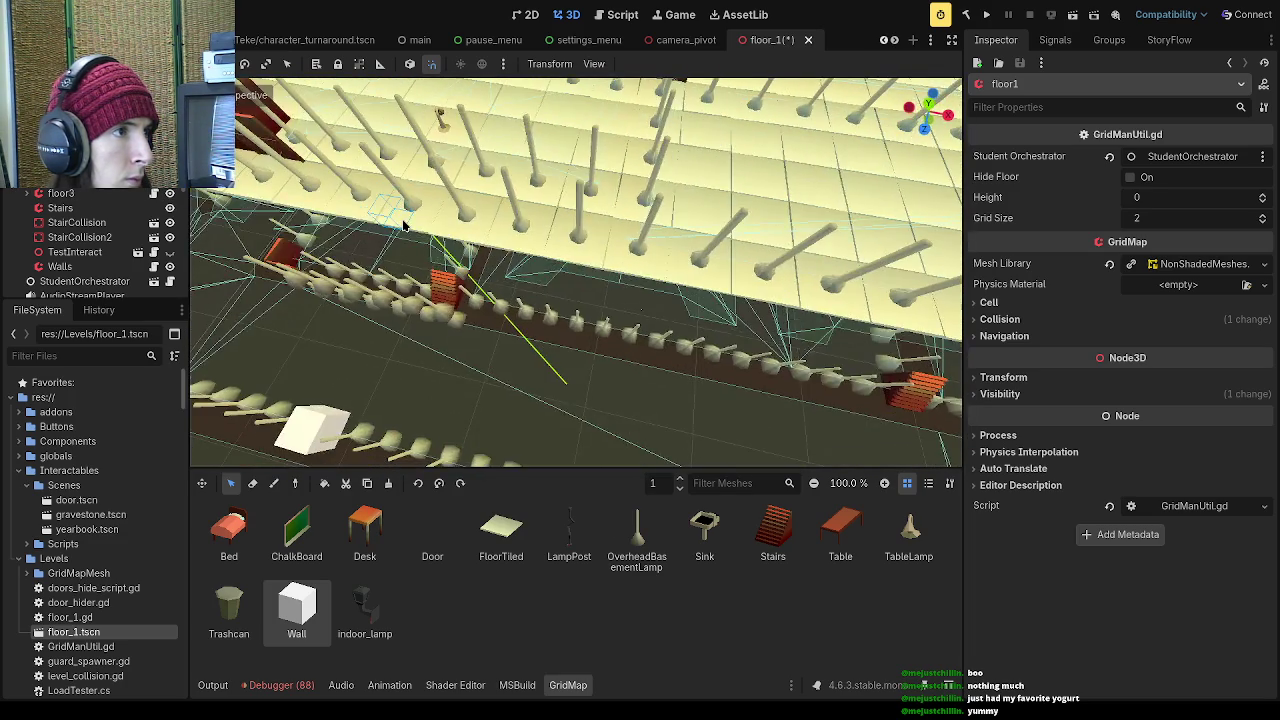
scroll(404, 225, "down", 5)
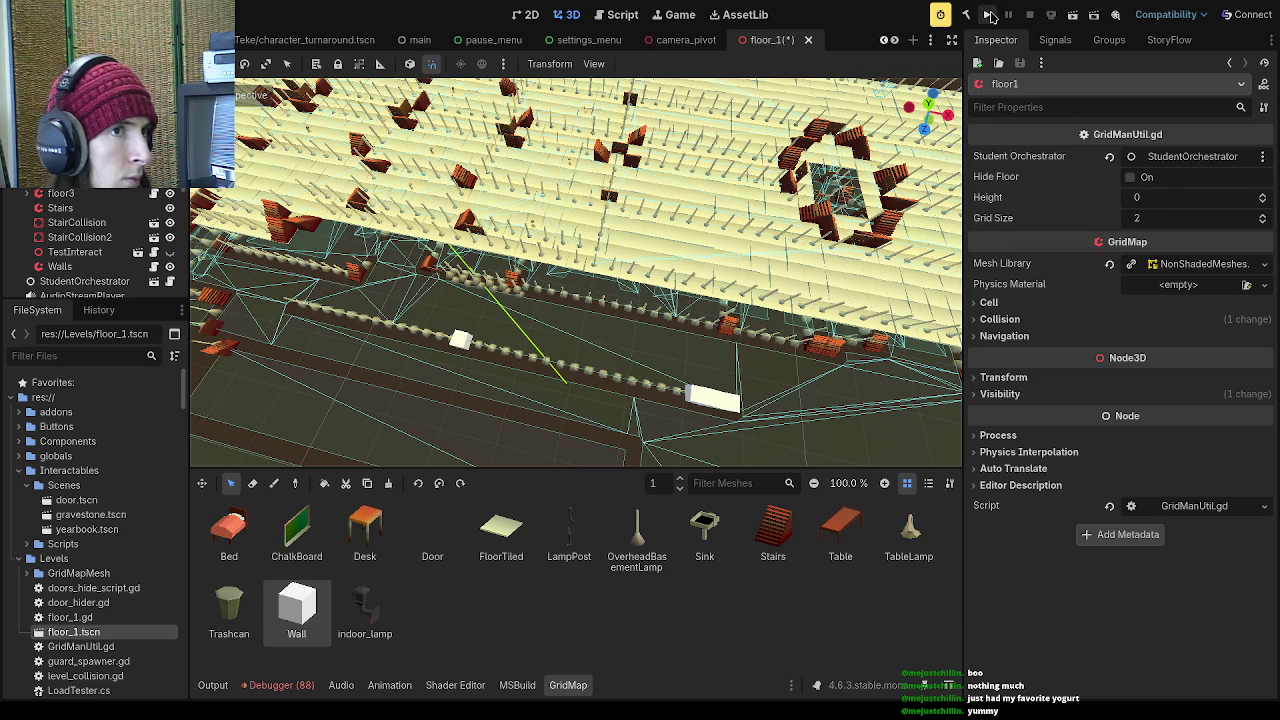
Step: Run the game, choose Go To School to enter the level, and resume play
left_click(989, 15)
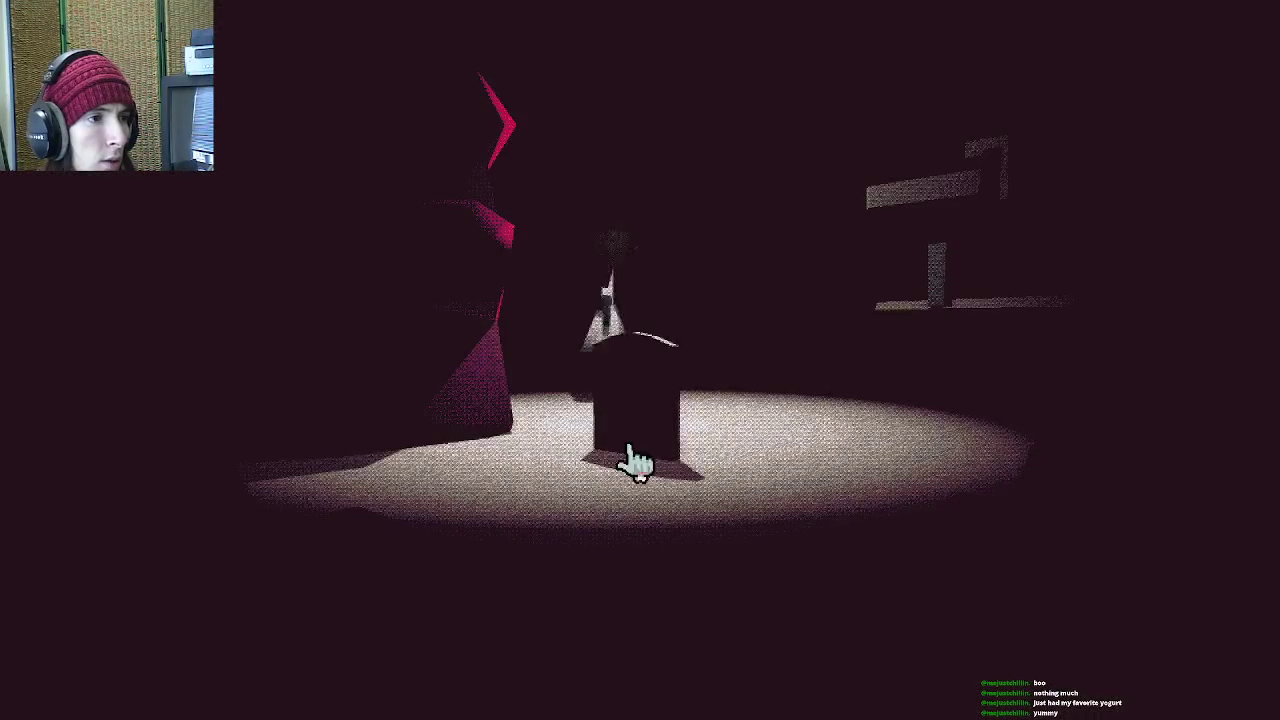
left_click(688, 384)
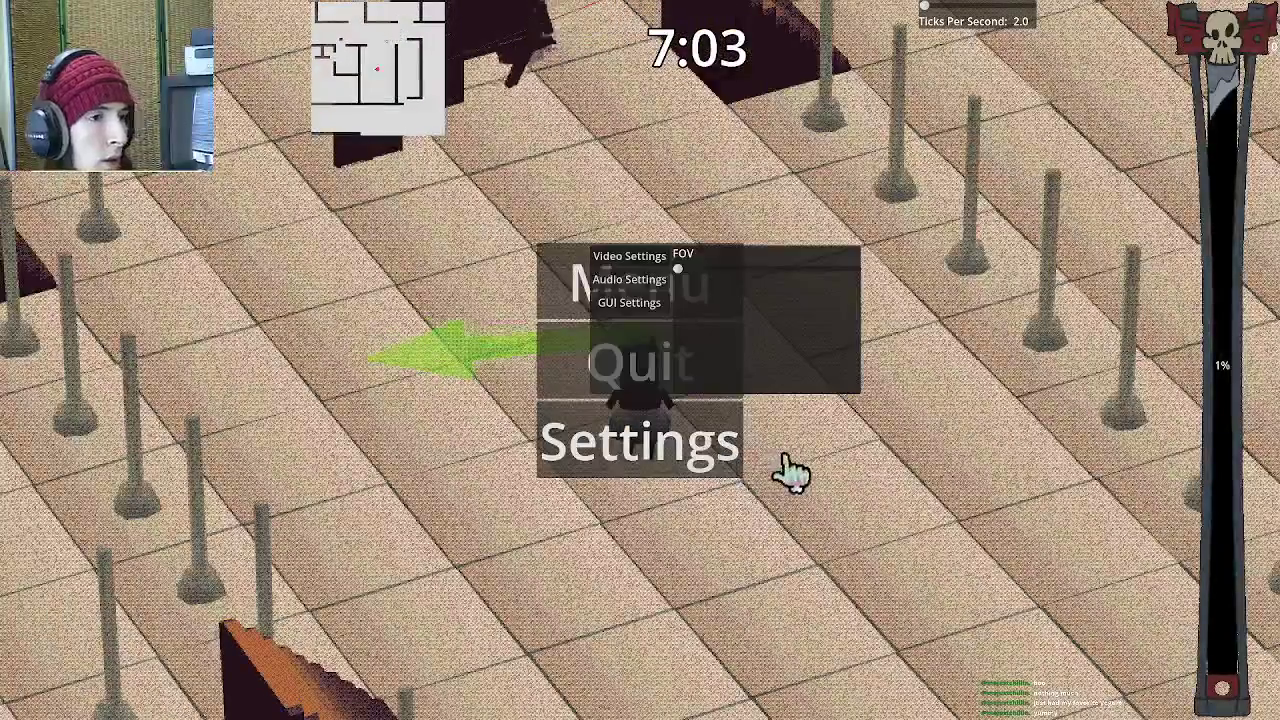
key("Escape")
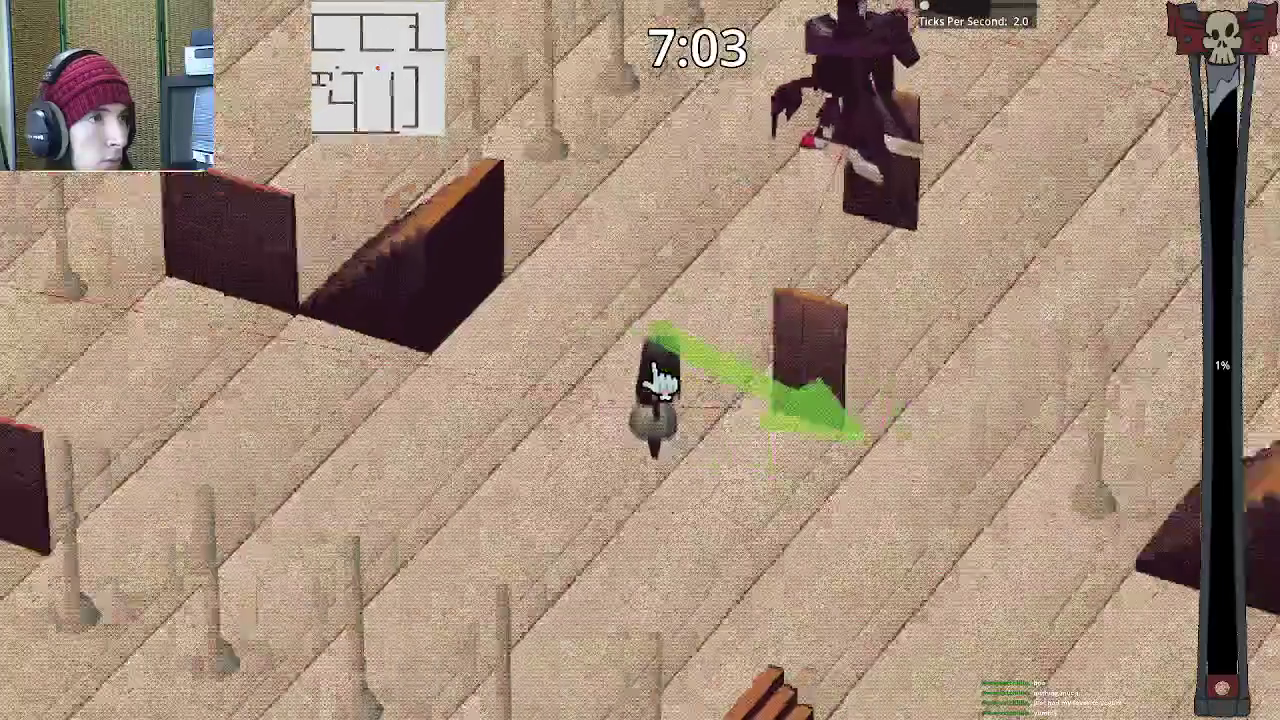